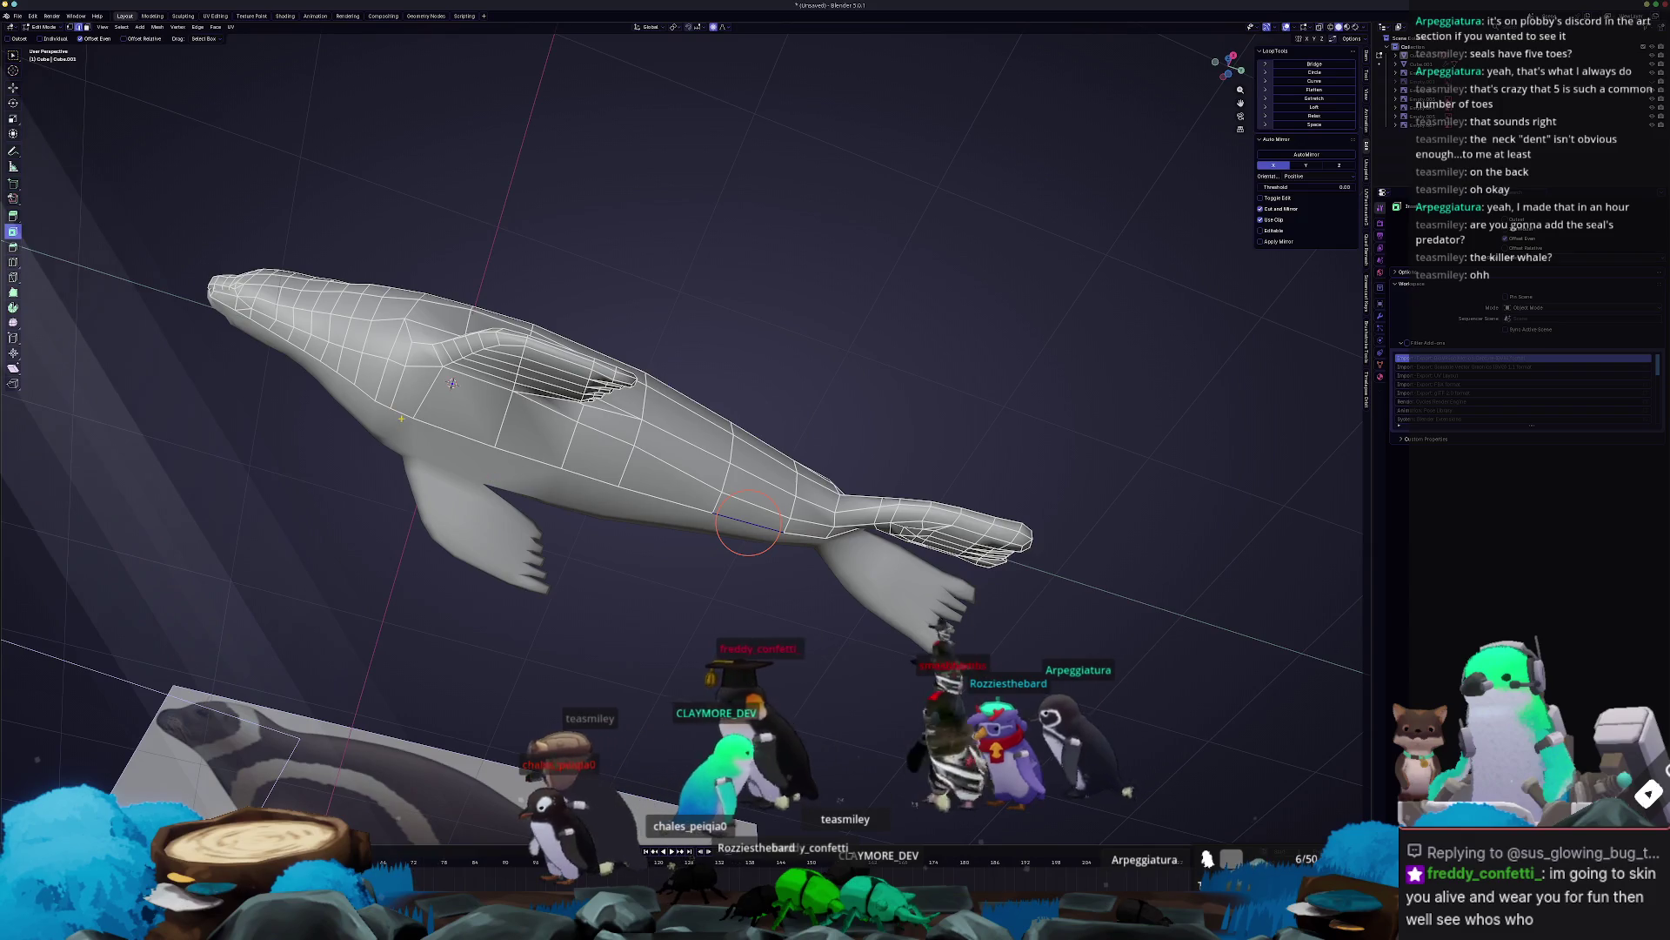
# Select edge paths along the seal's side and across its body.
pyautogui.moveTo(575, 470)
pyautogui.mouseDown(button='middle')
pyautogui.moveTo(576, 492)
pyautogui.moveTo(966, 532)
pyautogui.mouseUp(button='middle')
pyautogui.click(785, 470)
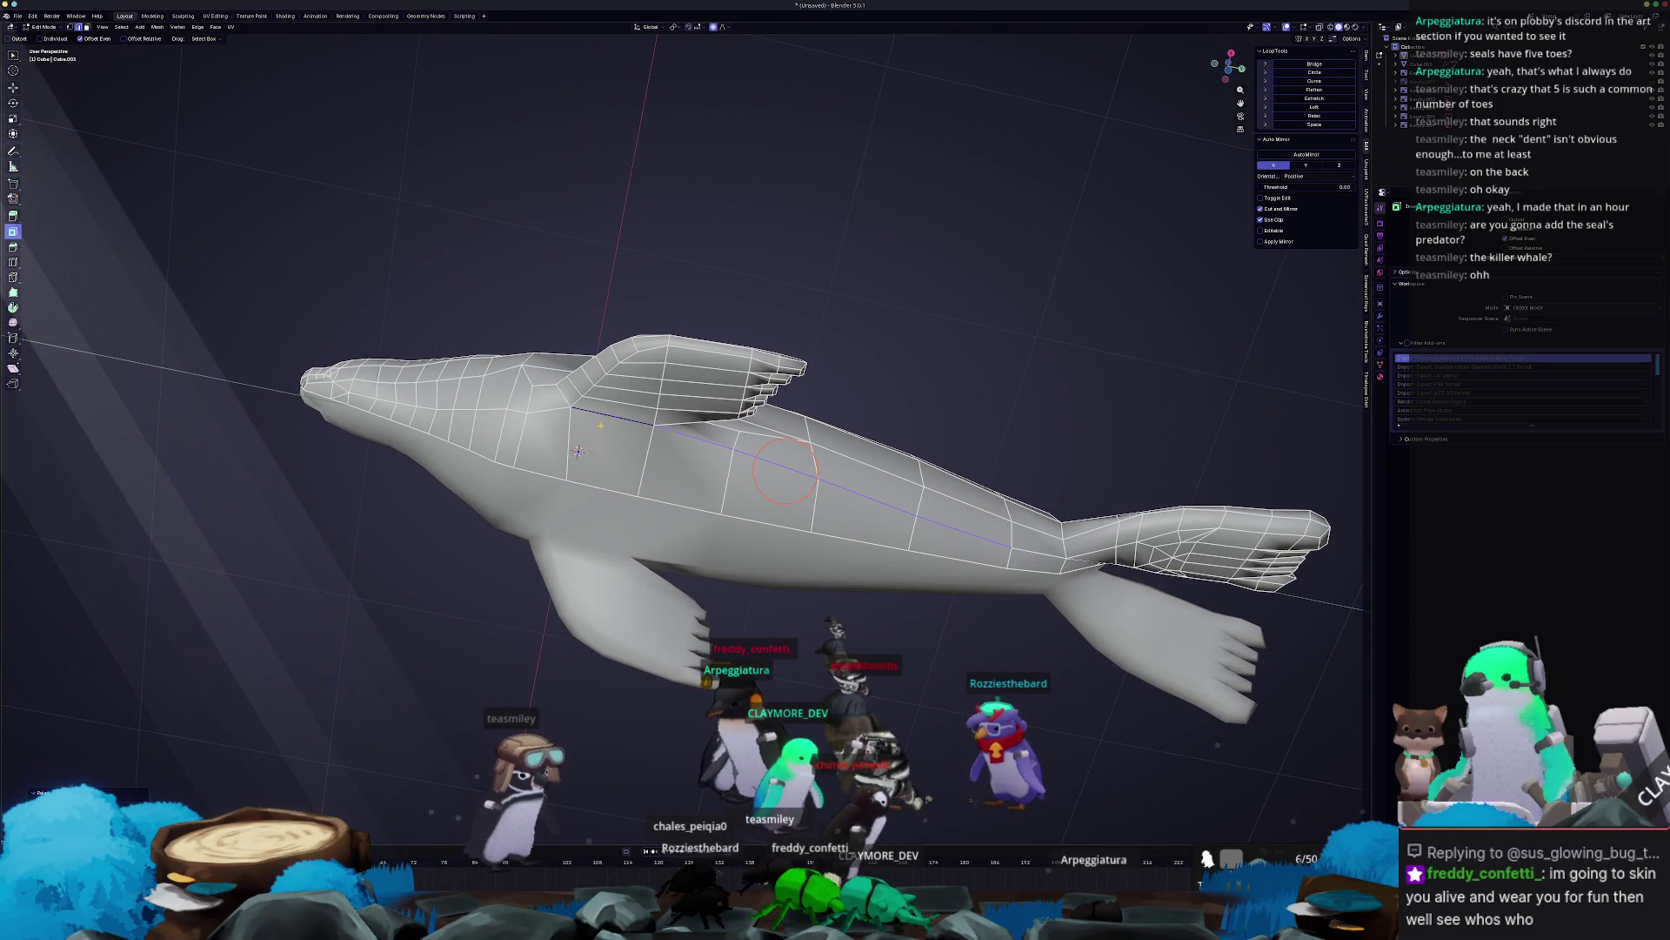
pyautogui.moveTo(578, 450)
pyautogui.mouseDown(button='middle')
pyautogui.moveTo(756, 476)
pyautogui.moveTo(702, 481)
pyautogui.mouseUp(button='middle')
pyautogui.click(783, 502)
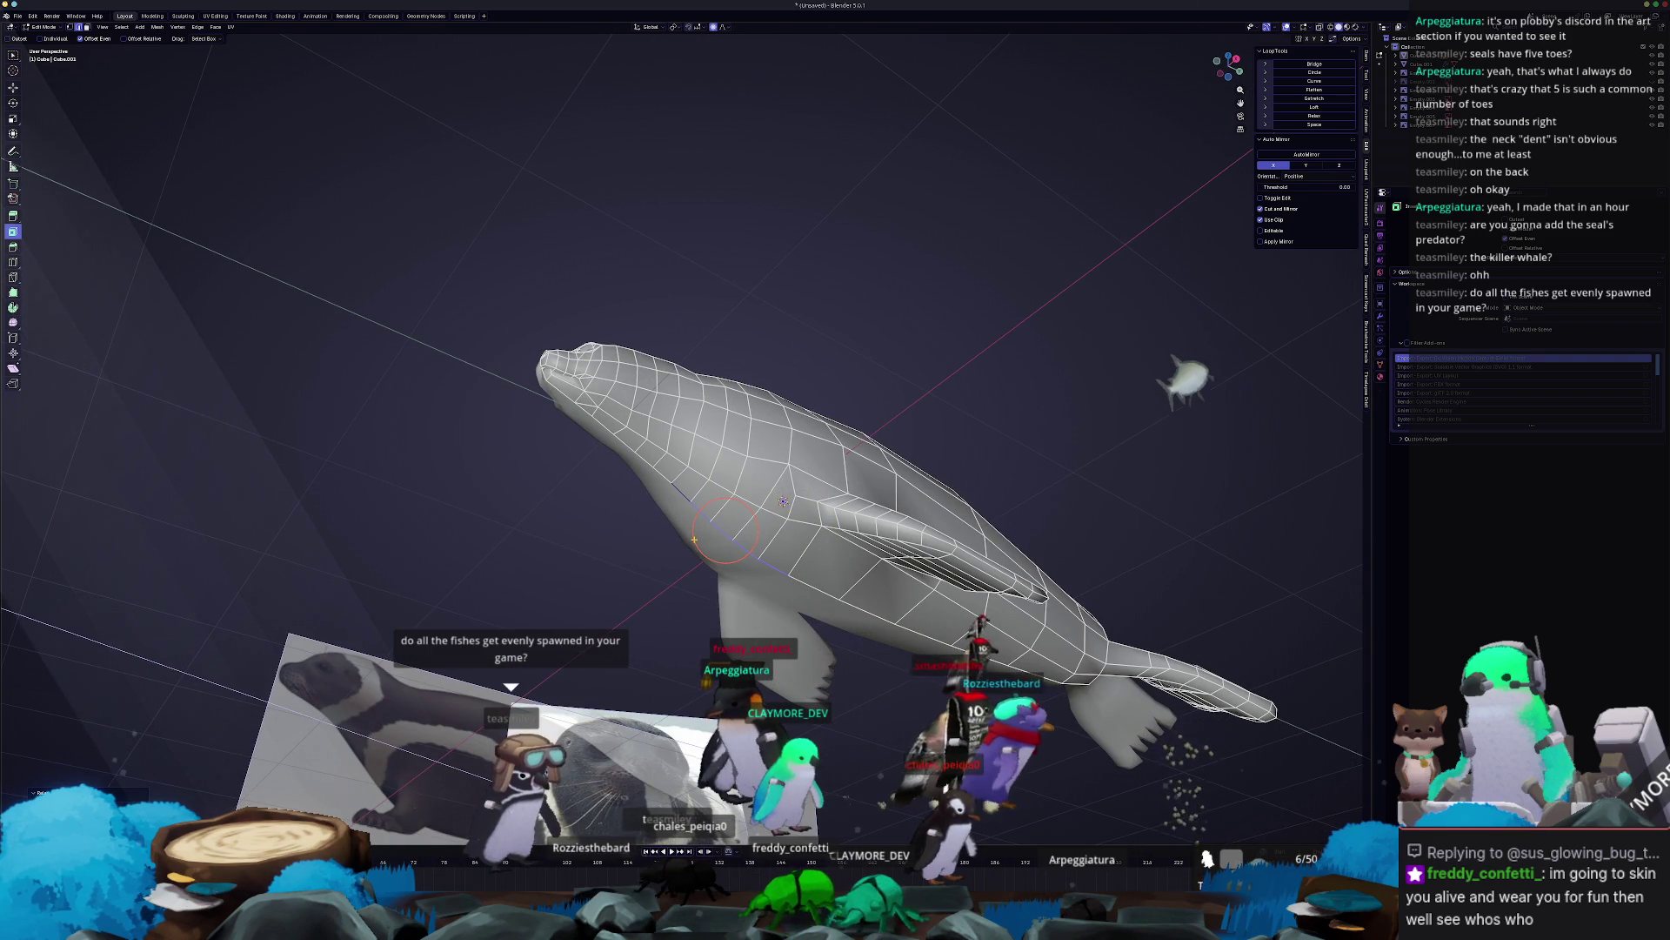
# Frame the seal's head in a zoomed-in right side view (Numpad 3).
pyautogui.moveTo(724, 528); pyautogui.dragTo(748, 588, button='middle')
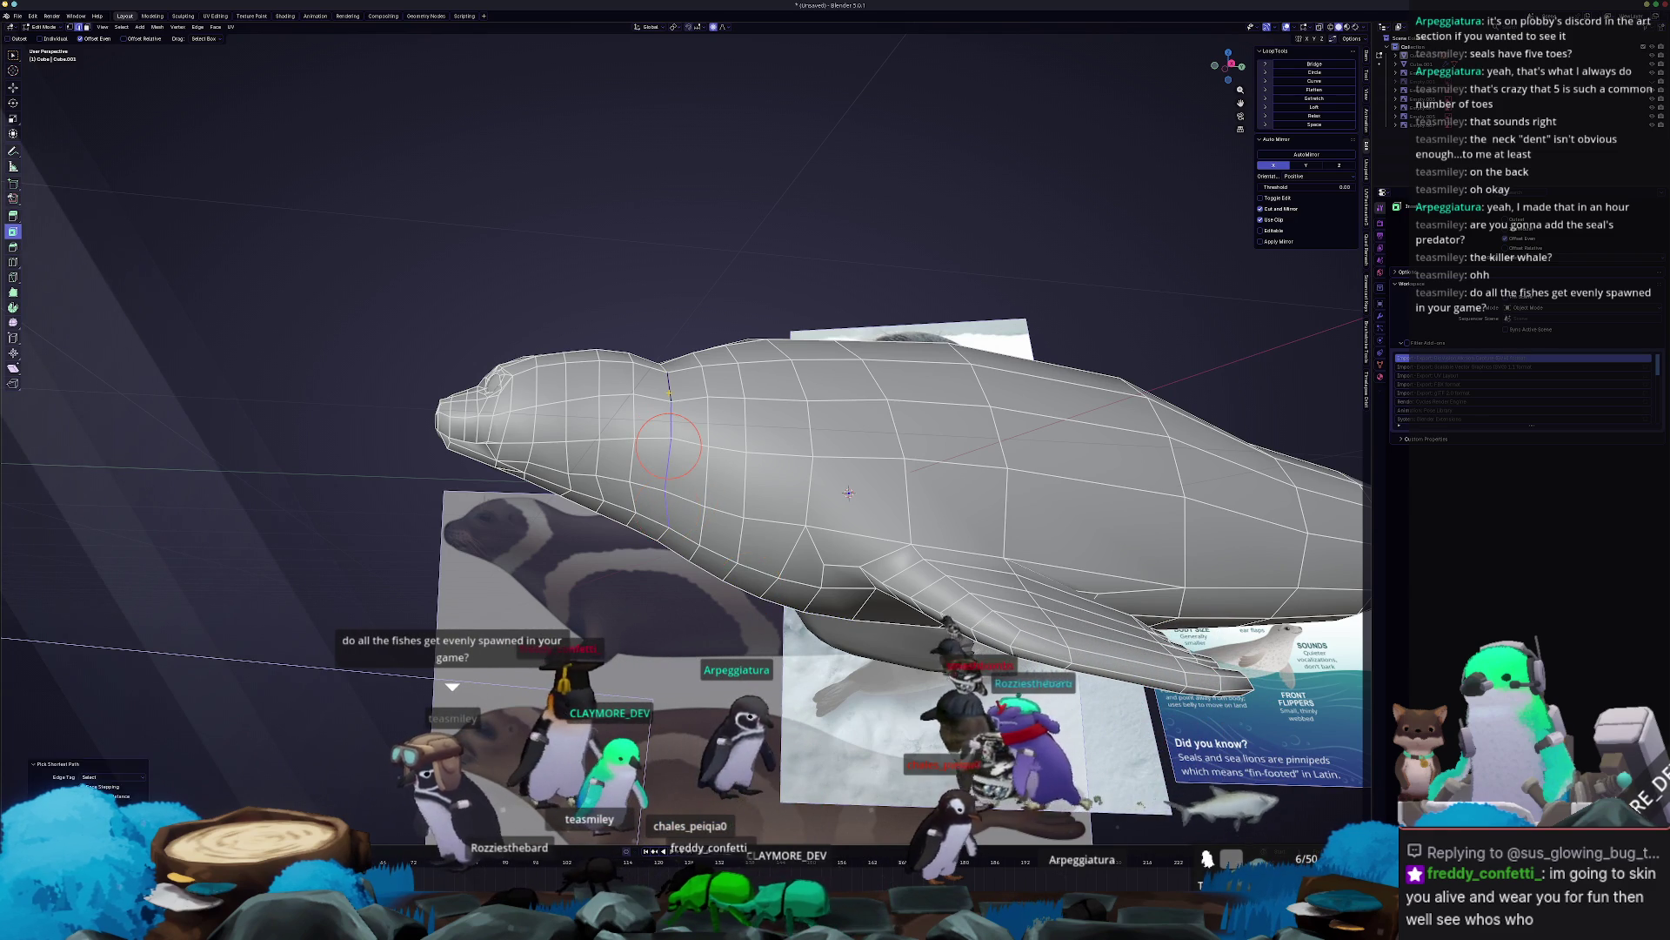
pyautogui.moveTo(667, 509); pyautogui.dragTo(716, 503, button='middle')
pyautogui.moveTo(711, 601); pyautogui.dragTo(691, 605, button='middle')
pyautogui.scroll(2, 691, 605)
pyautogui.scroll(2, 653, 541)
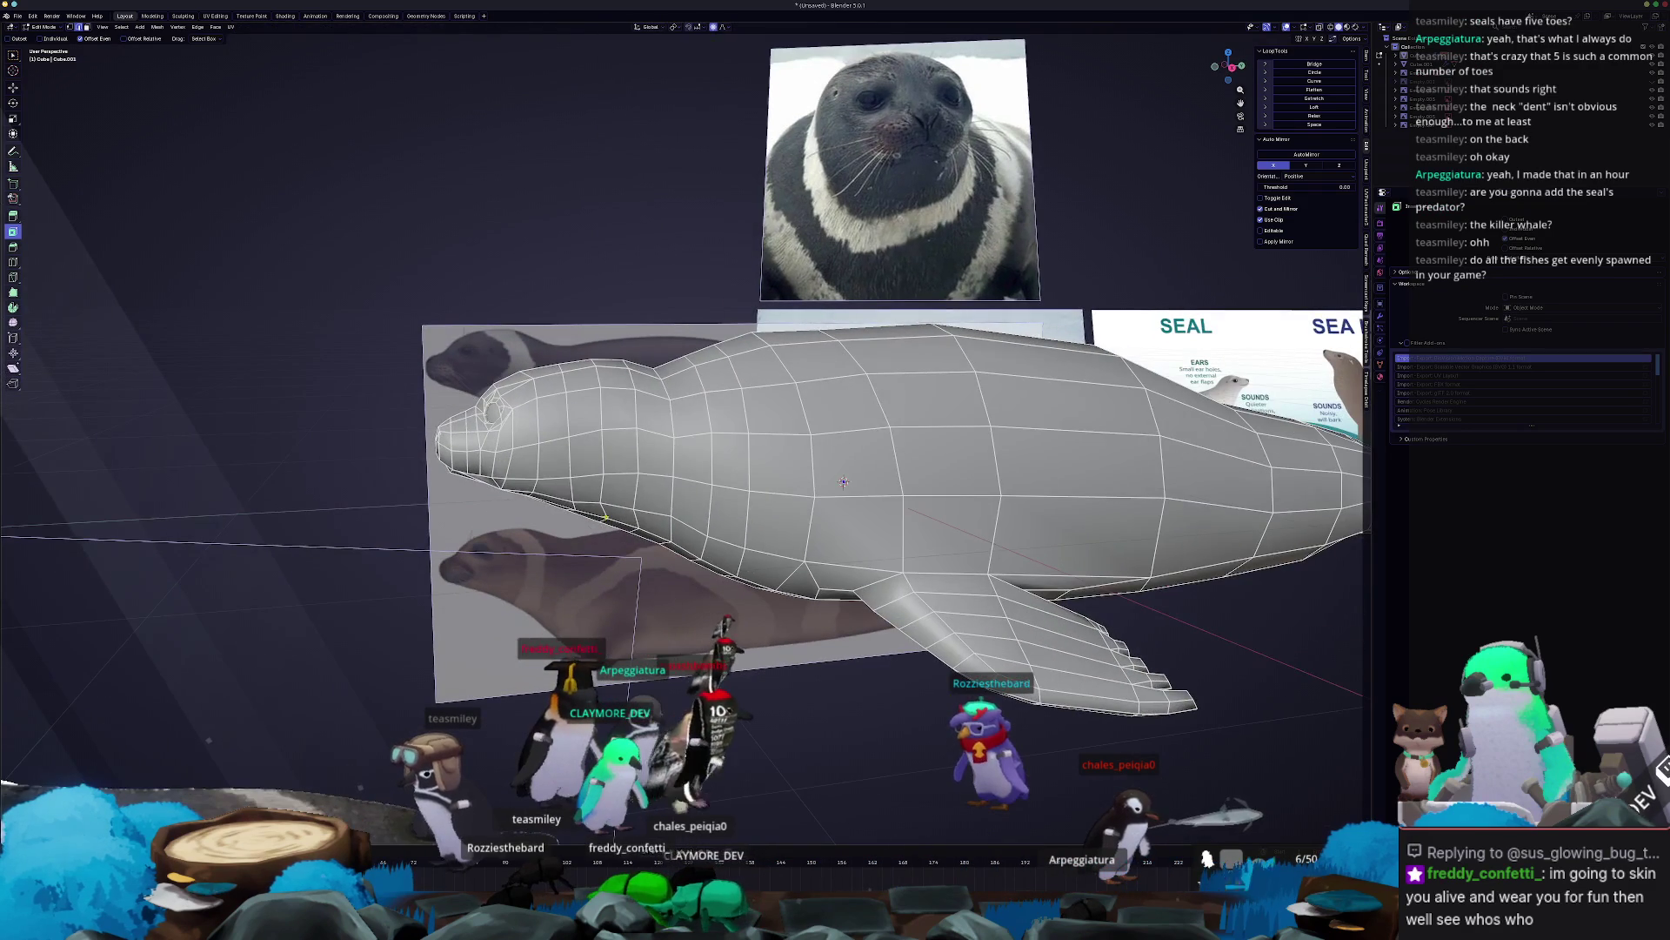
pyautogui.press('KP_3')
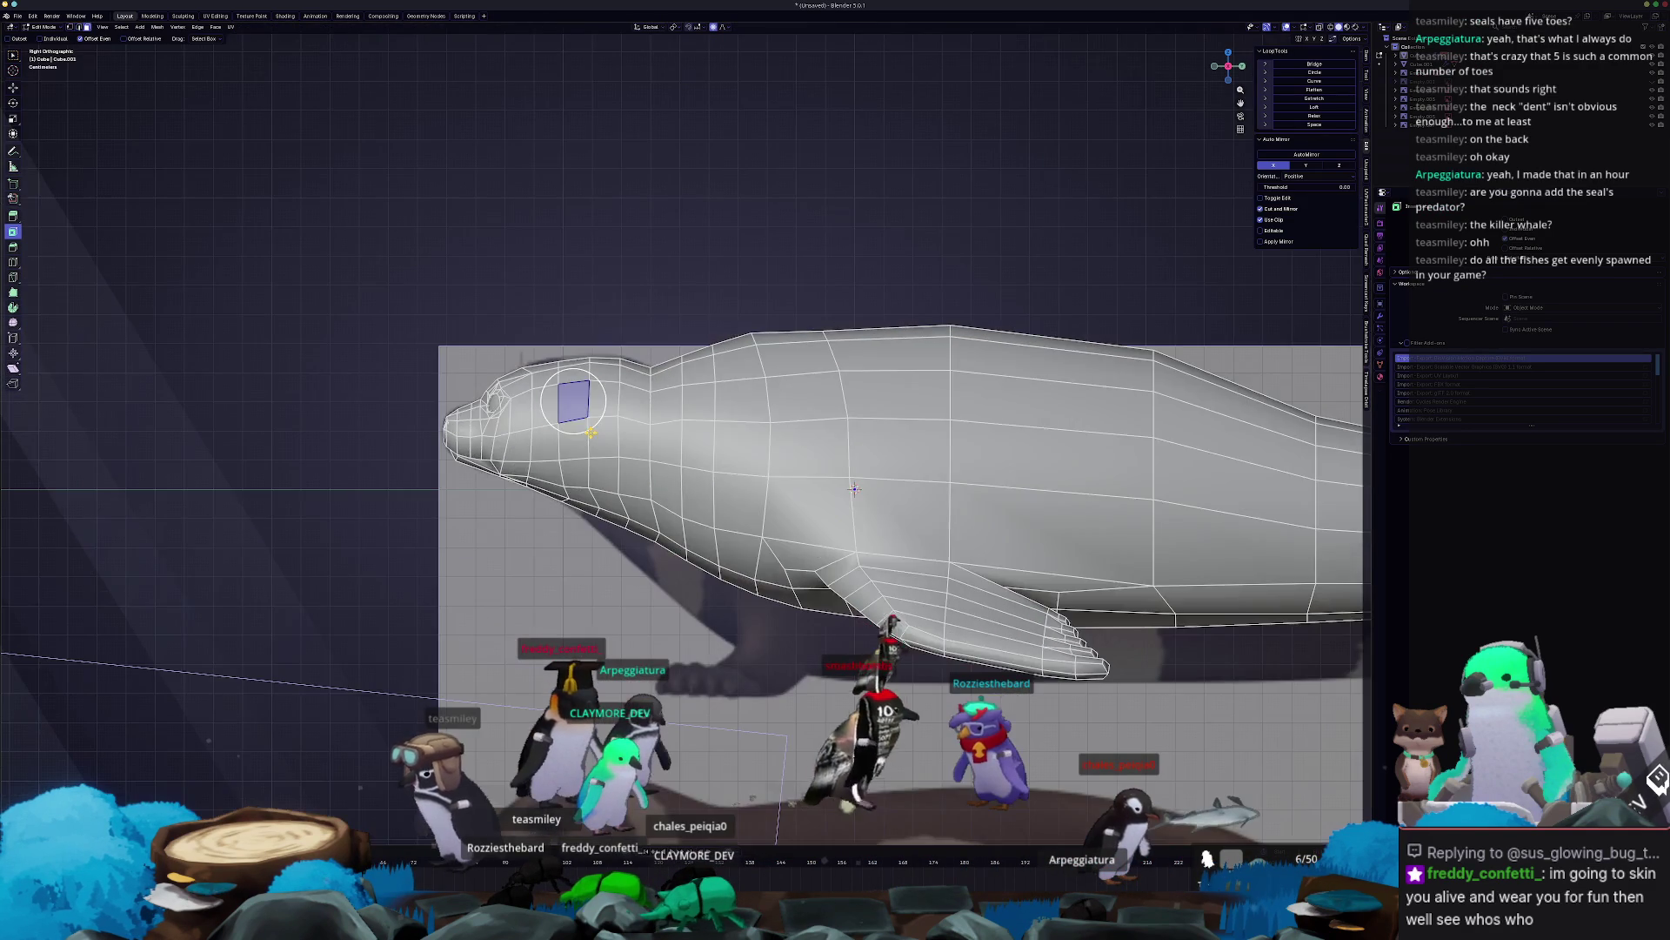
# Inset the selected head face to form an eye rim.
pyautogui.scroll(4, 524, 424)
pyautogui.moveTo(524, 424)
pyautogui.mouseDown(button='middle')
pyautogui.moveTo(600, 422)
pyautogui.moveTo(593, 479)
pyautogui.moveTo(617, 474)
pyautogui.mouseUp(button='middle')
pyautogui.press('i')
pyautogui.moveTo(101, 788); pyautogui.dragTo(117, 788)
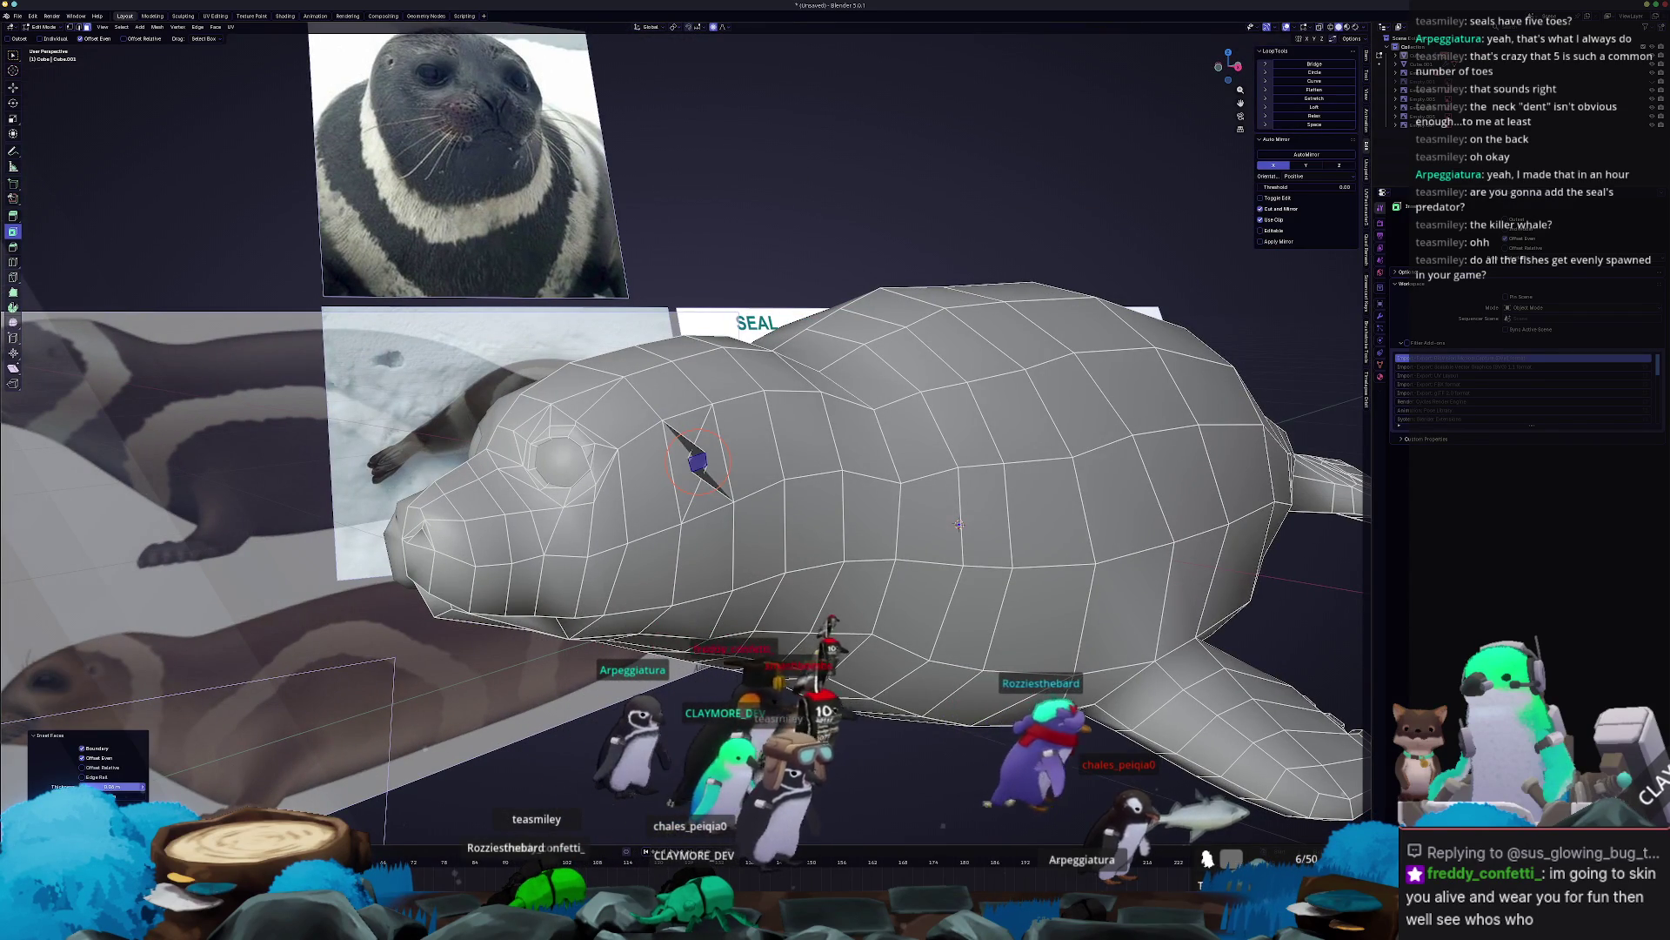
pyautogui.moveTo(626, 533); pyautogui.dragTo(644, 536, button='middle')
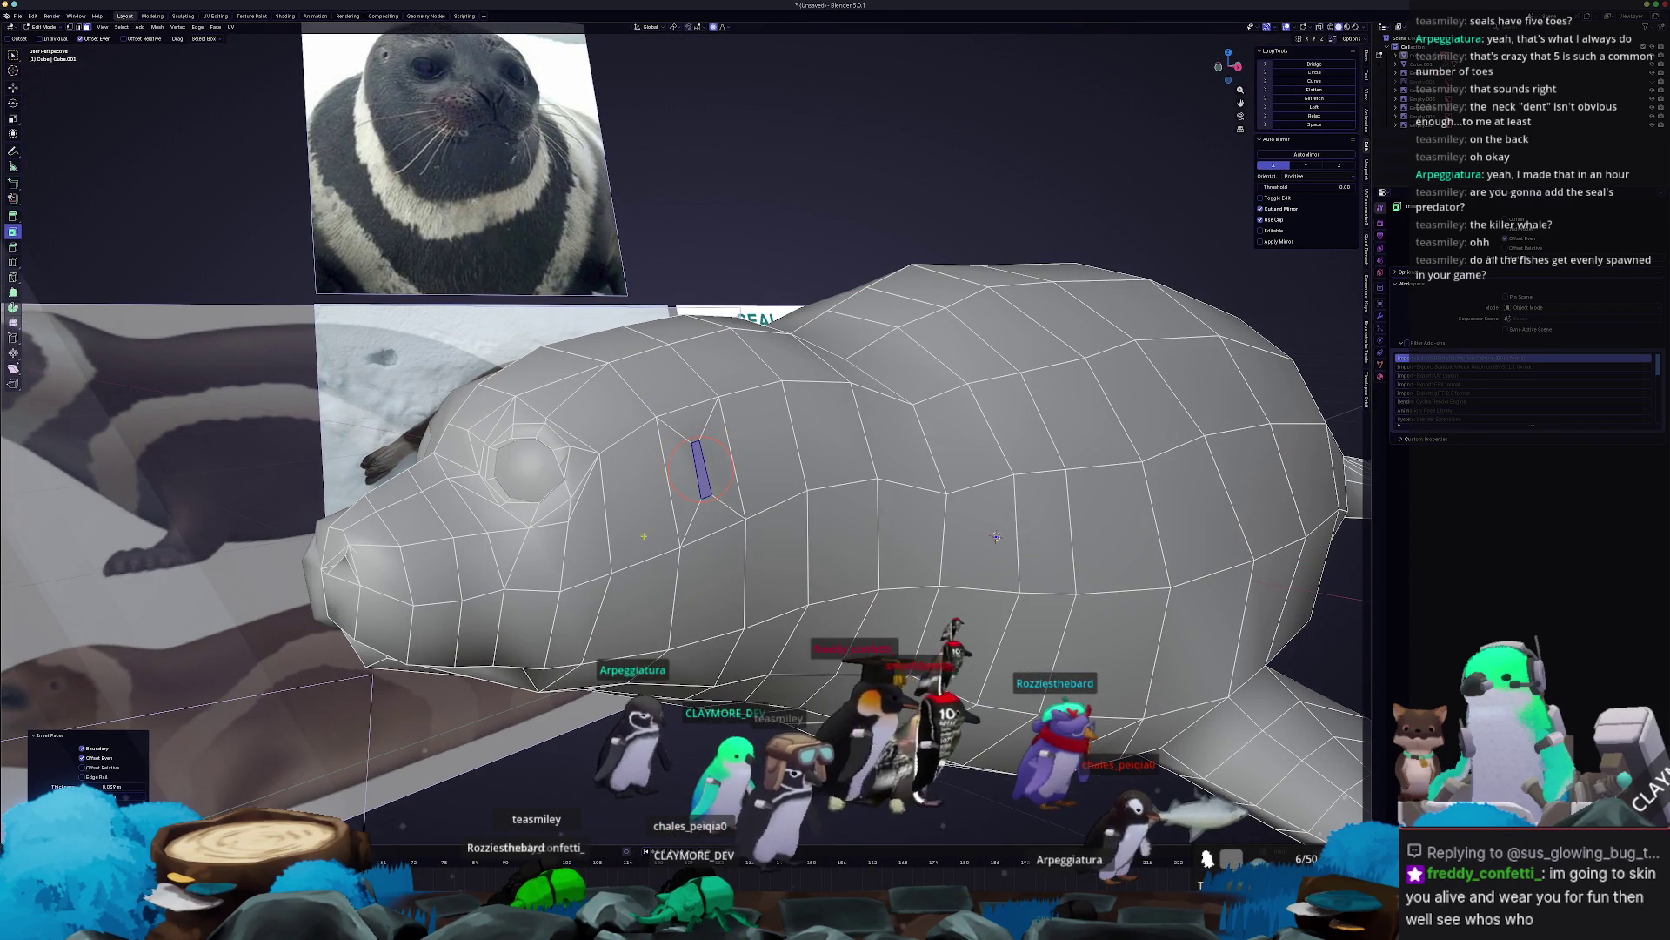
# Edge-slide the loop around the eye rim to a new position.
pyautogui.press('2')
pyautogui.click(753, 493)
pyautogui.press('g')
pyautogui.press('g')
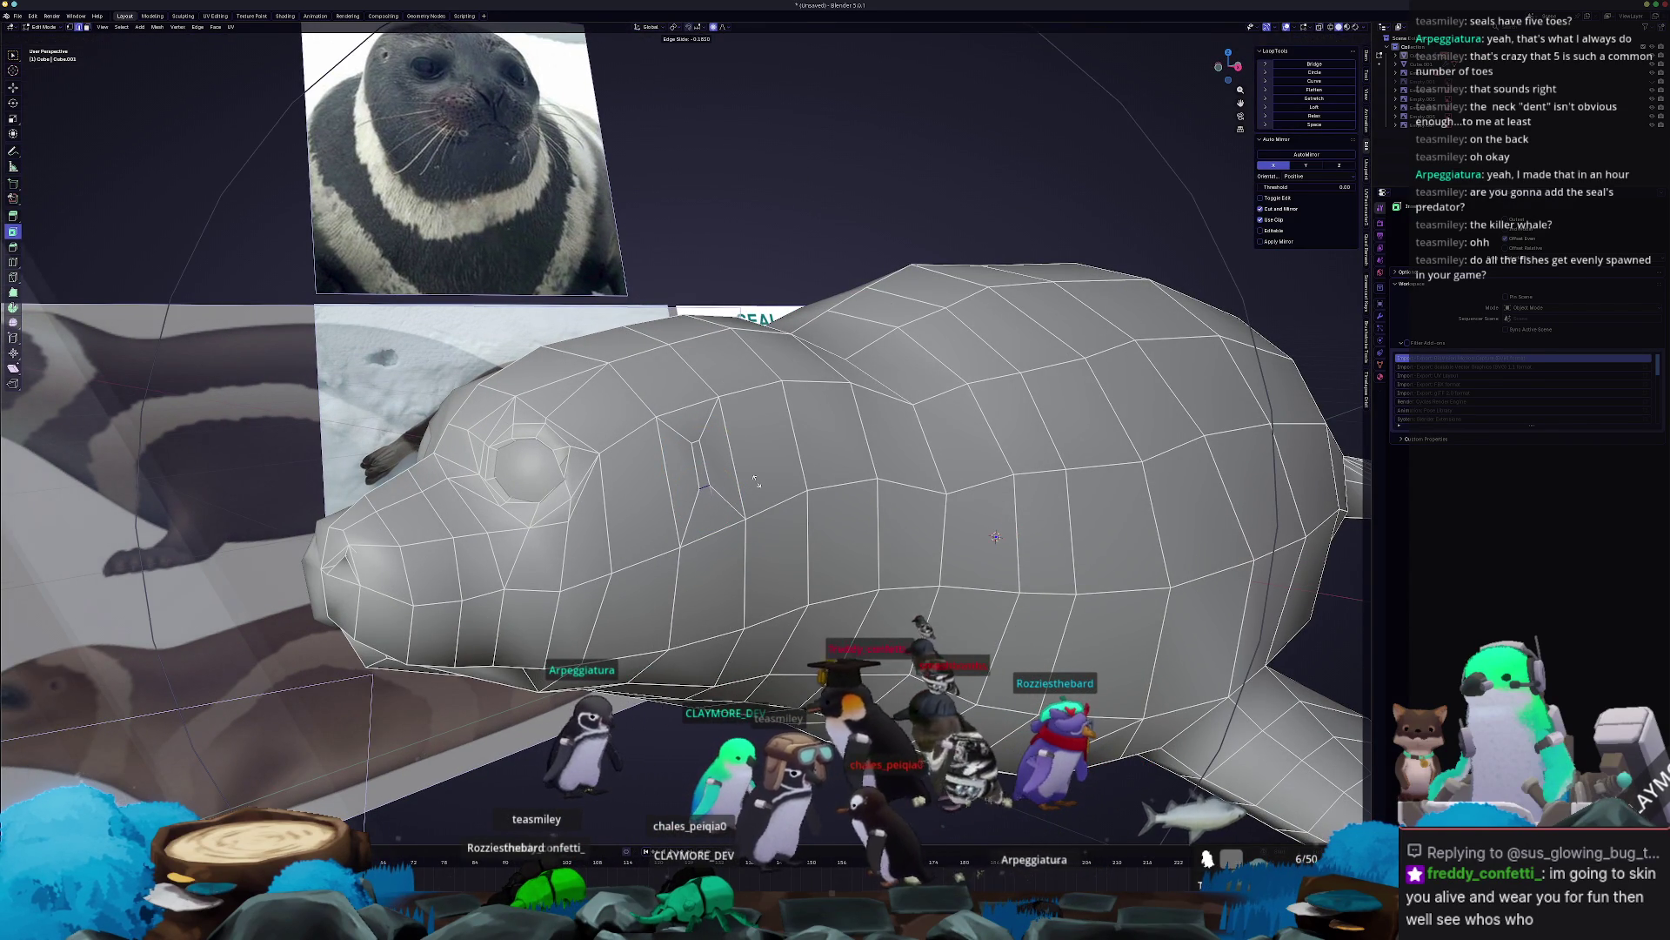
pyautogui.click(717, 456)
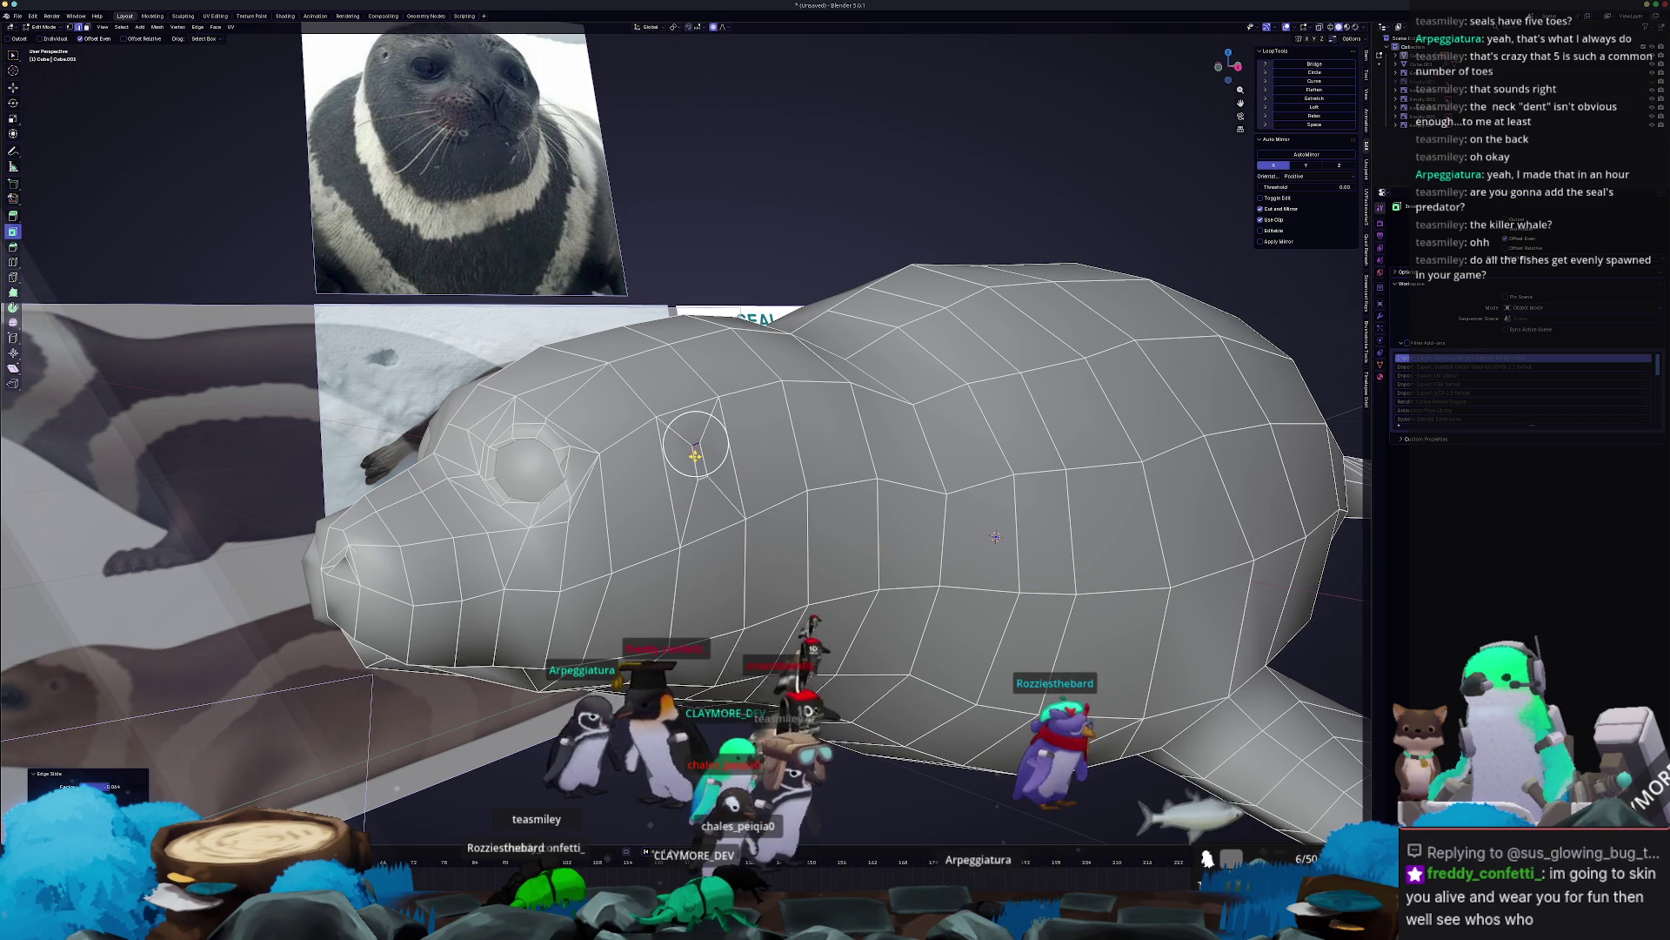
# Move the eye area along Y with soft proportional falloff.
pyautogui.moveTo(696, 444); pyautogui.dragTo(678, 473, button='middle')
pyautogui.press('g')
pyautogui.press('y')
pyautogui.scroll(4, 679, 472)
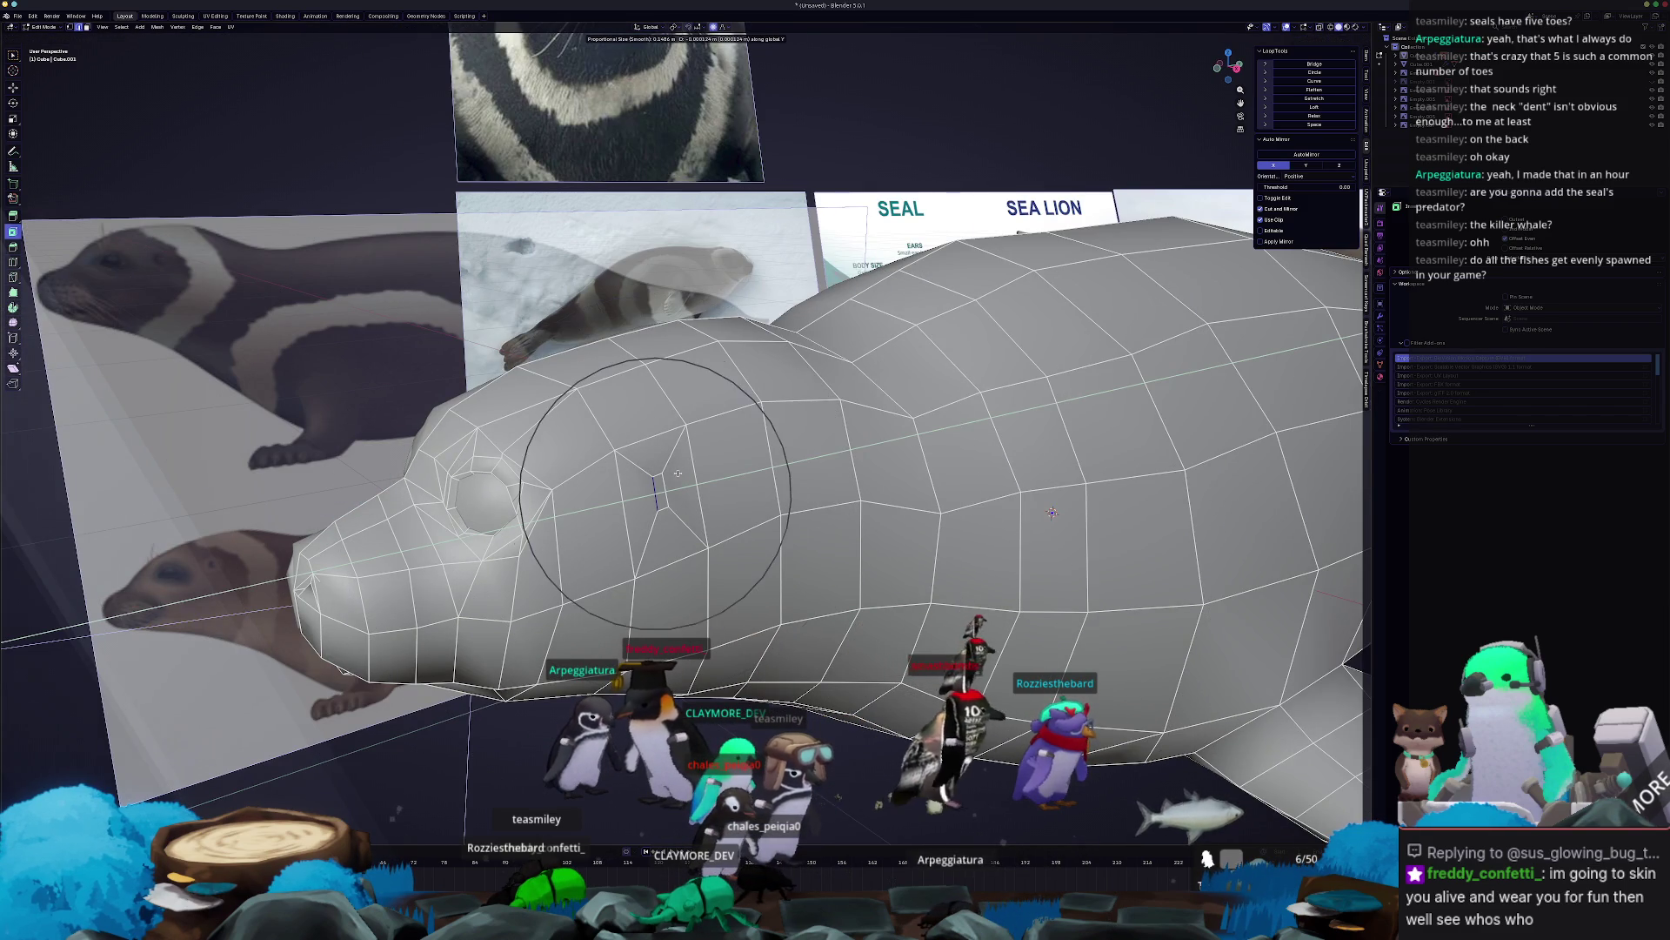
pyautogui.scroll(15, 678, 472)
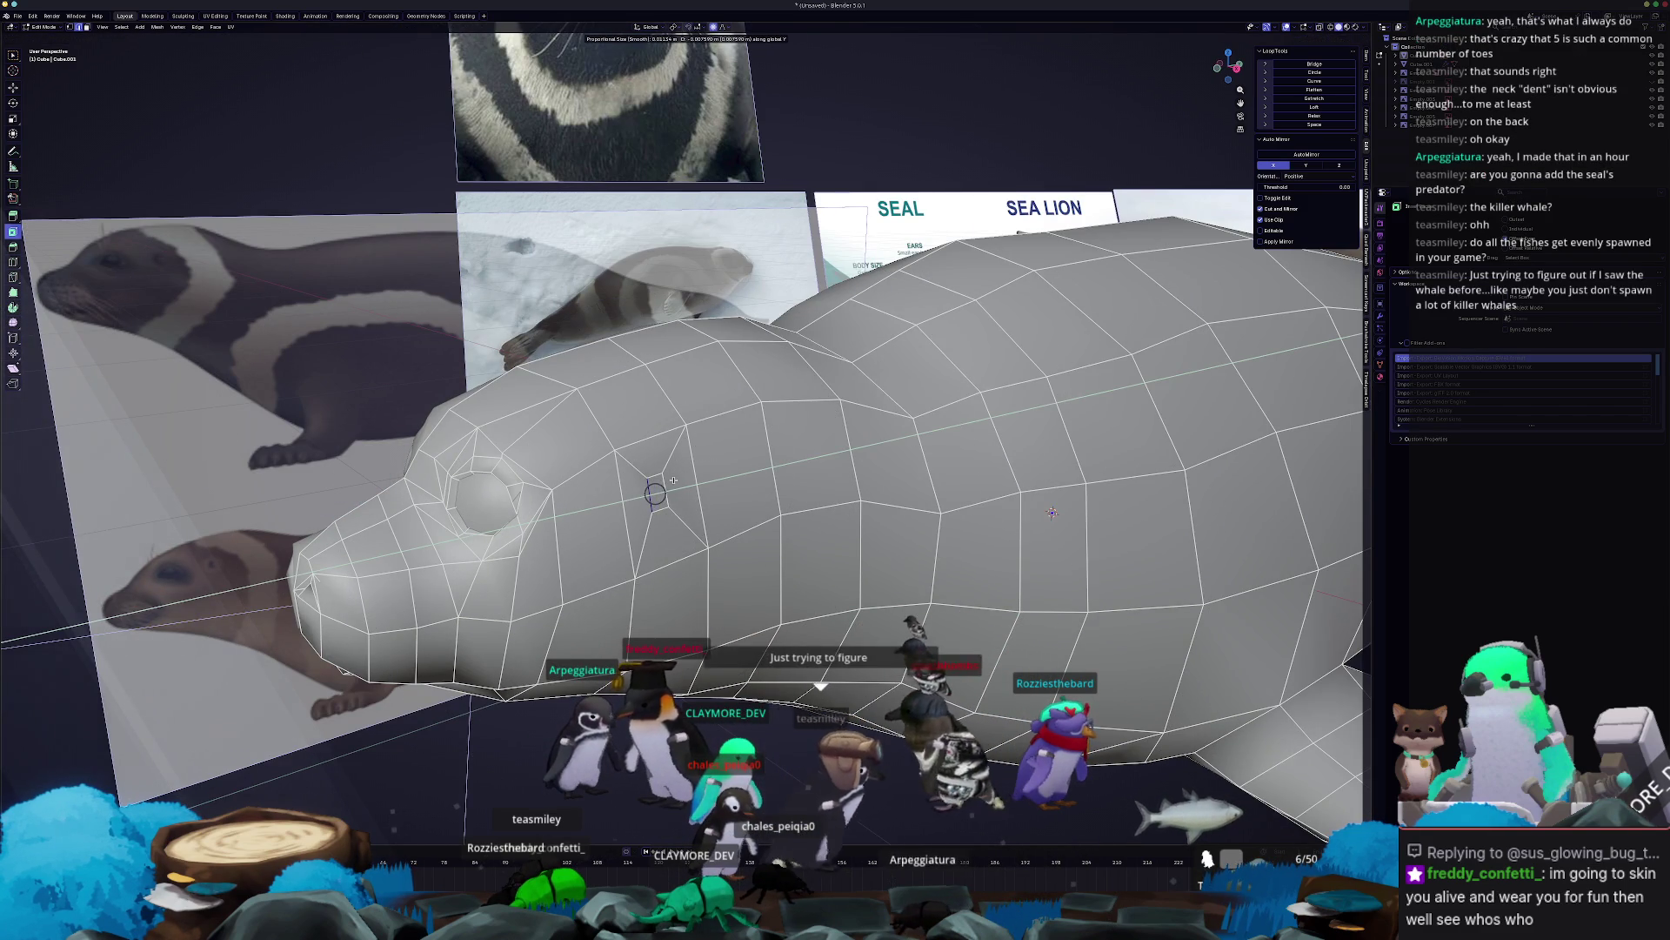
pyautogui.moveTo(655, 494)
pyautogui.mouseDown(button='middle')
pyautogui.moveTo(757, 481)
pyautogui.moveTo(659, 502)
pyautogui.moveTo(693, 514)
pyautogui.moveTo(606, 566)
pyautogui.moveTo(609, 435)
pyautogui.moveTo(565, 304)
pyautogui.moveTo(593, 474)
pyautogui.moveTo(648, 487)
pyautogui.moveTo(628, 525)
pyautogui.moveTo(657, 534)
pyautogui.mouseUp(button='middle')
pyautogui.click(714, 494)
# Shrink the eye area and reposition it along the Y axis.
pyautogui.press('s')
pyautogui.click(721, 476)
pyautogui.press('g')
pyautogui.press('x')
pyautogui.press('y')
pyautogui.click(658, 502)
# In Object Mode, select the eye piece and move its mesh along X.
pyautogui.hotkey('ctrl', 'Tab')
pyautogui.click(629, 526)
pyautogui.click(565, 300)
pyautogui.press('Tab')
pyautogui.press('g')
pyautogui.press('x')
pyautogui.click(644, 486)
# Lower the eye along Z, then move the eye object along Y into the socket.
pyautogui.press('g')
pyautogui.press('z')
pyautogui.click(650, 484)
pyautogui.press('Tab')
pyautogui.press('g')
pyautogui.press('x')
pyautogui.press('y')
pyautogui.click(626, 526)
pyautogui.press('Tab')
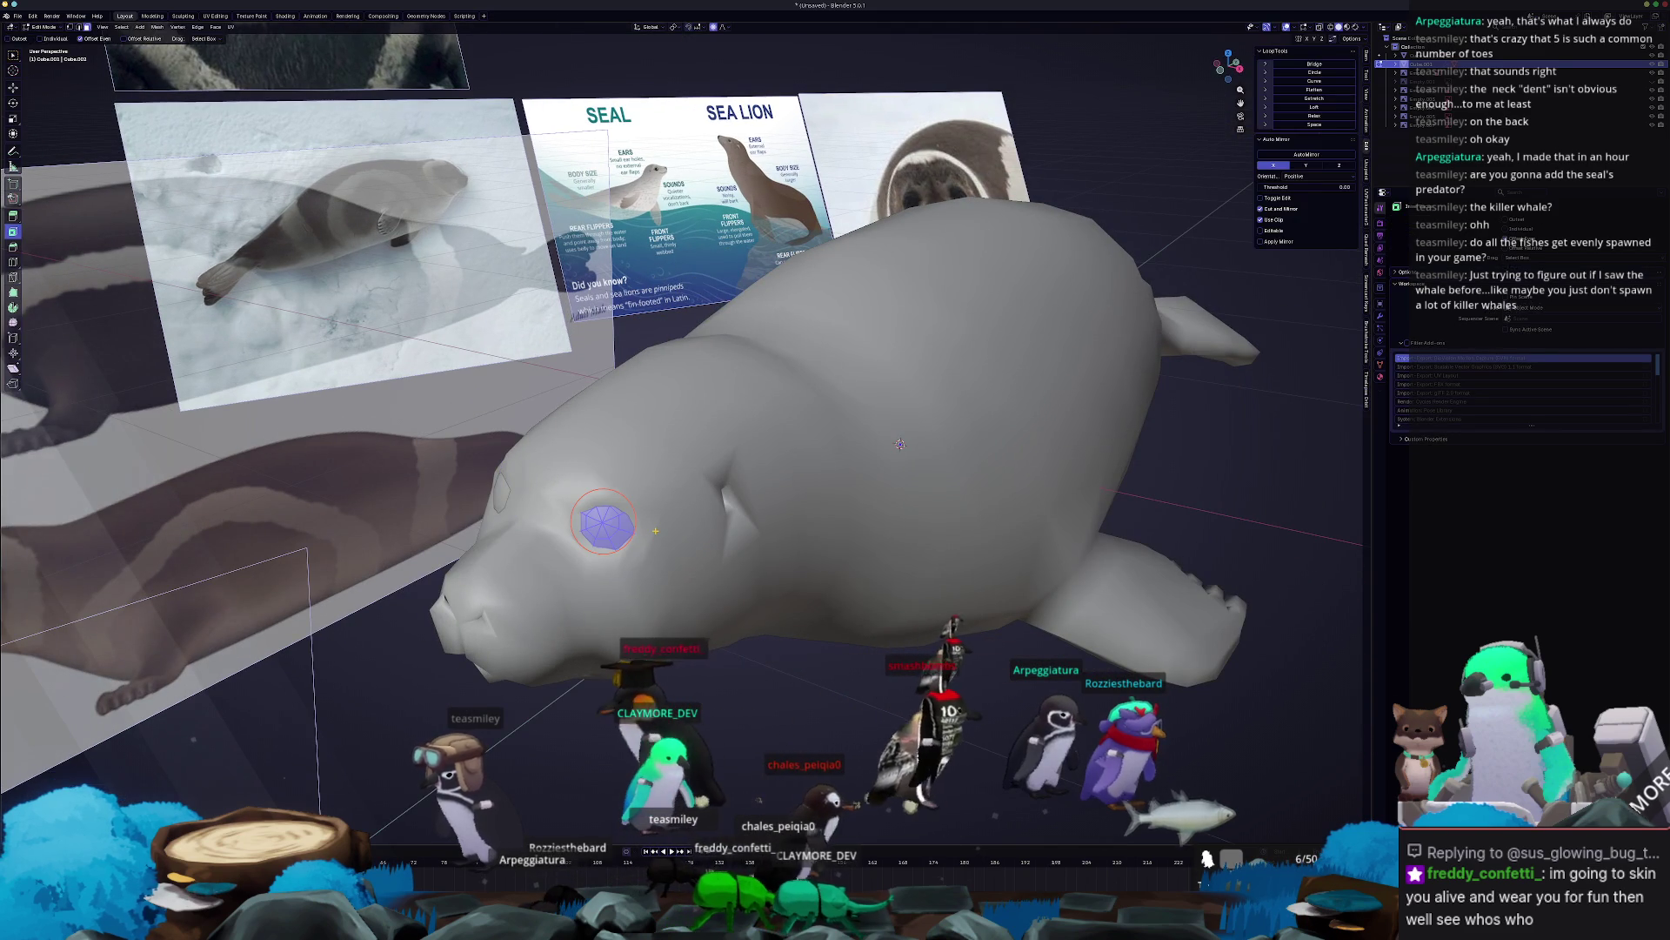
# Nudge the eye along X, rotate it 3.74° around Z, and shift it along Z.
pyautogui.press('g')
pyautogui.press('x')
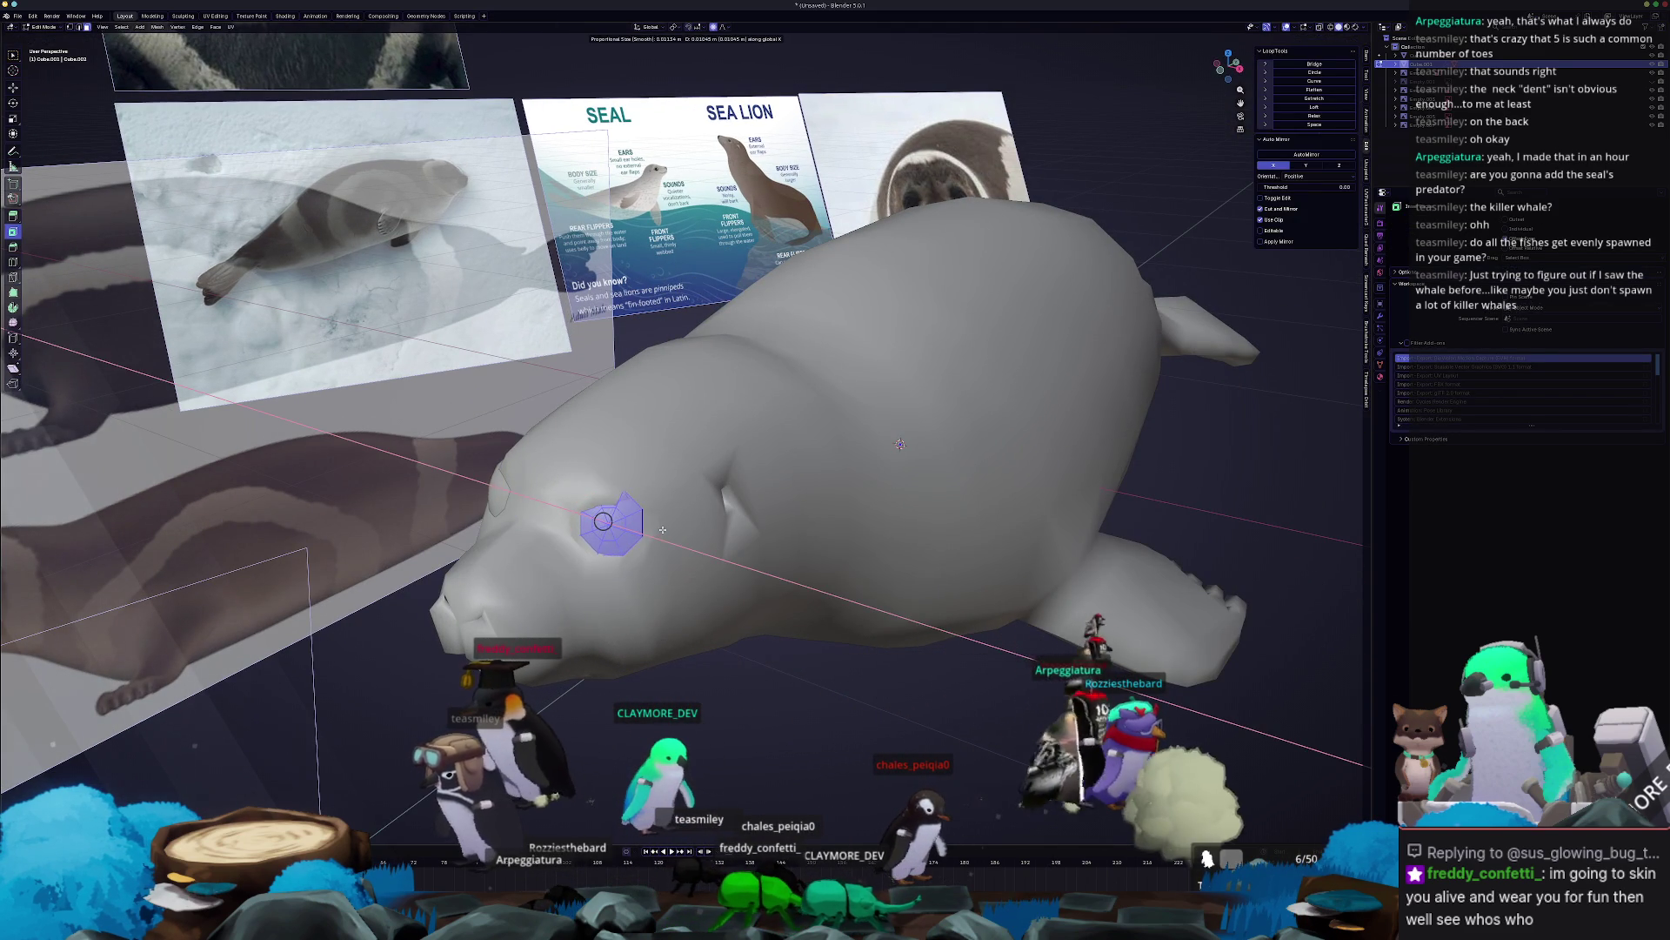
pyautogui.click(661, 527)
pyautogui.moveTo(660, 527); pyautogui.dragTo(666, 528, button='middle')
pyautogui.press('r')
pyautogui.press('z')
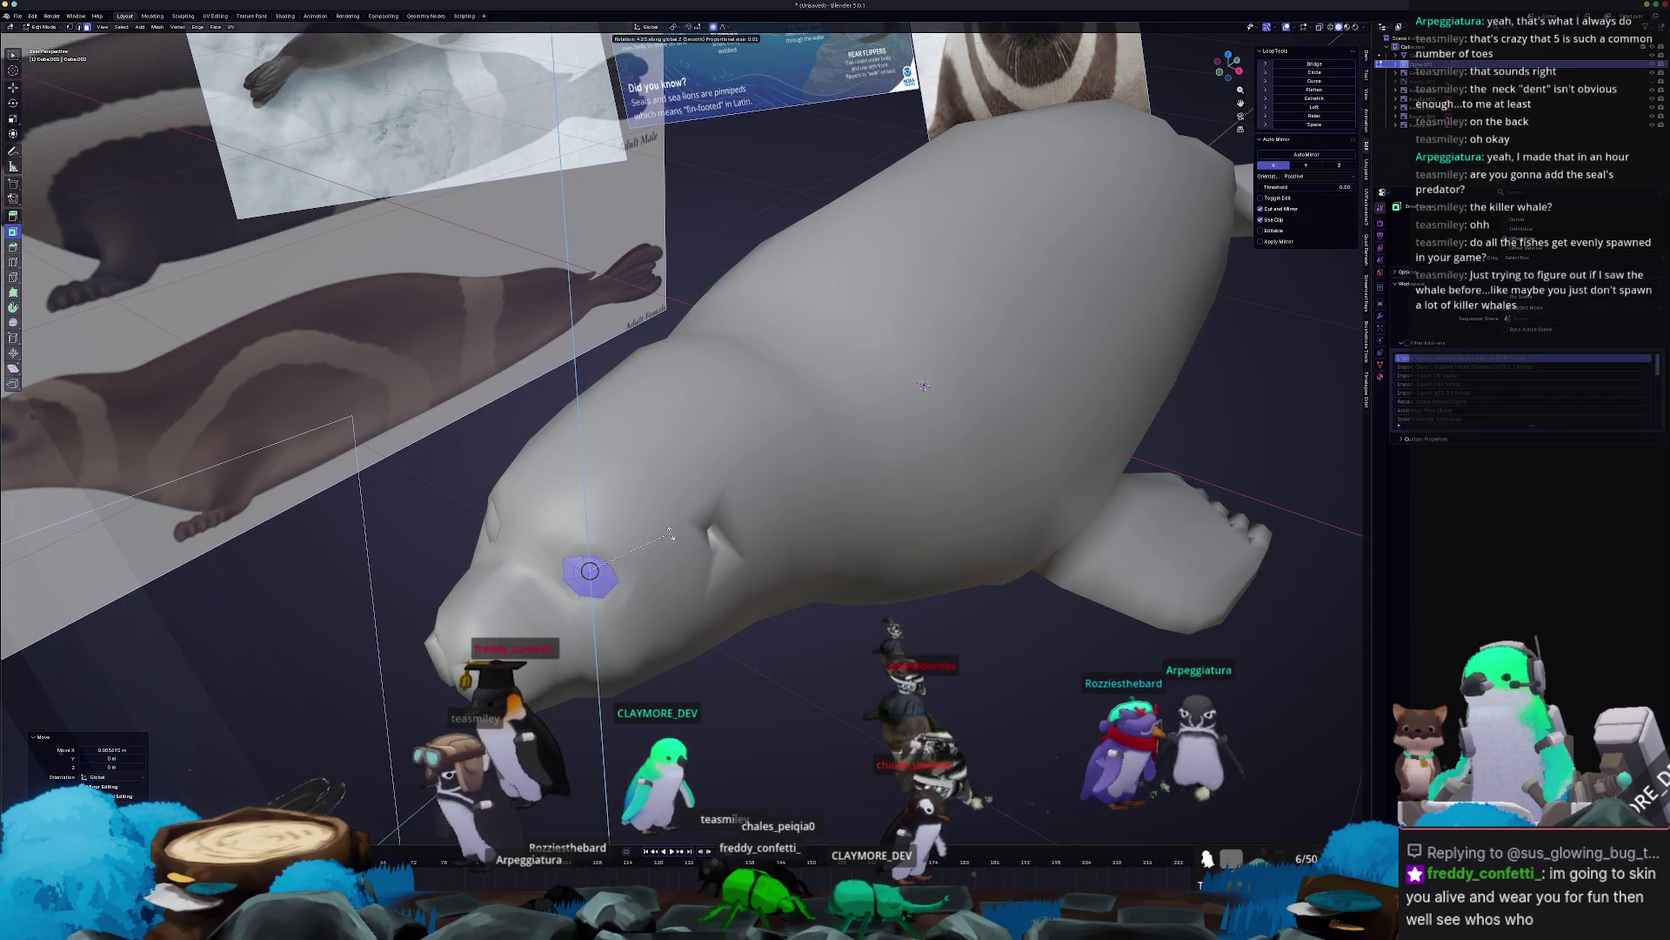
pyautogui.click(670, 531)
pyautogui.moveTo(670, 530)
pyautogui.mouseDown(button='middle')
pyautogui.moveTo(637, 510)
pyautogui.moveTo(637, 558)
pyautogui.mouseUp(button='middle')
pyautogui.press('g')
pyautogui.press('z')
pyautogui.click(638, 510)
# Apply the eye's transforms, then select the seal body and enter Edit Mode.
pyautogui.press('Tab')
pyautogui.hotkey('ctrl', 'a')
pyautogui.click(637, 558)
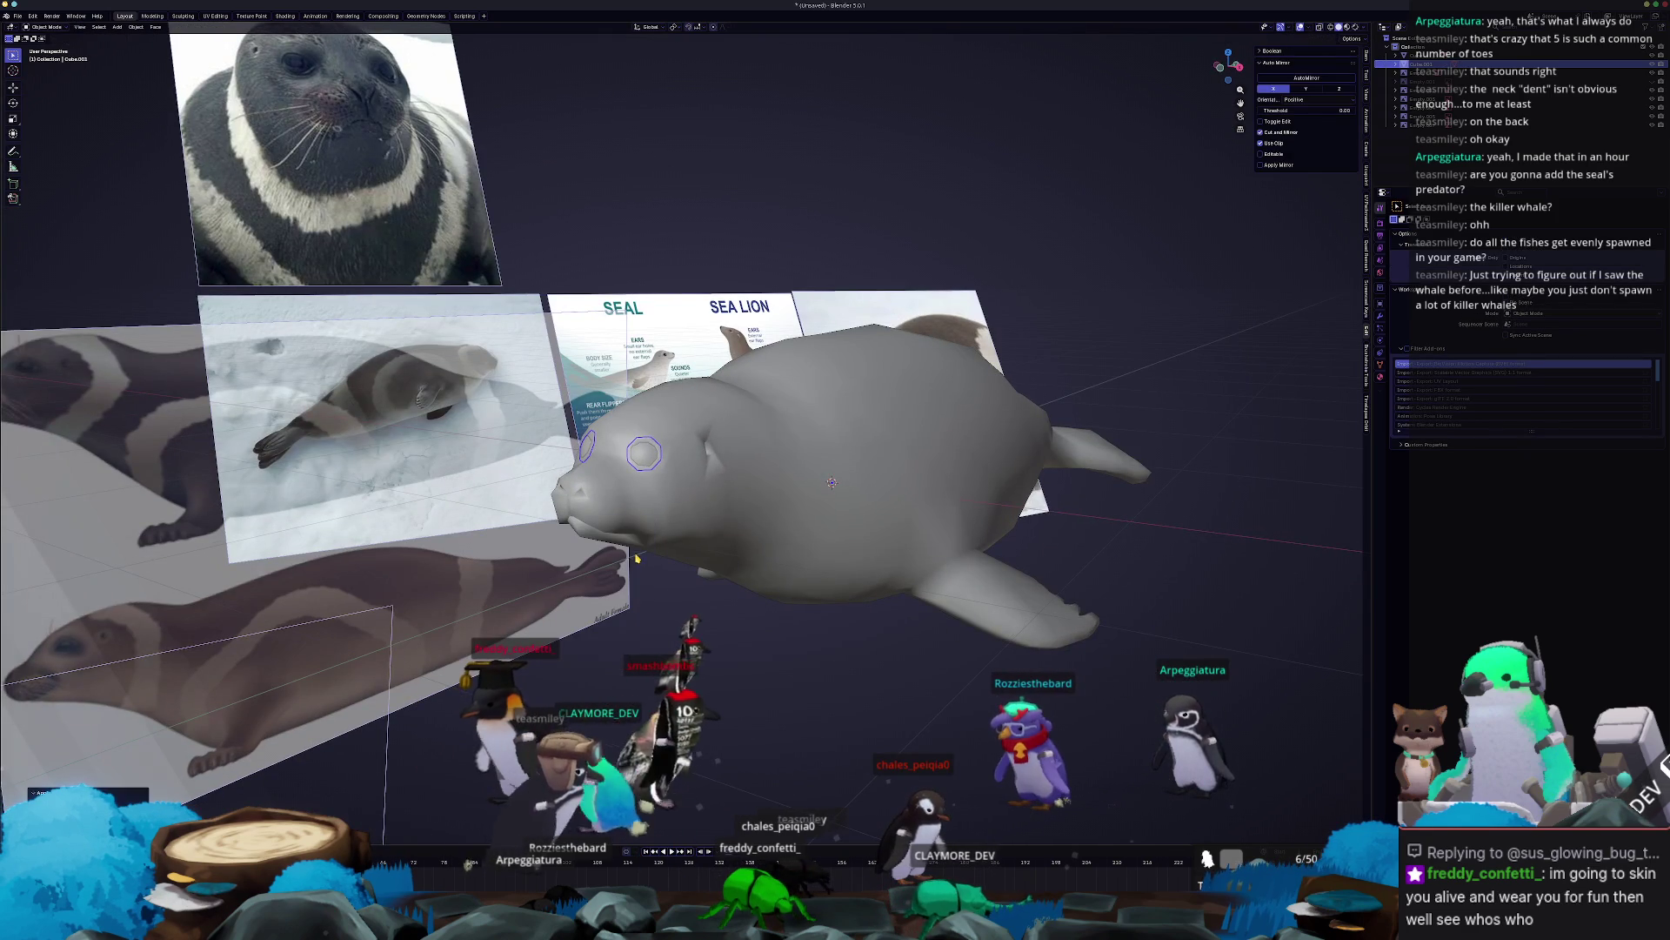
pyautogui.click(687, 528)
pyautogui.hotkey('ctrl', 'a')
pyautogui.click(686, 528)
pyautogui.moveTo(686, 528)
pyautogui.mouseDown(button='middle')
pyautogui.moveTo(714, 615)
pyautogui.moveTo(637, 553)
pyautogui.mouseUp(button='middle')
pyautogui.click(697, 453)
pyautogui.press('Tab')
pyautogui.scroll(10, 698, 469)
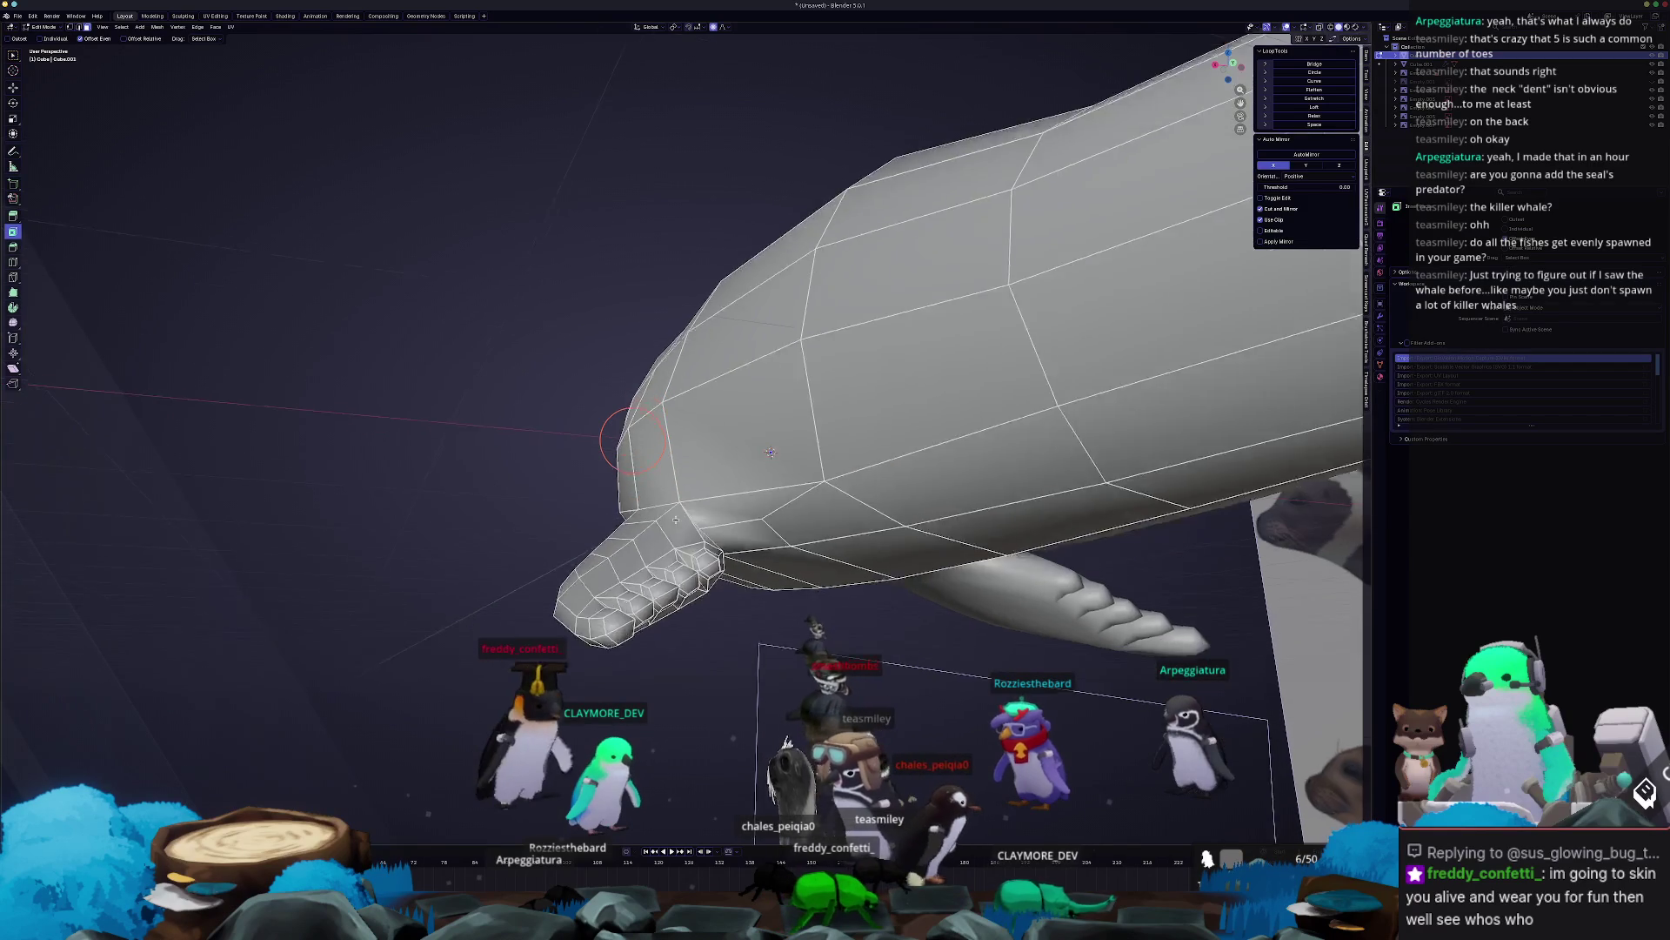
# Vertex-slide the selected vertex so it lines up vertically with its edge.
pyautogui.scroll(-8, 716, 431)
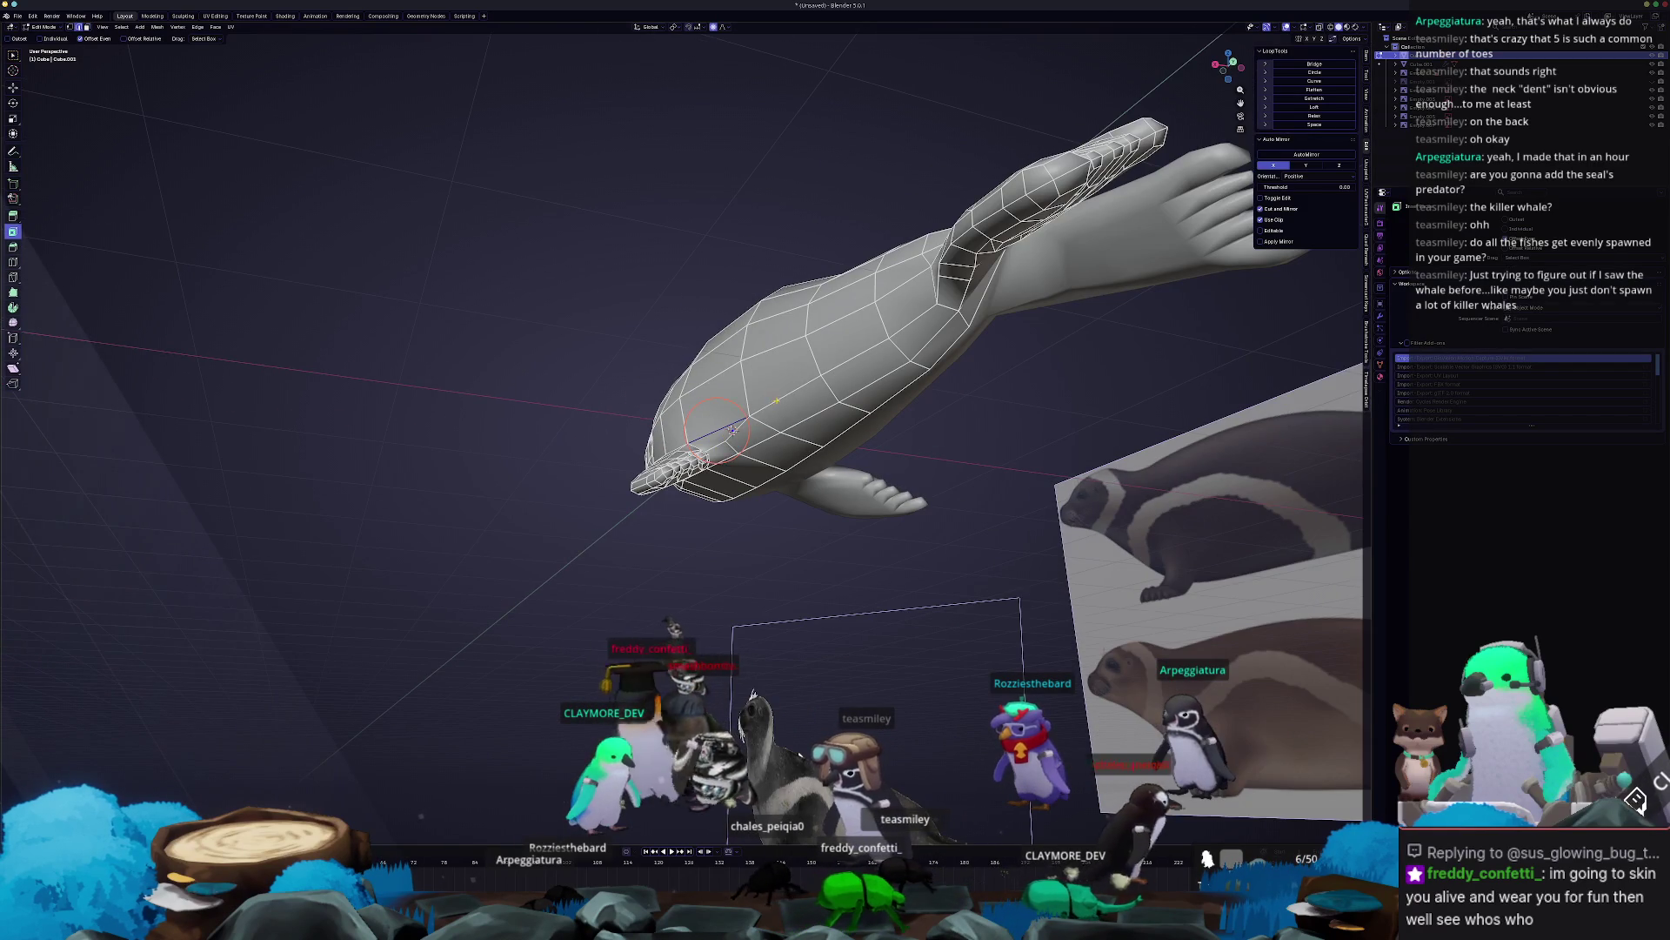
pyautogui.moveTo(733, 430); pyautogui.dragTo(646, 499, button='middle')
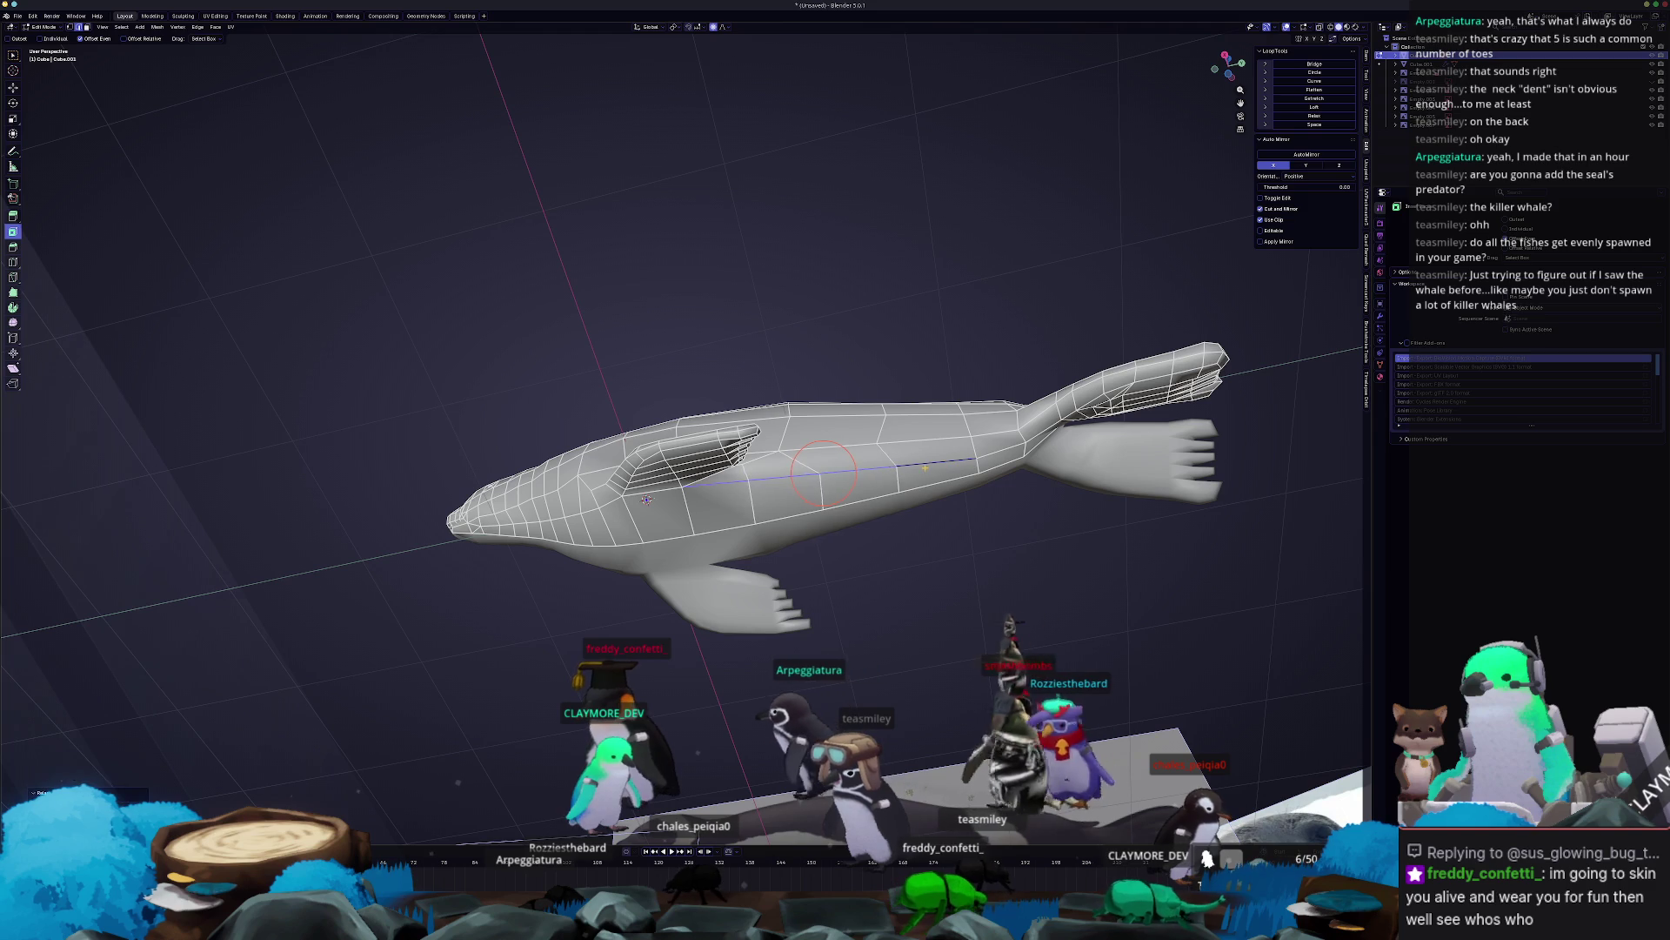
pyautogui.moveTo(840, 463)
pyautogui.mouseDown(button='middle')
pyautogui.moveTo(819, 441)
pyautogui.moveTo(783, 561)
pyautogui.mouseUp(button='middle')
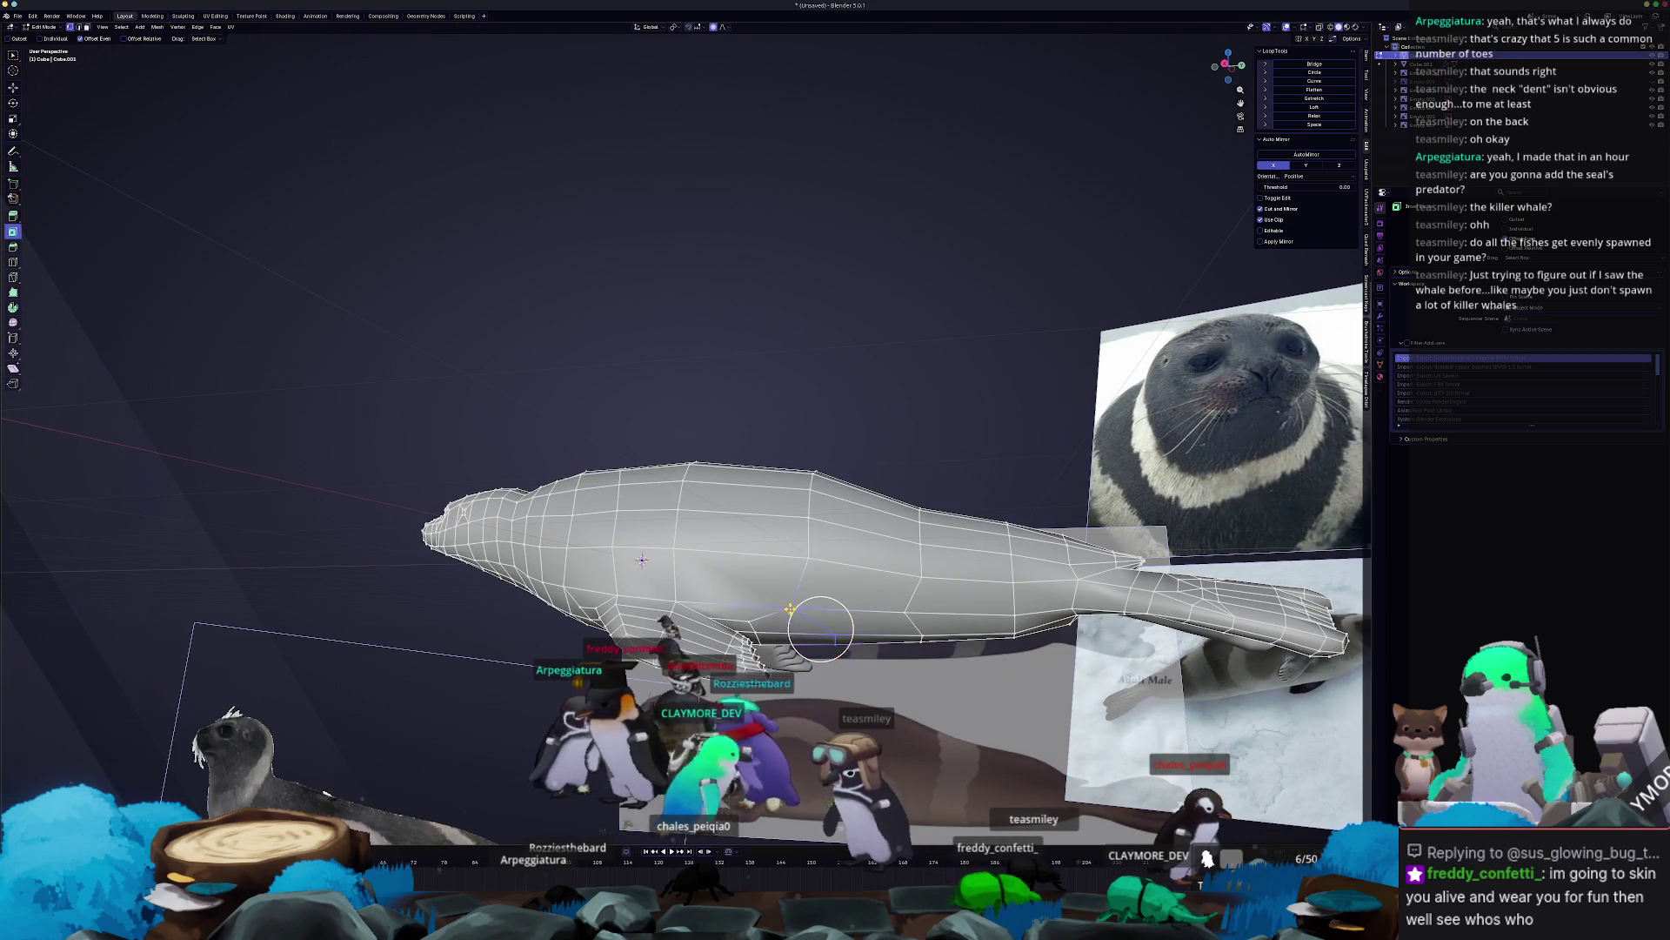
pyautogui.press('g')
pyautogui.press('g')
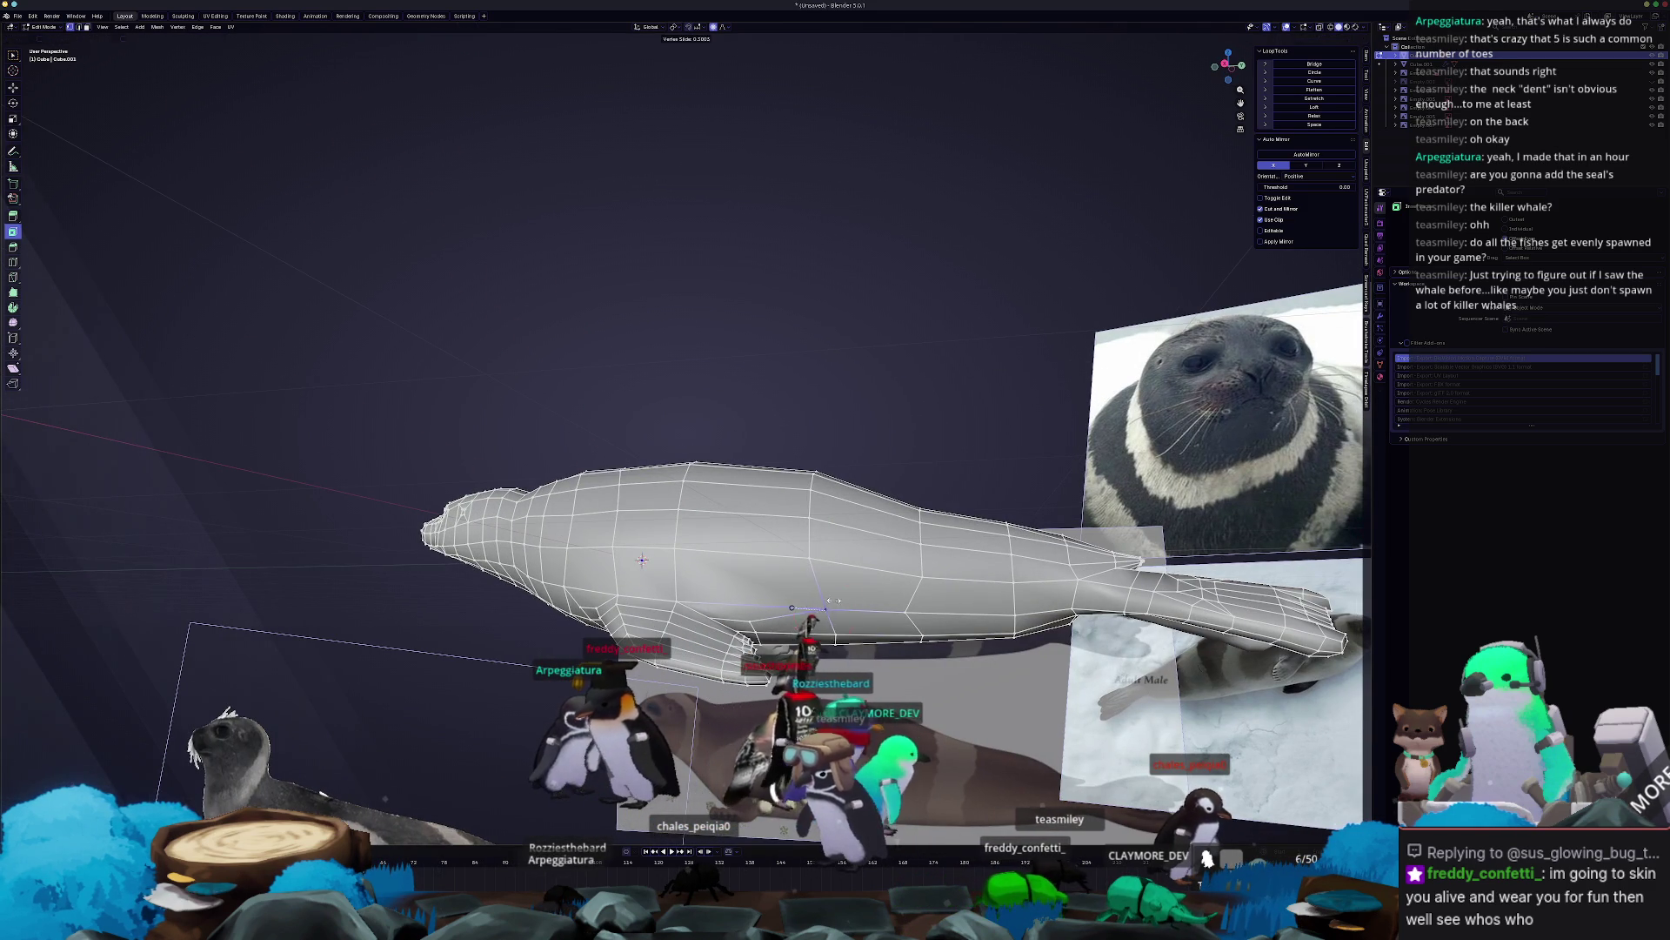
pyautogui.click(833, 601)
pyautogui.moveTo(833, 600); pyautogui.dragTo(872, 532, button='middle')
pyautogui.press('Return')
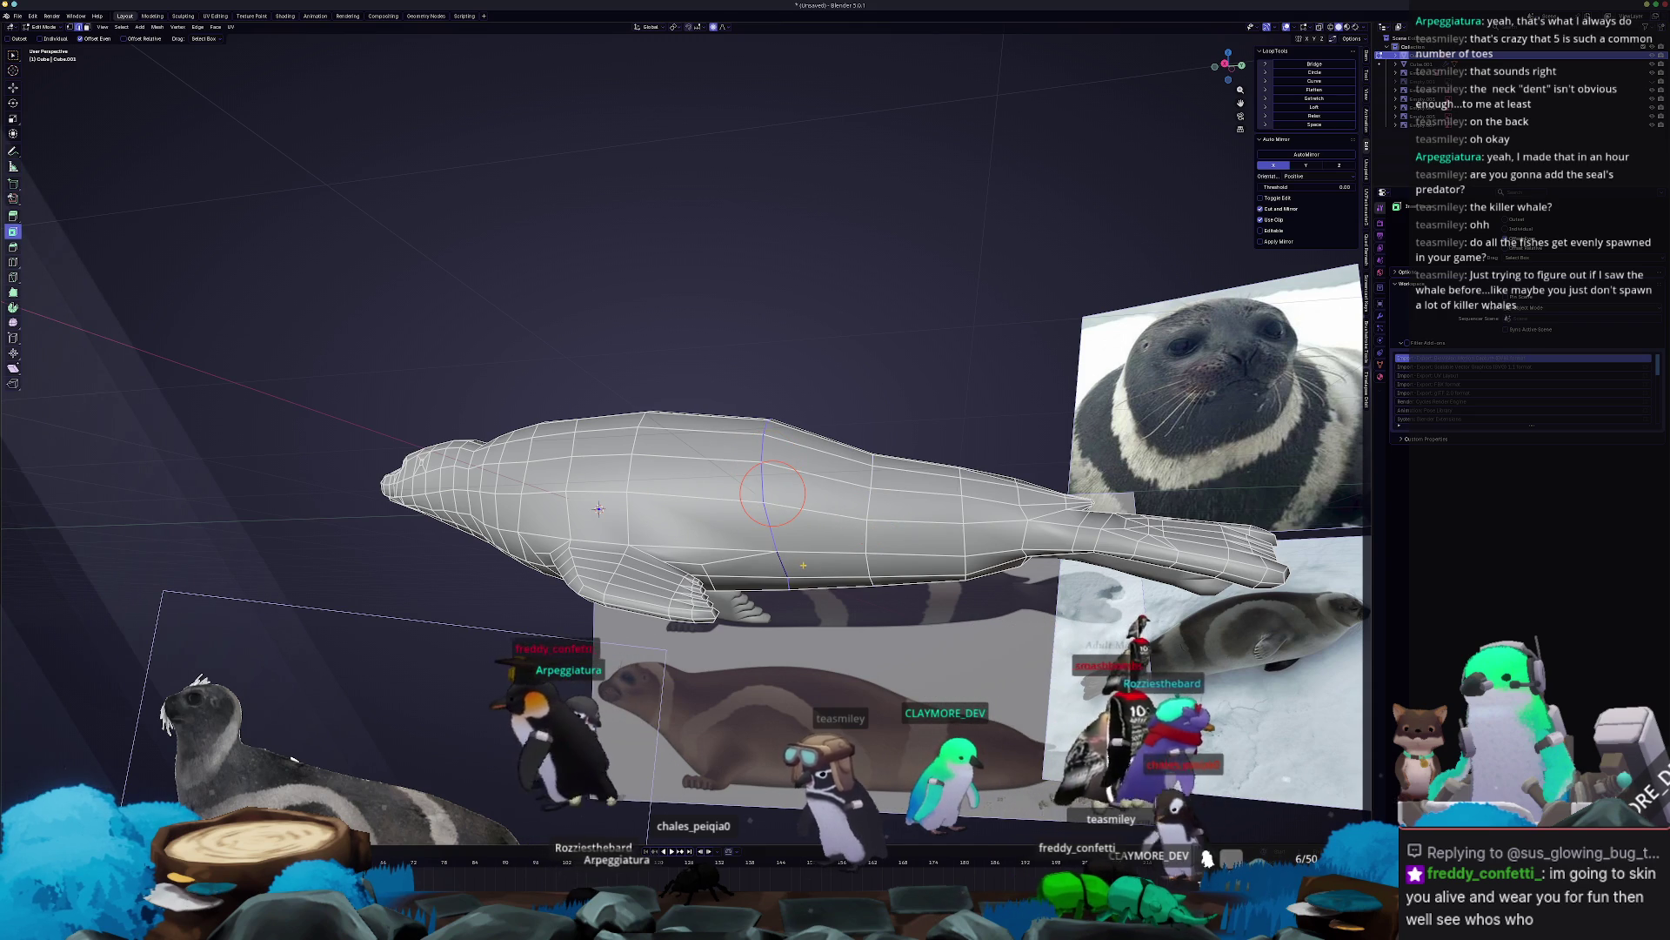
# Add a centred edge loop around the seal's midsection and view it from the right side.
pyautogui.hotkey('ctrl', 'r')
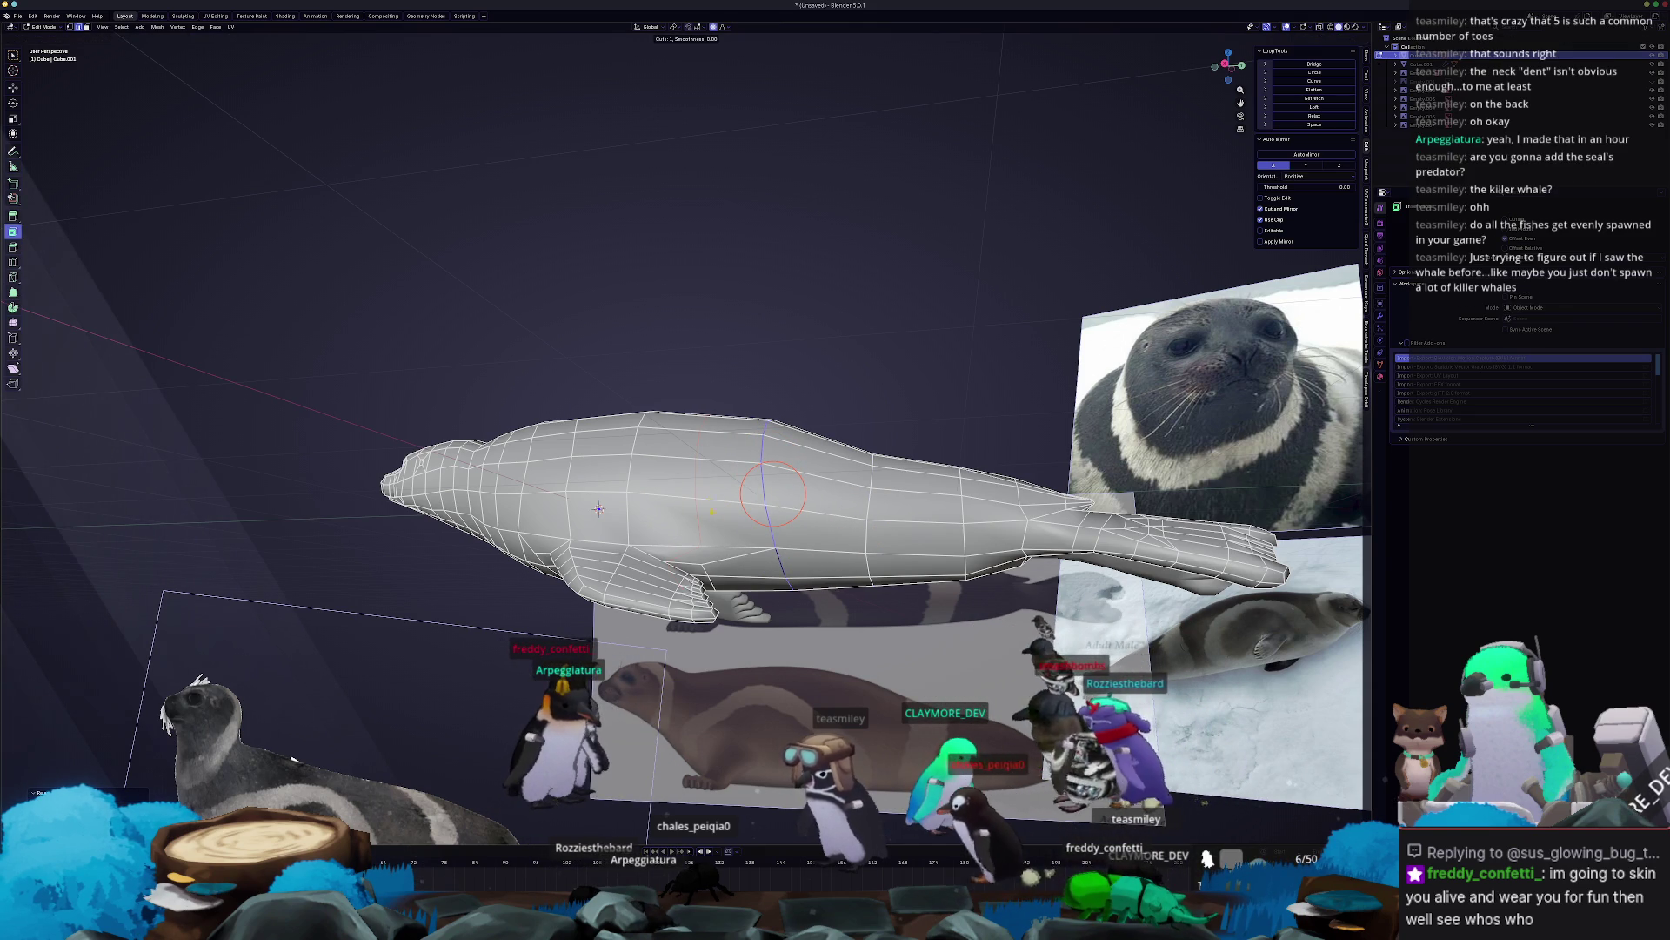
pyautogui.click(773, 493)
pyautogui.rightClick(818, 500)
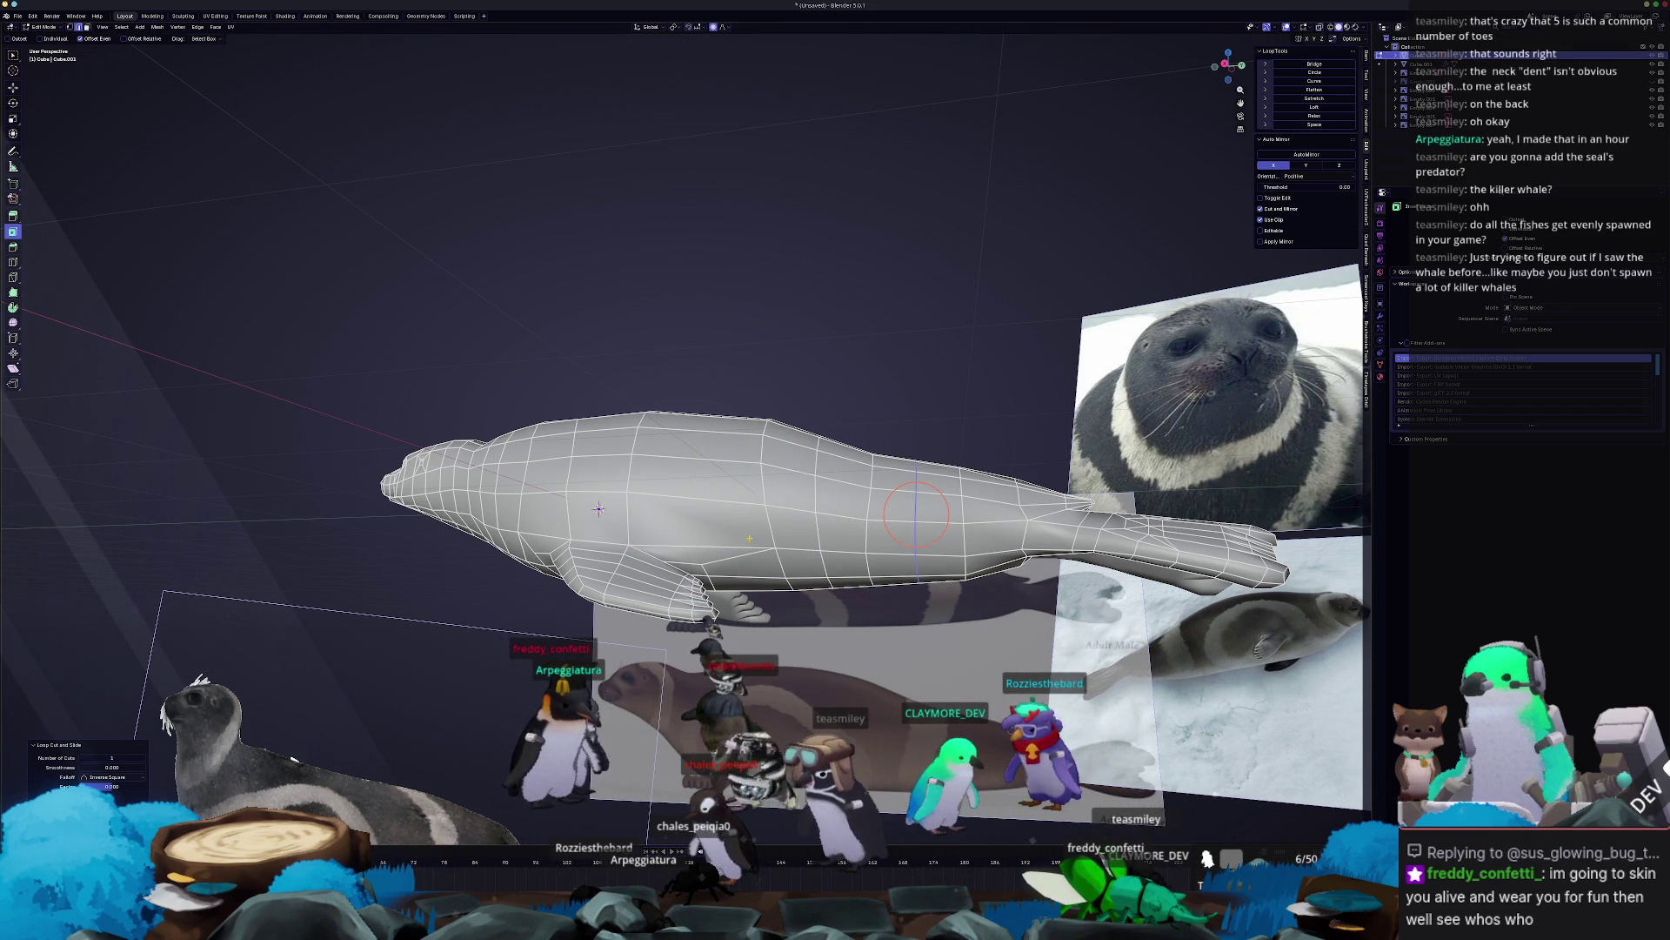
pyautogui.click(767, 464)
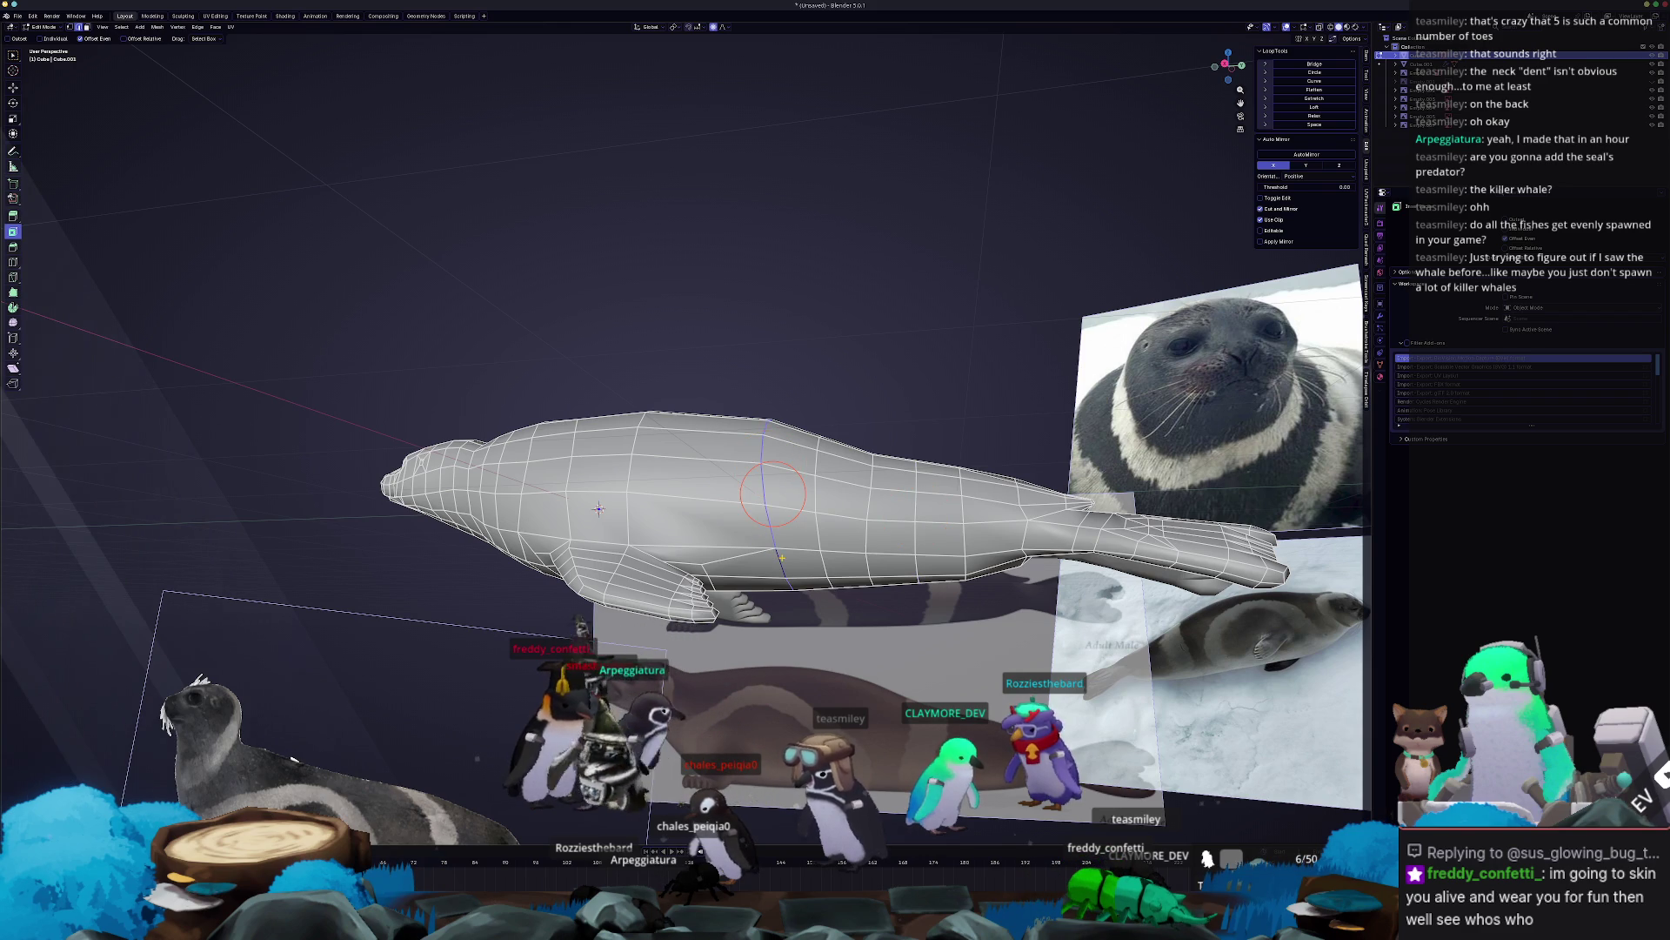
pyautogui.press('KP_3')
pyautogui.scroll(2, 870, 565)
# Slide the new loop toward the head and flatten it along Y.
pyautogui.press('g')
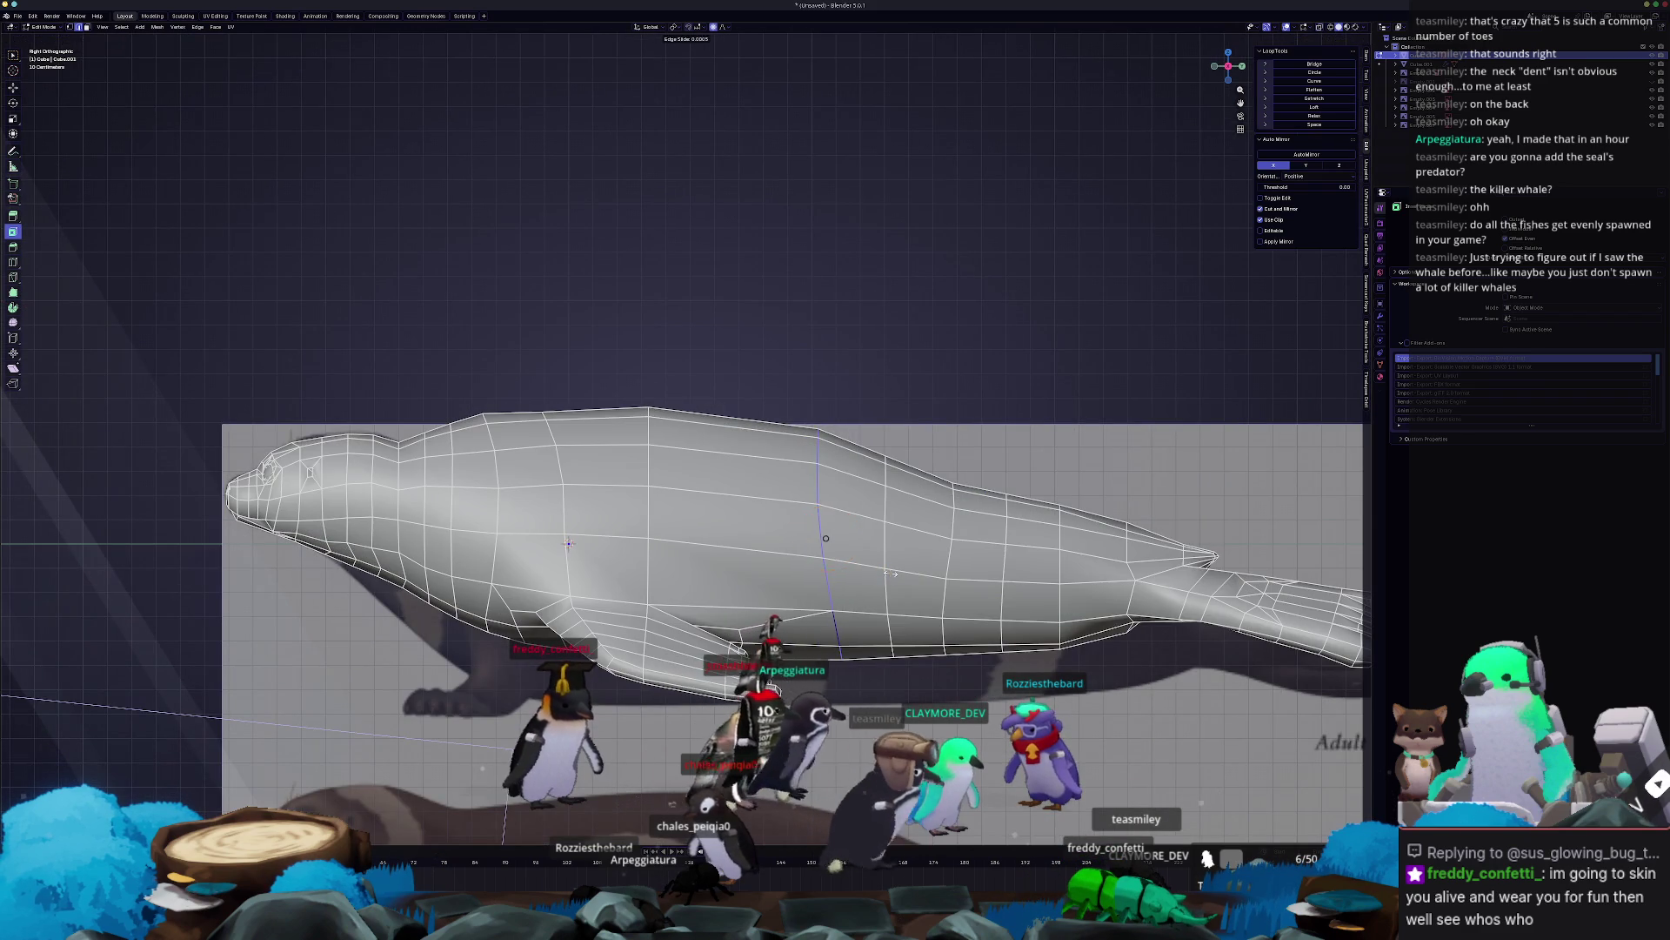
pyautogui.press('g')
pyautogui.click(966, 563)
pyautogui.press('s')
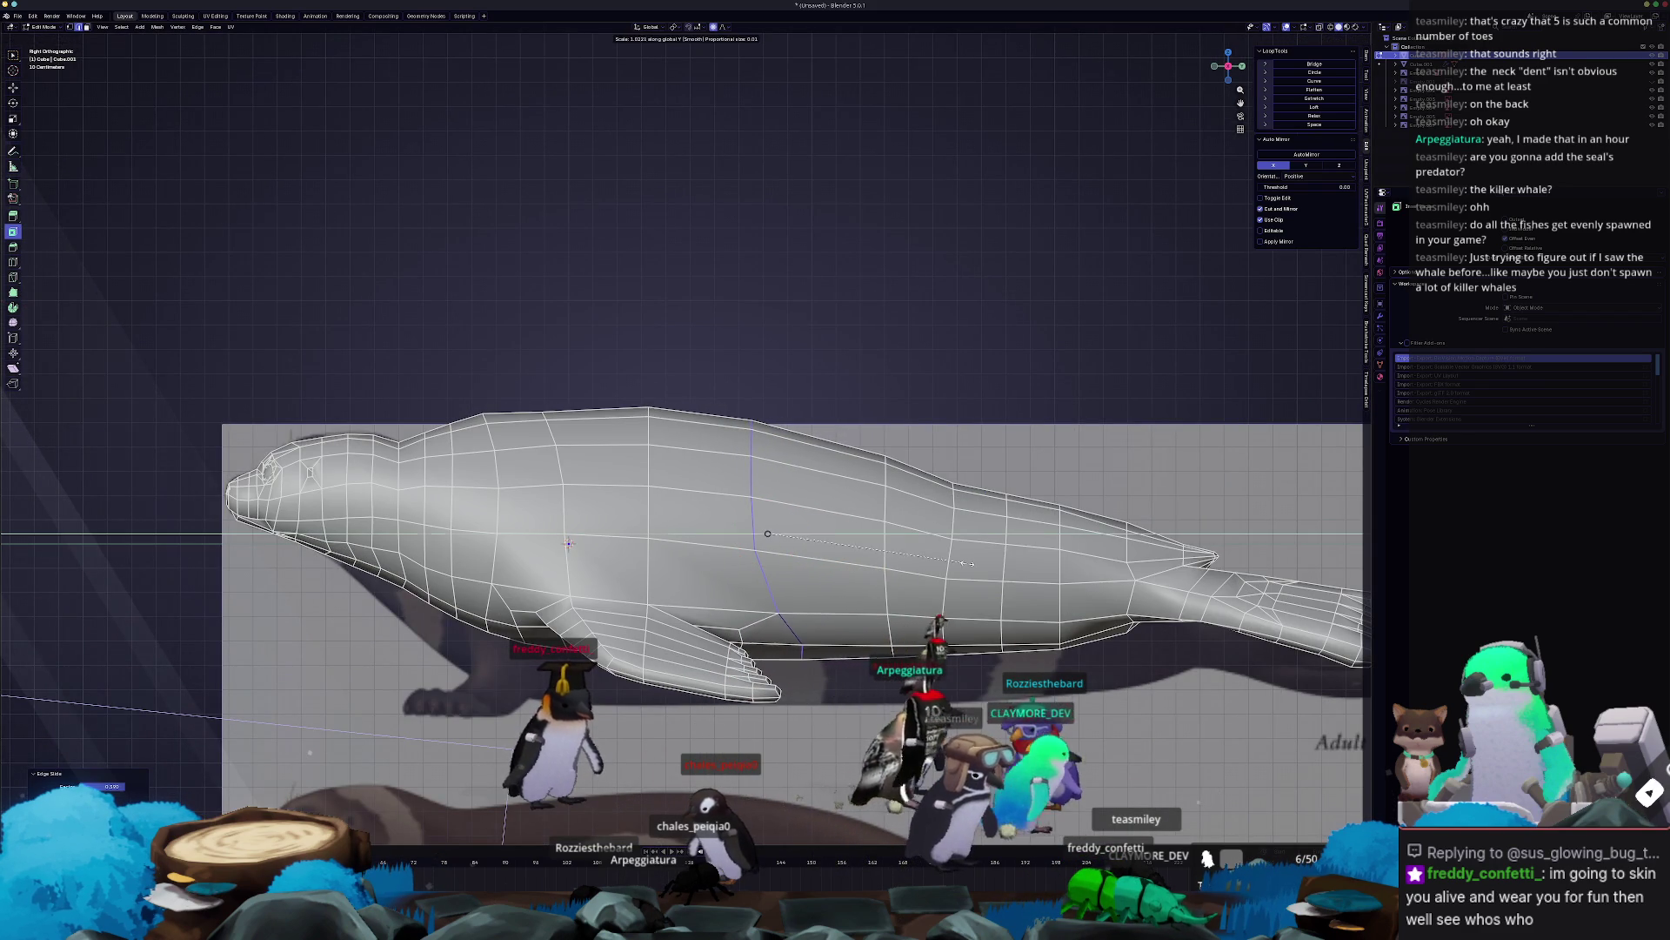
pyautogui.press('y')
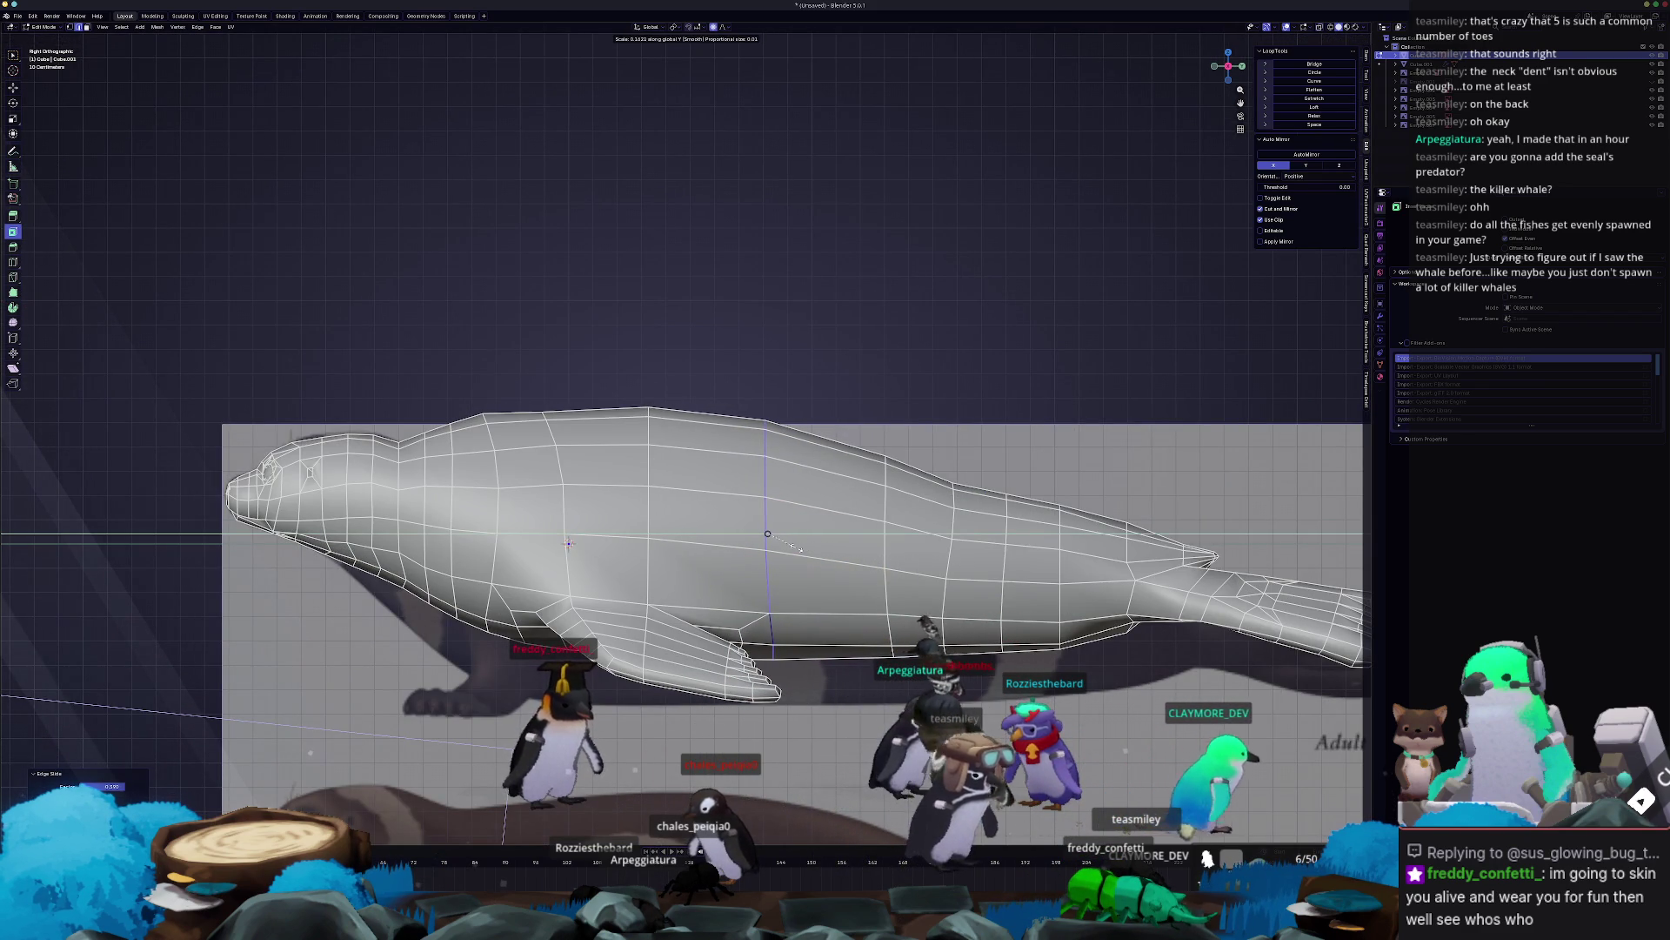
pyautogui.click(790, 575)
pyautogui.press('s')
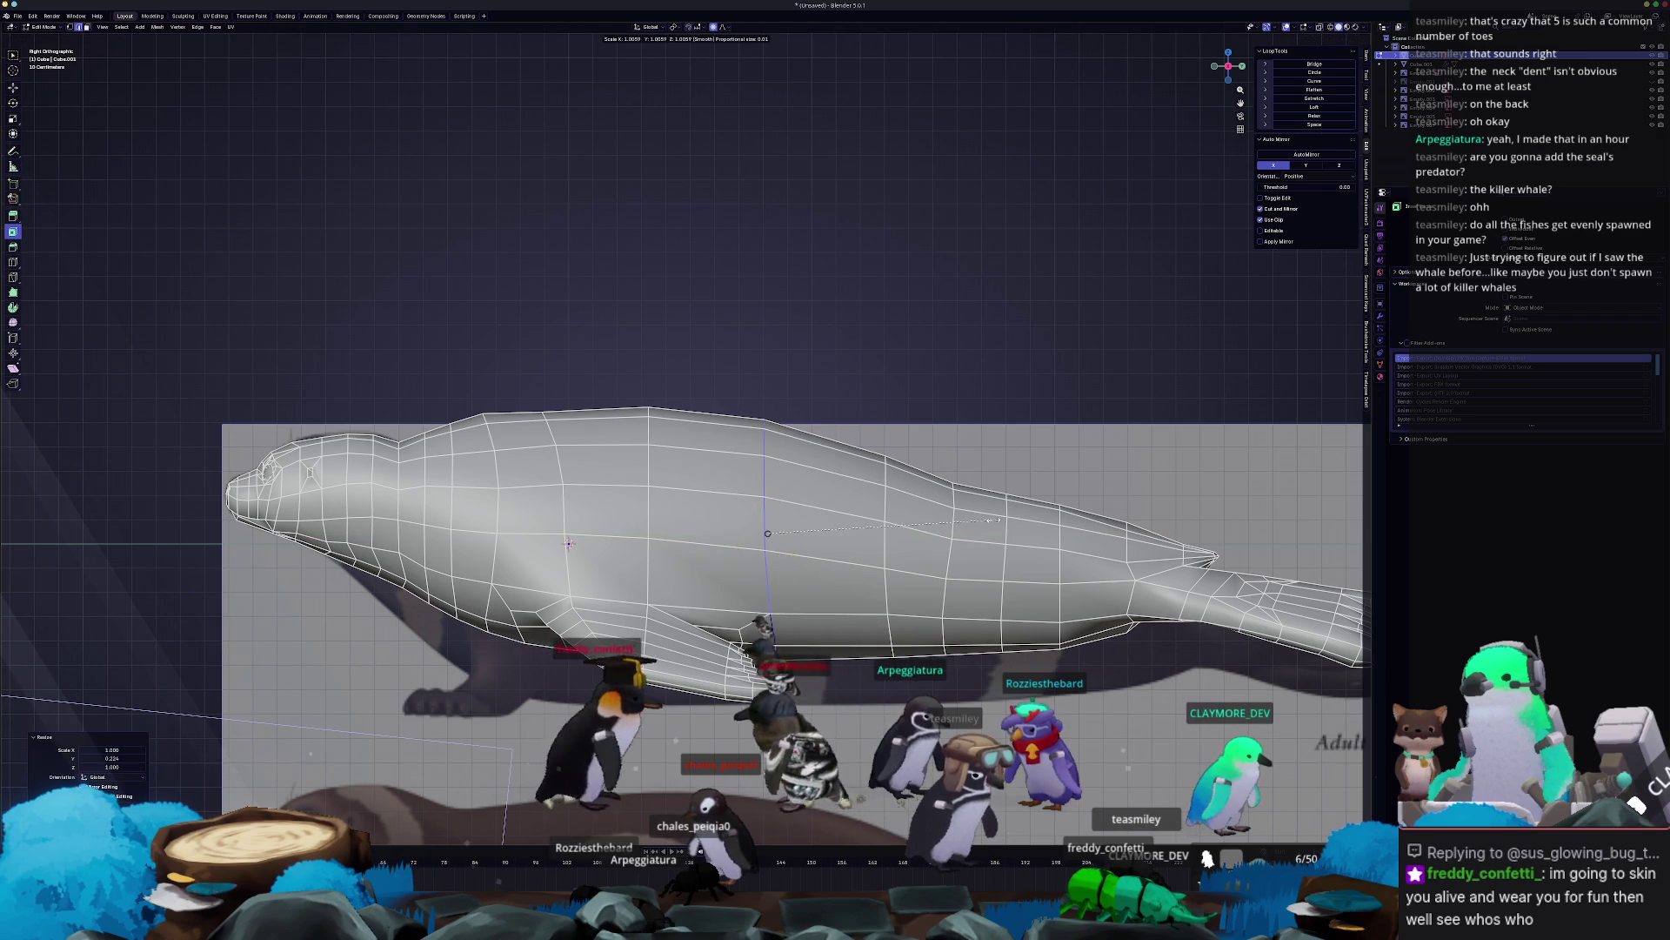
pyautogui.press('y')
# Add more edge loops and slide them back toward the tail.
pyautogui.click(839, 538)
pyautogui.moveTo(879, 539); pyautogui.dragTo(859, 536)
pyautogui.press('g')
pyautogui.press('g')
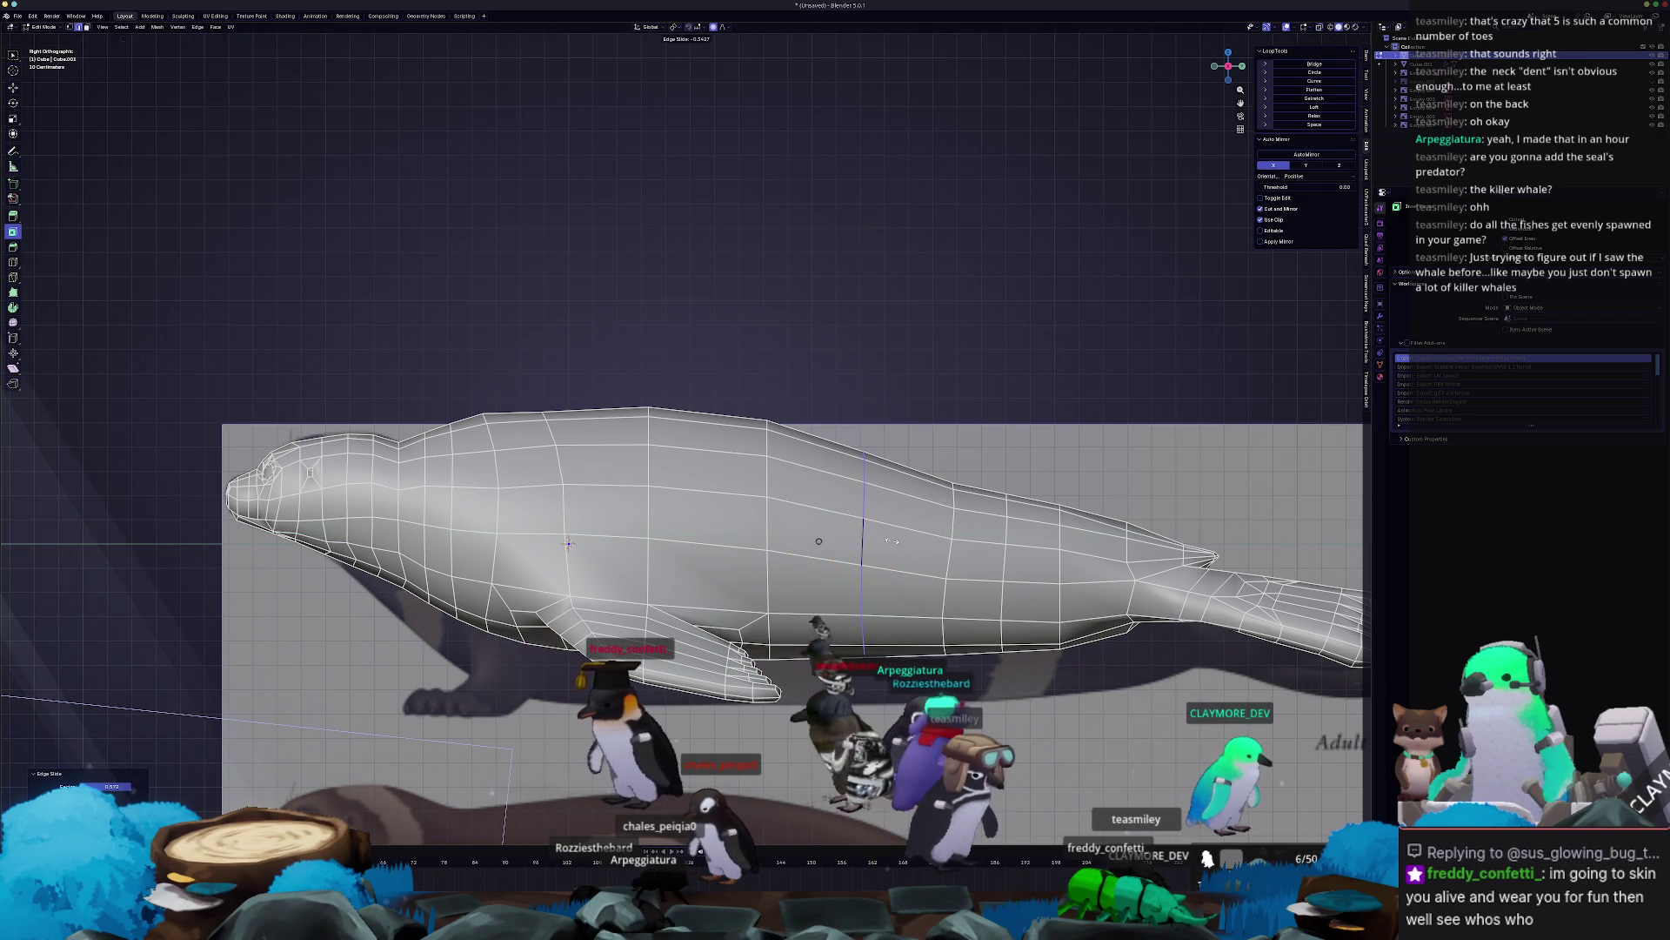
pyautogui.click(892, 540)
pyautogui.click(944, 559)
pyautogui.press('g')
pyautogui.press('g')
pyautogui.click(905, 557)
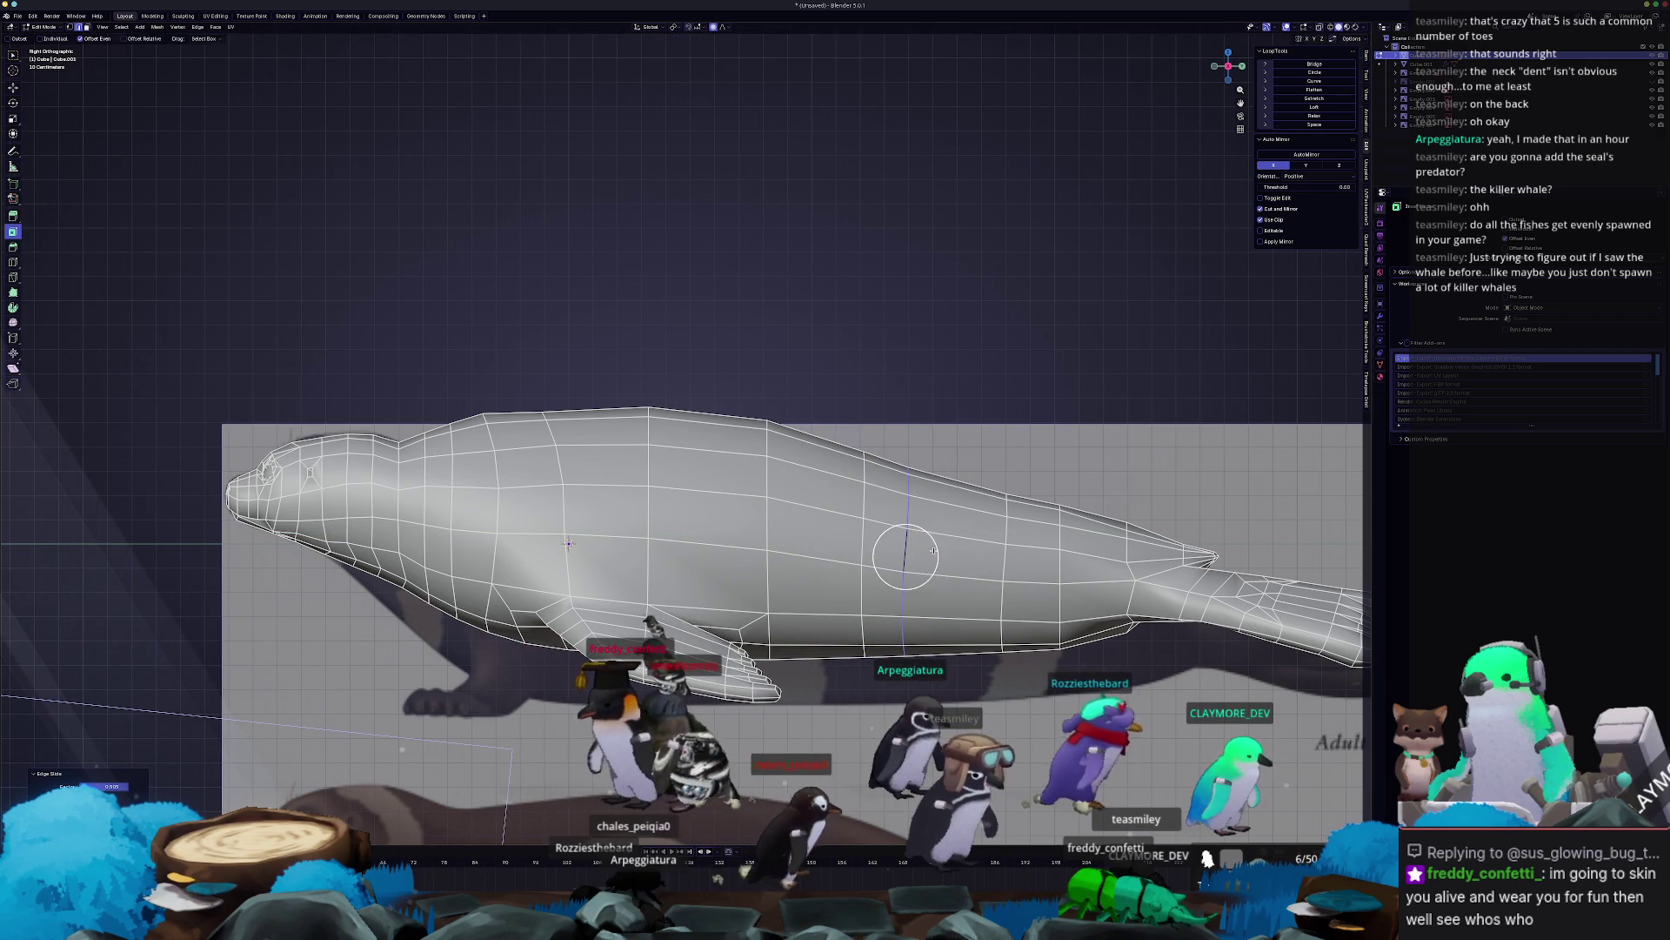
pyautogui.press('g')
pyautogui.press('g')
pyautogui.click(935, 562)
# With X-ray on, pull a vertex column down along Z using proportional editing.
pyautogui.hotkey('alt', 'z')
pyautogui.press('i')
pyautogui.click(971, 584)
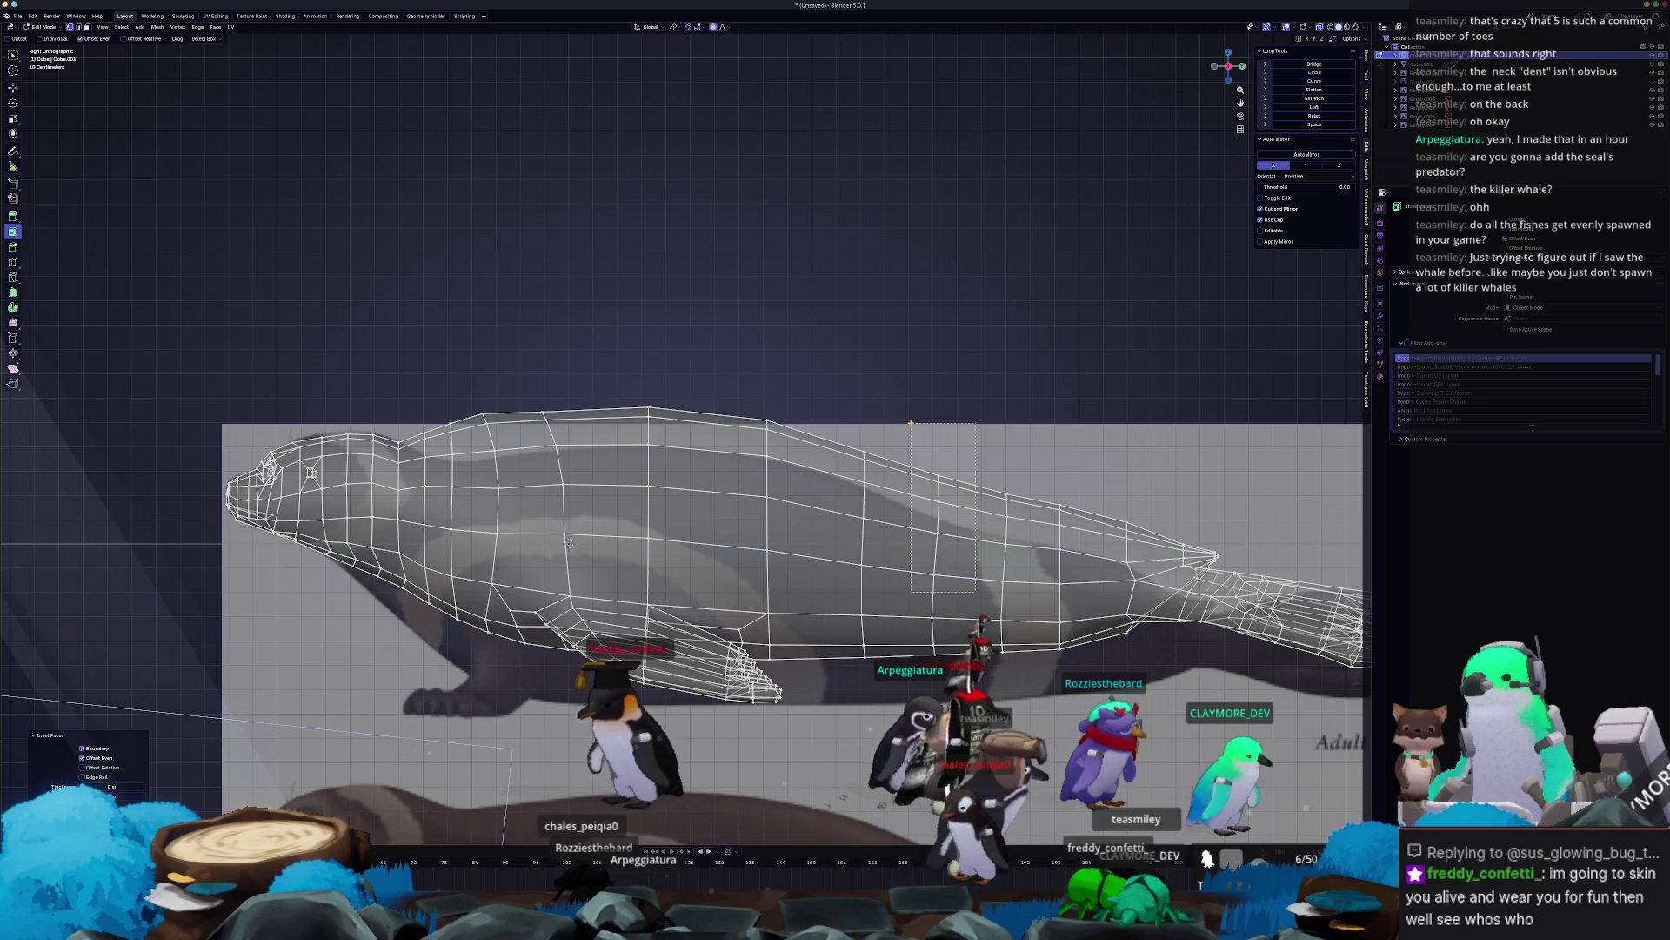
pyautogui.moveTo(911, 425); pyautogui.dragTo(911, 426)
pyautogui.press('g')
pyautogui.press('z')
pyautogui.scroll(-6, 910, 434)
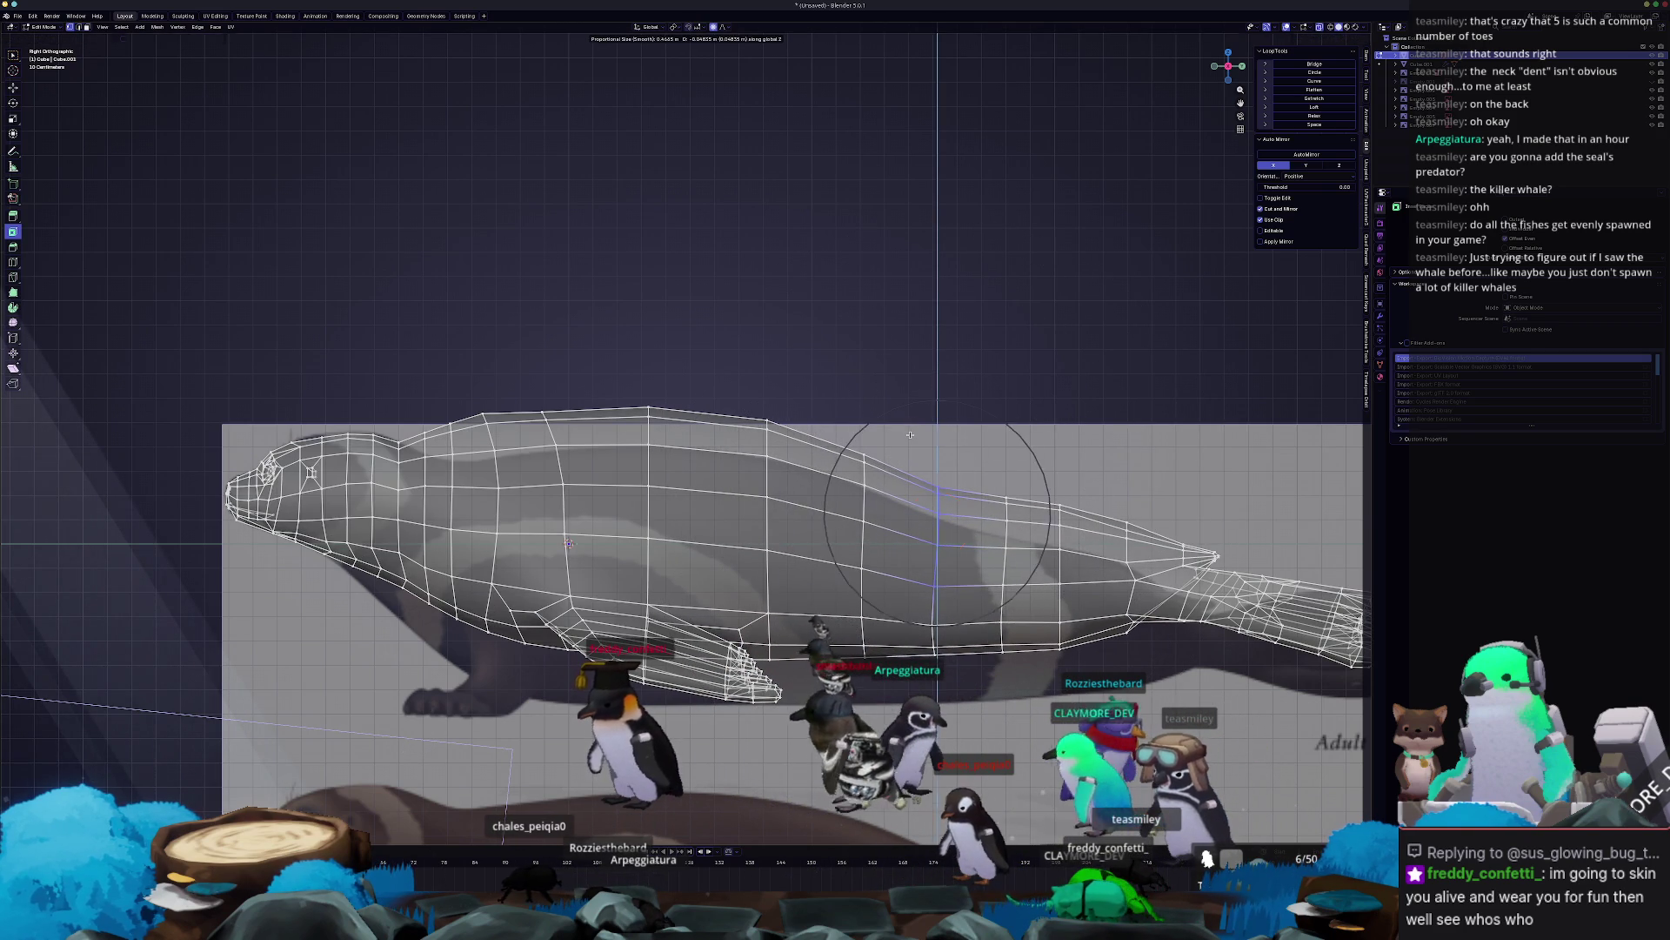
pyautogui.click(1002, 420)
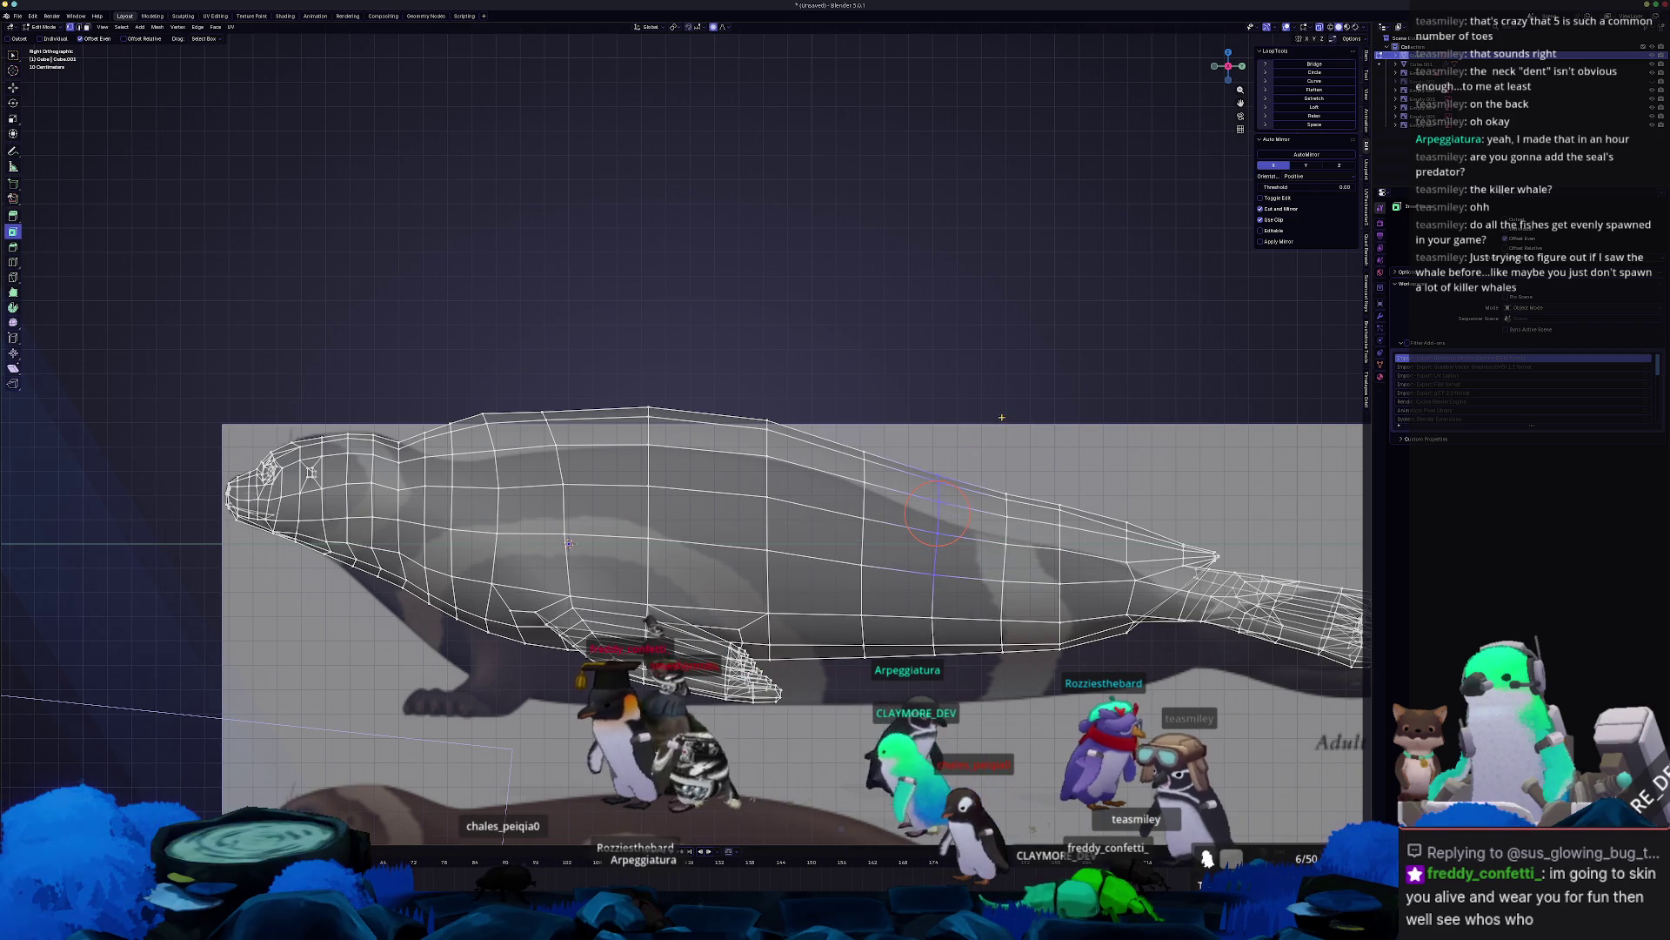
# Lower a second vertex column along Z to match the reference, then return to Object Mode.
pyautogui.moveTo(919, 441); pyautogui.dragTo(919, 442)
pyautogui.press('g')
pyautogui.press('z')
pyautogui.scroll(-1, 922, 448)
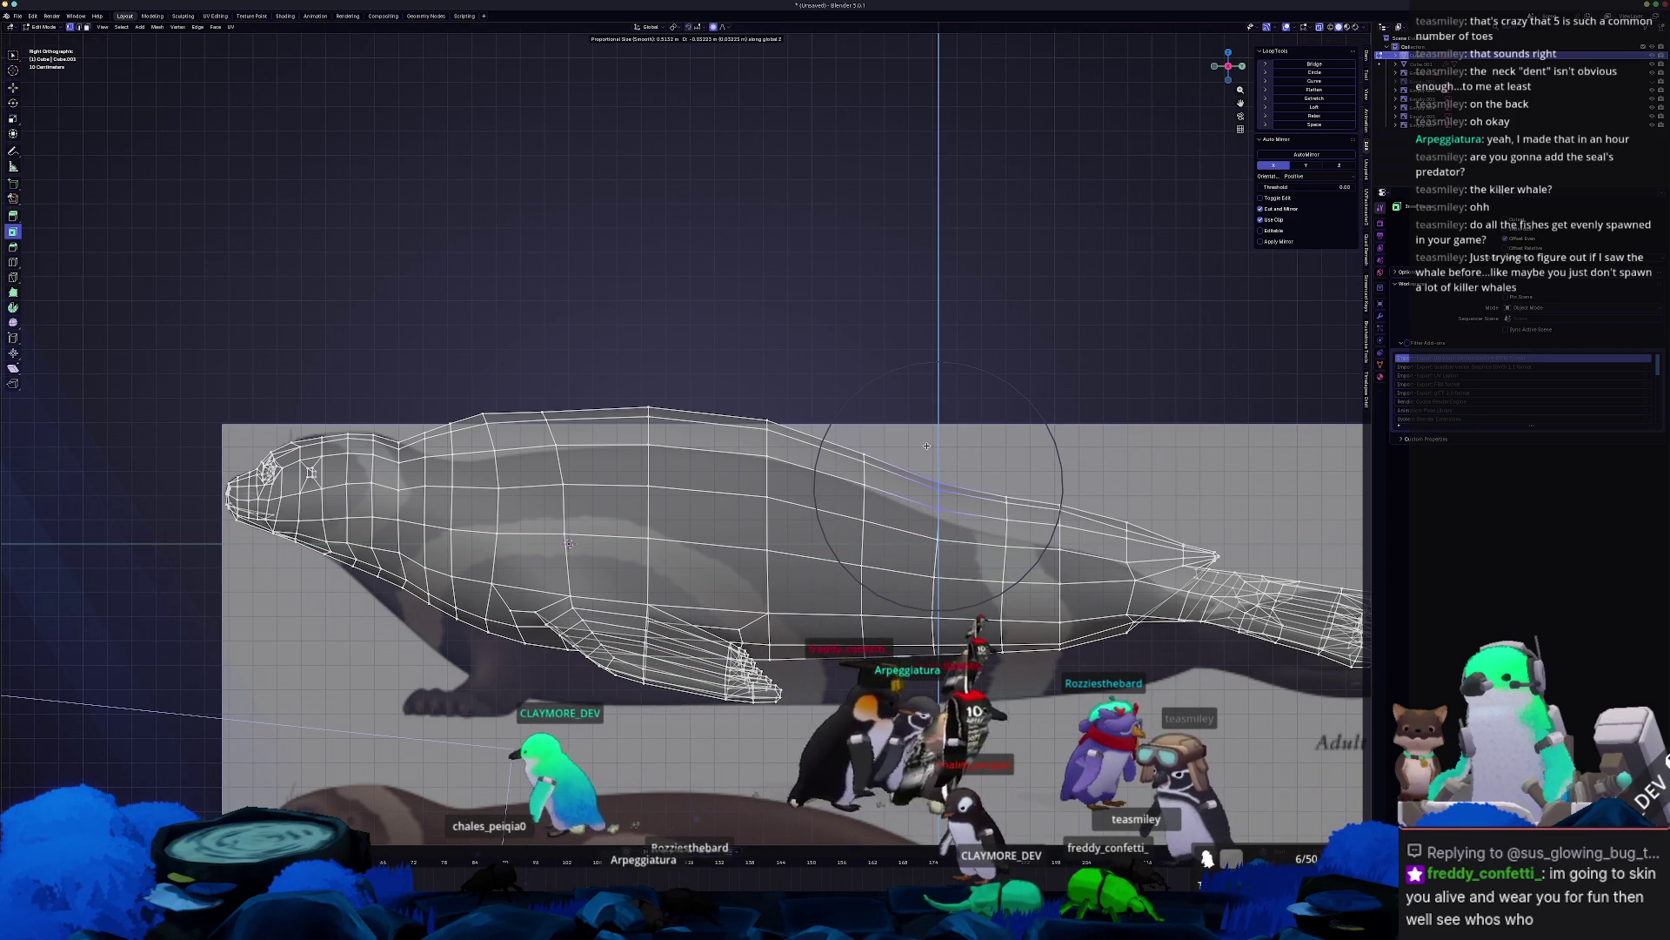
pyautogui.click(927, 442)
pyautogui.press('Tab')
pyautogui.scroll(-1, 843, 529)
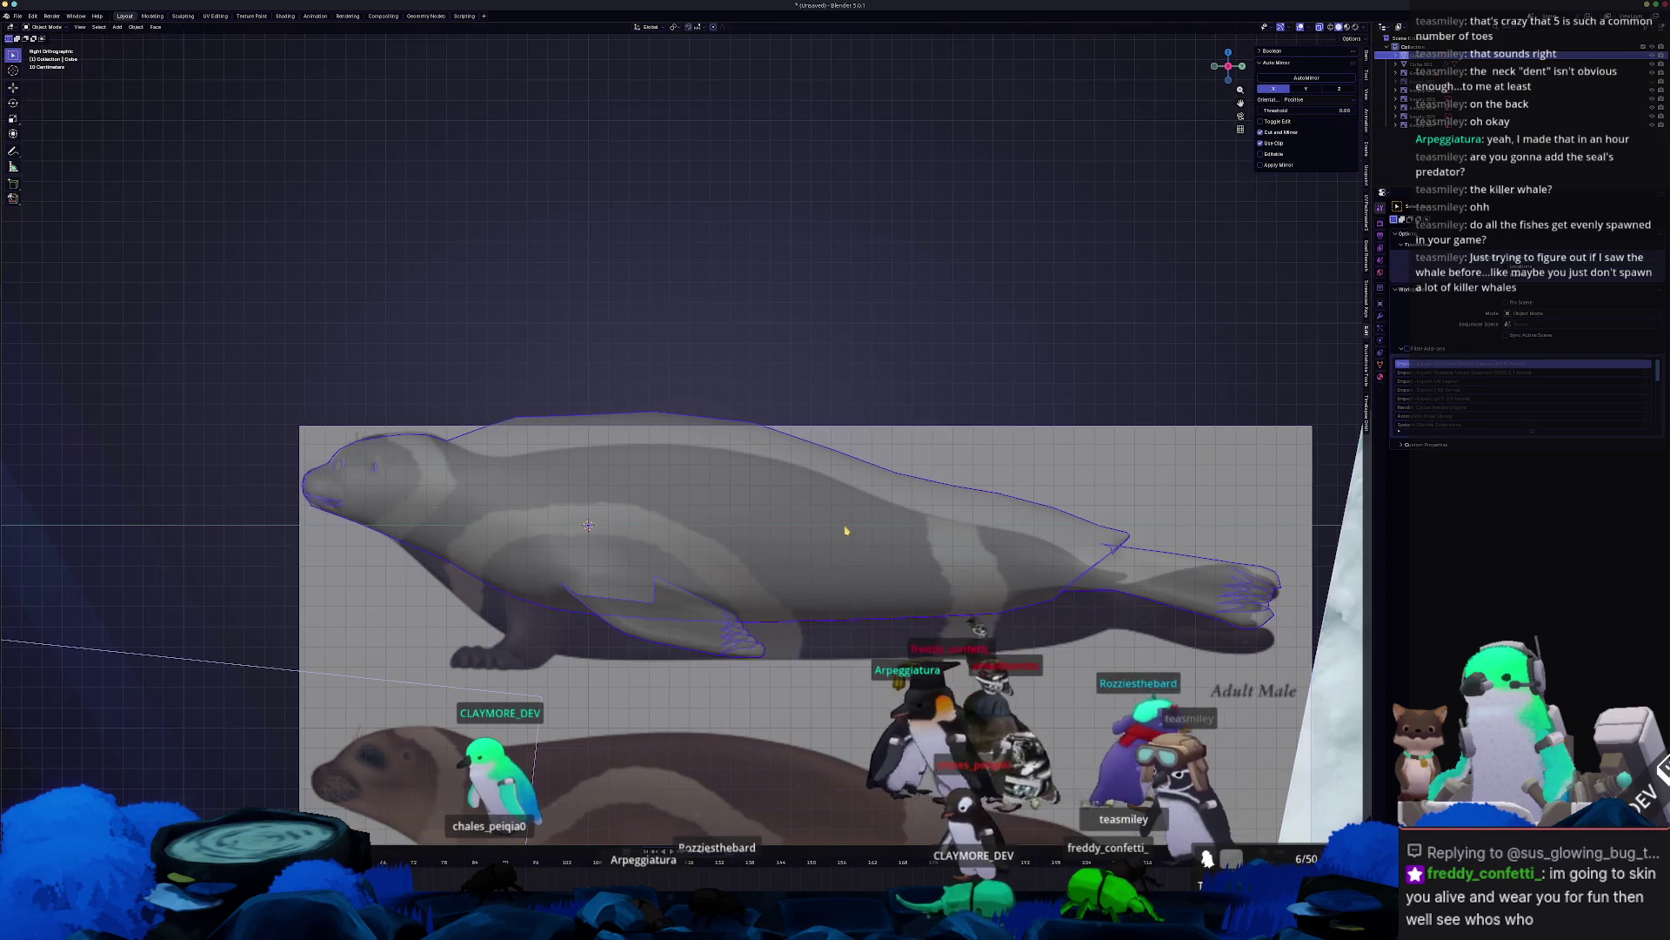
pyautogui.moveTo(945, 534); pyautogui.dragTo(767, 552, button='middle')
# Bevel the neck-dent edge into a narrow face strip, then return to Object Mode.
pyautogui.scroll(5, 767, 552)
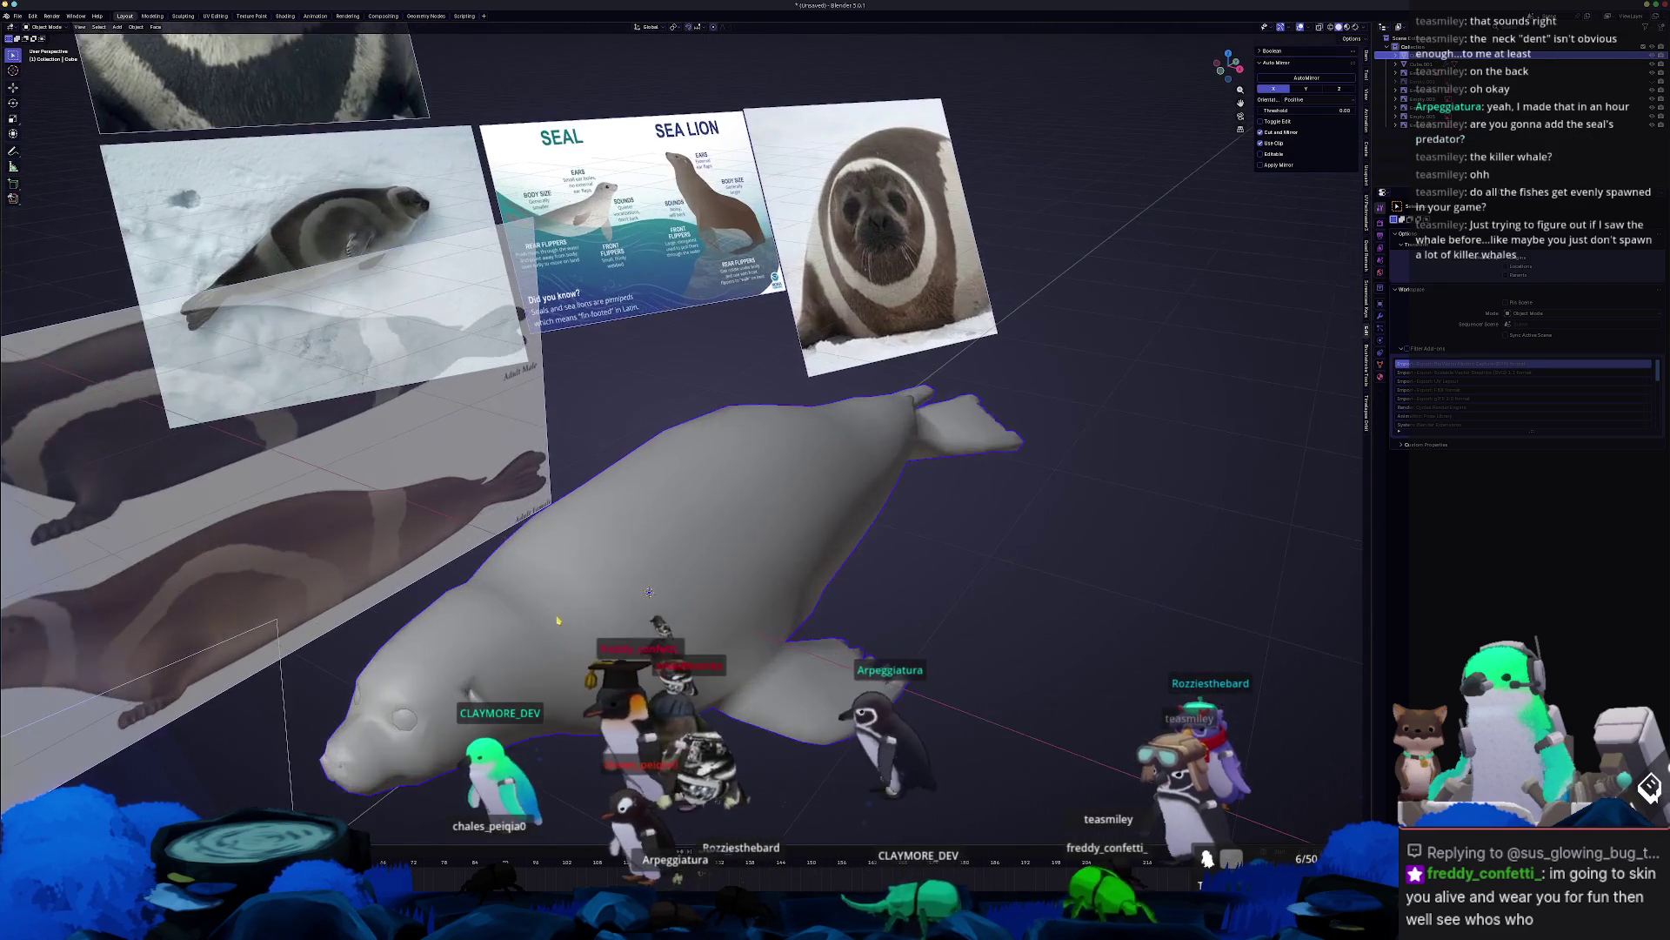
pyautogui.press('Tab')
pyautogui.scroll(8, 862, 495)
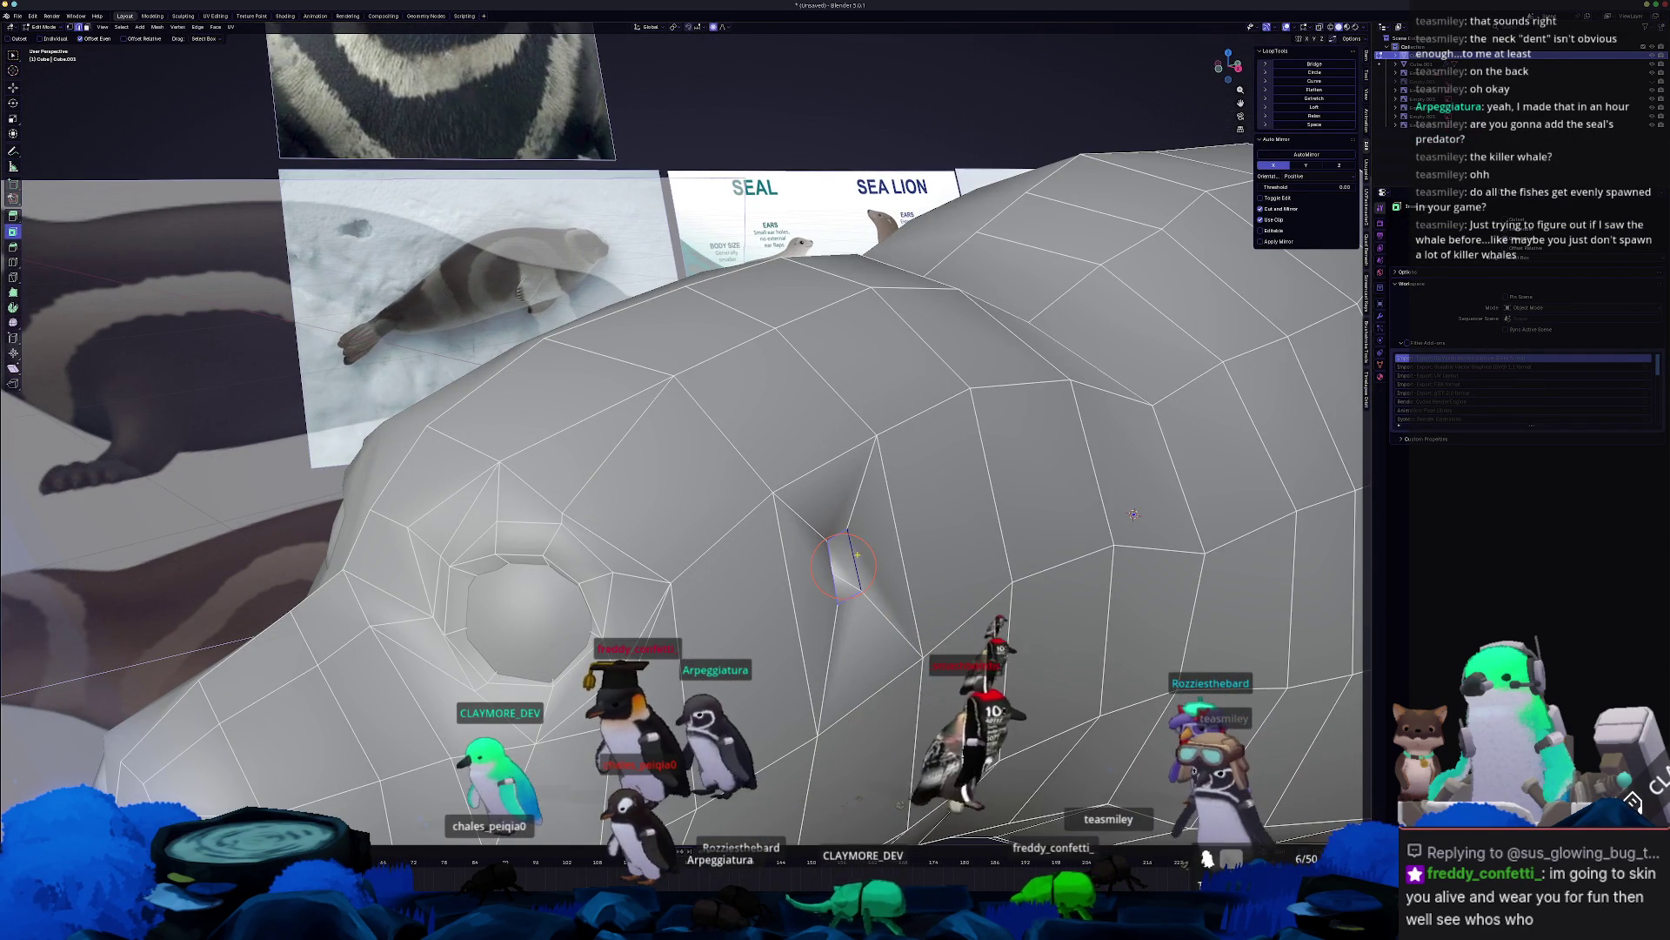
pyautogui.hotkey('ctrl', 'b')
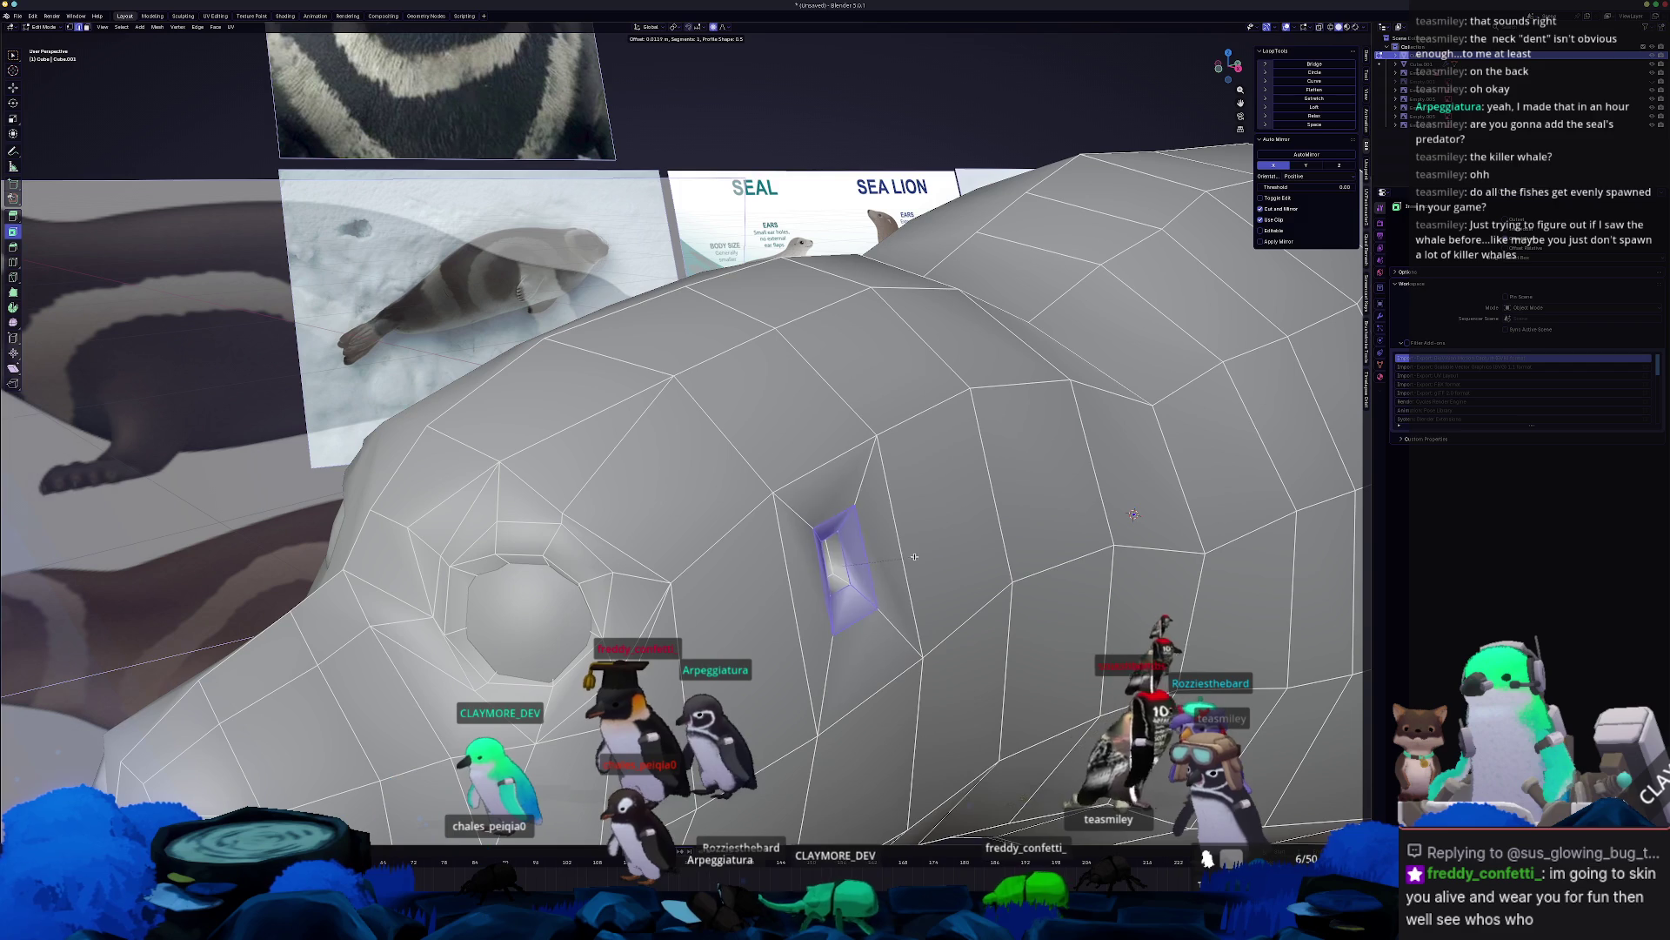
pyautogui.click(905, 560)
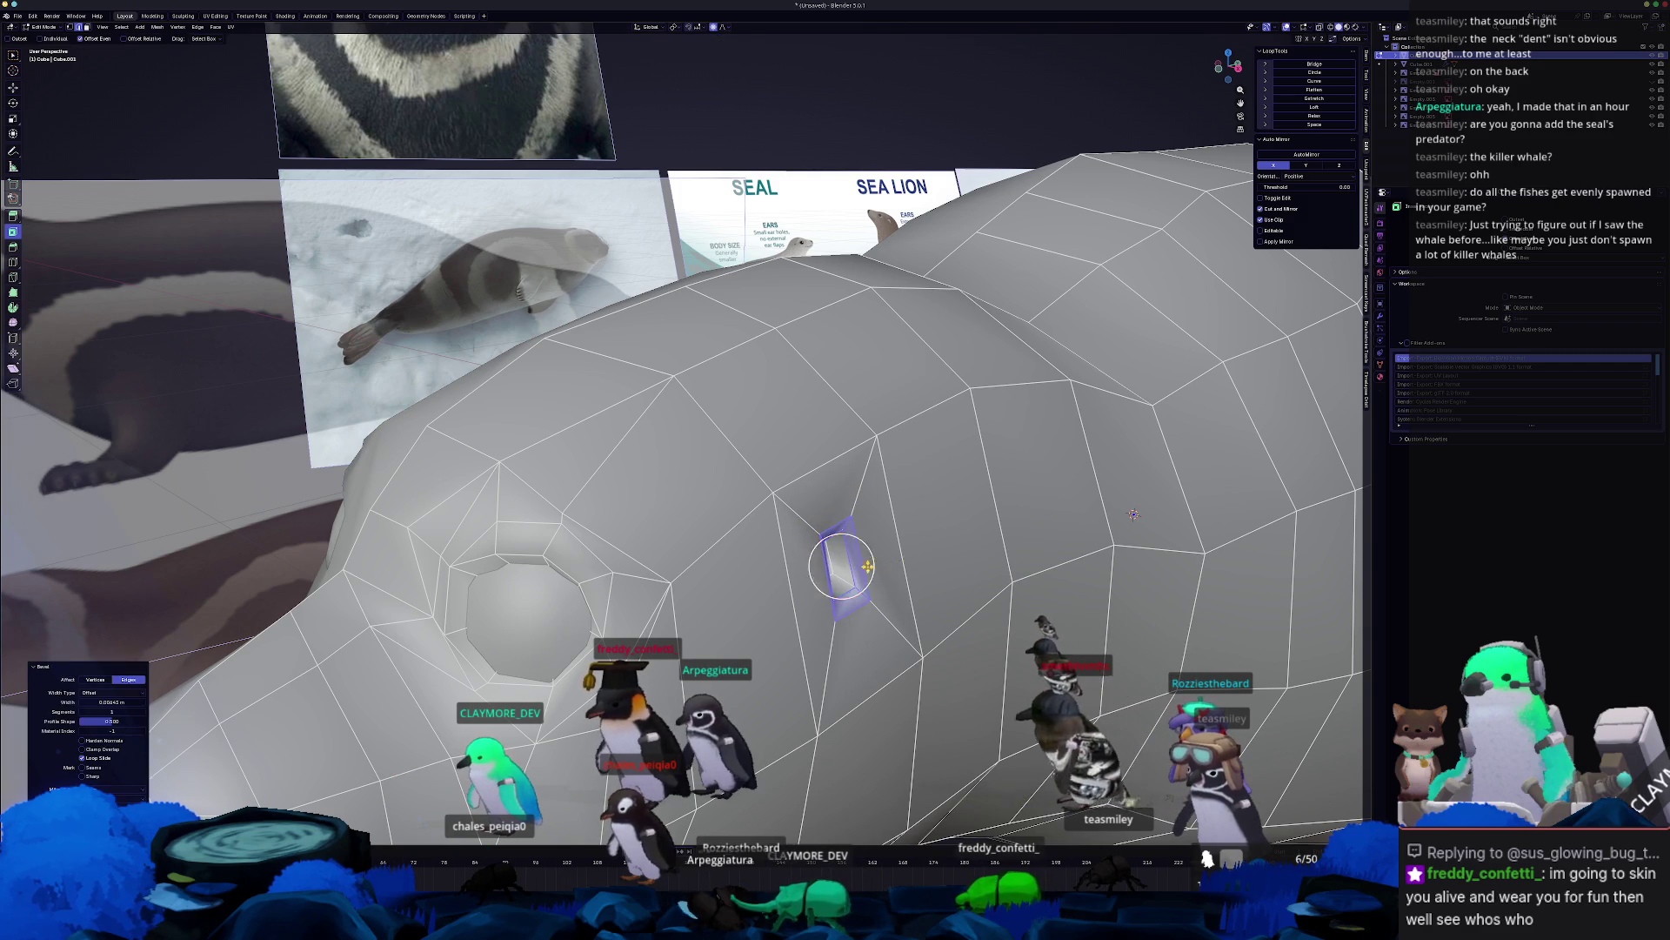
pyautogui.moveTo(904, 560); pyautogui.dragTo(769, 561, button='middle')
pyautogui.click(774, 562)
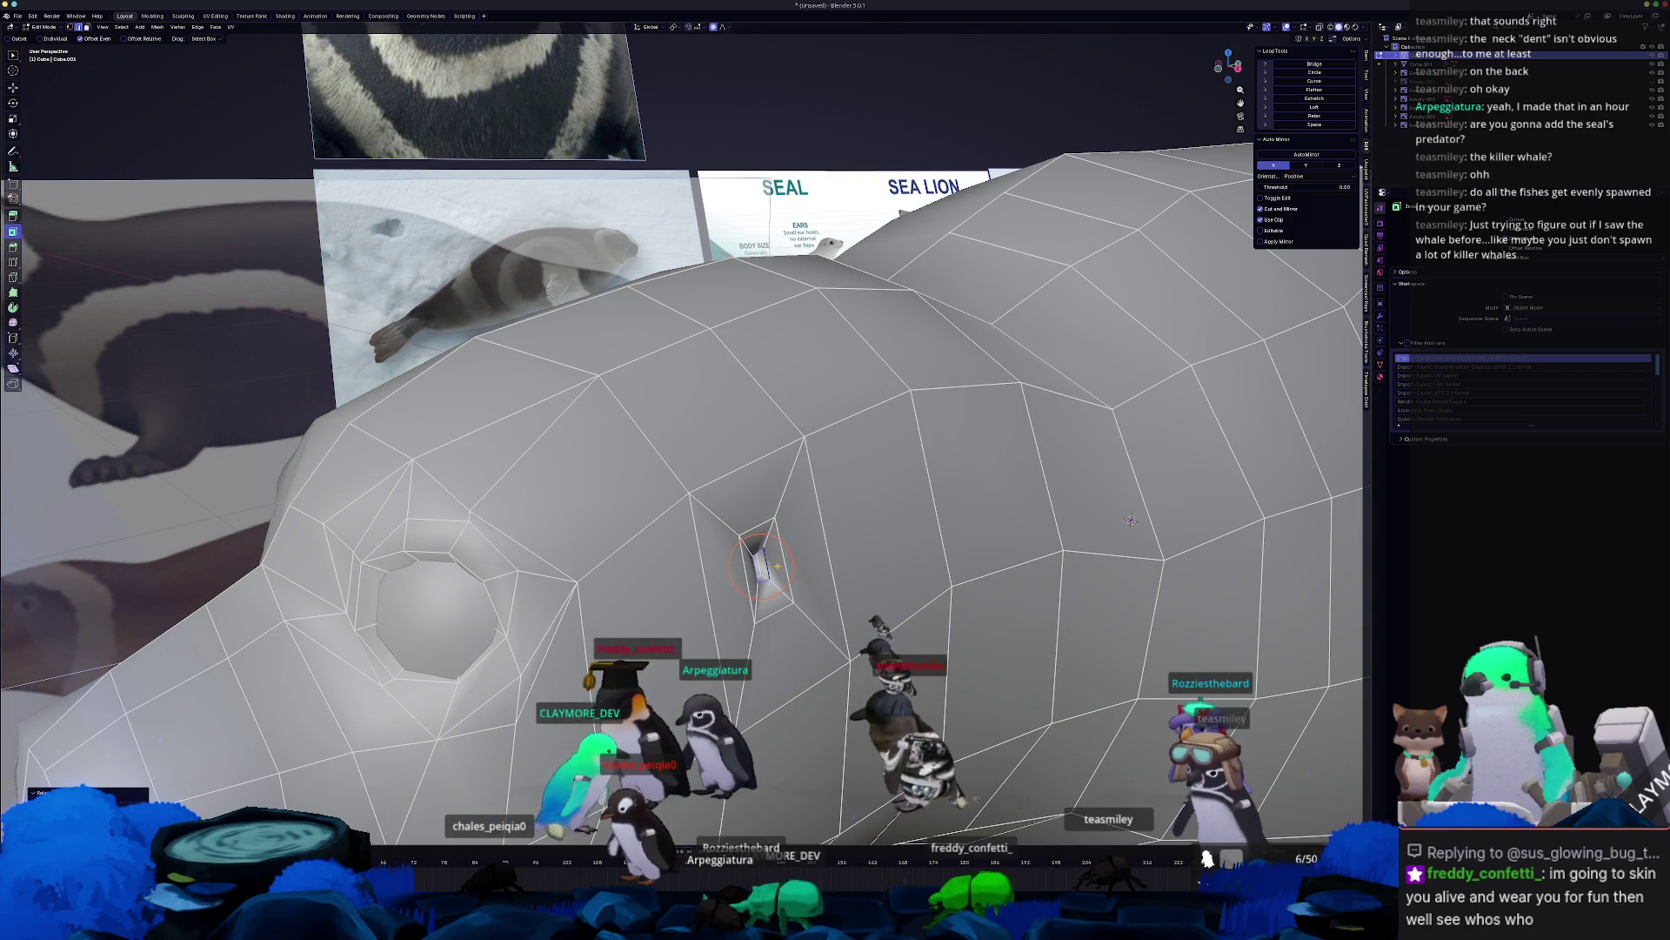
pyautogui.press('Tab')
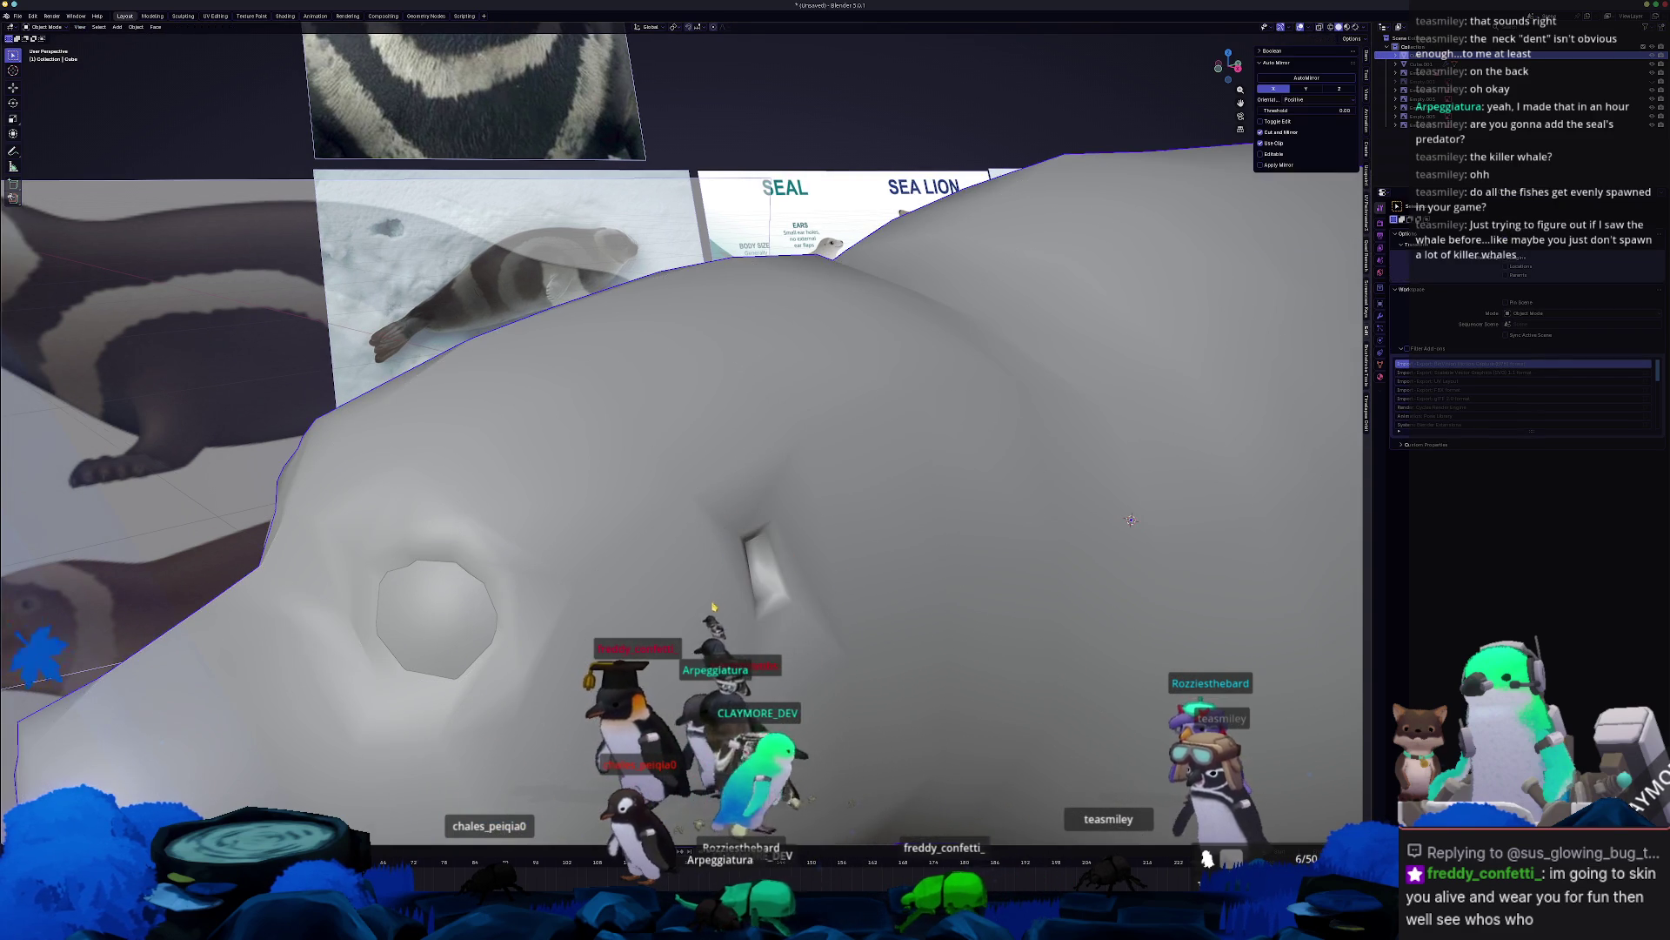
pyautogui.scroll(-5, 756, 587)
pyautogui.moveTo(755, 587); pyautogui.dragTo(773, 572, button='middle')
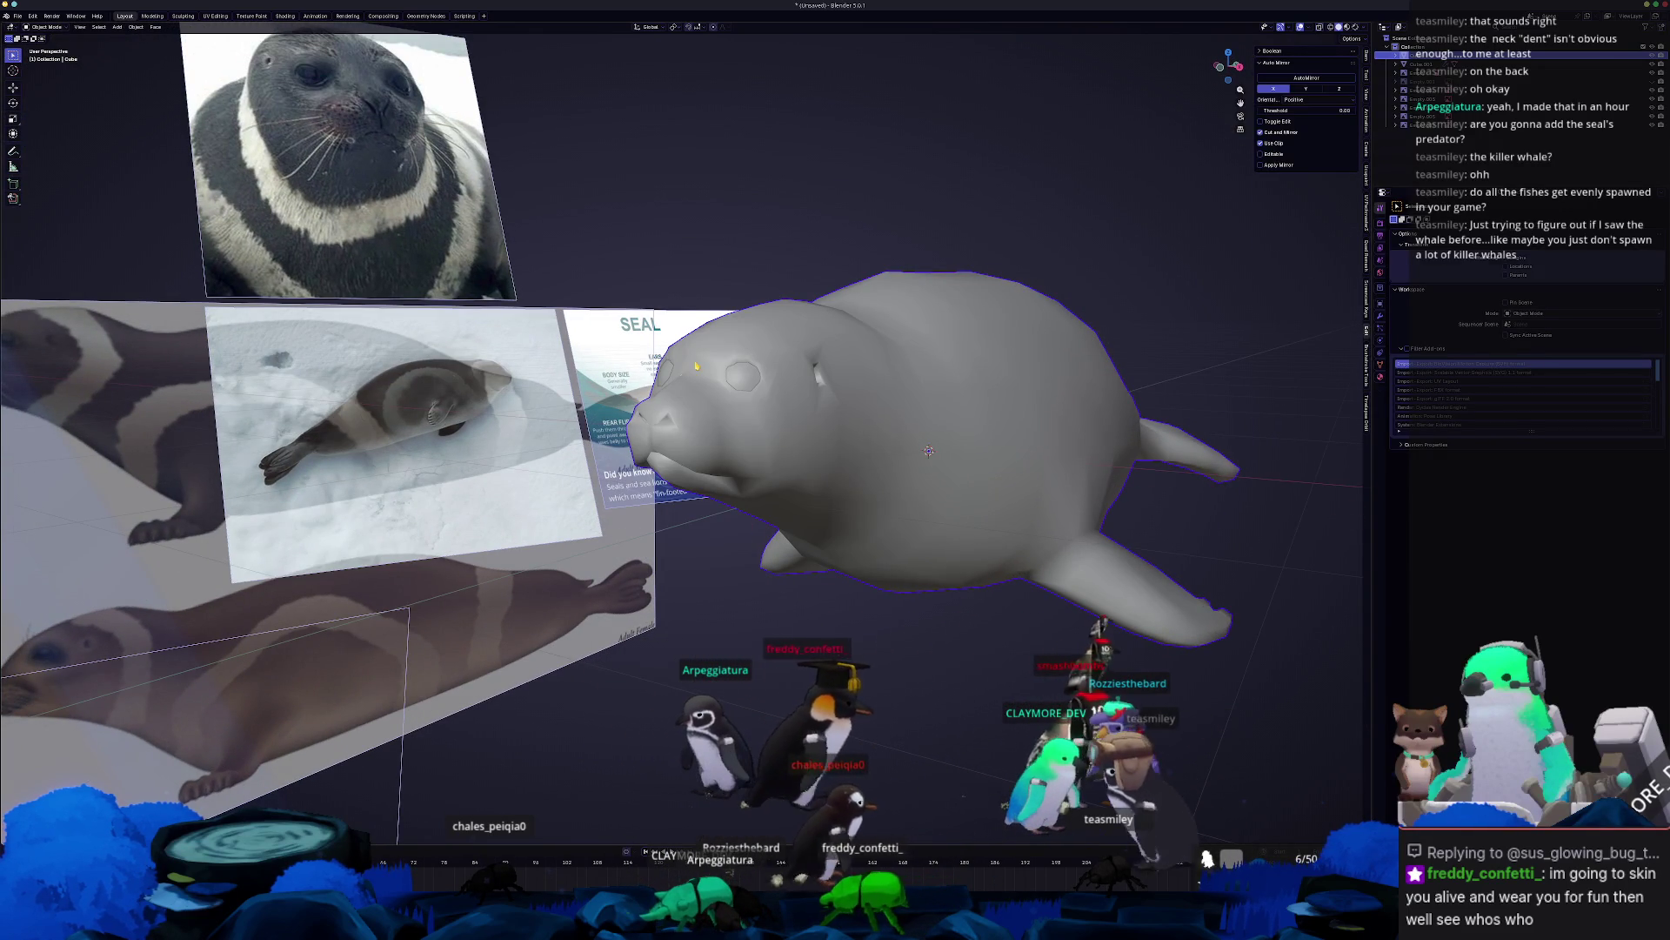
# In Edit Mode, frame the side of the head and delete the face behind the eye.
pyautogui.press('Tab')
pyautogui.moveTo(929, 452); pyautogui.dragTo(1121, 519, button='middle')
pyautogui.scroll(6, 1120, 520)
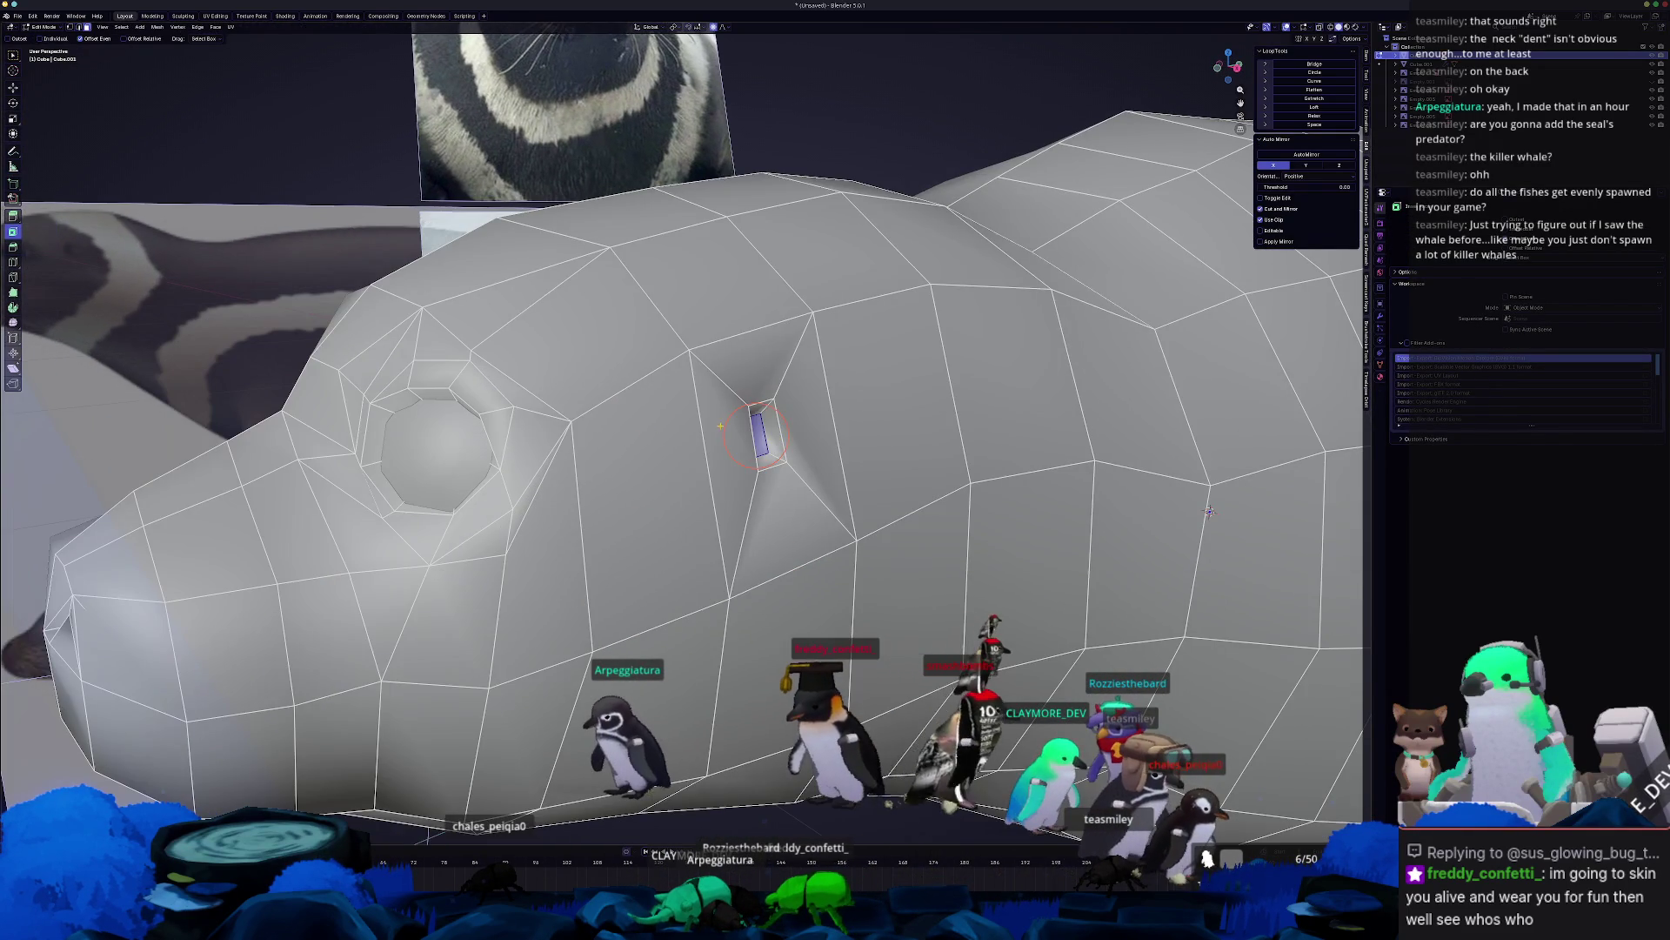
pyautogui.scroll(5, 760, 429)
pyautogui.press('KP_Decimal')
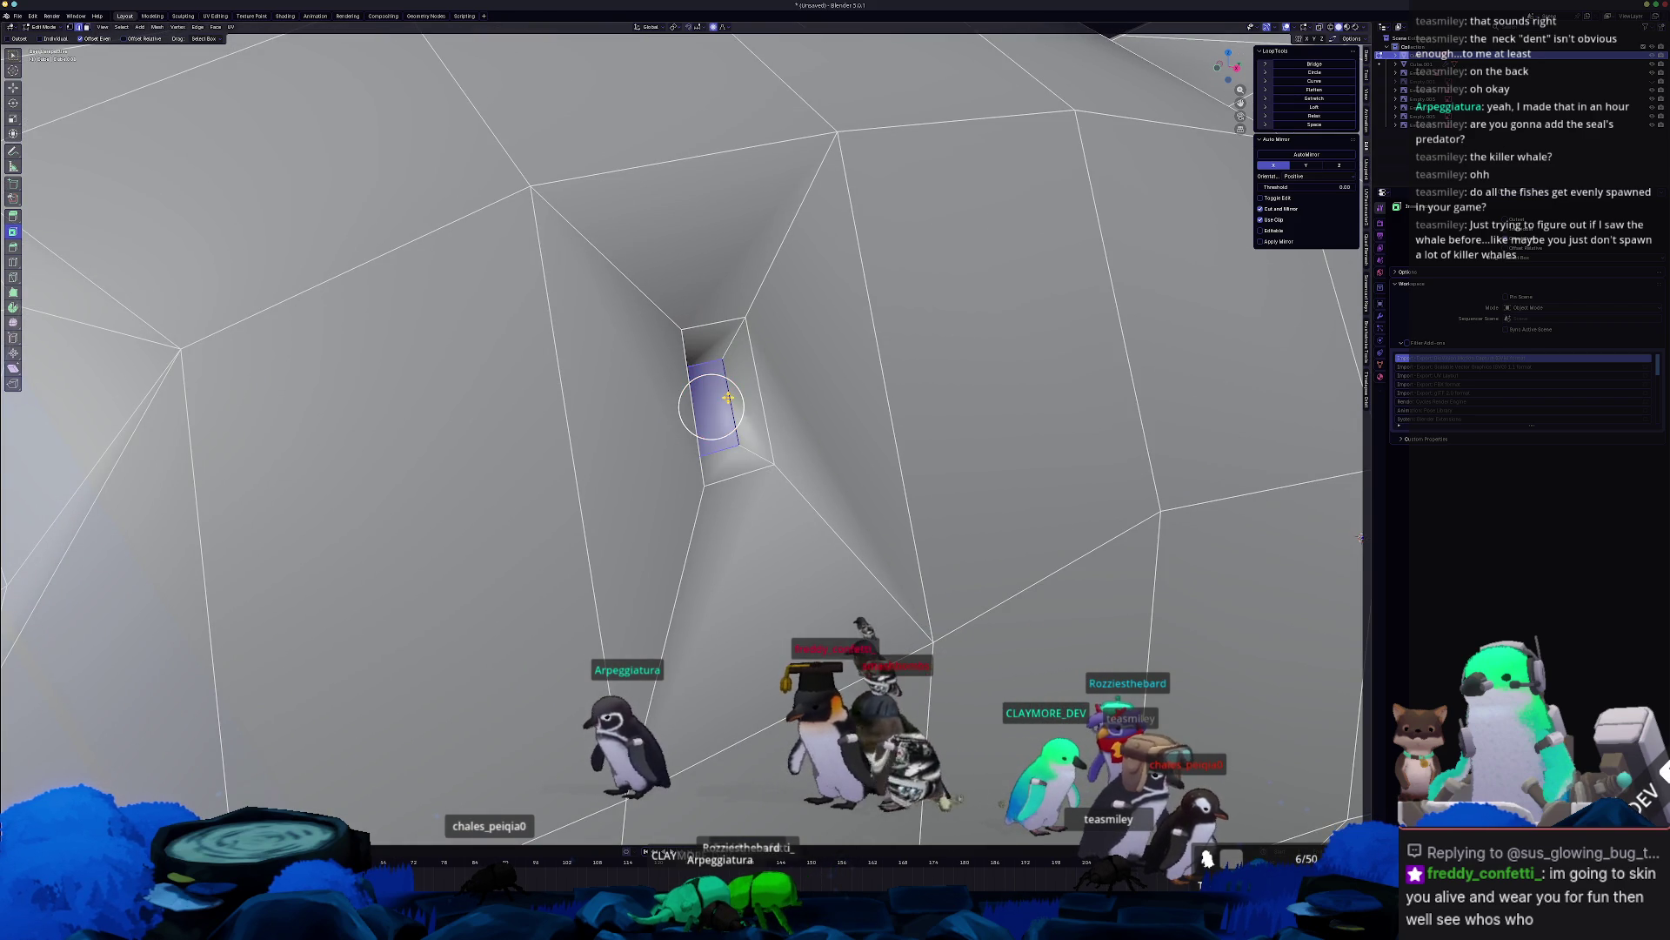
pyautogui.press('x')
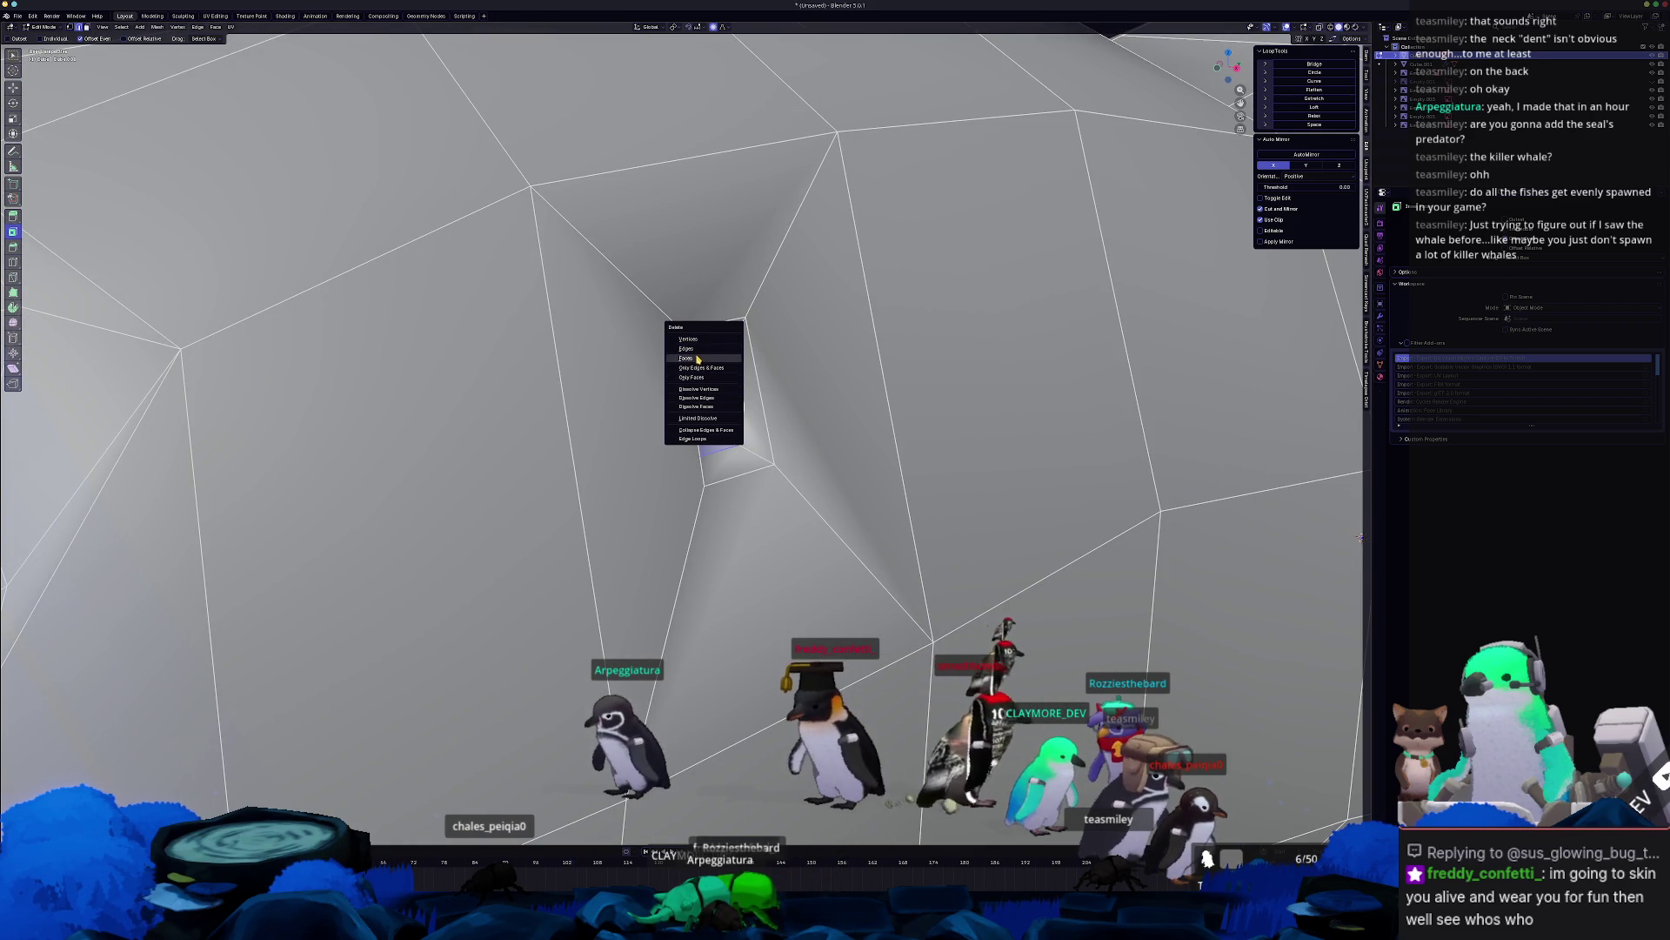
pyautogui.click(698, 358)
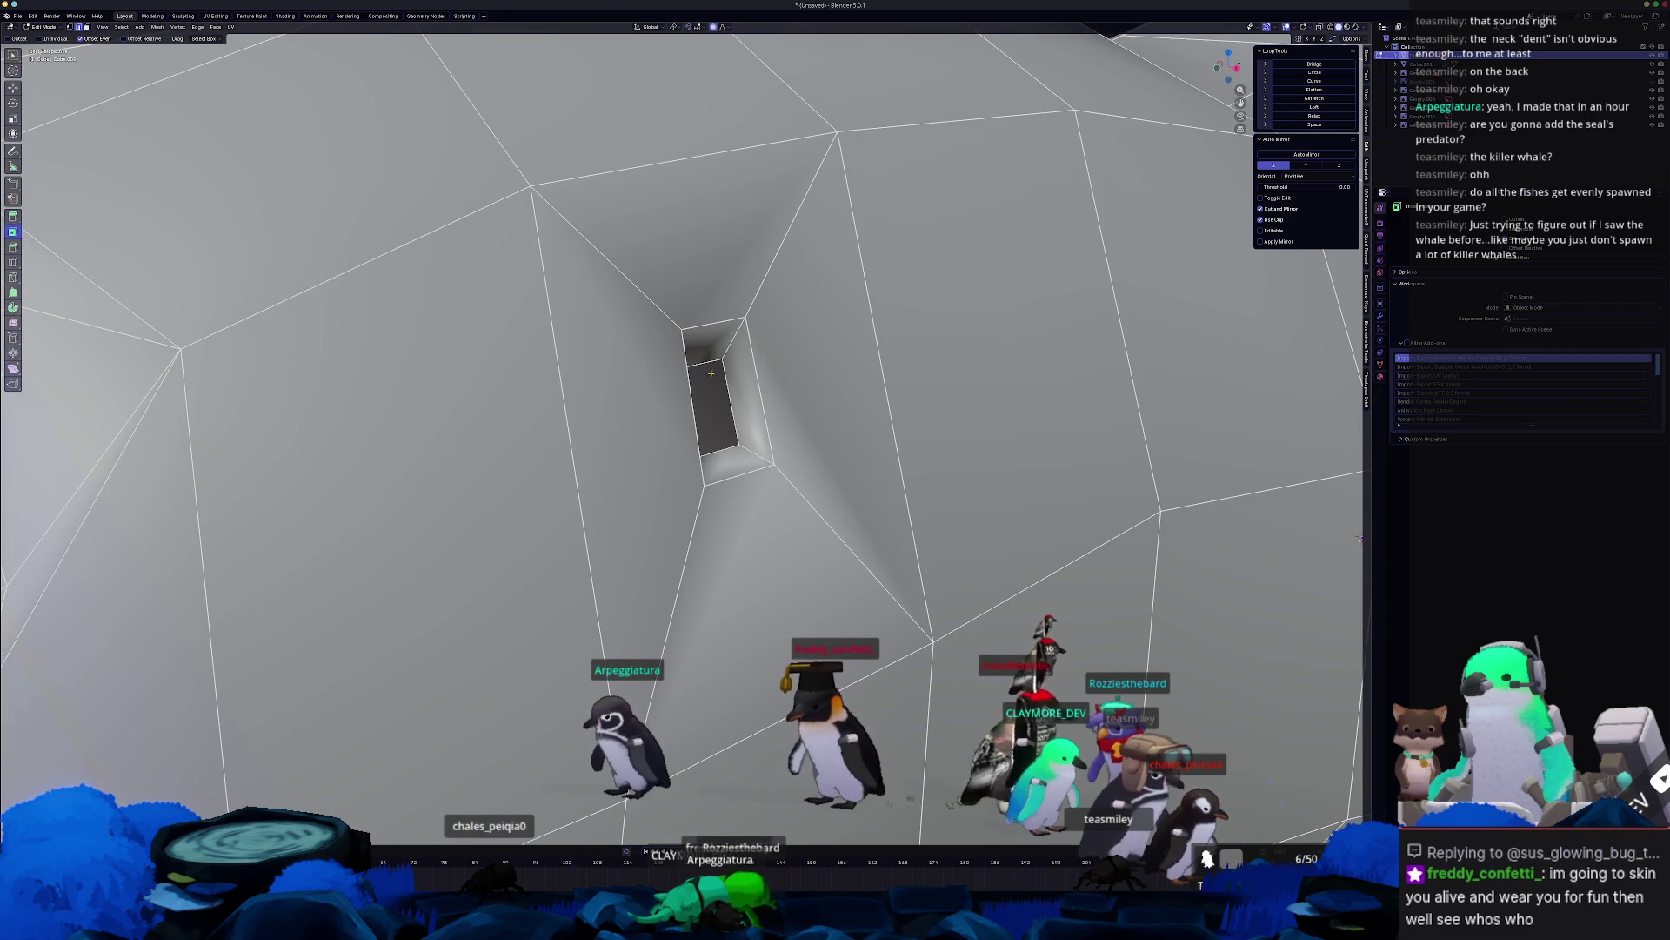
# Delete the inner and rim faces and a stray edge to widen the ear hole.
pyautogui.press('x')
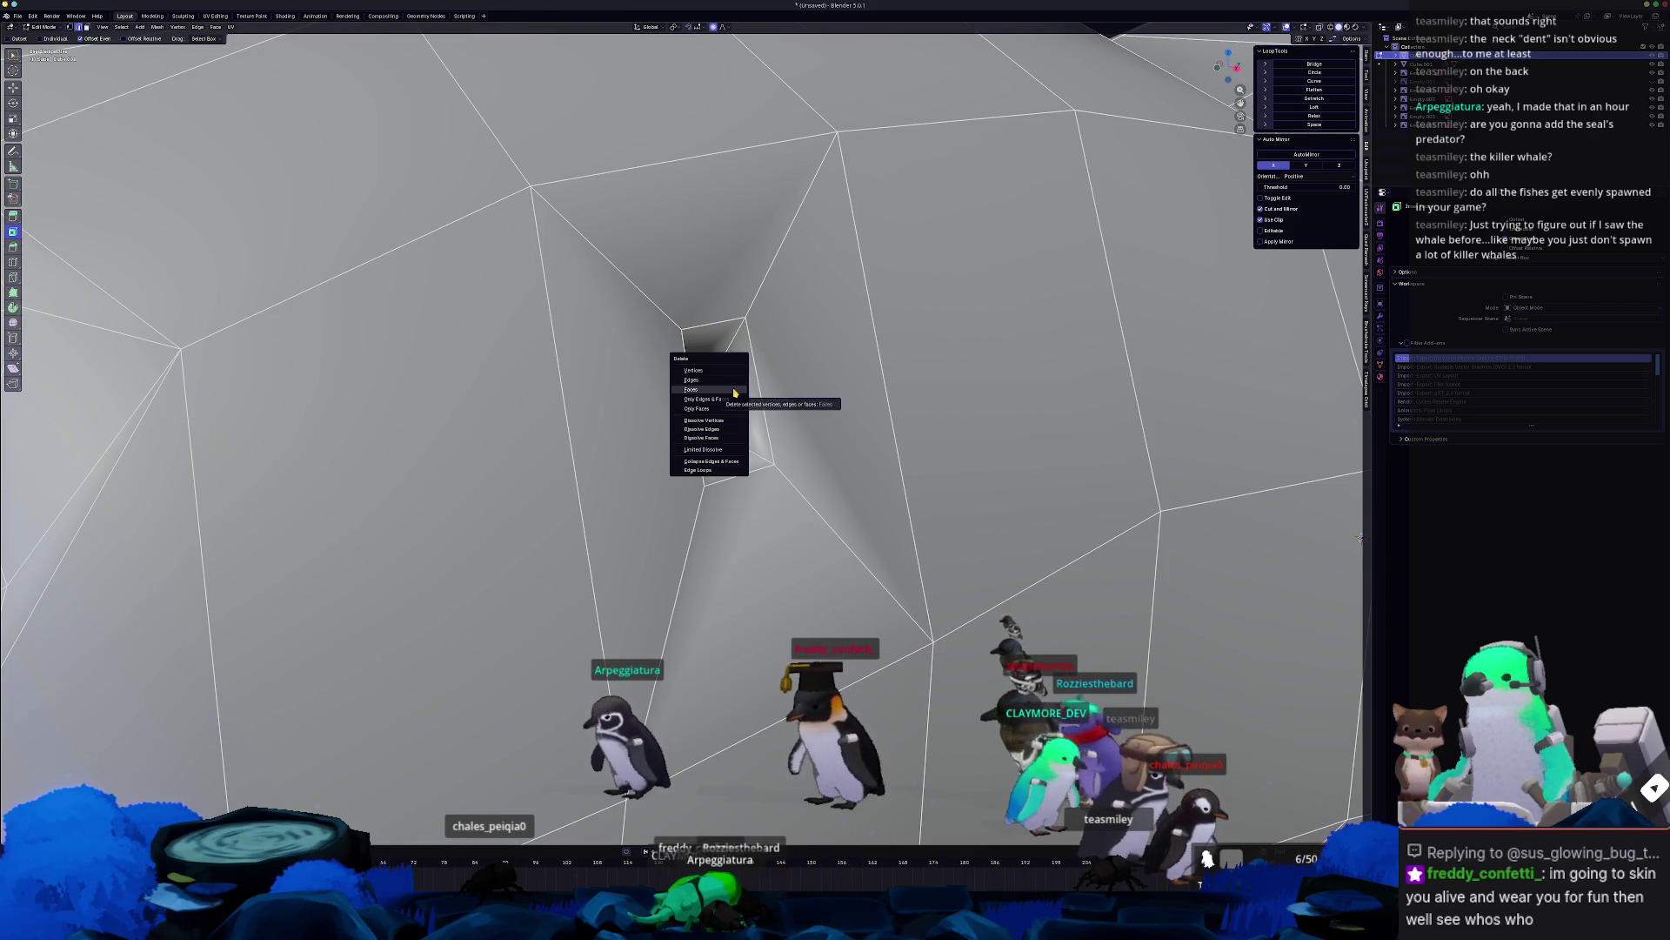
pyautogui.click(734, 391)
pyautogui.click(745, 388)
pyautogui.moveTo(745, 395)
pyautogui.mouseDown()
pyautogui.moveTo(711, 407)
pyautogui.moveTo(727, 410)
pyautogui.mouseUp()
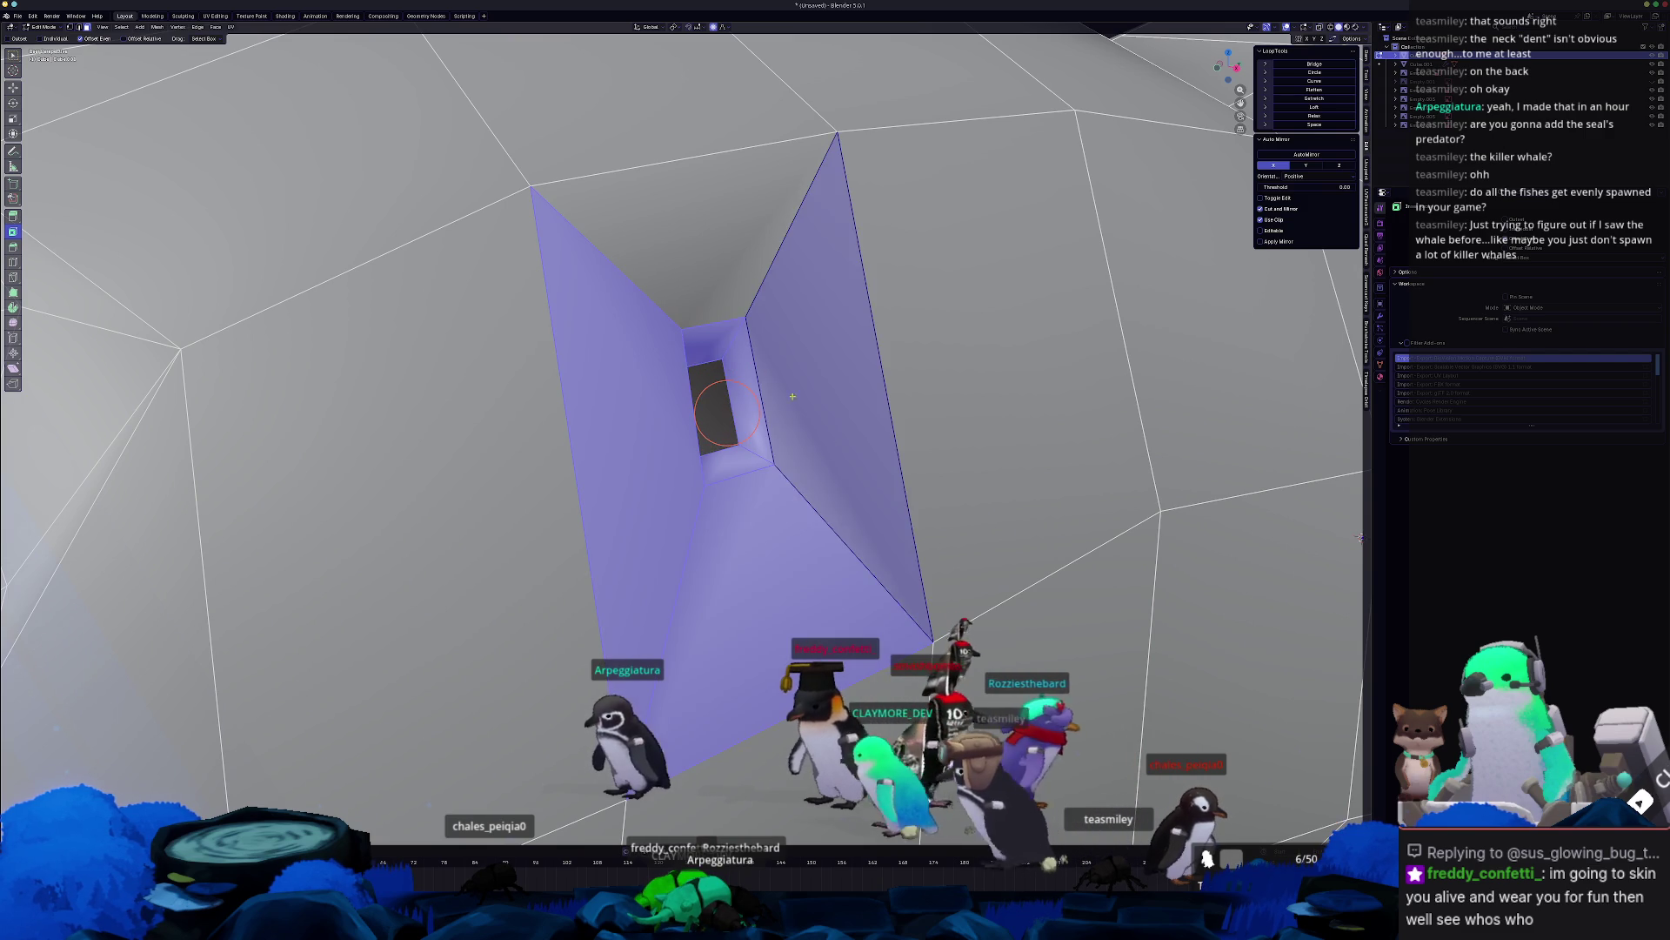
pyautogui.press('x')
pyautogui.click(690, 295)
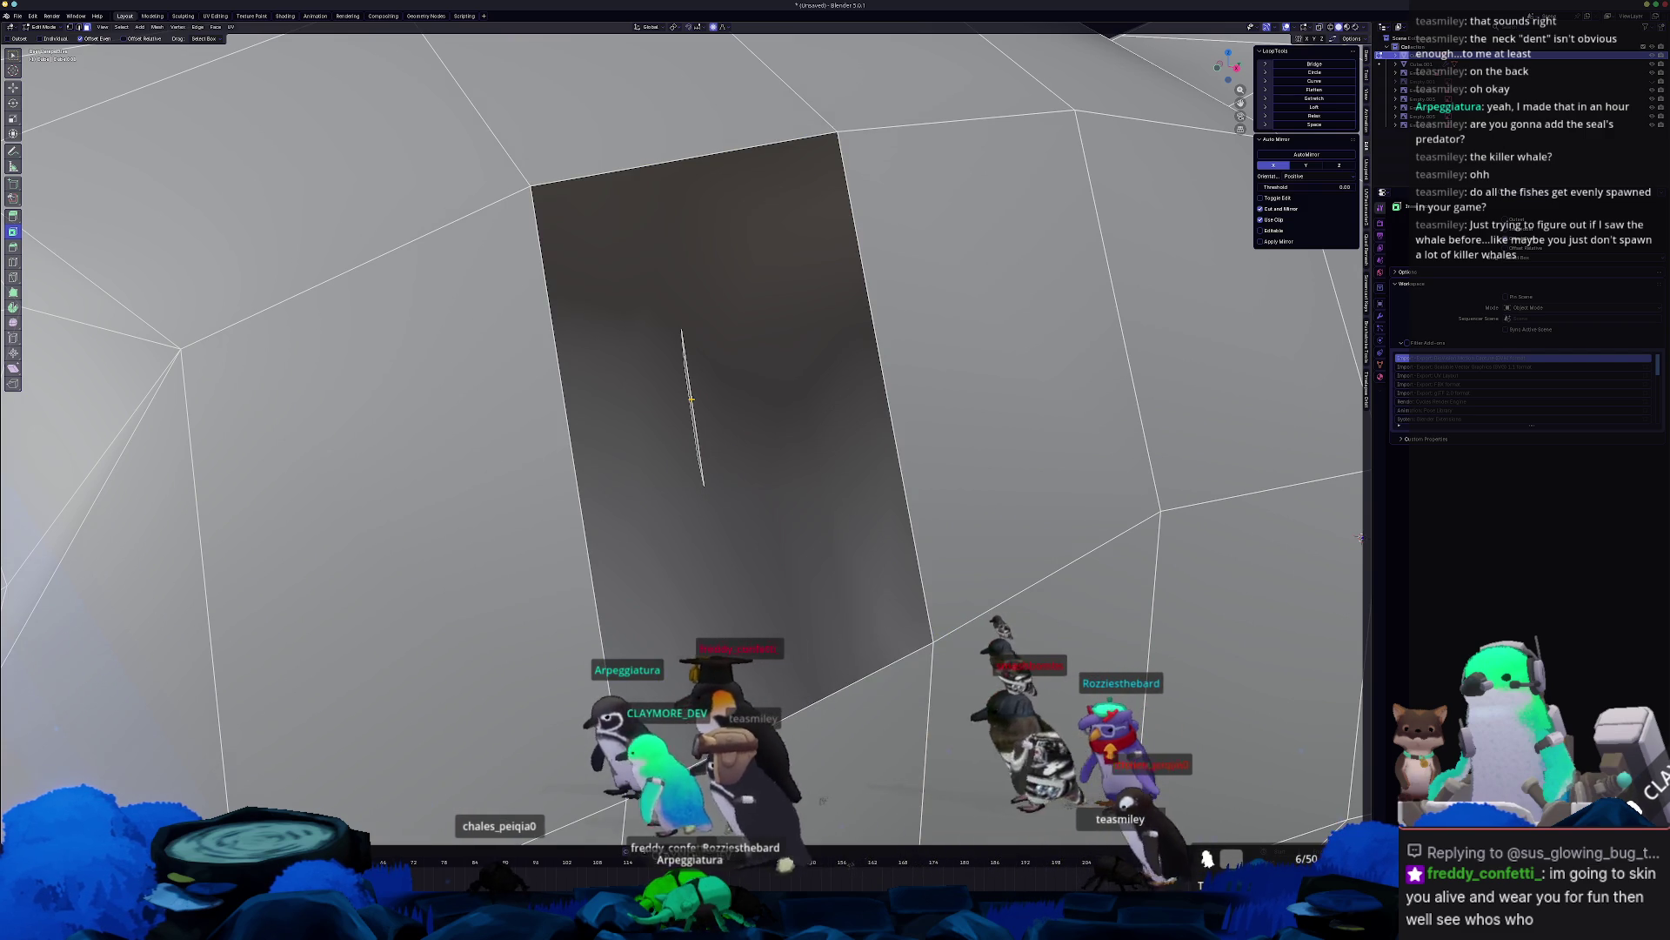
pyautogui.press('x')
pyautogui.click(692, 409)
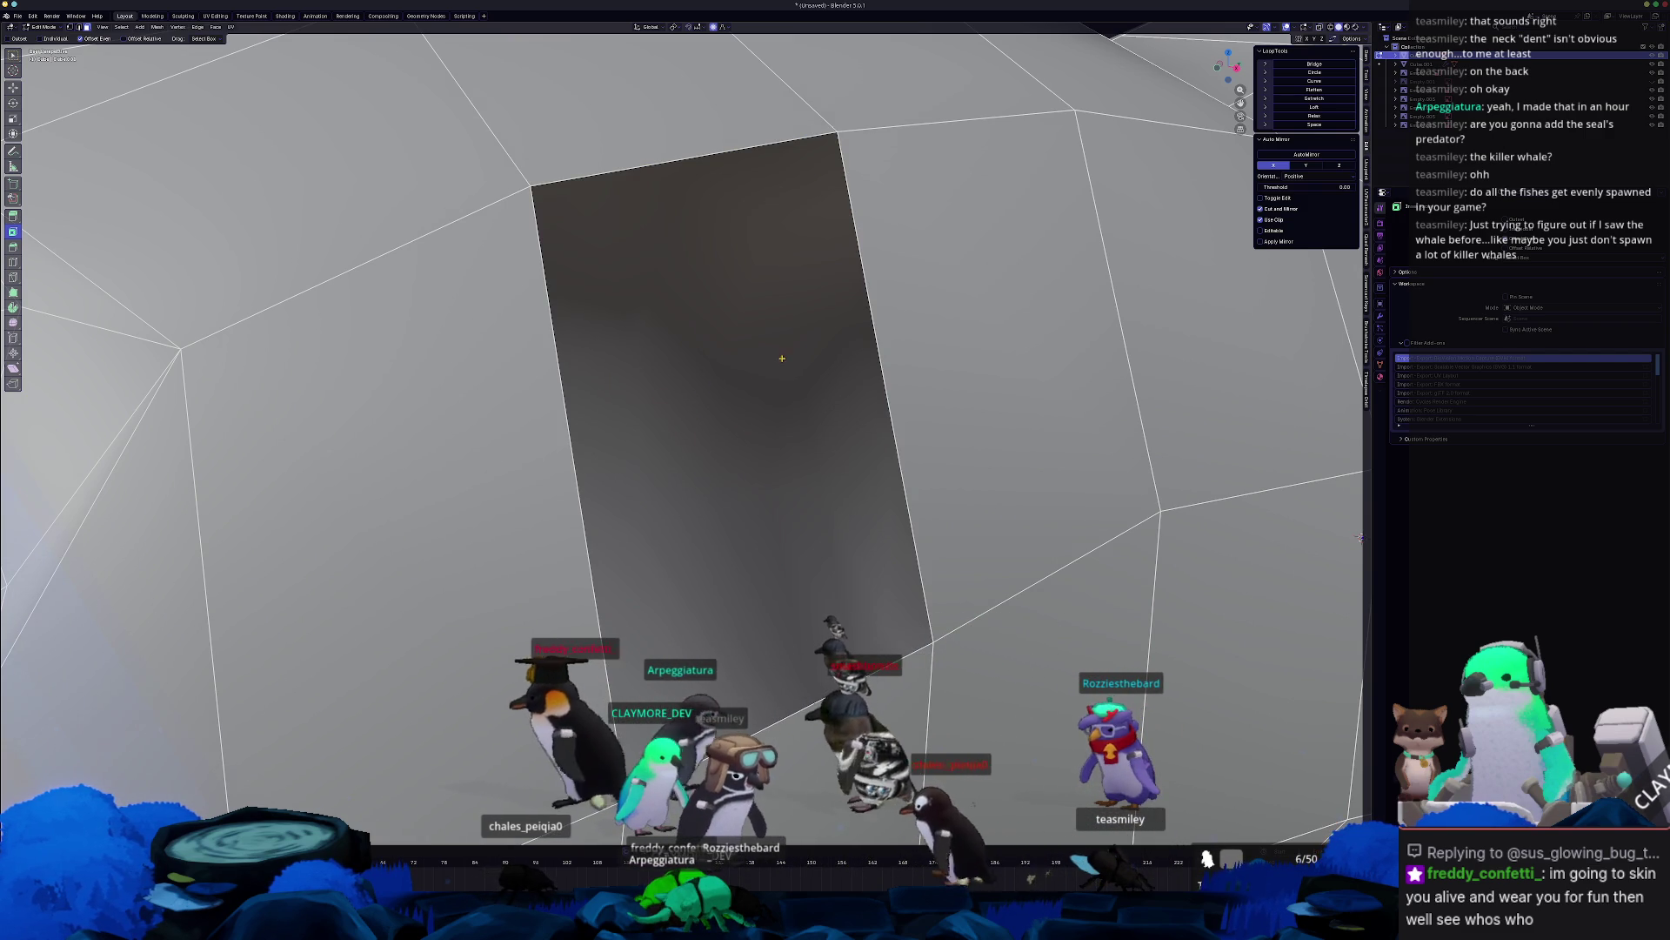
pyautogui.click(746, 433)
pyautogui.scroll(-10, 745, 433)
pyautogui.press('Tab')
pyautogui.moveTo(748, 488)
pyautogui.mouseDown(button='middle')
pyautogui.moveTo(696, 557)
pyautogui.moveTo(771, 609)
pyautogui.moveTo(818, 587)
pyautogui.moveTo(714, 620)
pyautogui.moveTo(739, 600)
pyautogui.mouseUp(button='middle')
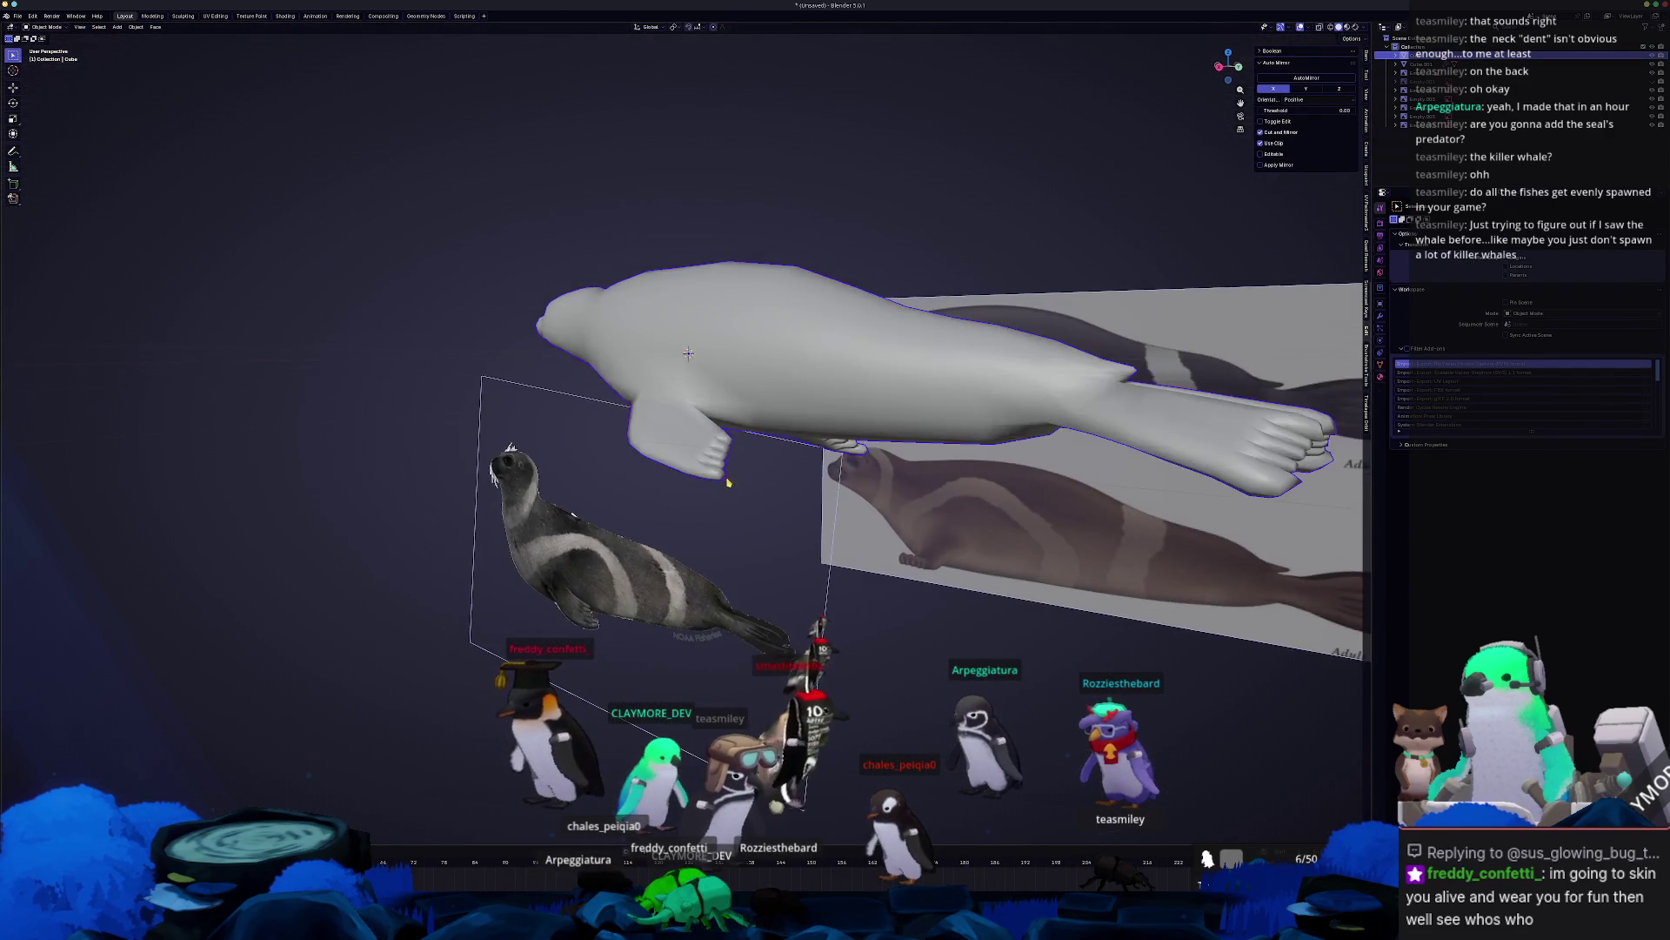
pyautogui.press('Tab')
pyautogui.scroll(5, 740, 601)
pyautogui.scroll(3, 754, 581)
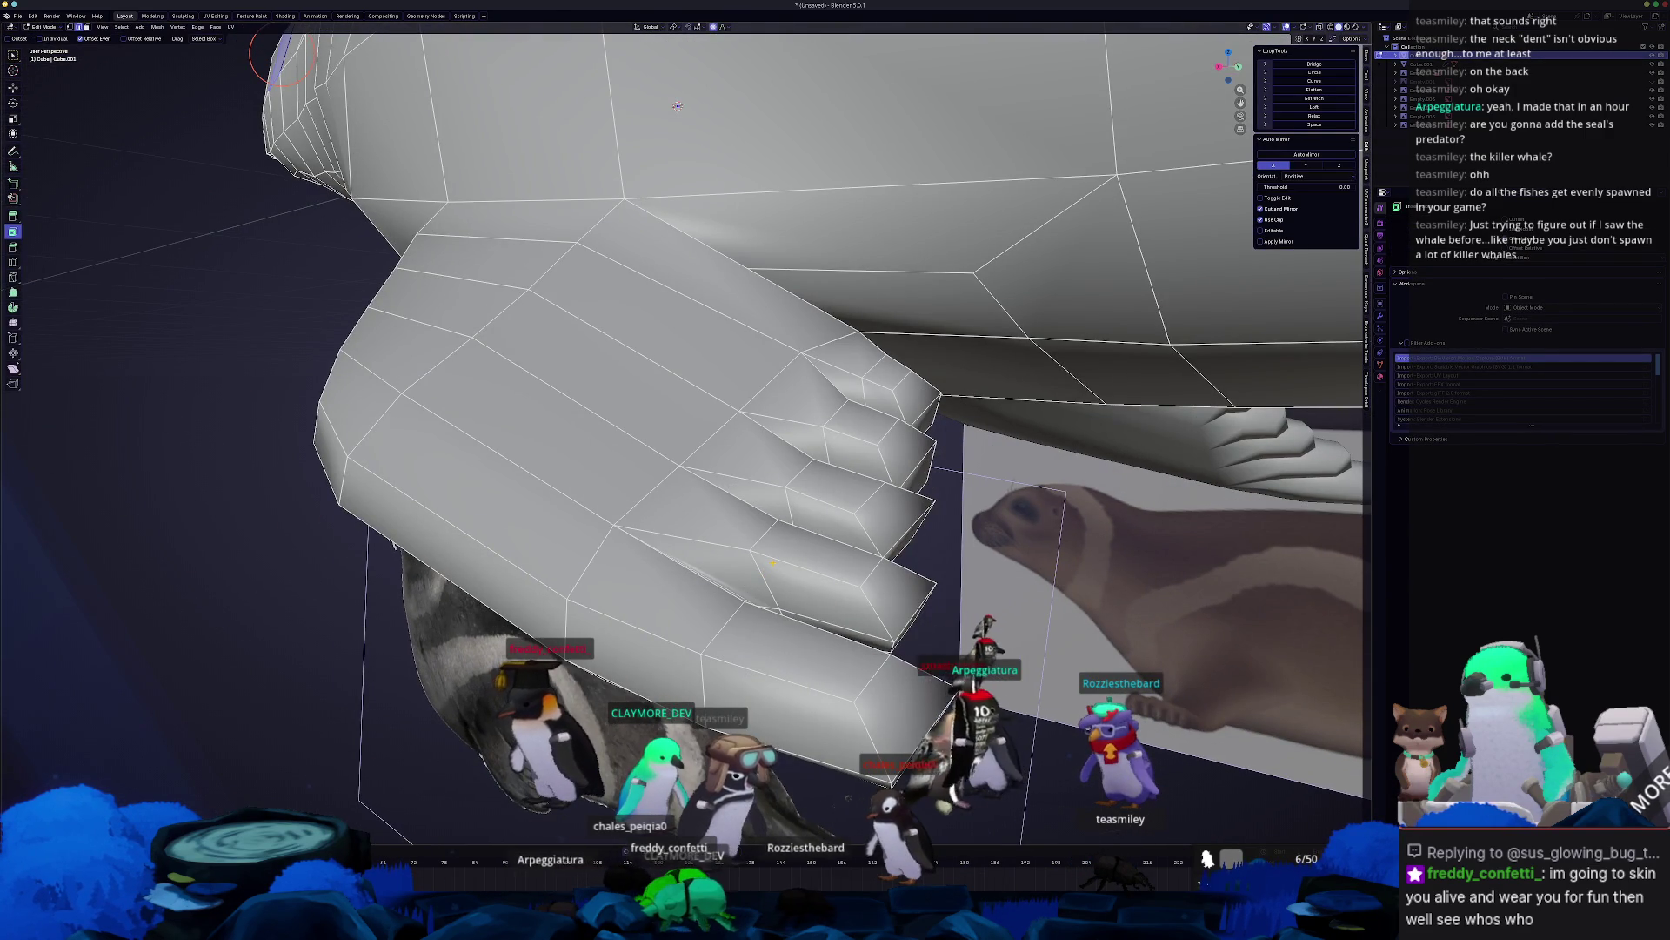
pyautogui.press('Tab')
pyautogui.scroll(-5, 773, 557)
pyautogui.scroll(-5, 775, 545)
pyautogui.moveTo(775, 546)
pyautogui.mouseDown(button='middle')
pyautogui.moveTo(813, 561)
pyautogui.moveTo(634, 554)
pyautogui.moveTo(688, 548)
pyautogui.moveTo(660, 474)
pyautogui.moveTo(807, 525)
pyautogui.mouseUp(button='middle')
# Duplicate the seal and place the copy far to the right along the X axis.
pyautogui.hotkey('shift', 'd')
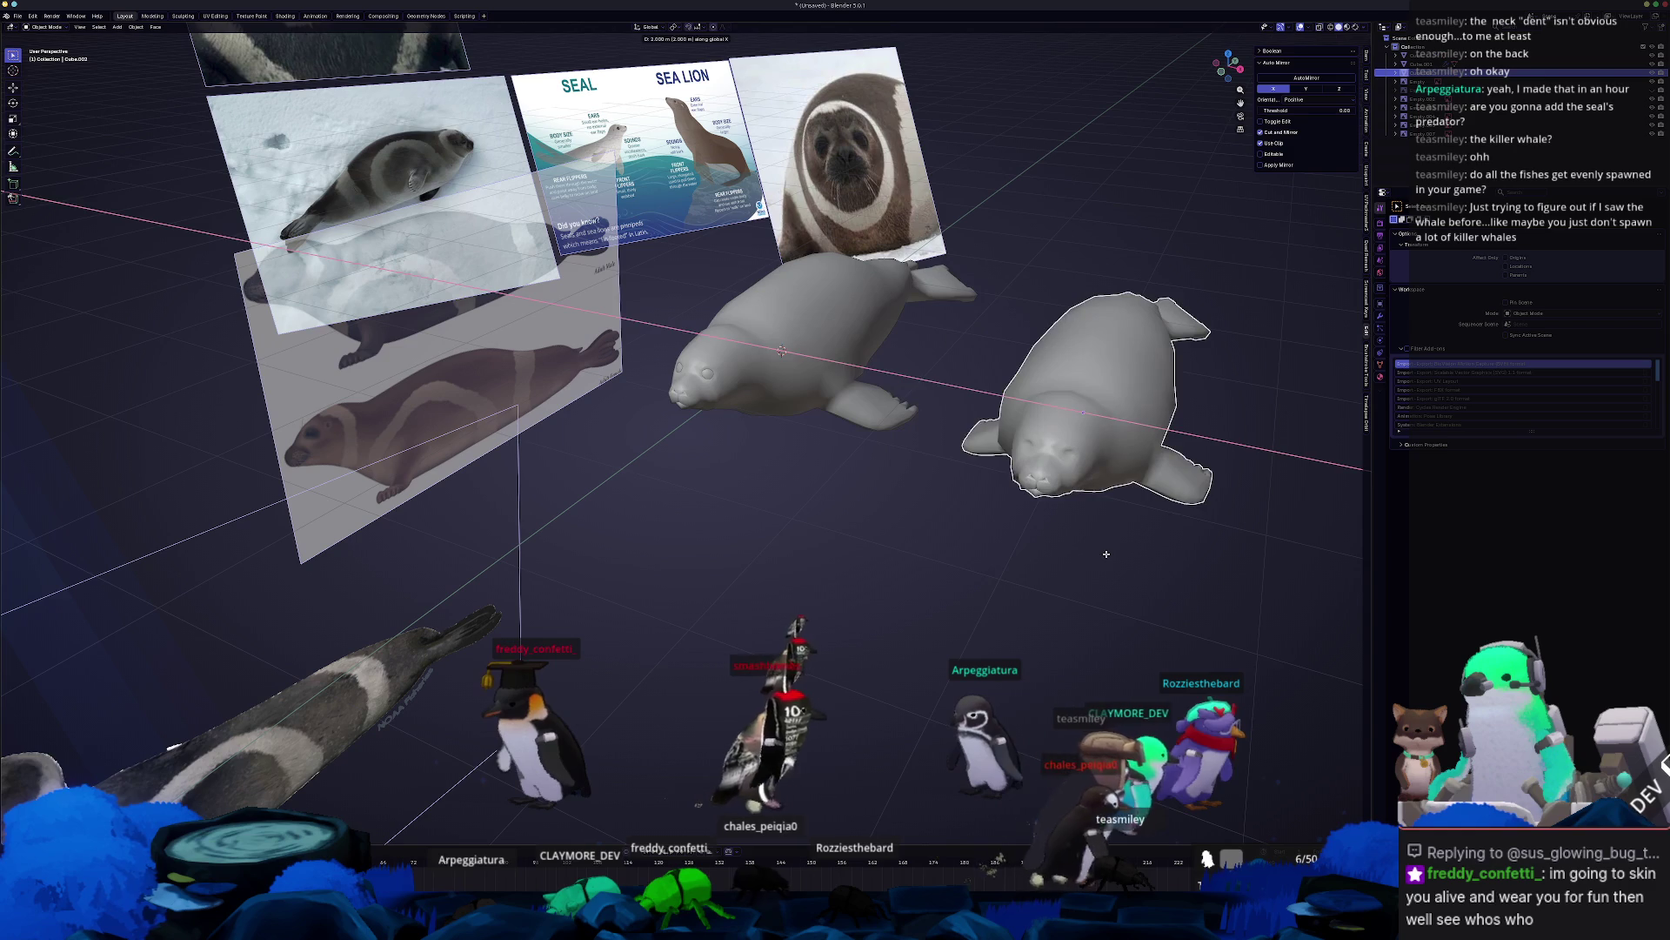
pyautogui.click(1105, 522)
pyautogui.moveTo(1104, 522)
pyautogui.mouseDown(button='middle')
pyautogui.moveTo(902, 484)
pyautogui.moveTo(783, 485)
pyautogui.moveTo(769, 513)
pyautogui.mouseUp(button='middle')
pyautogui.hotkey('ctrl', 'z')
pyautogui.hotkey('shift', 'd')
pyautogui.press('x')
pyautogui.click(1019, 490)
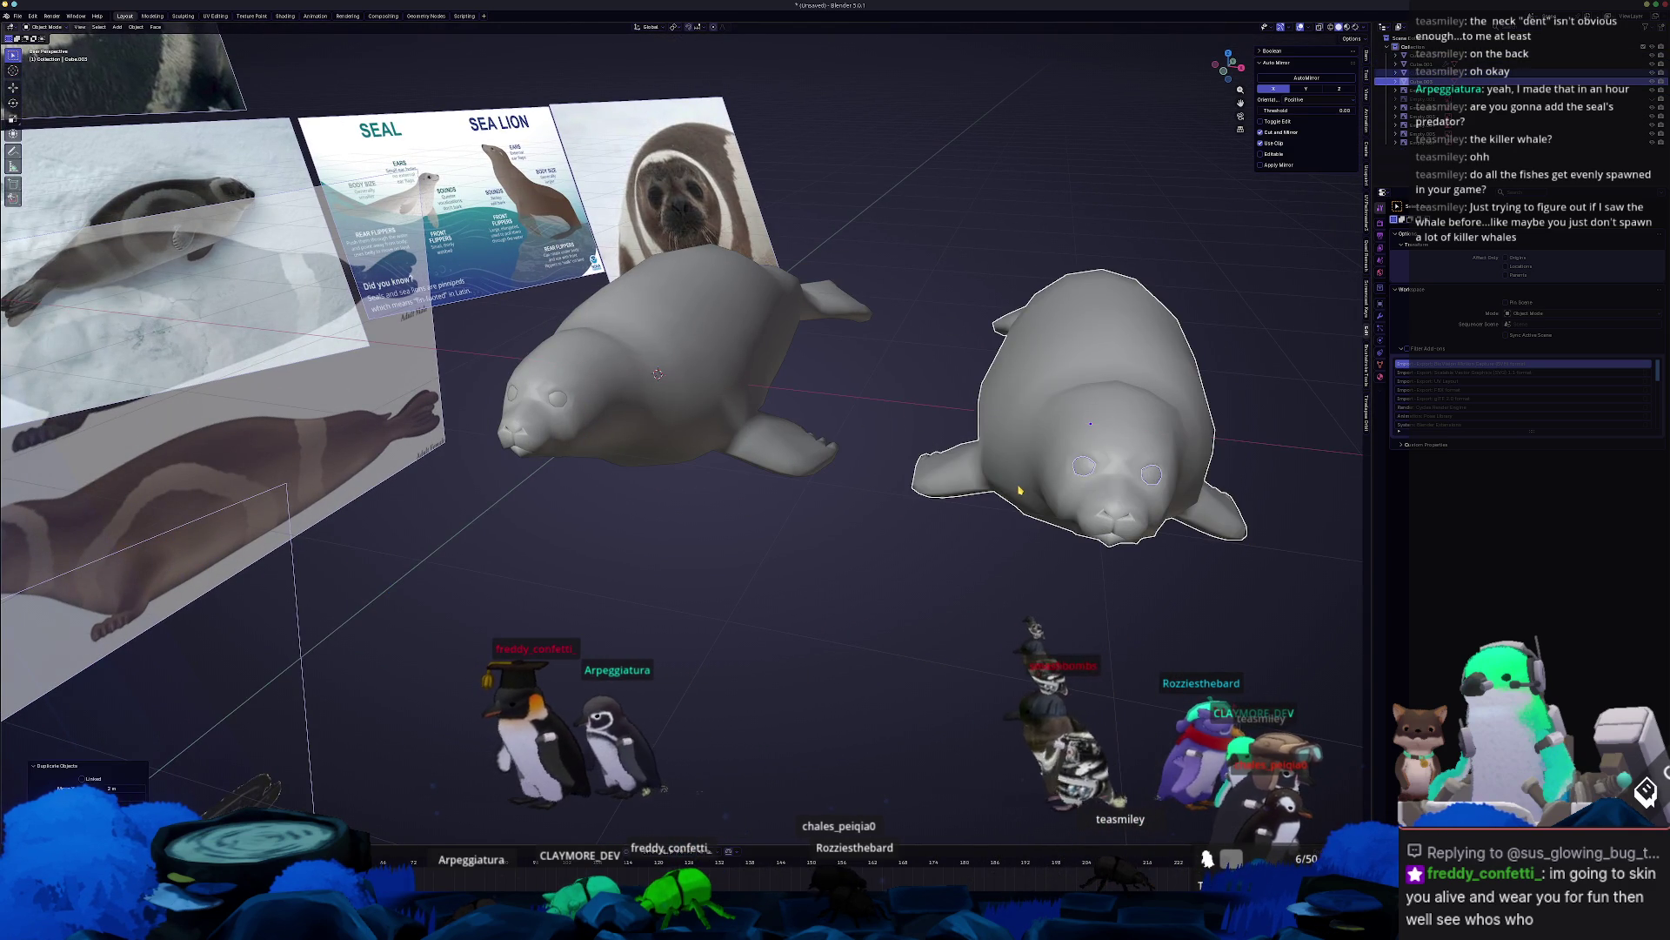
# Convert the right seal copy to a plain mesh.
pyautogui.moveTo(1022, 493); pyautogui.dragTo(948, 448, button='middle')
pyautogui.click(931, 438)
pyautogui.click(910, 471)
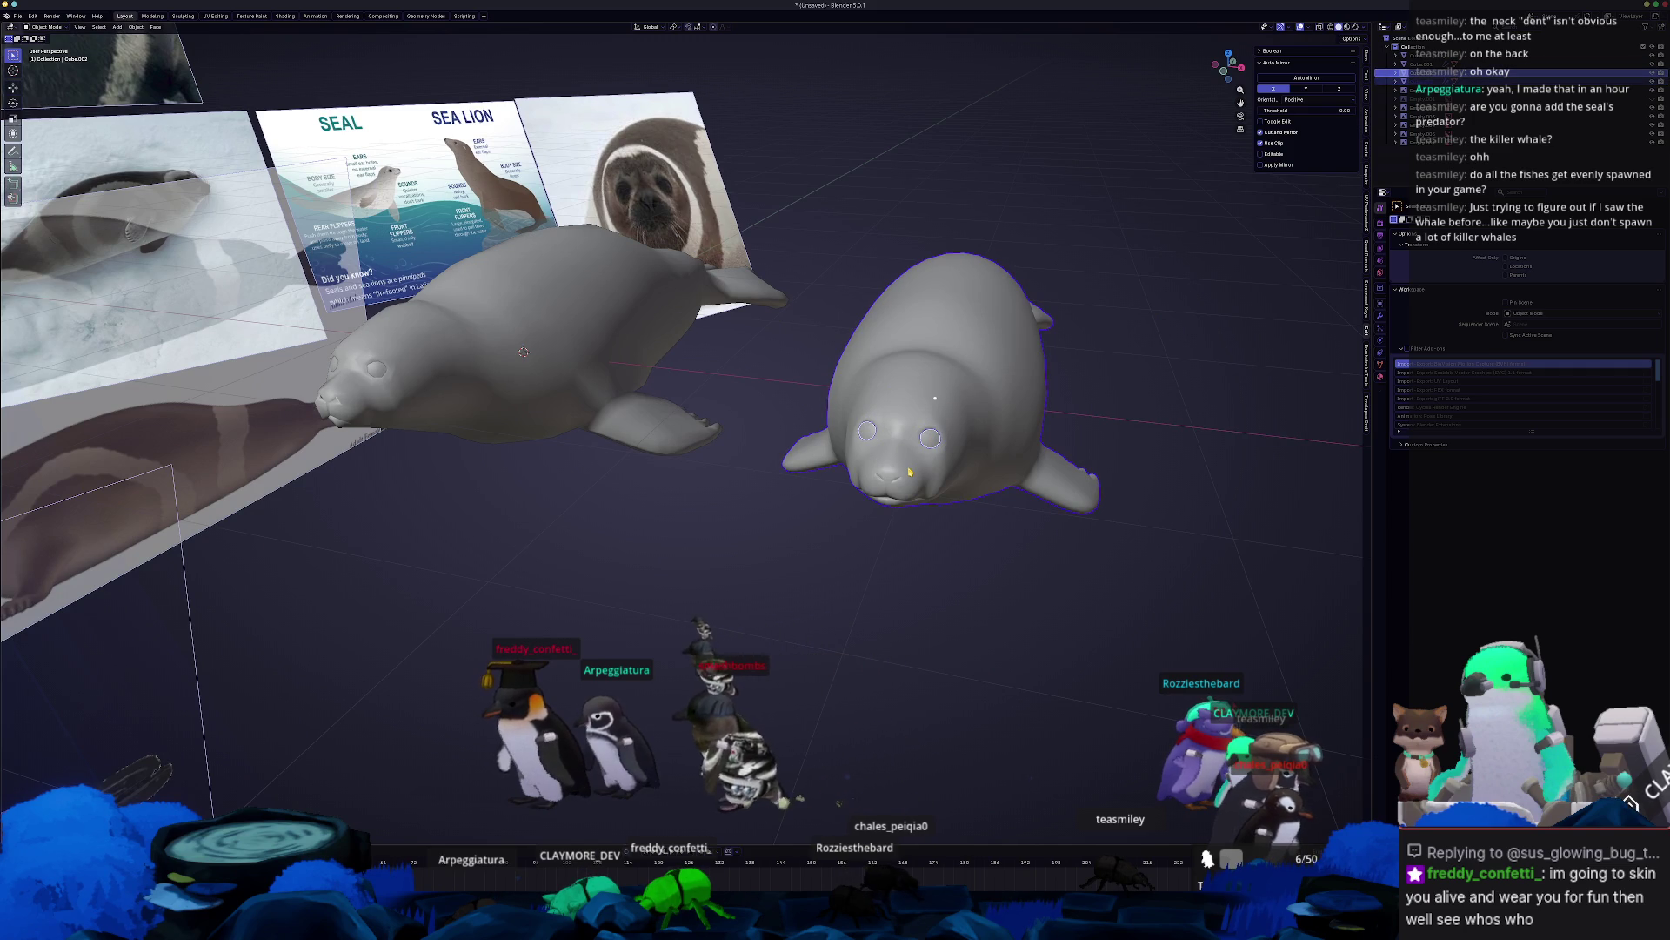
pyautogui.rightClick(910, 470)
pyautogui.click(948, 508)
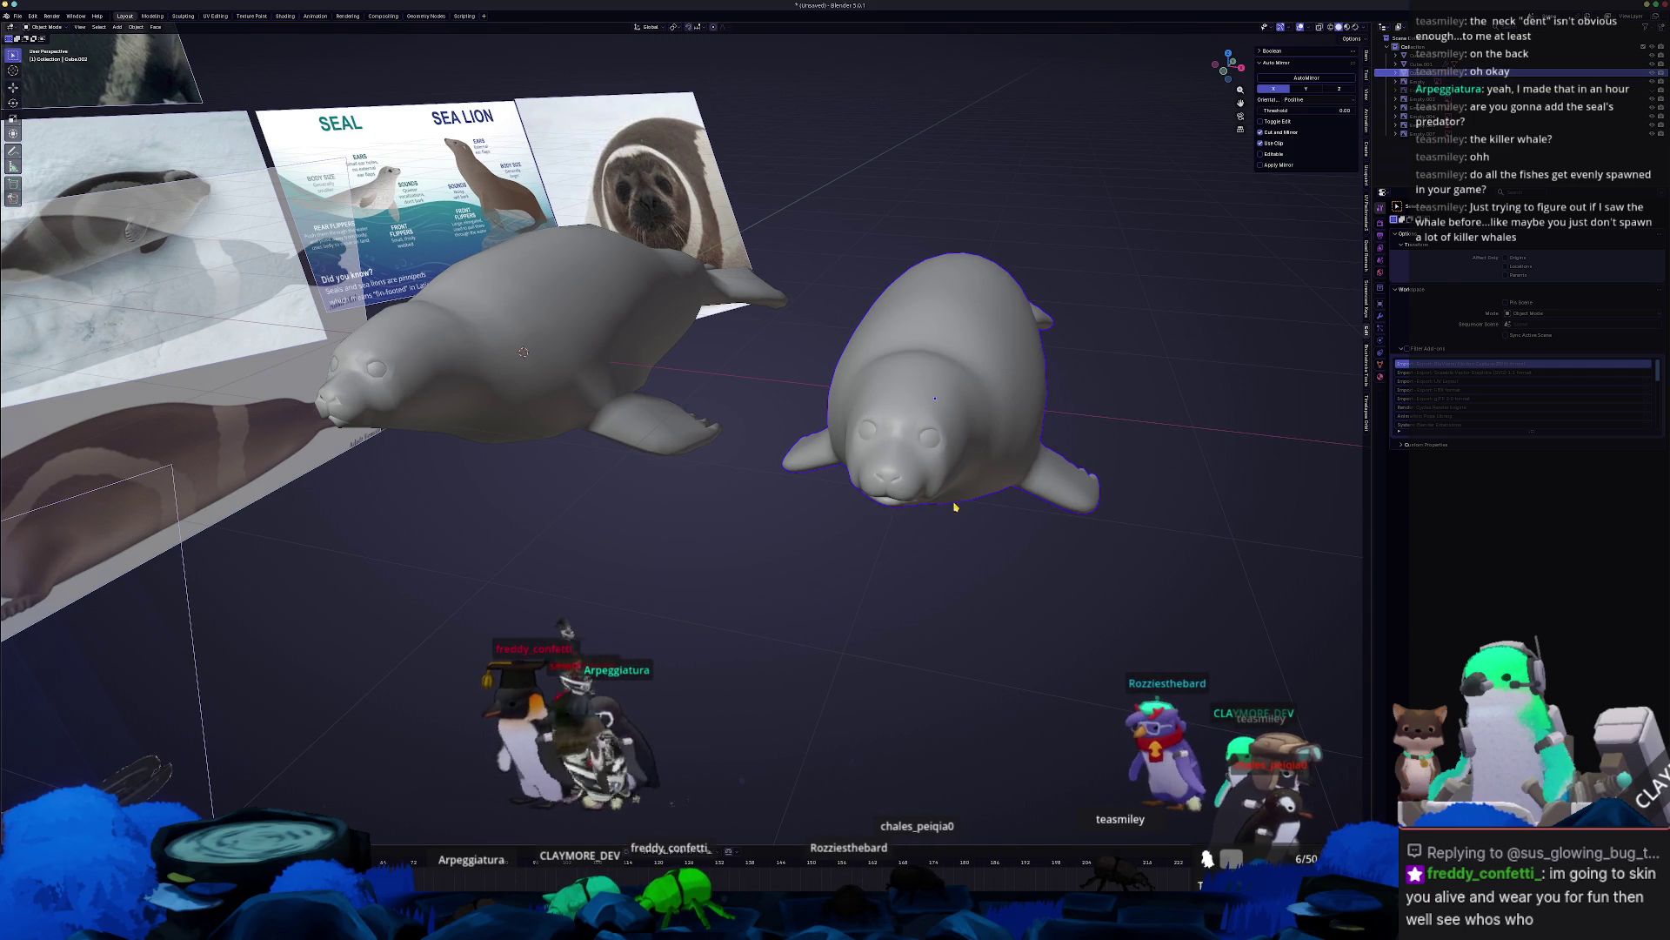
# Zoom out and orbit toward the reference image empties, then select the front-facing seal photo.
pyautogui.moveTo(917, 521)
pyautogui.mouseDown(button='middle')
pyautogui.moveTo(755, 508)
pyautogui.moveTo(900, 489)
pyautogui.moveTo(639, 453)
pyautogui.mouseUp(button='middle')
pyautogui.scroll(-2, 900, 489)
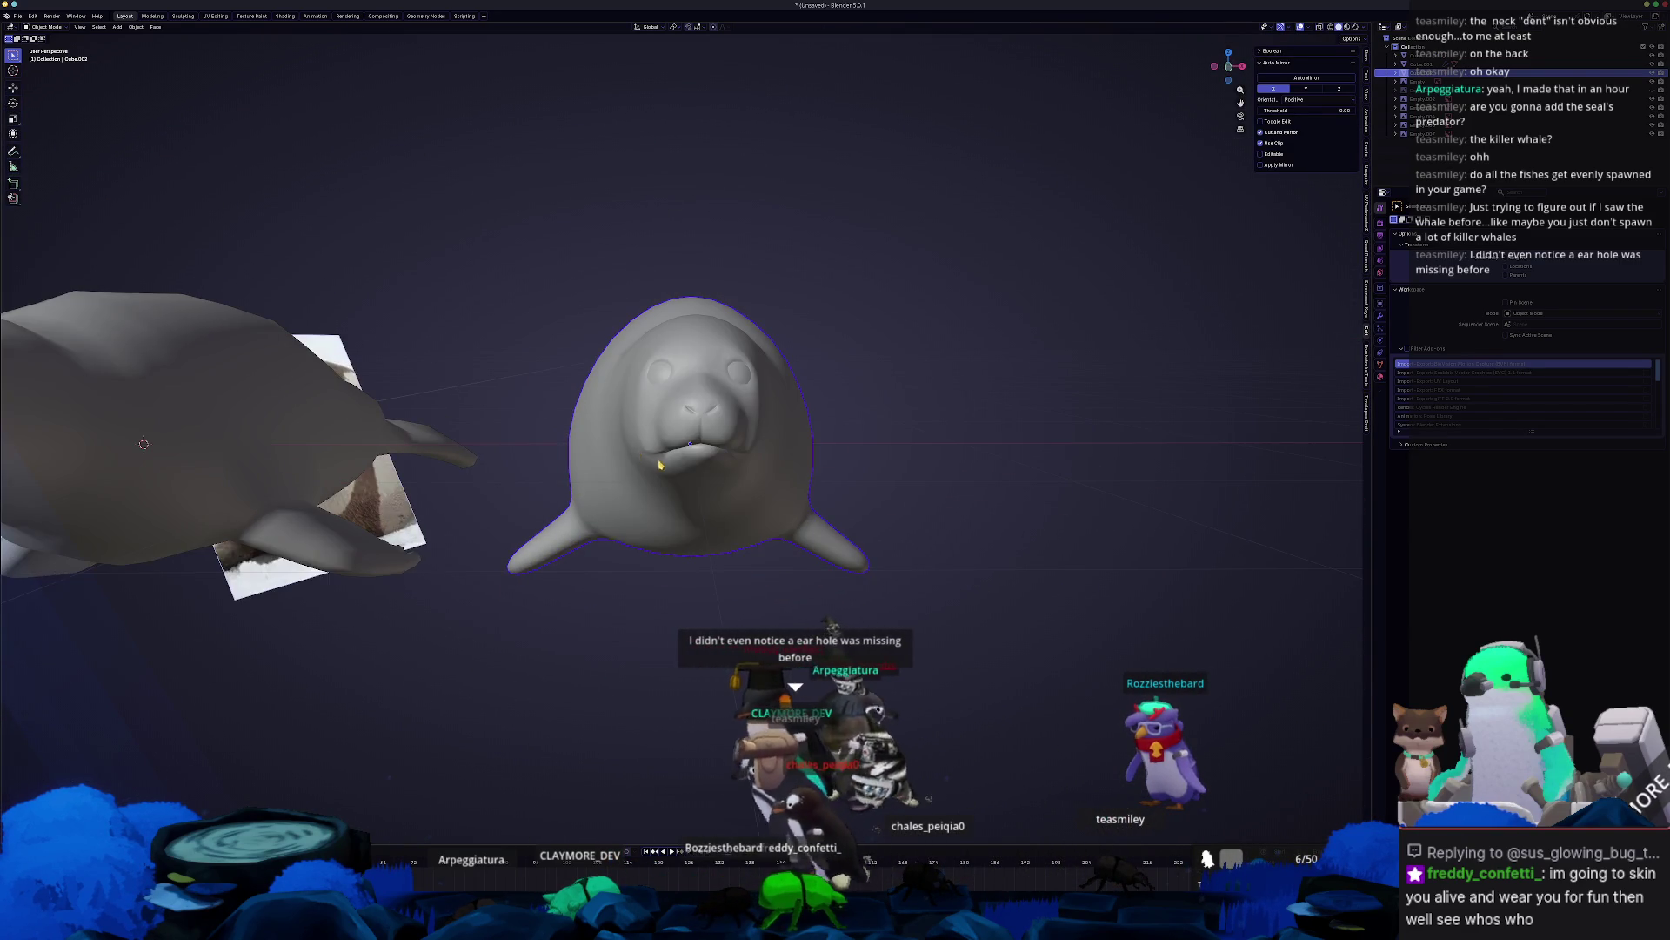
pyautogui.scroll(3, 661, 474)
pyautogui.scroll(-3, 678, 494)
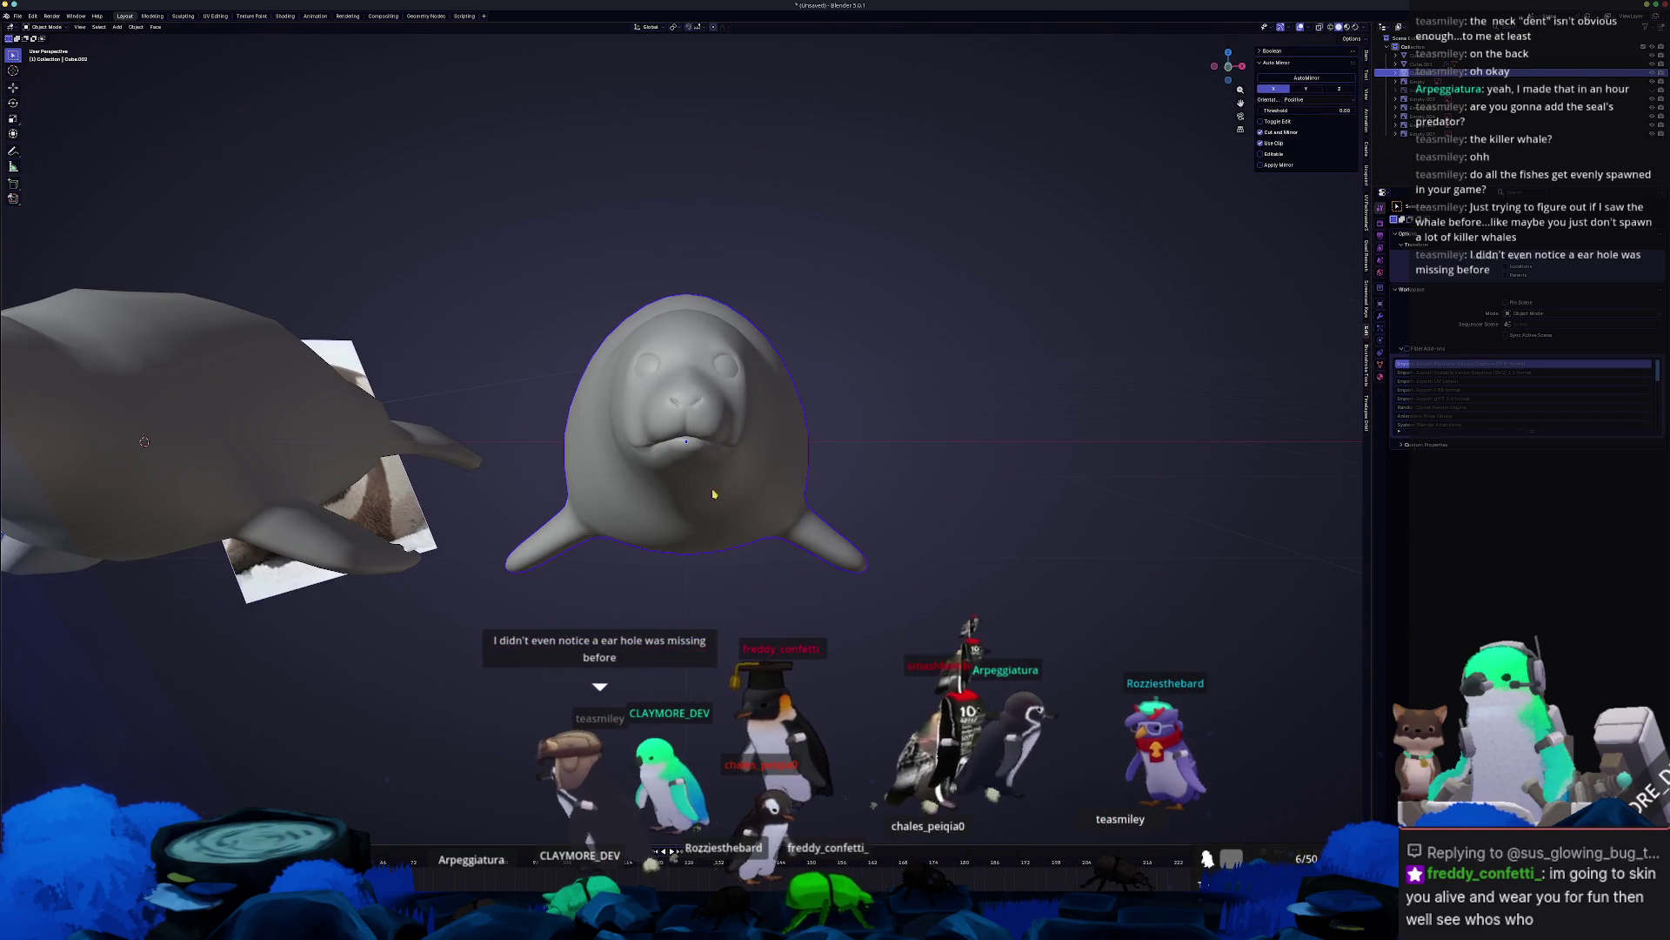
pyautogui.scroll(2, 781, 506)
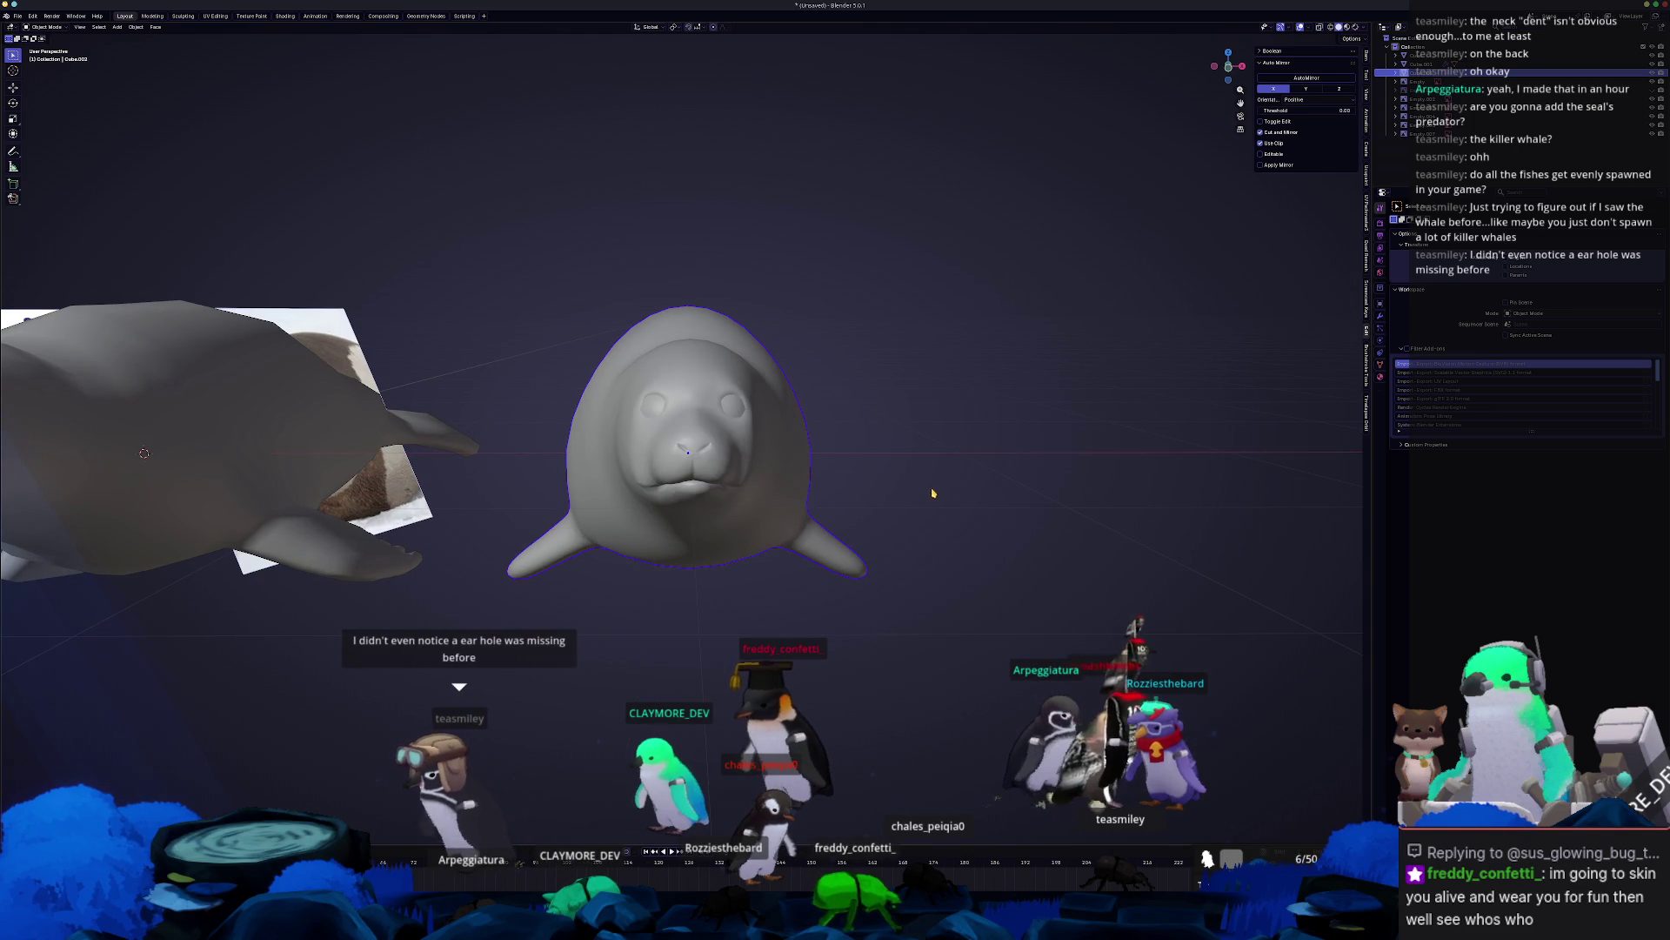
pyautogui.moveTo(935, 490); pyautogui.dragTo(932, 471, button='middle')
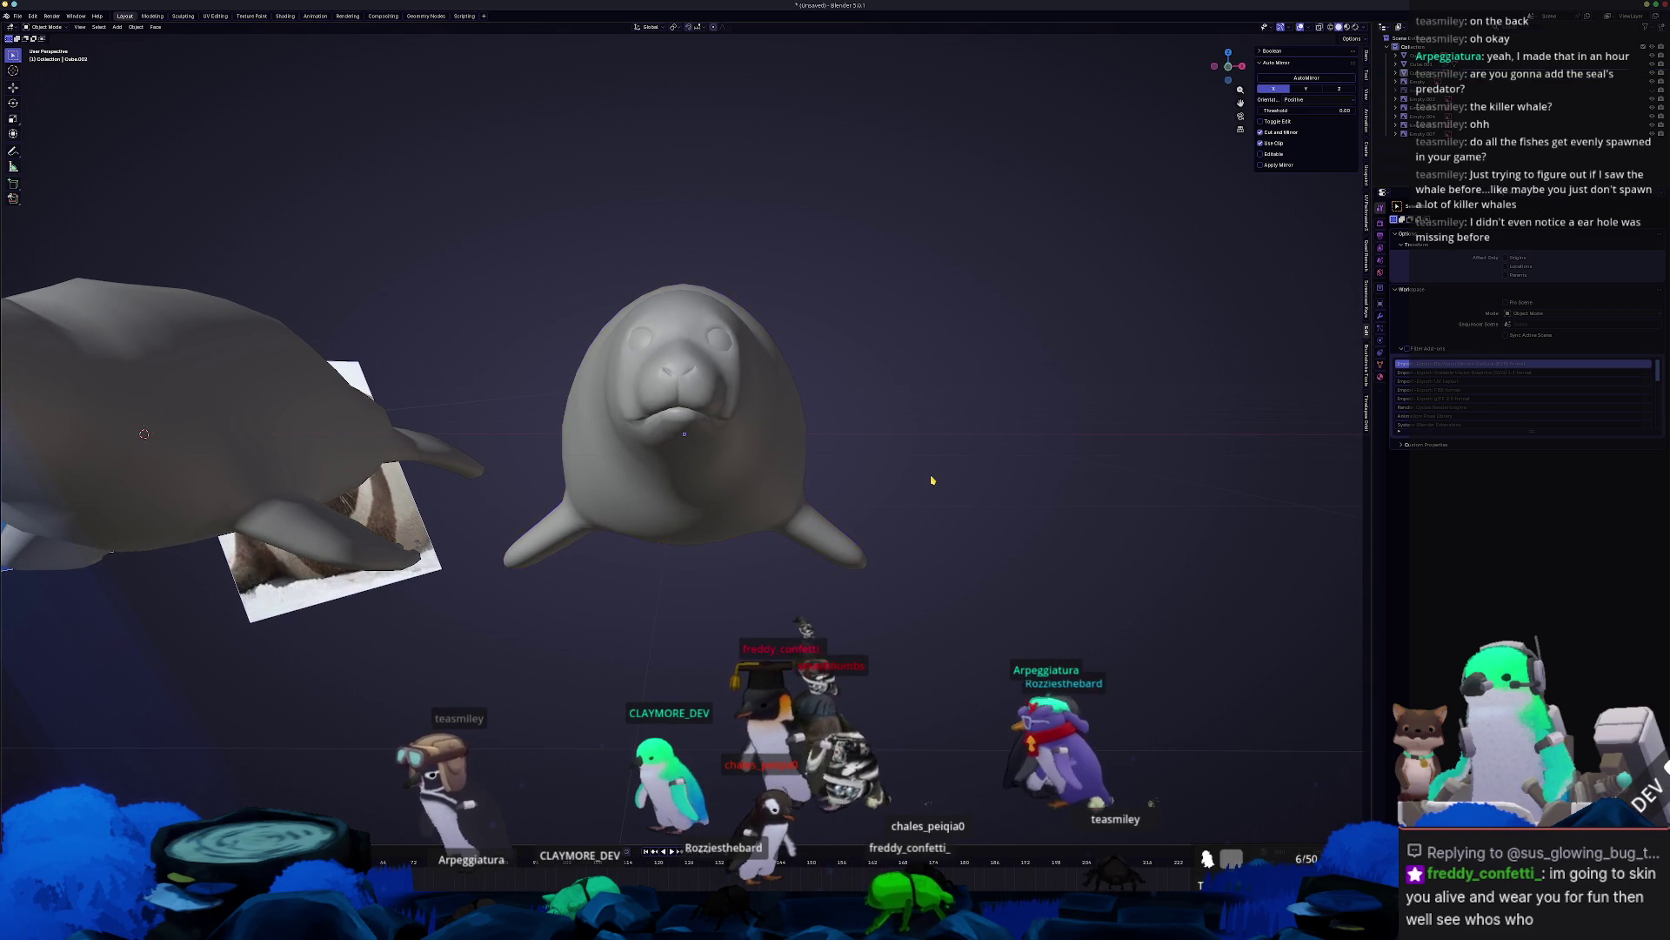
pyautogui.scroll(2, 897, 469)
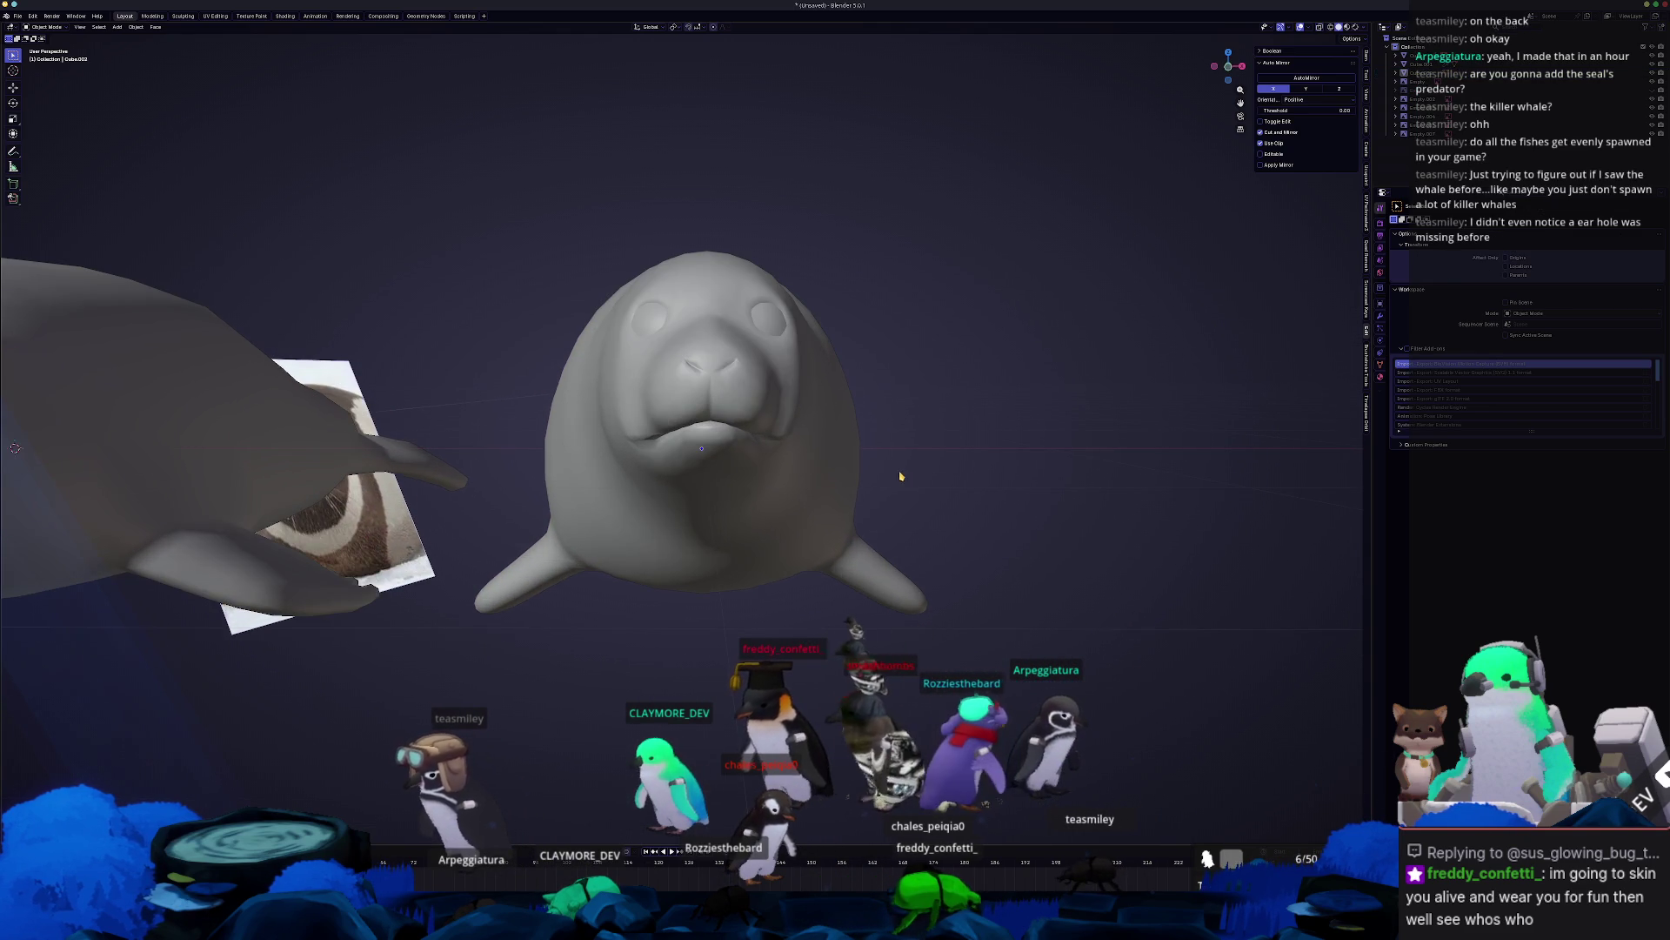
pyautogui.scroll(-5, 903, 476)
pyautogui.scroll(4, 875, 479)
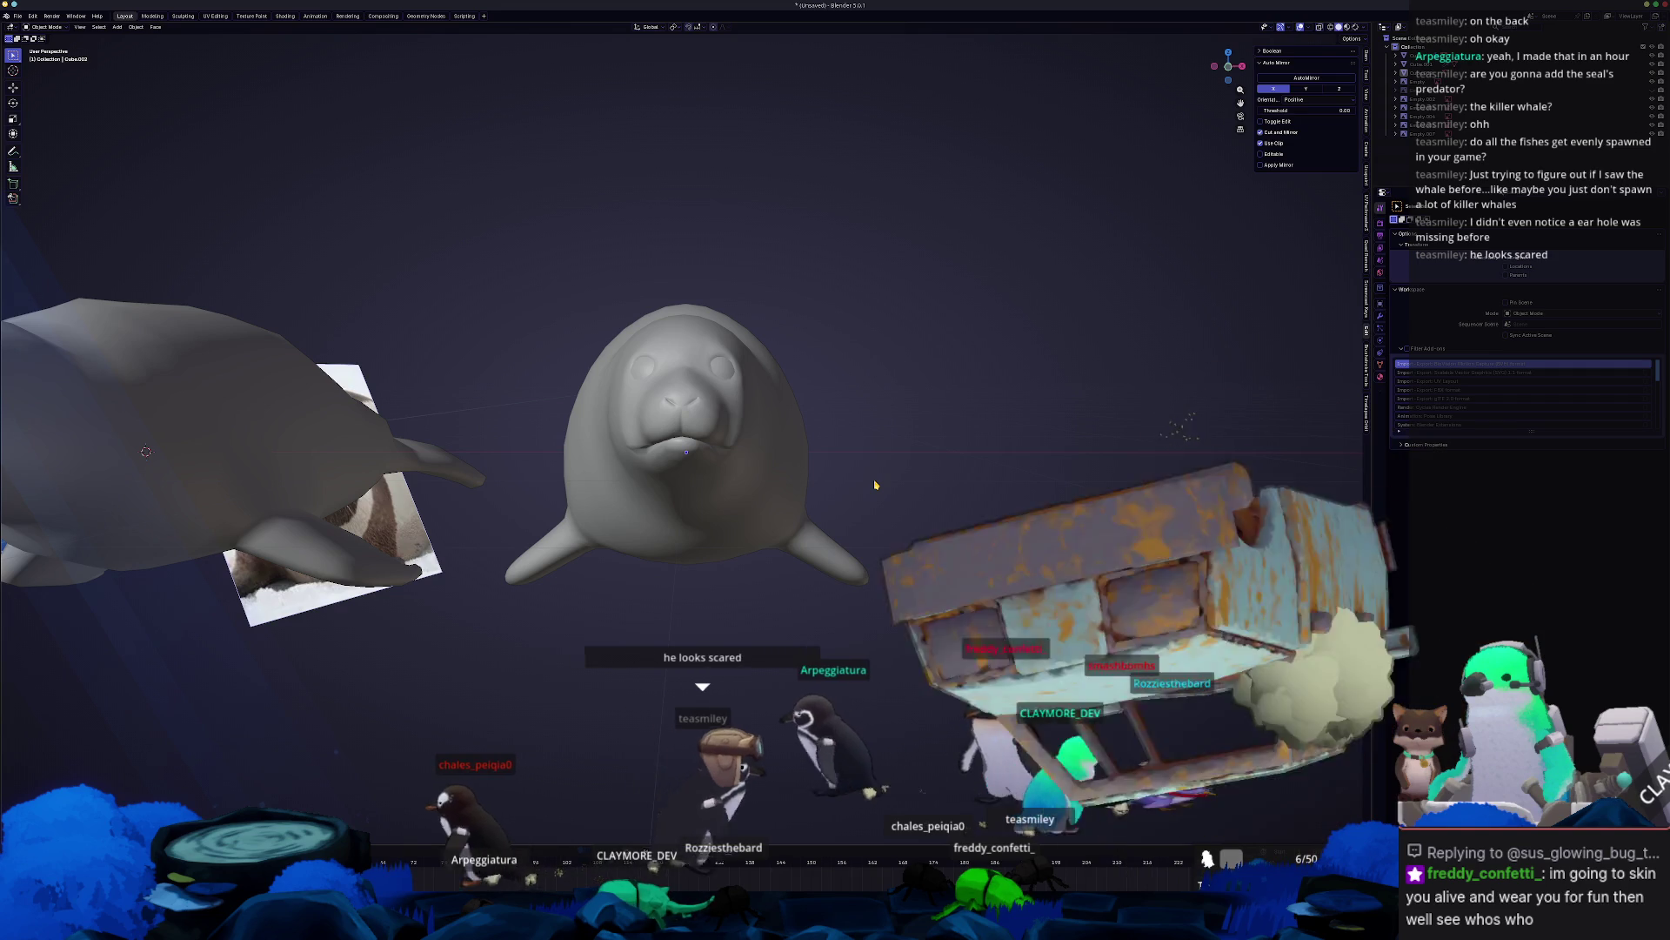
pyautogui.scroll(-3, 645, 358)
pyautogui.moveTo(645, 358); pyautogui.dragTo(508, 466, button='middle')
pyautogui.click(772, 484)
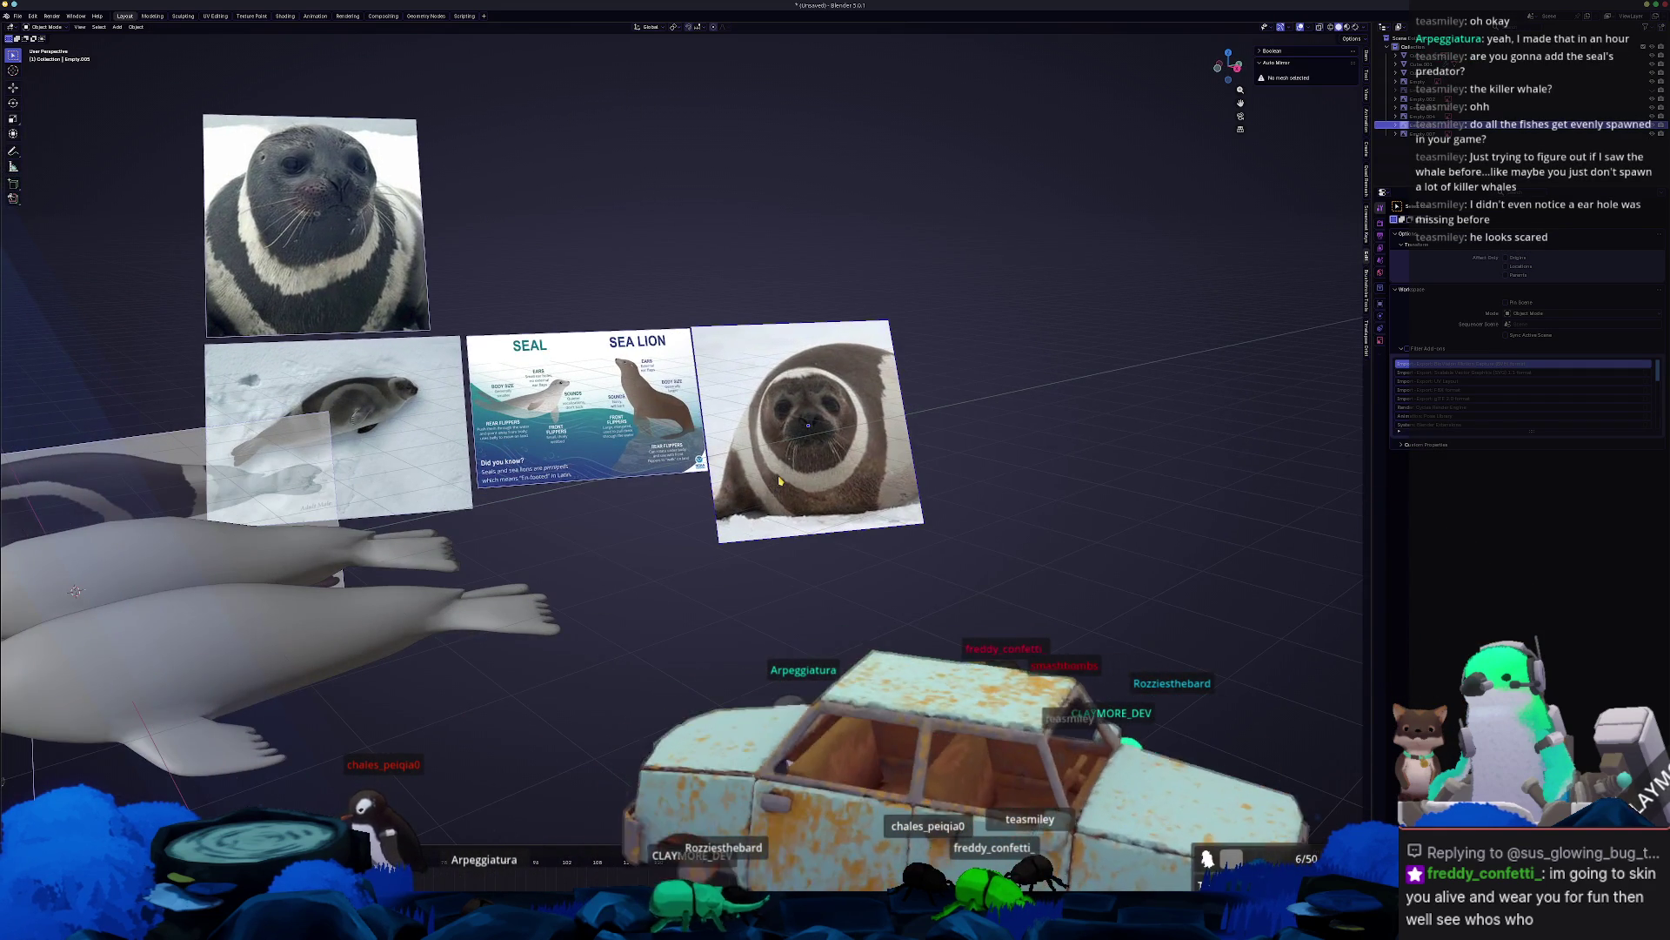
# Frame and face the seal photo (Empty.005), then zoom out and select the upper white seal.
pyautogui.press('KP_Decimal')
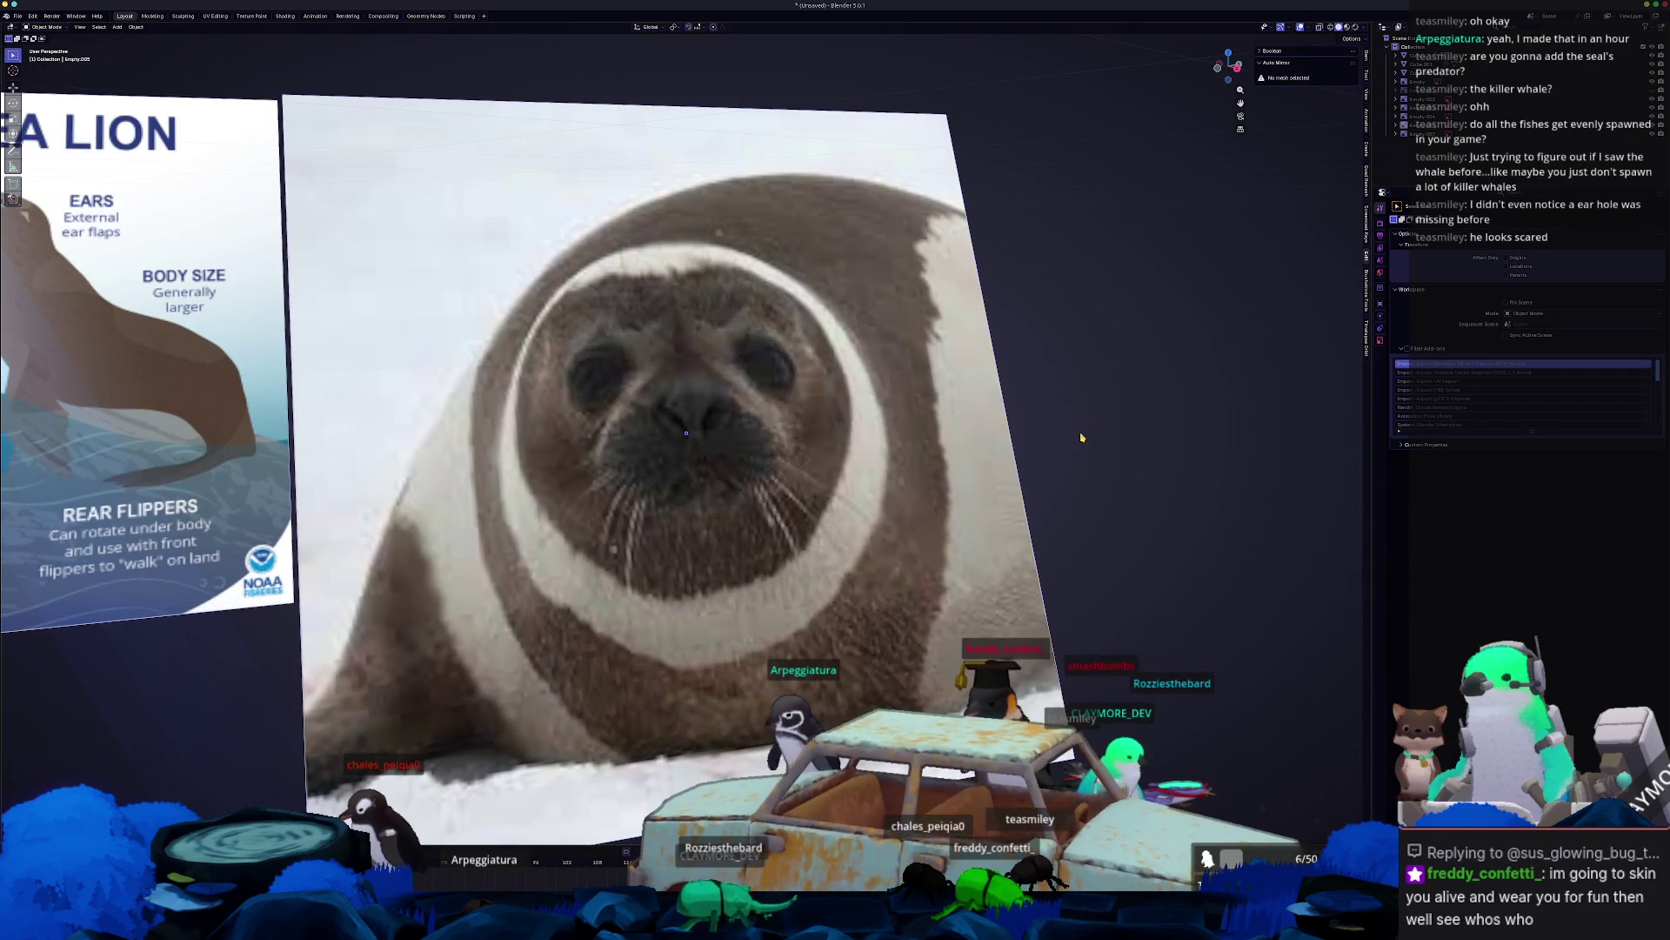
pyautogui.moveTo(1083, 435); pyautogui.dragTo(1052, 453, button='middle')
pyautogui.click(1051, 454)
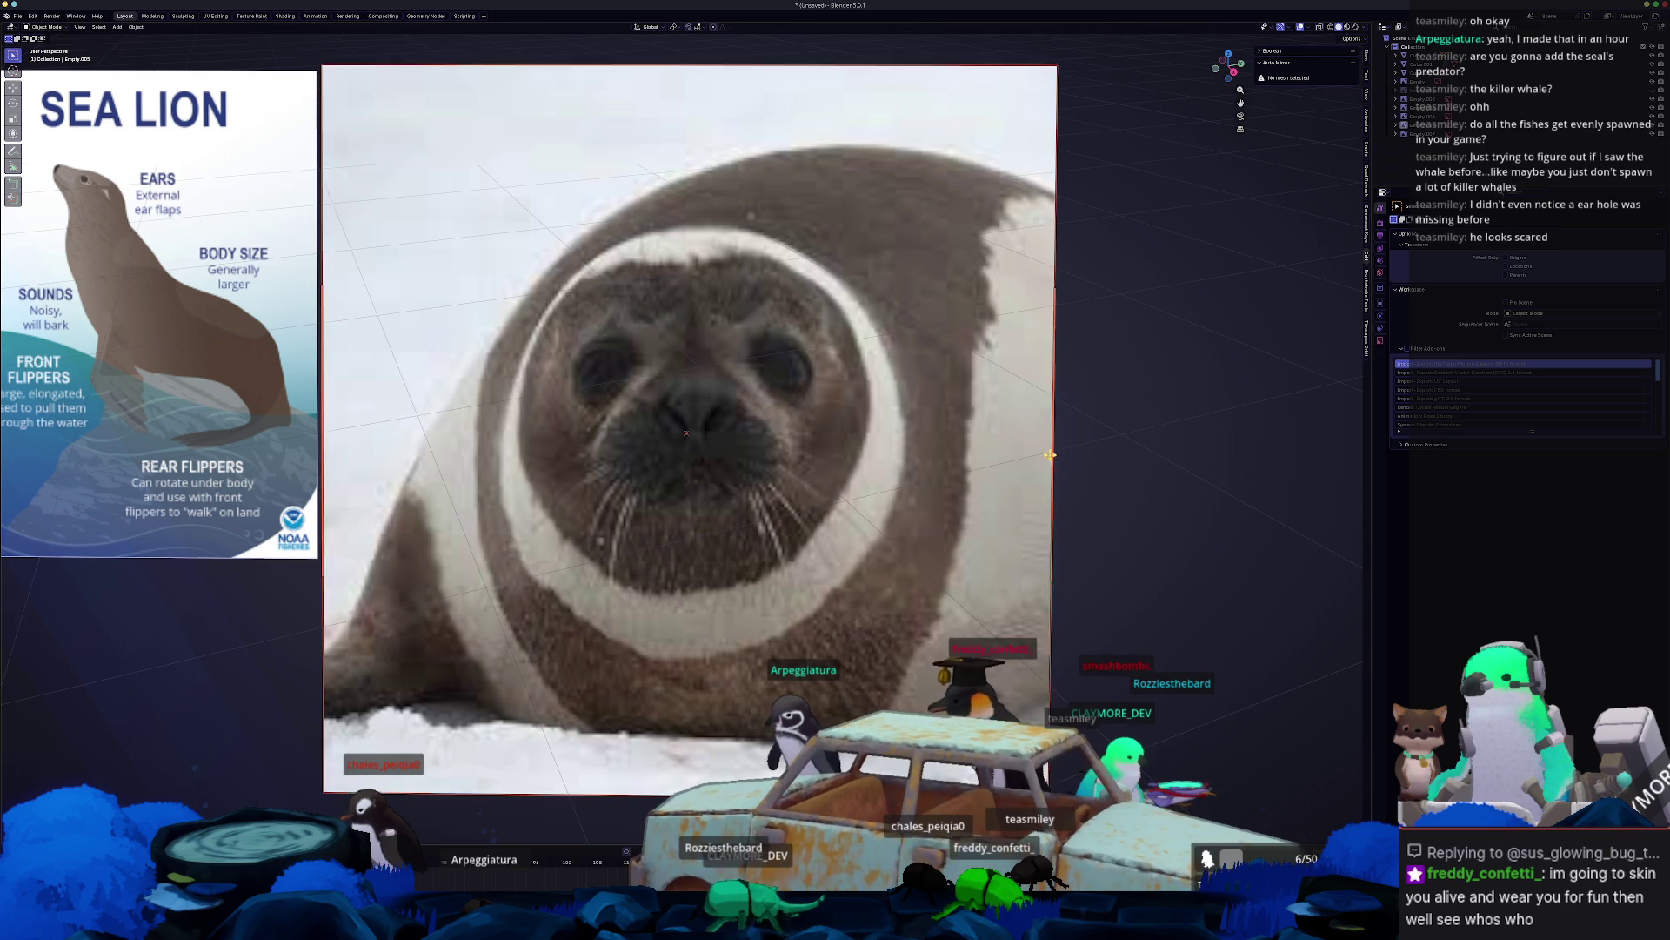
pyautogui.click(1099, 530)
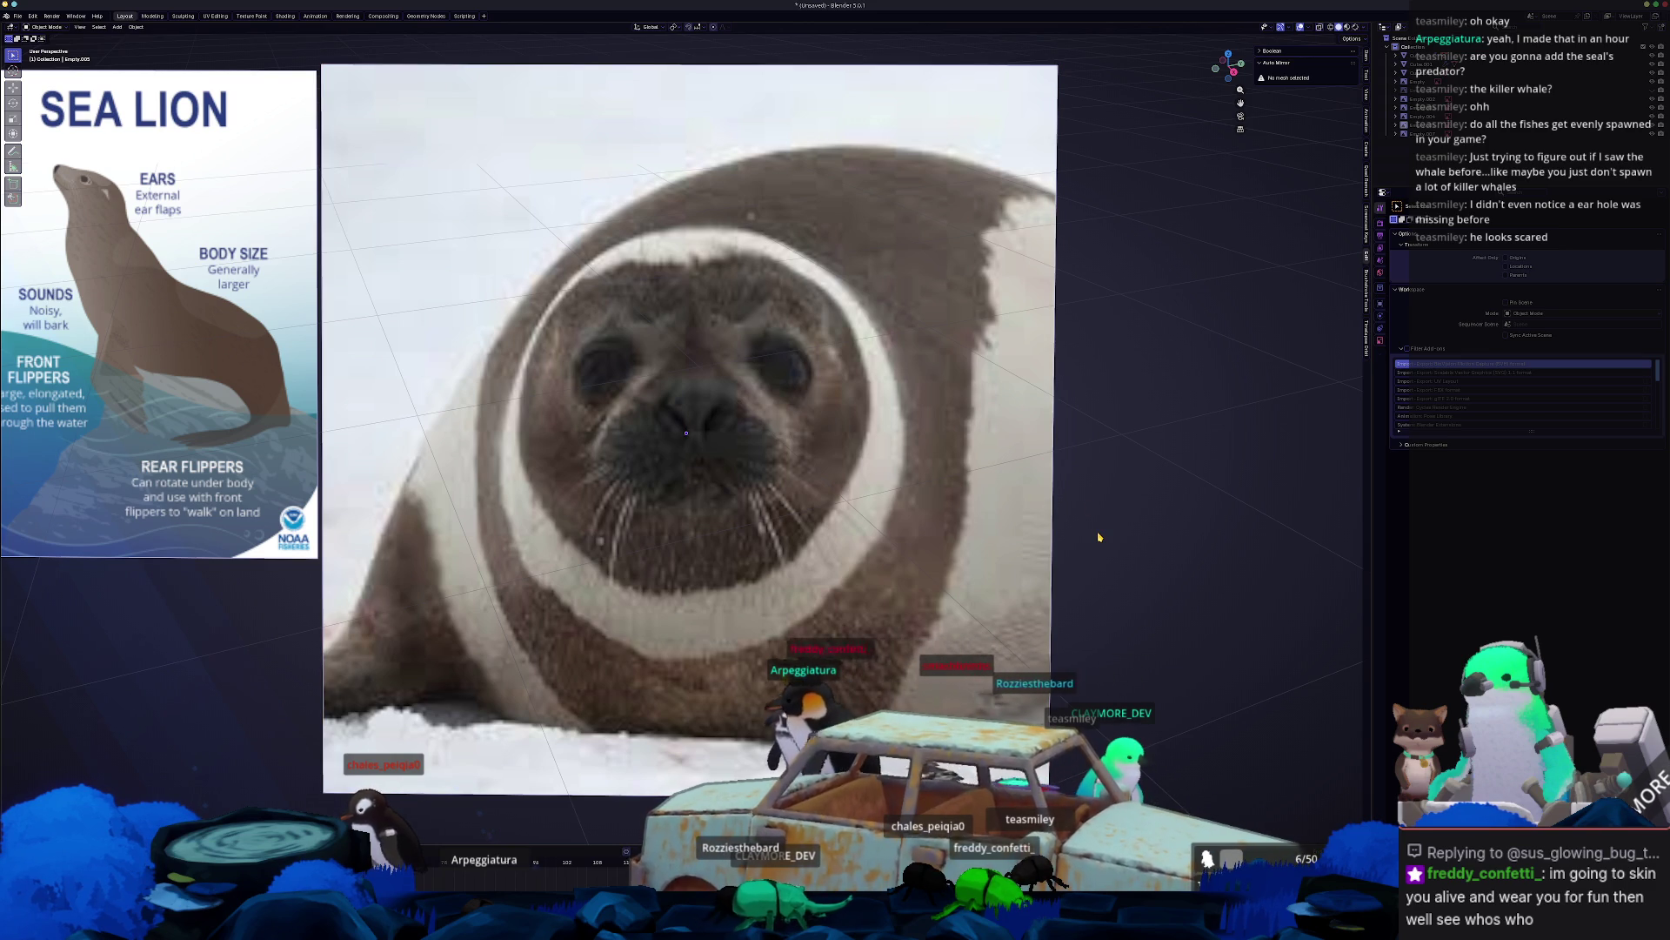
pyautogui.scroll(-7, 1088, 535)
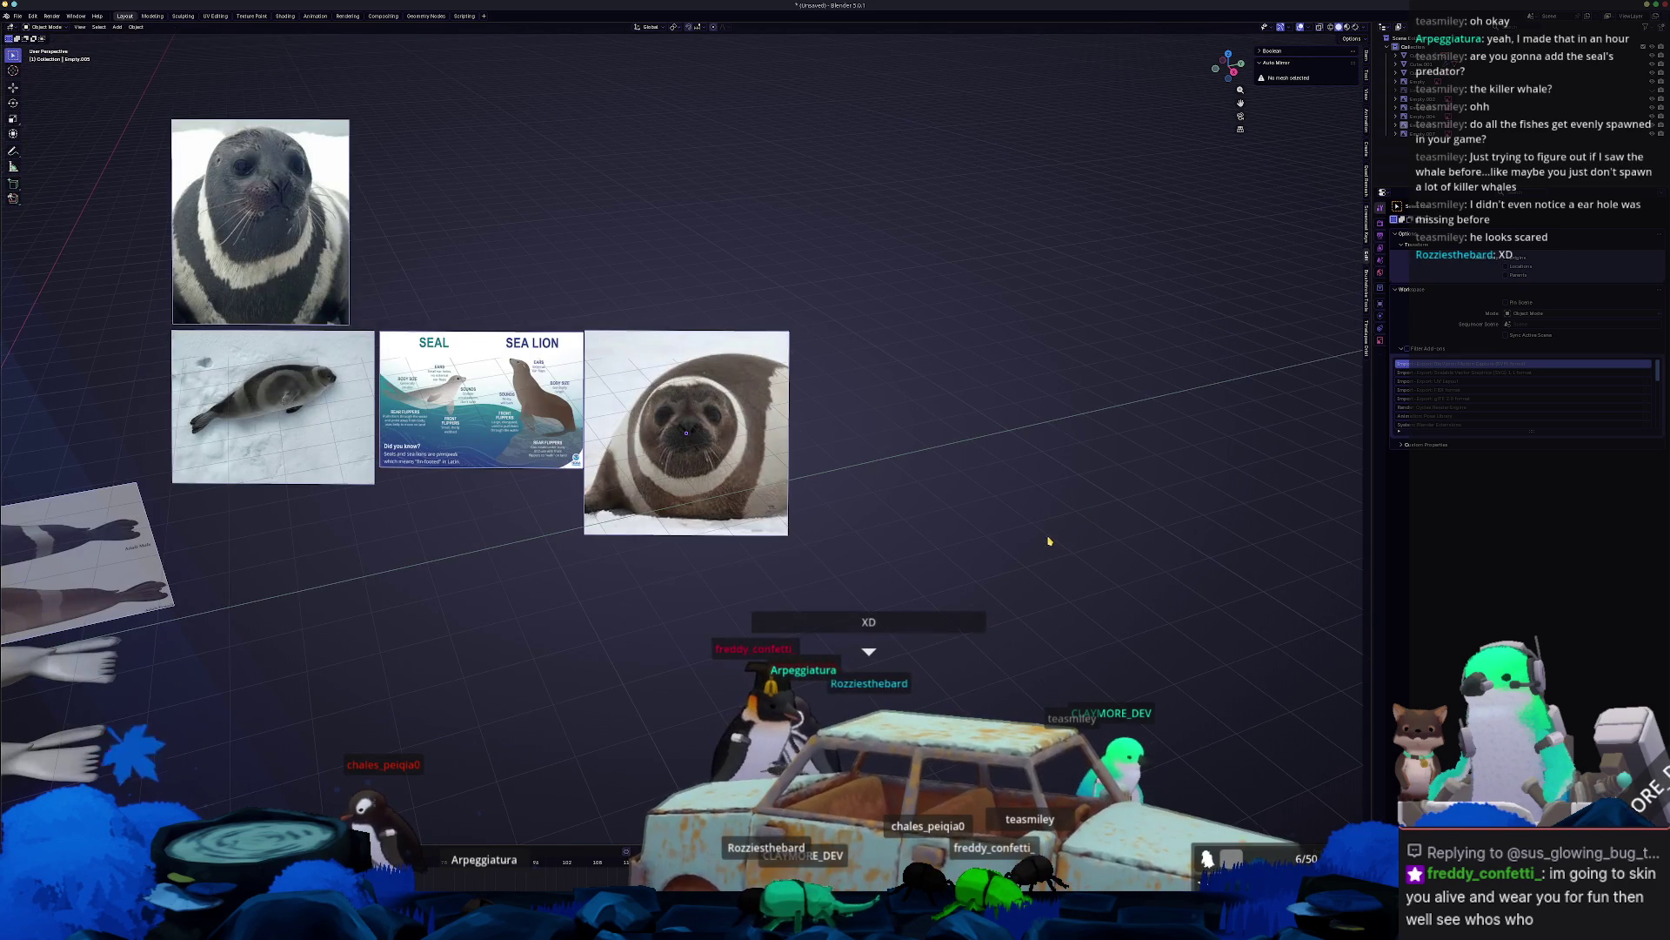
pyautogui.scroll(-2, 1038, 539)
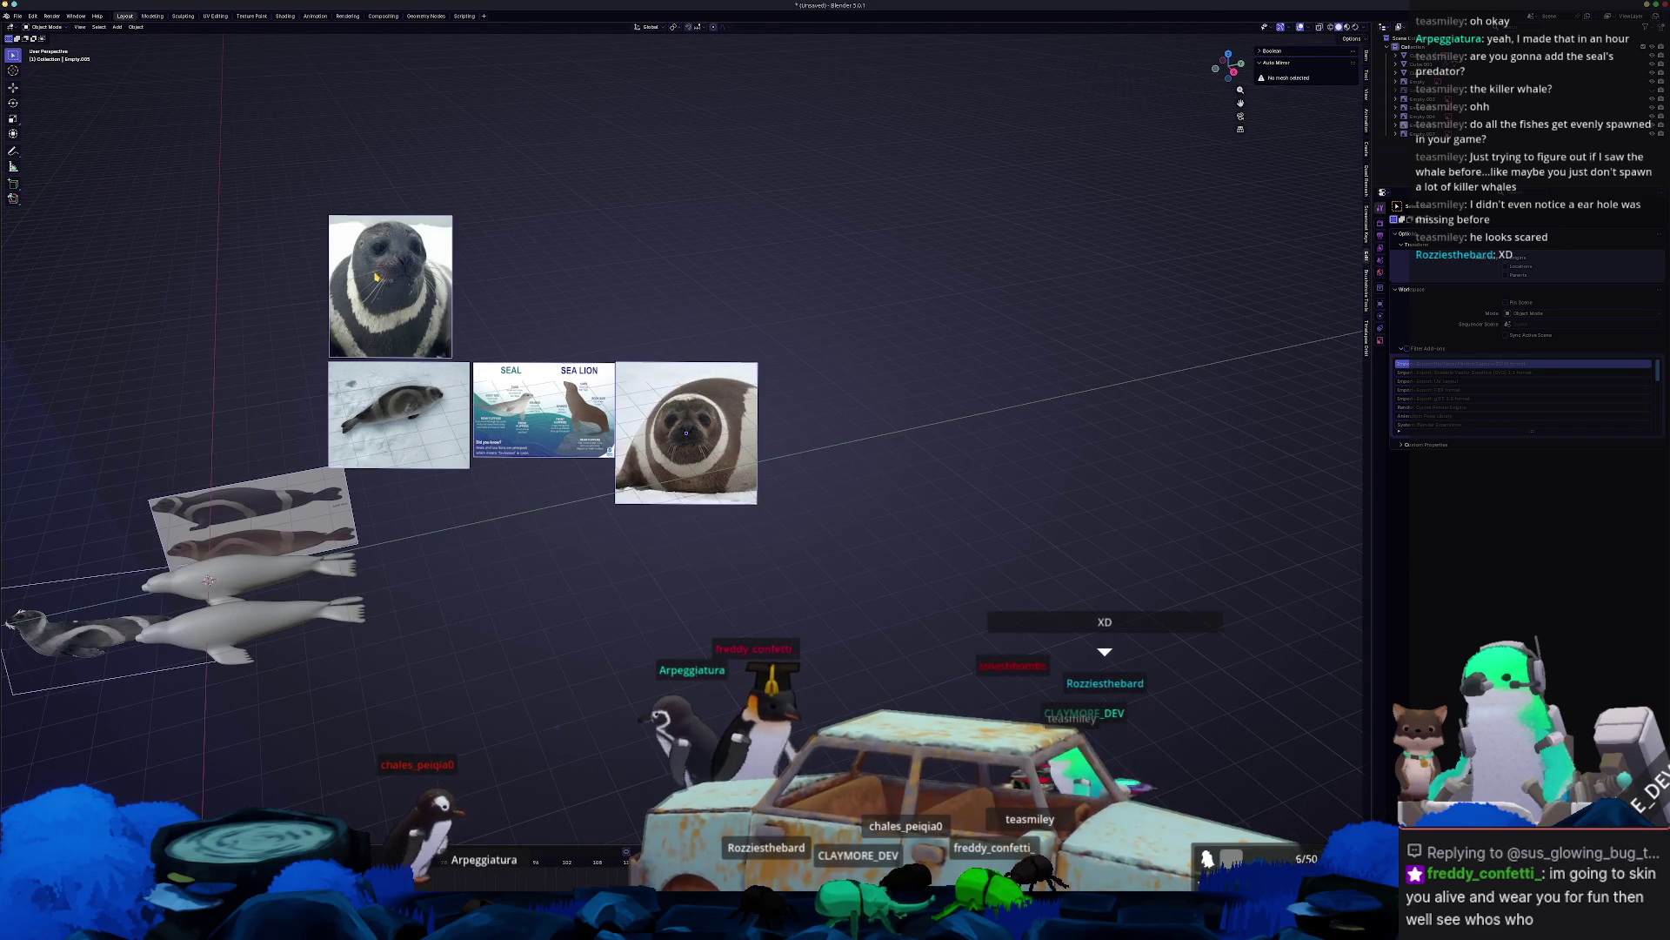
pyautogui.click(264, 568)
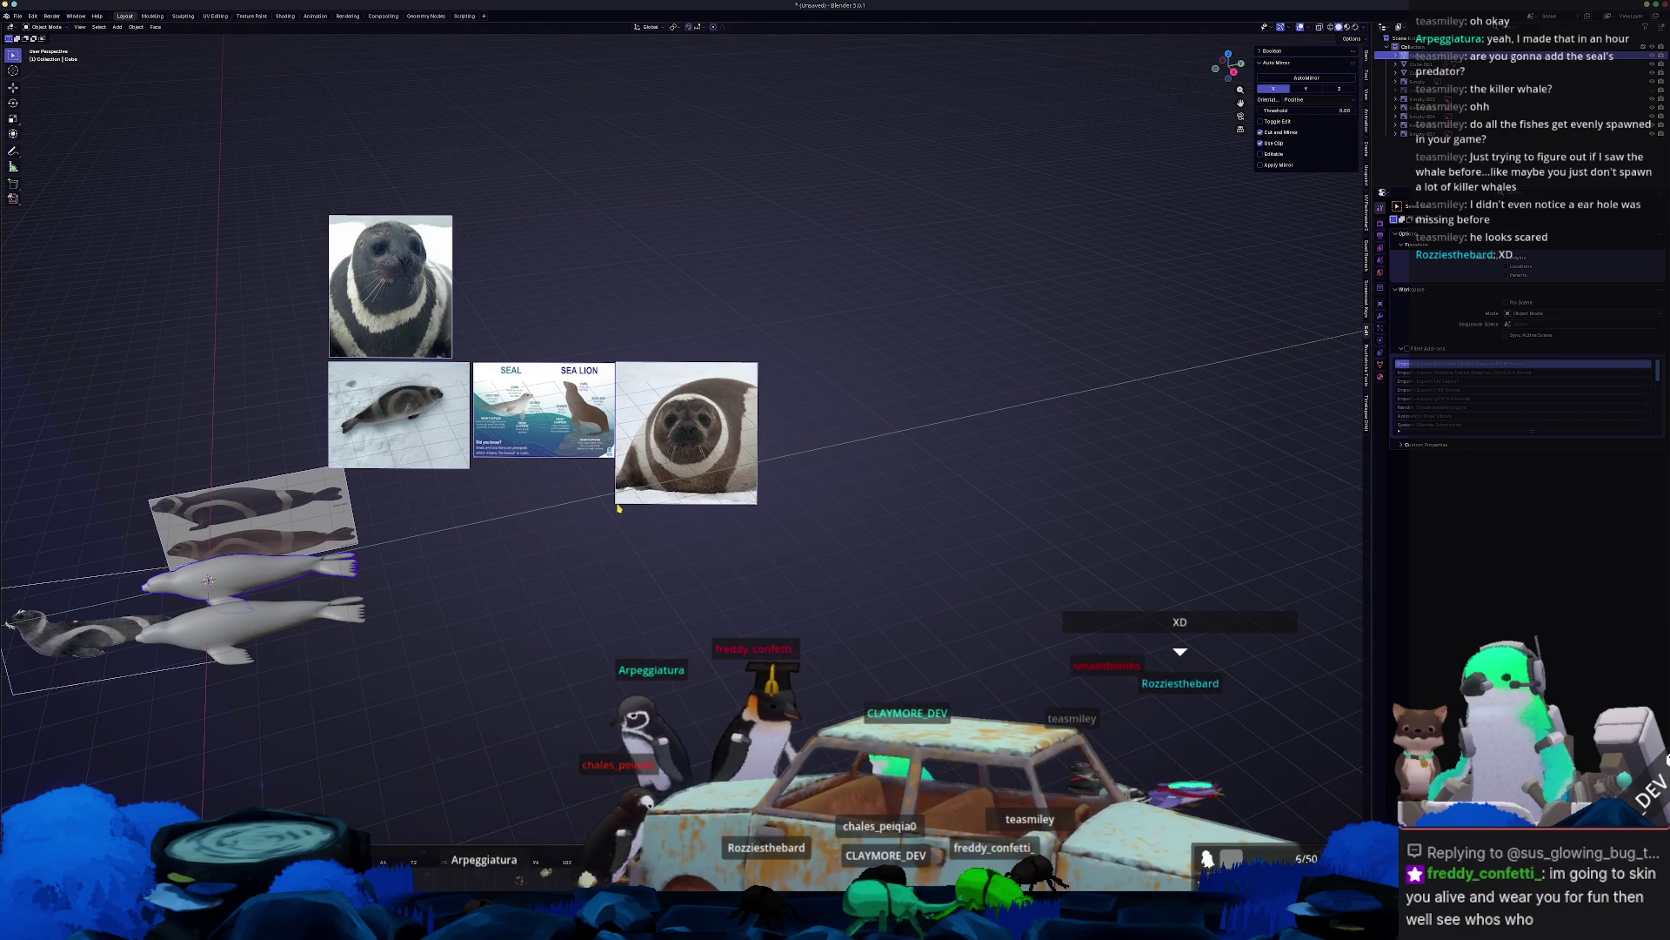
# Add an eight-sided cylinder in front of the seals.
pyautogui.press('KP_Decimal')
pyautogui.moveTo(468, 530); pyautogui.dragTo(526, 508, button='middle')
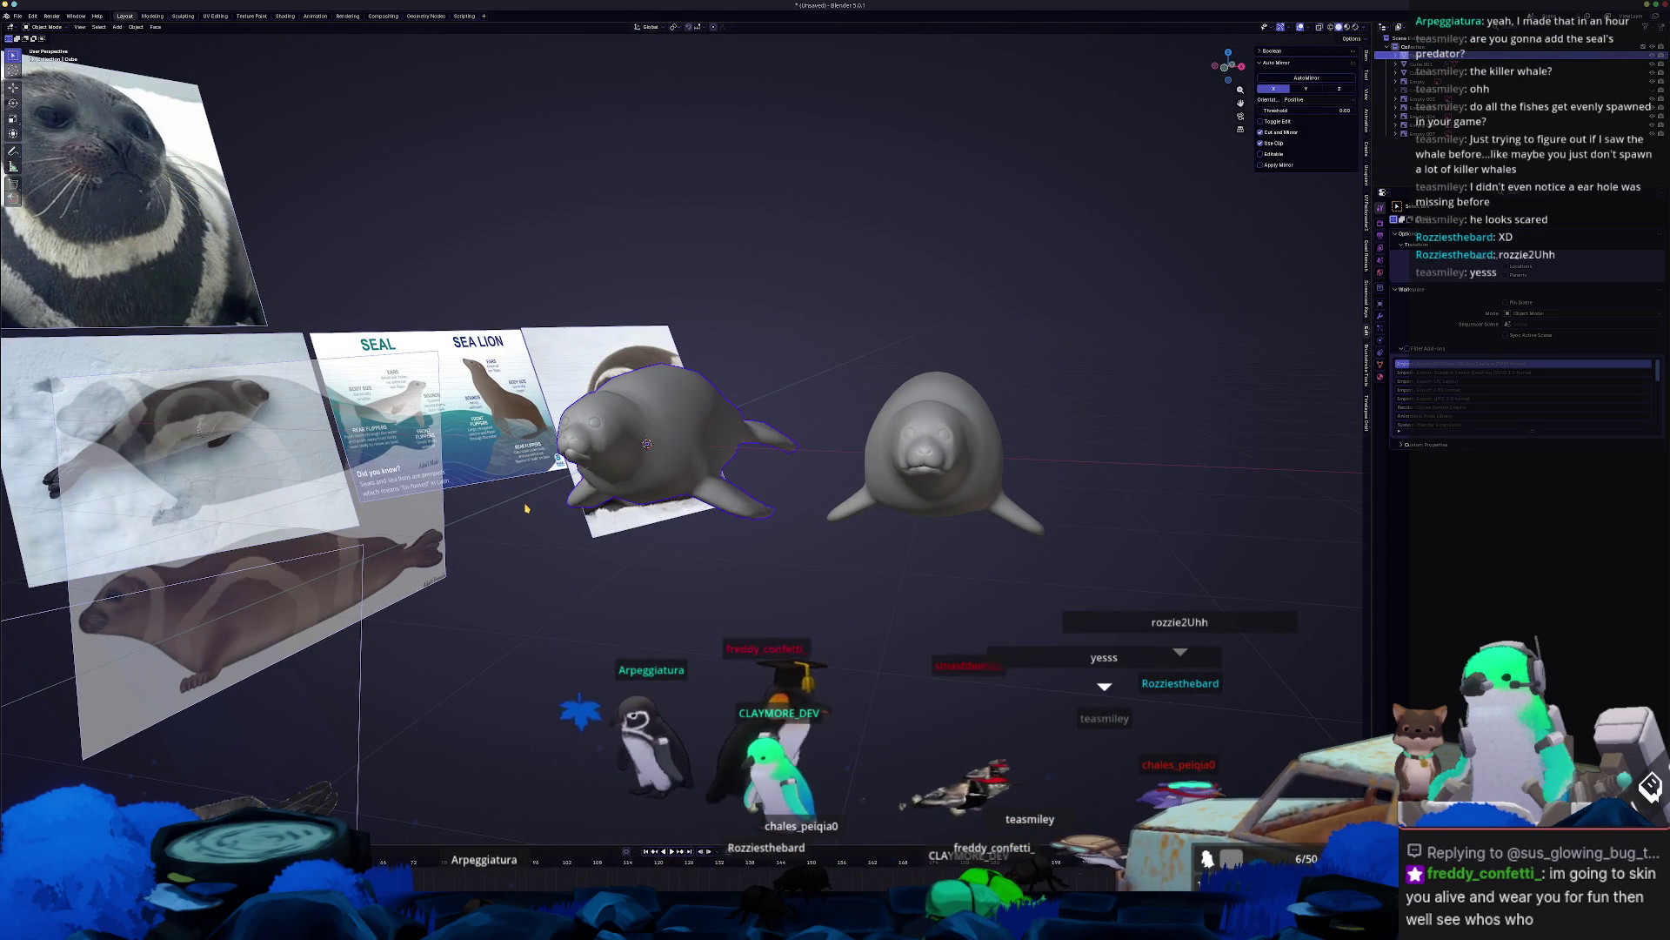
pyautogui.hotkey('shift', 'a')
pyautogui.moveTo(527, 508)
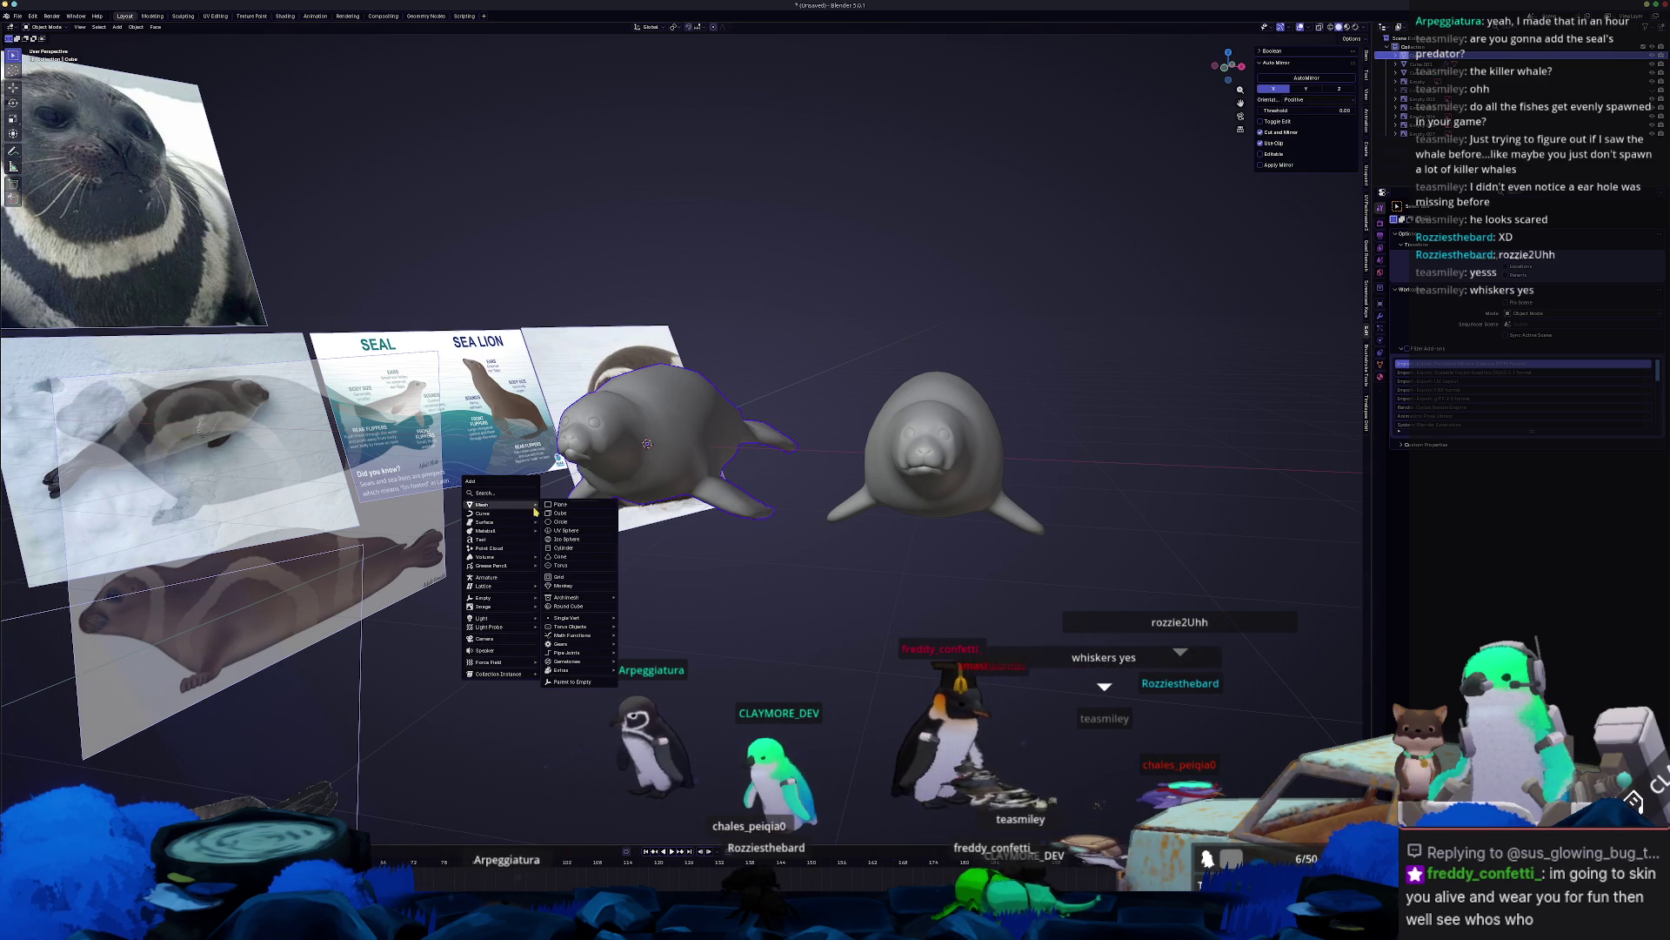
pyautogui.click(566, 548)
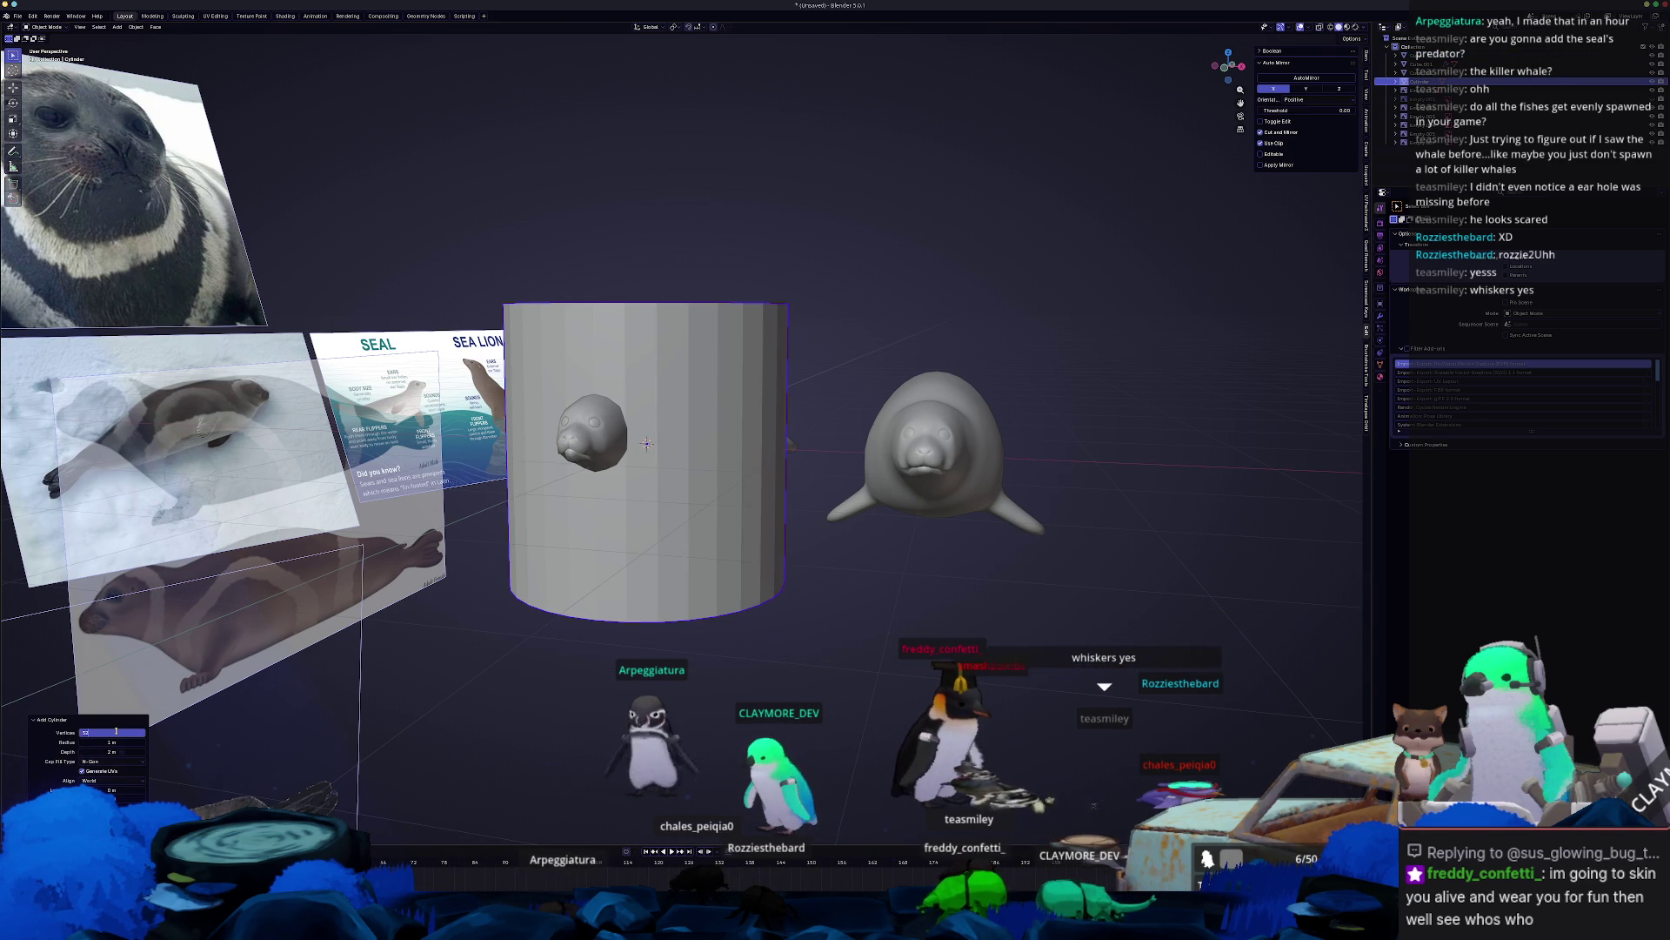
pyautogui.press('Return')
# Move the cylinder above the seal and shrink its width into a thin pole.
pyautogui.moveTo(487, 522)
pyautogui.mouseDown(button='middle')
pyautogui.moveTo(496, 627)
pyautogui.moveTo(282, 683)
pyautogui.mouseUp(button='middle')
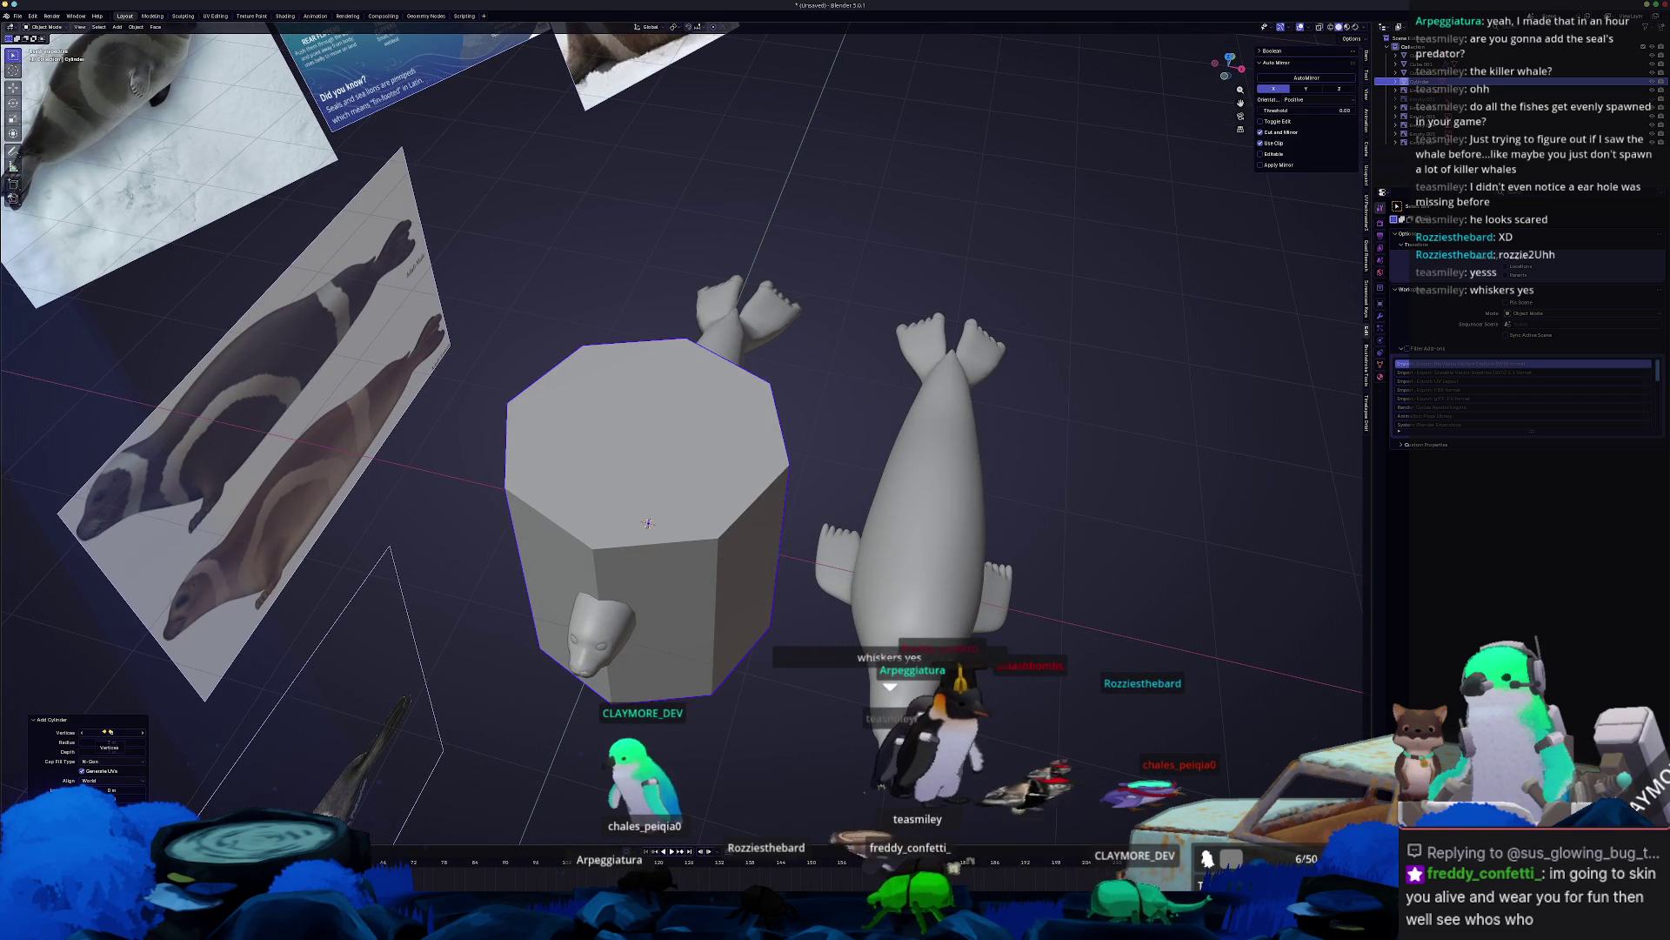
pyautogui.moveTo(550, 565); pyautogui.dragTo(496, 661, button='middle')
pyautogui.press('g')
pyautogui.press('s')
pyautogui.hotkey('shift', 'z')
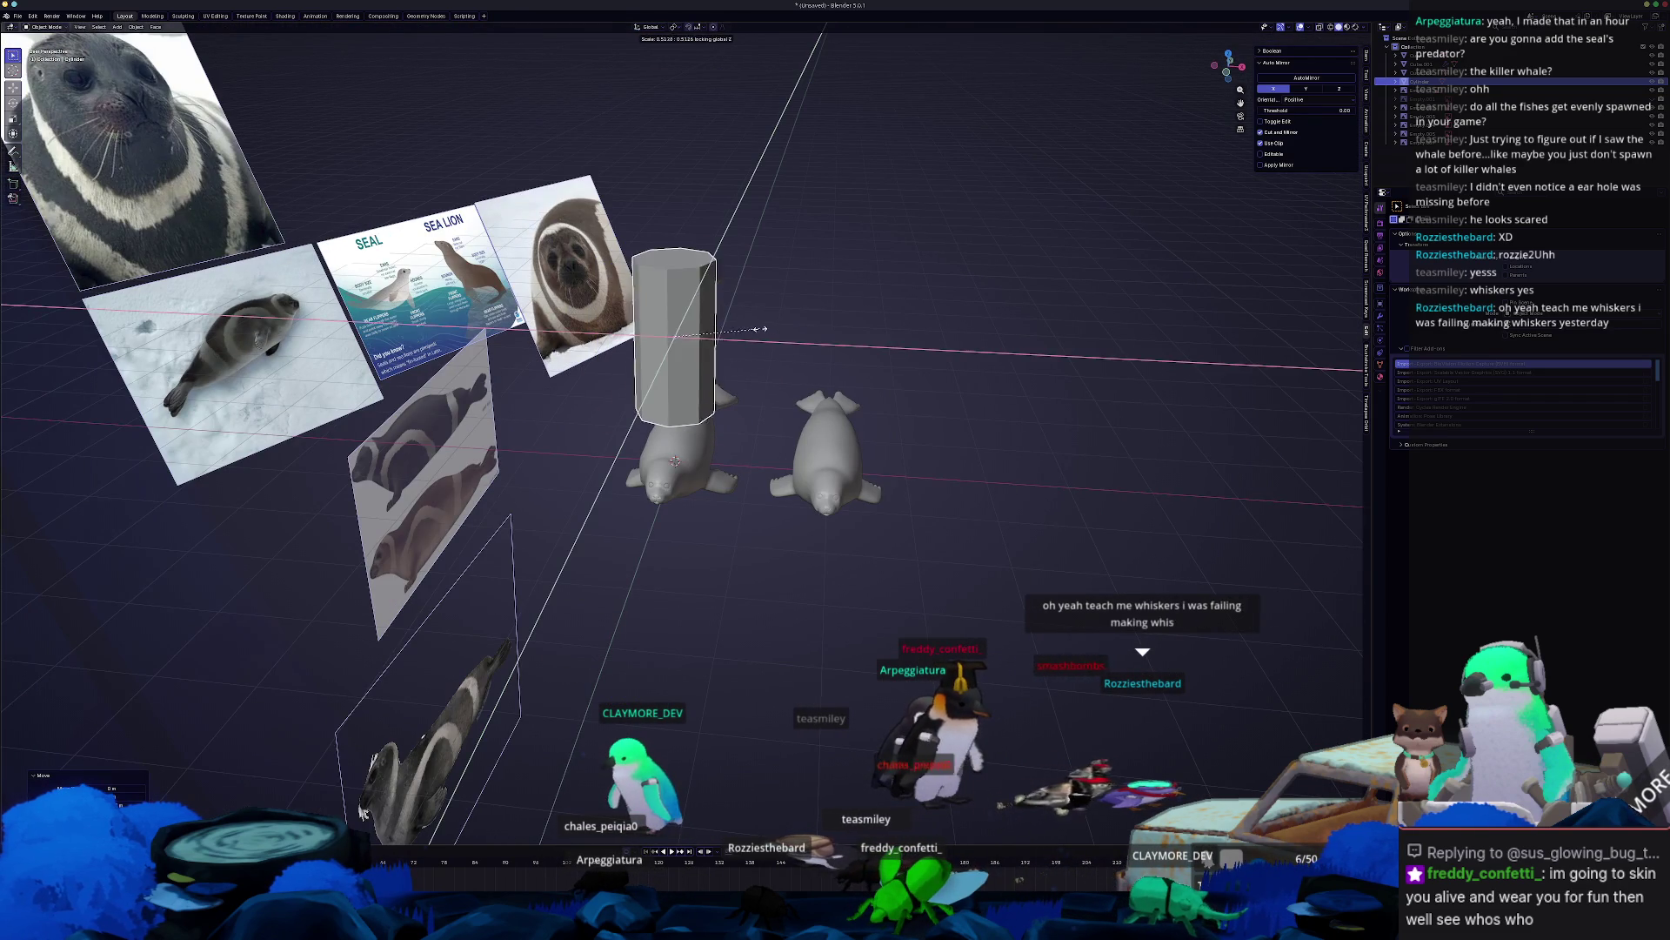
pyautogui.click(659, 329)
# Shorten the pole along its length and apply its scale.
pyautogui.scroll(2, 696, 331)
pyautogui.press('s')
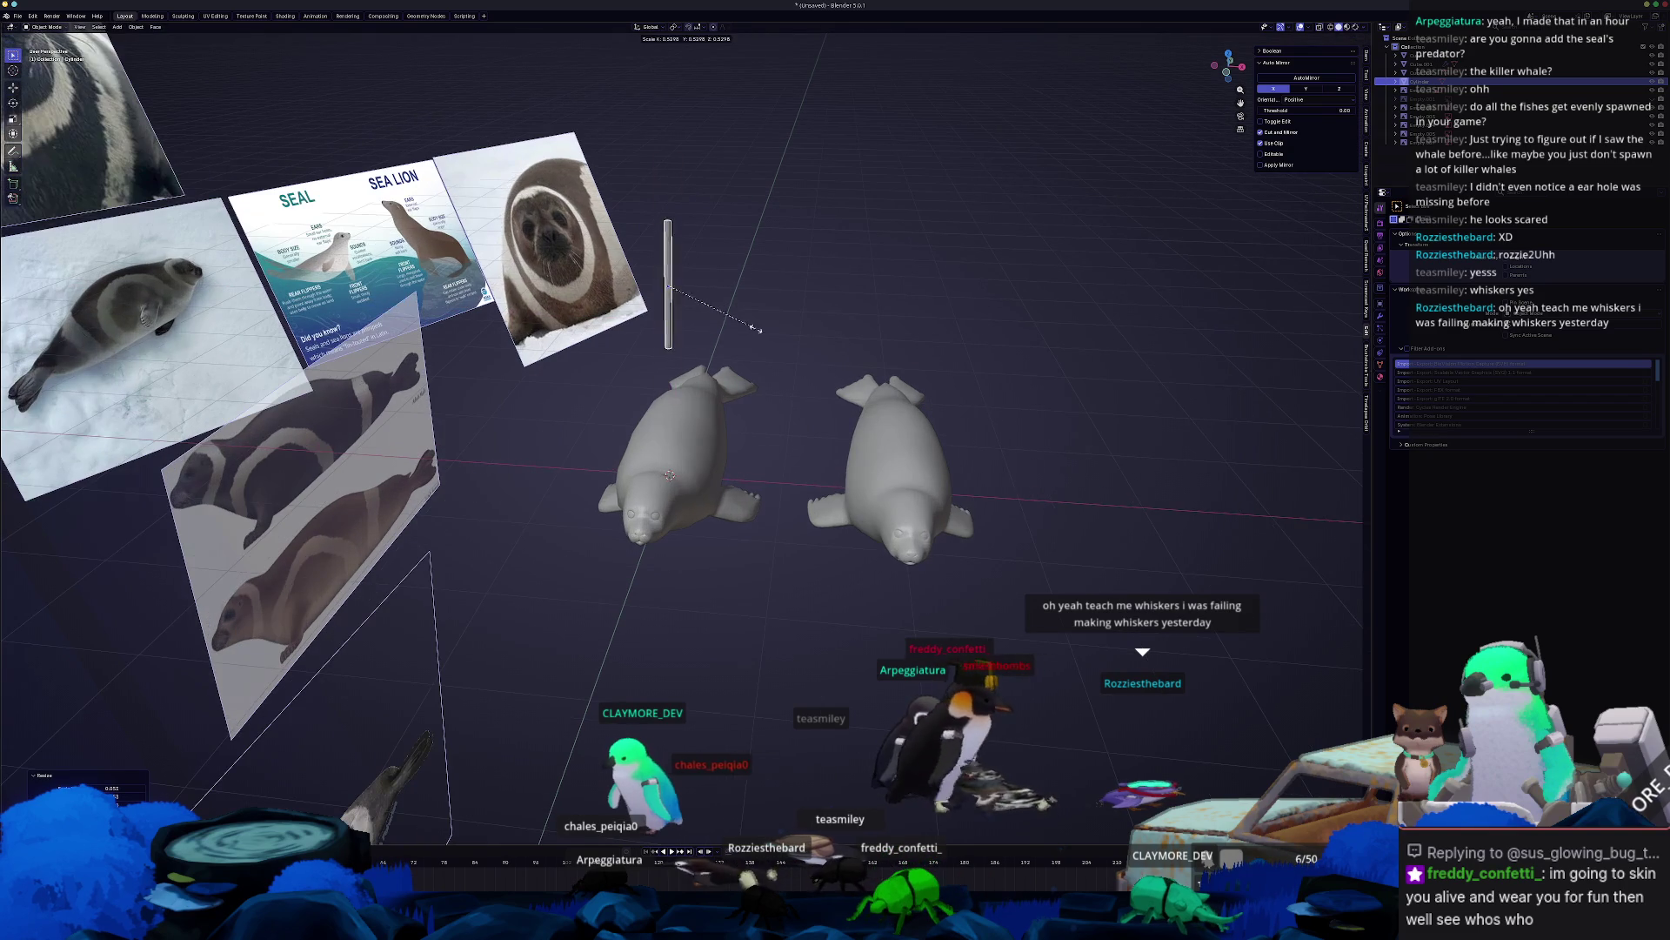
pyautogui.scroll(2, 732, 318)
pyautogui.press('g')
pyautogui.click(769, 363)
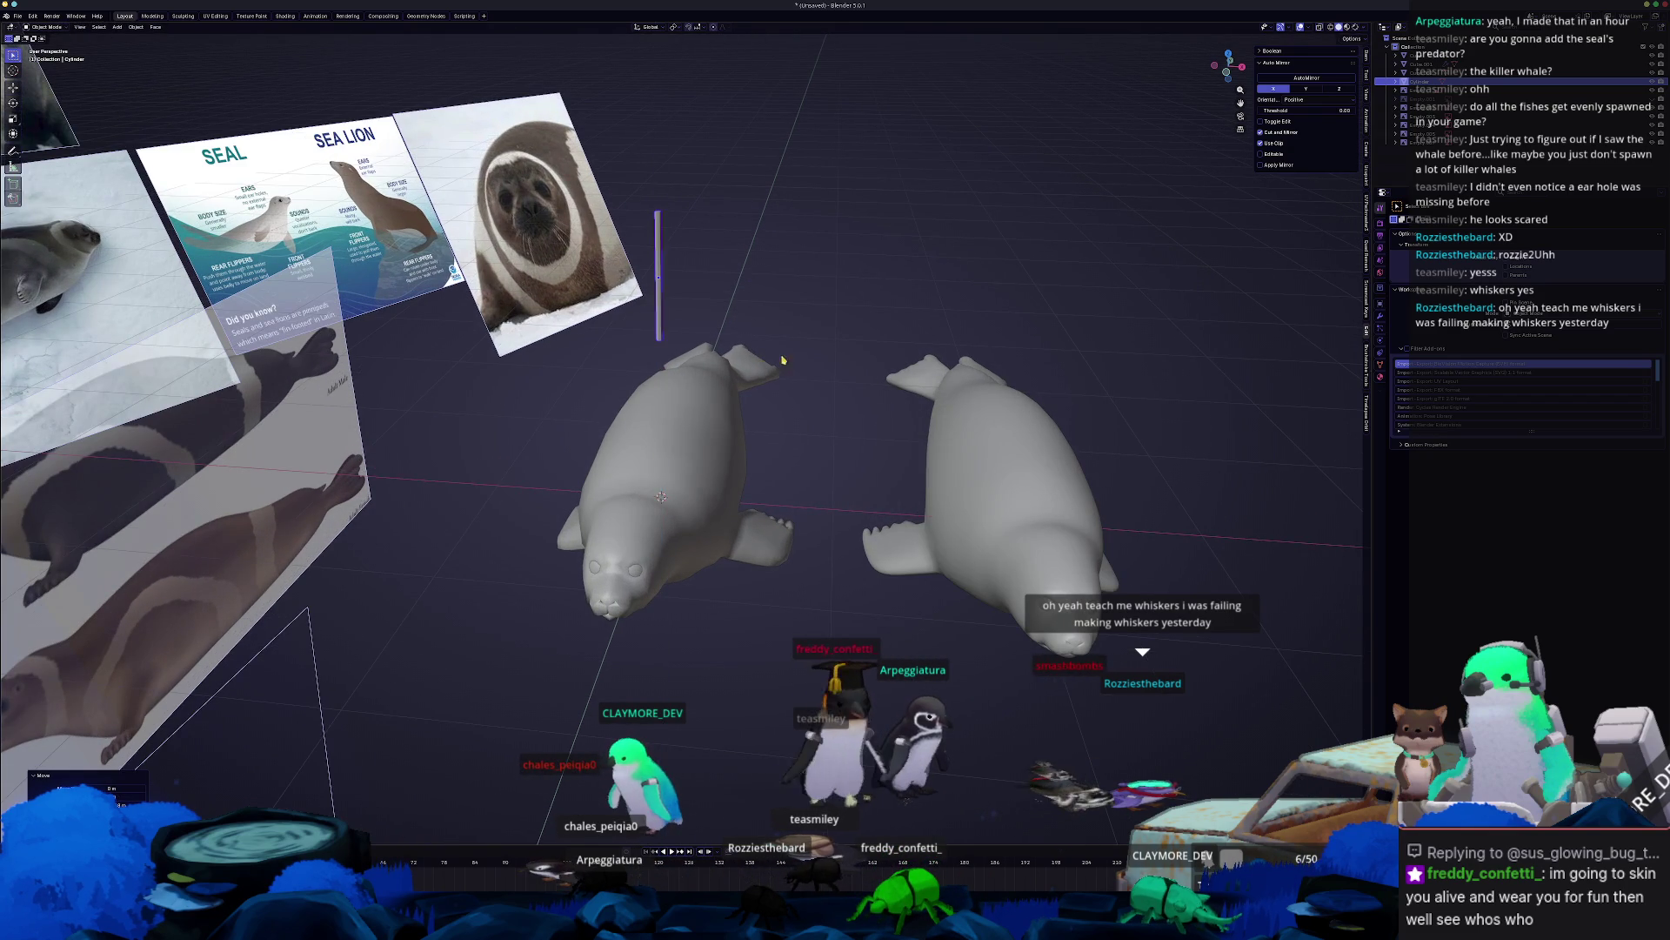
pyautogui.click(750, 314)
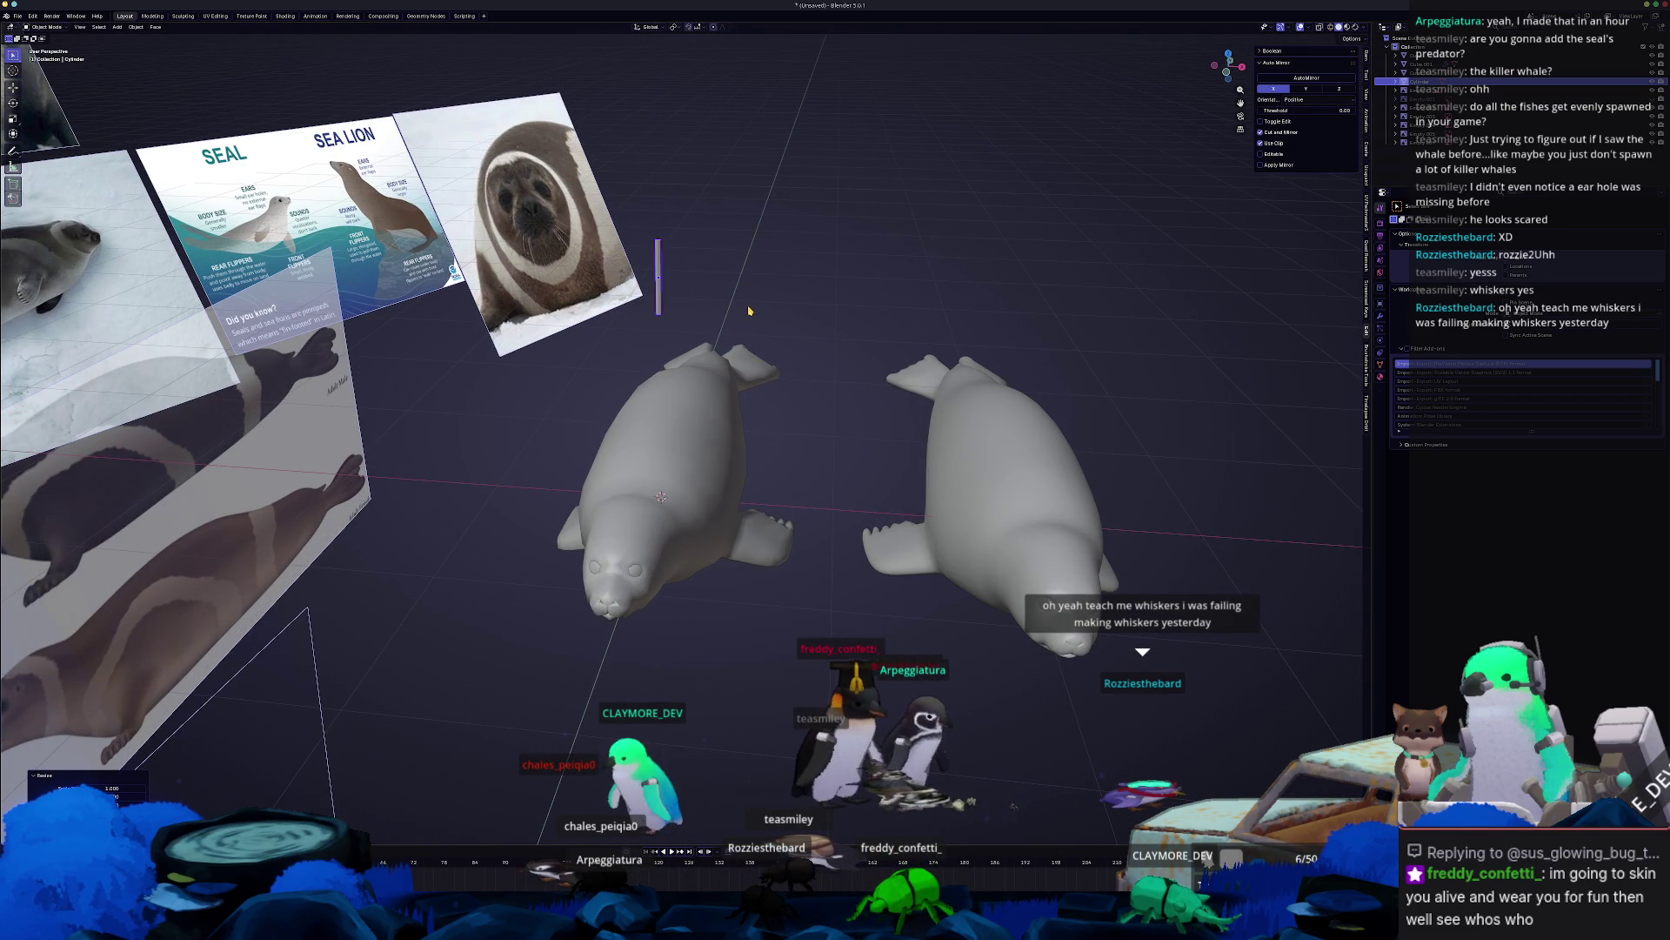
pyautogui.hotkey('ctrl', 'a')
pyautogui.click(748, 309)
pyautogui.press('KP_1')
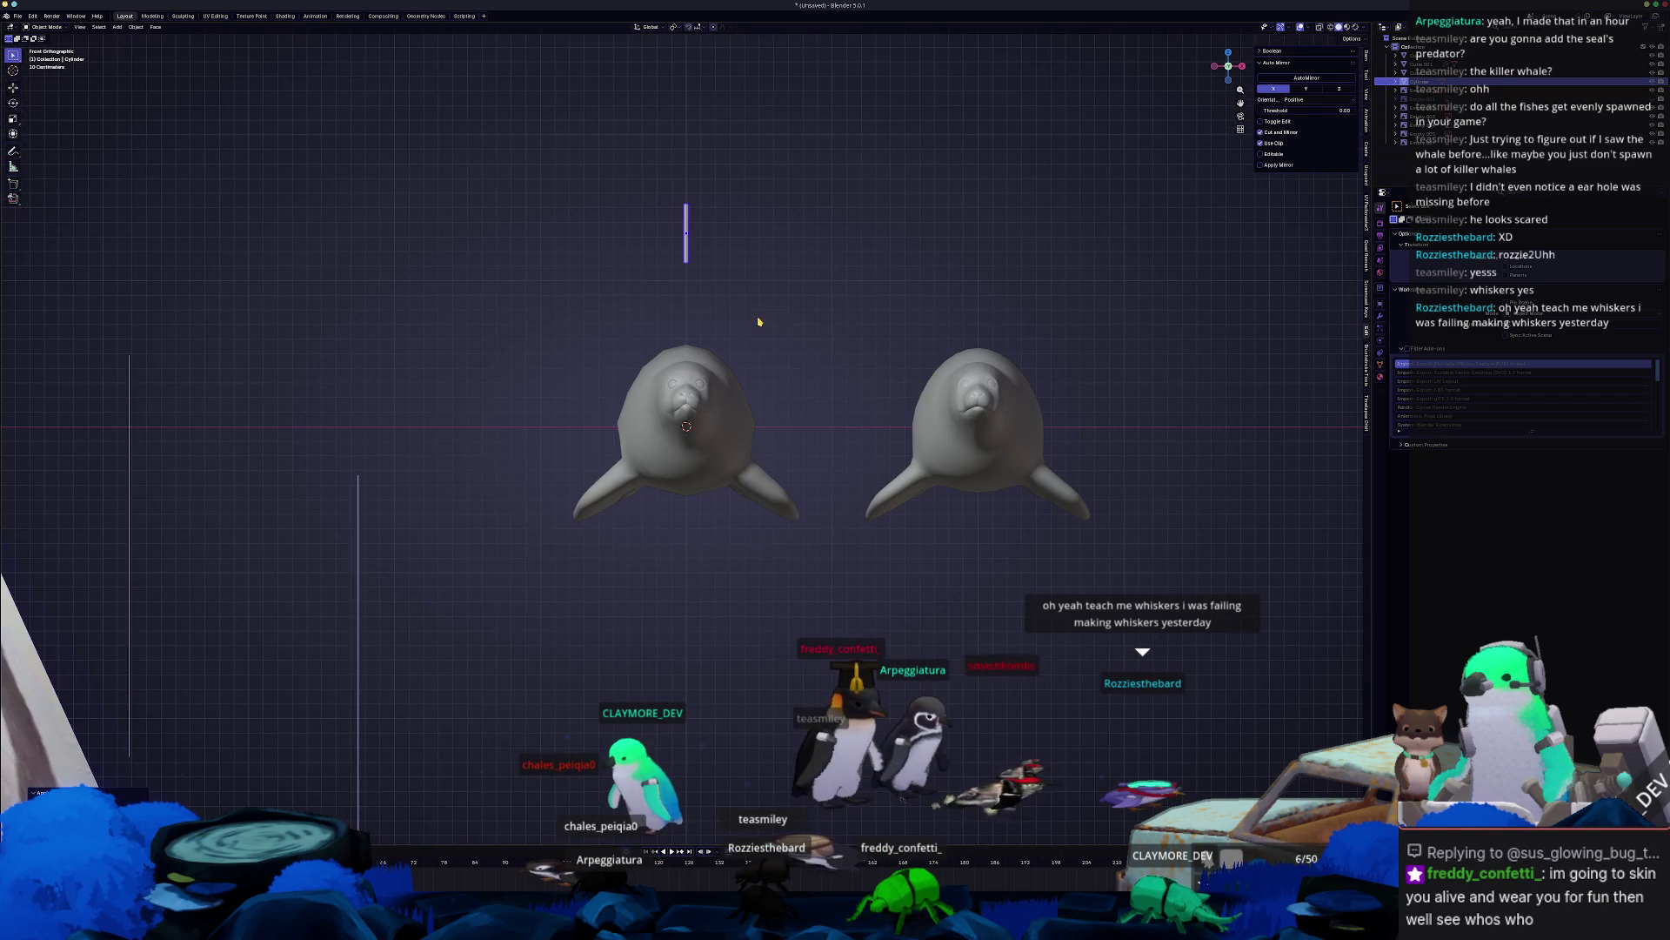
# Rotate the pole 90° to lie horizontally and add a Single Vert mesh at it.
pyautogui.scroll(2, 735, 441)
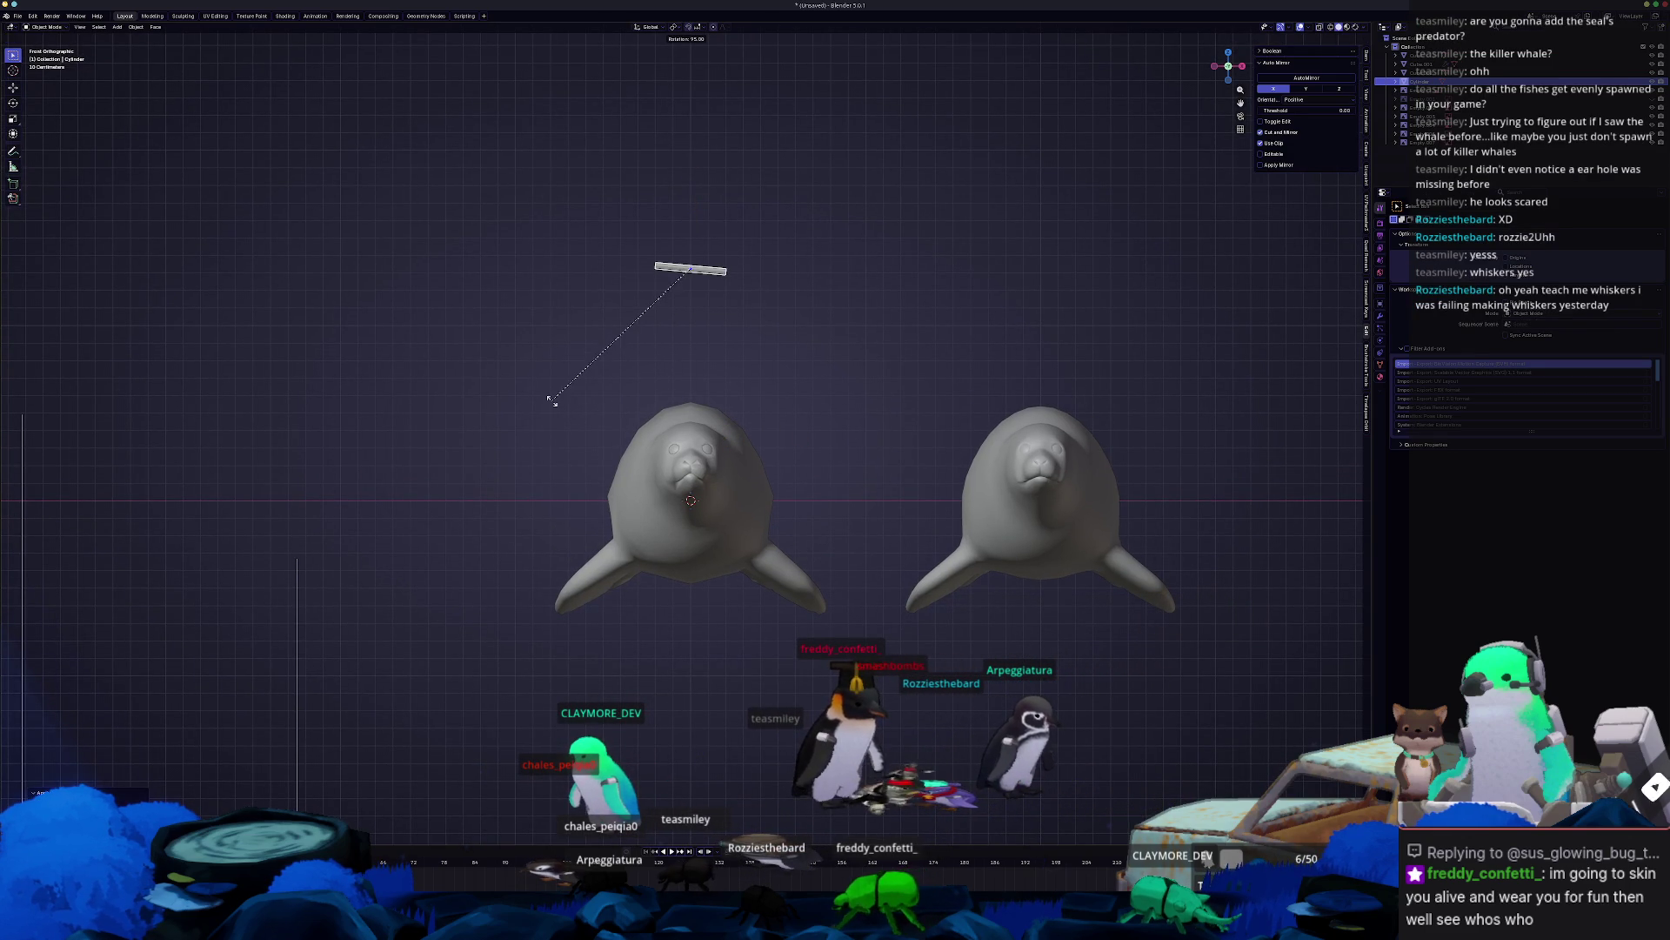
pyautogui.scroll(2, 727, 305)
pyautogui.keyDown('shift'); pyautogui.moveTo(727, 304); pyautogui.dragTo(751, 540, button='middle'); pyautogui.keyUp('shift')
pyautogui.scroll(3, 752, 541)
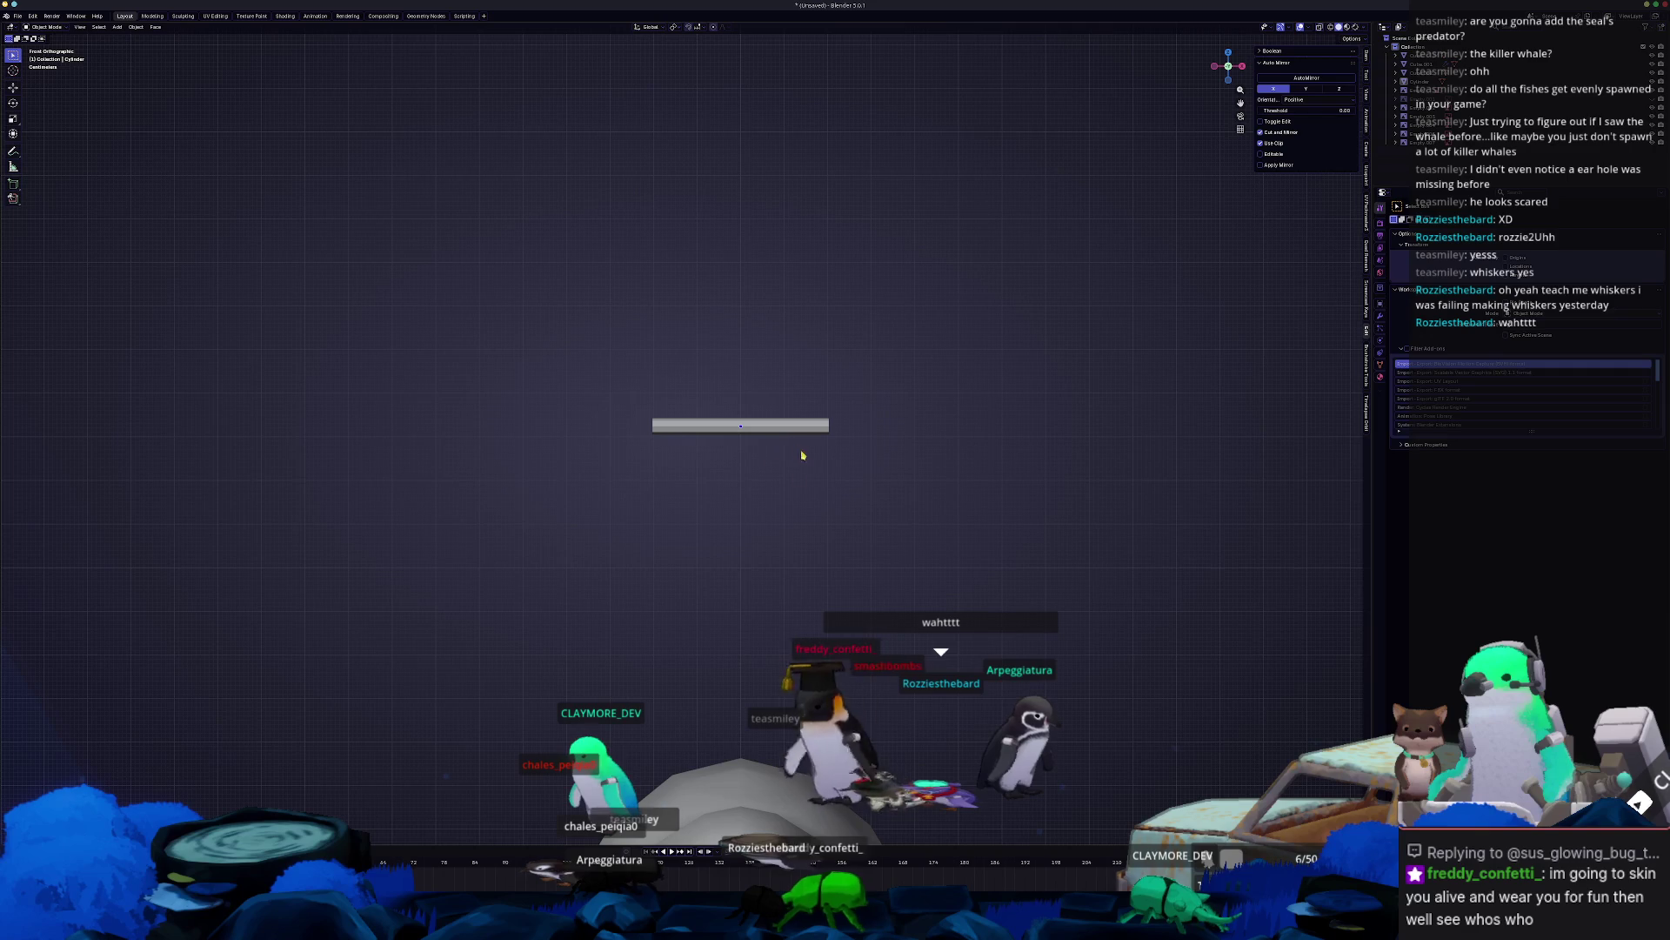
pyautogui.hotkey('shift', 'a')
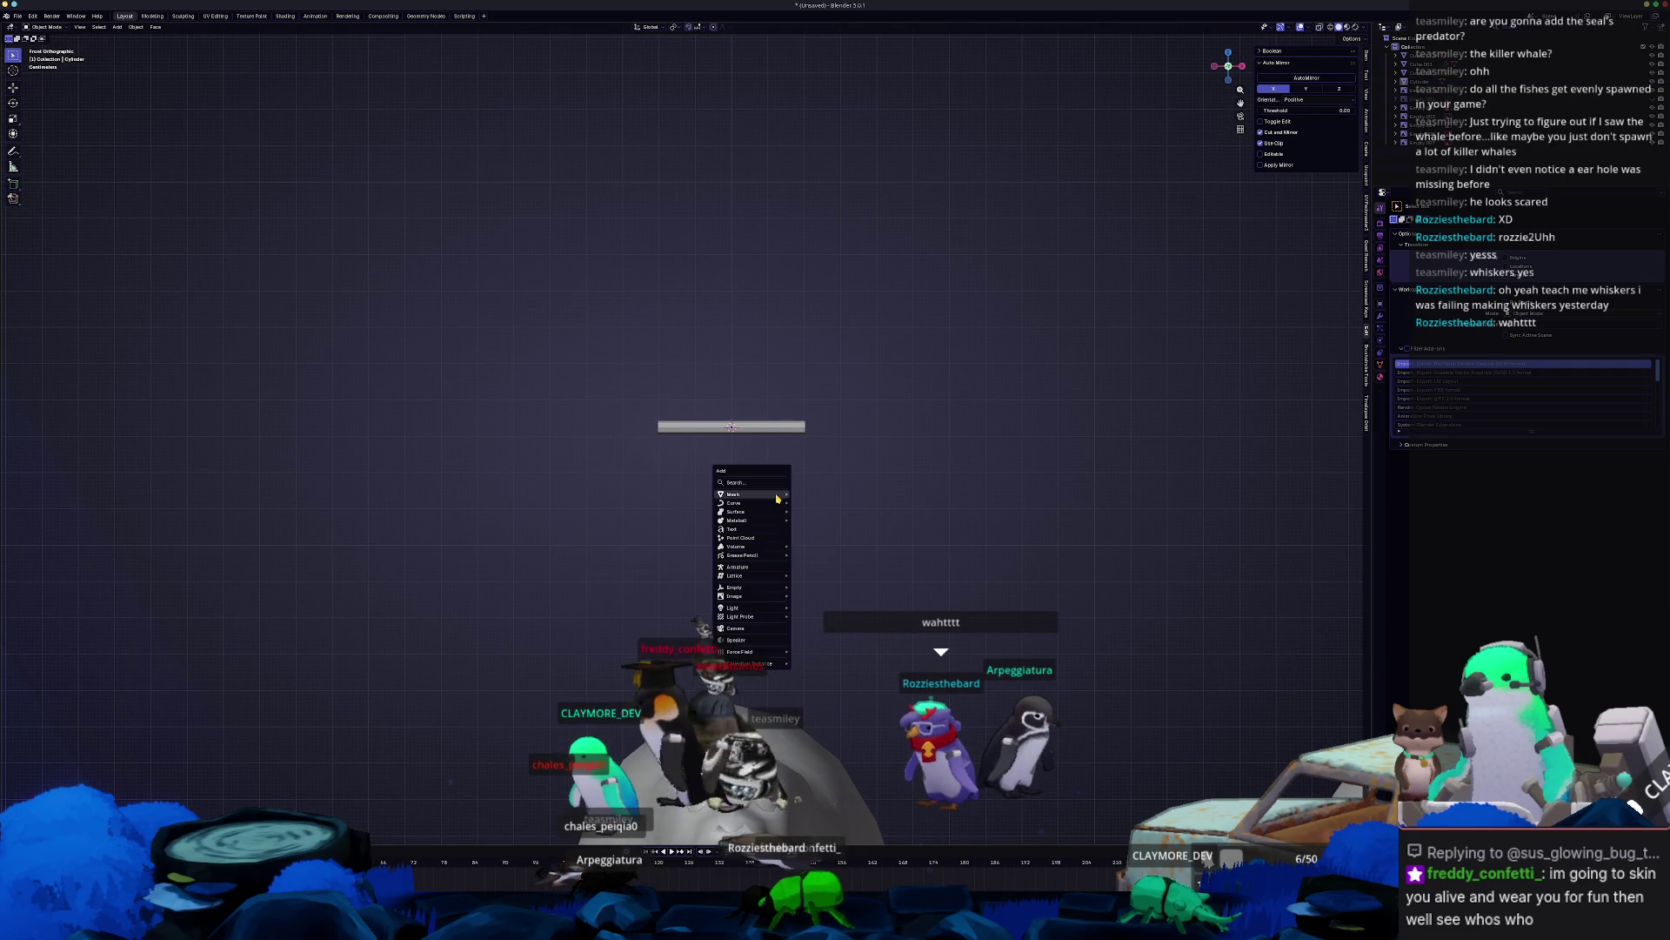
pyautogui.moveTo(783, 498)
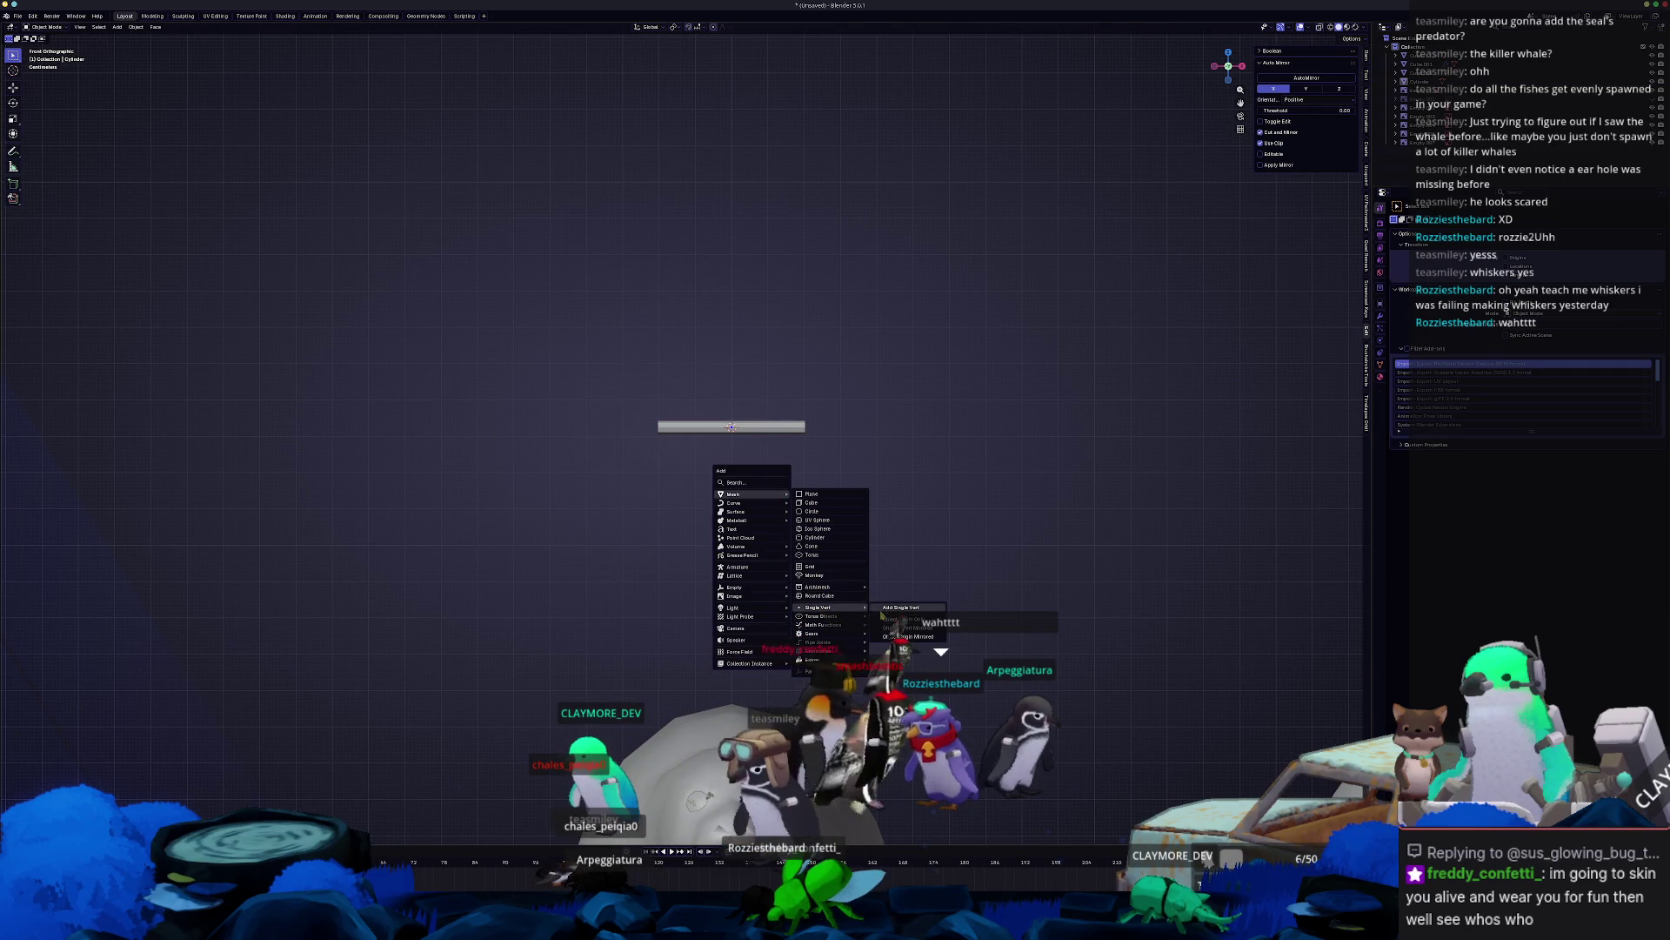
pyautogui.click(889, 607)
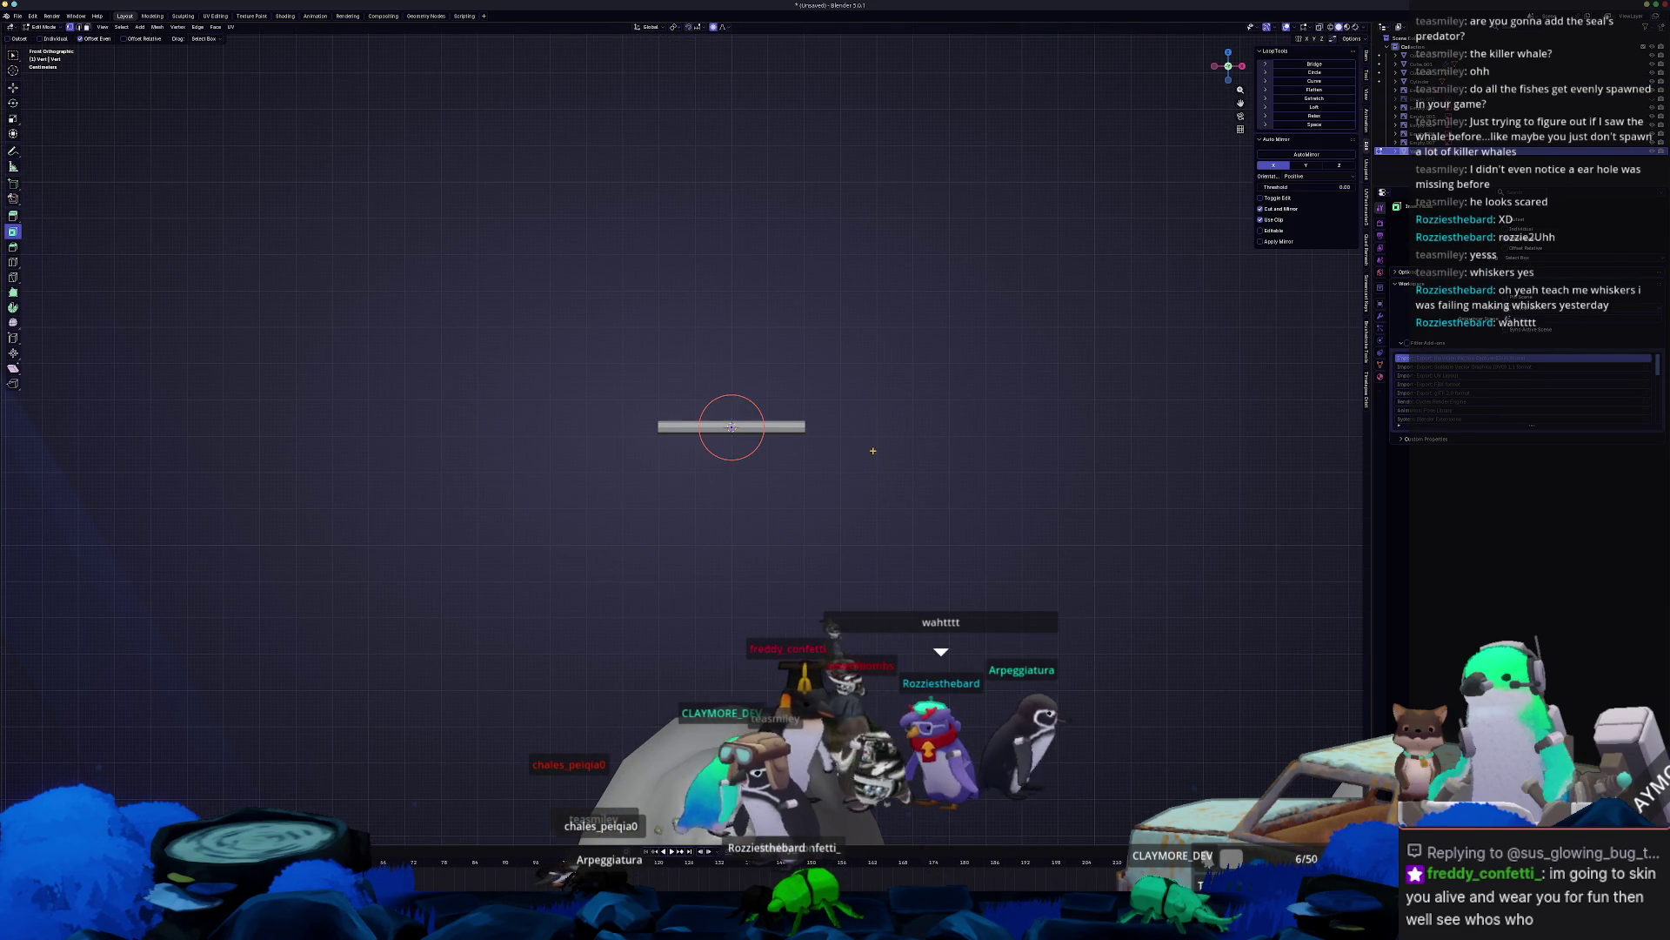
pyautogui.moveTo(845, 496); pyautogui.dragTo(834, 523, button='middle')
pyautogui.press('KP_Decimal')
# Hide the grey pole from the viewport.
pyautogui.press('Tab')
pyautogui.scroll(-6, 760, 462)
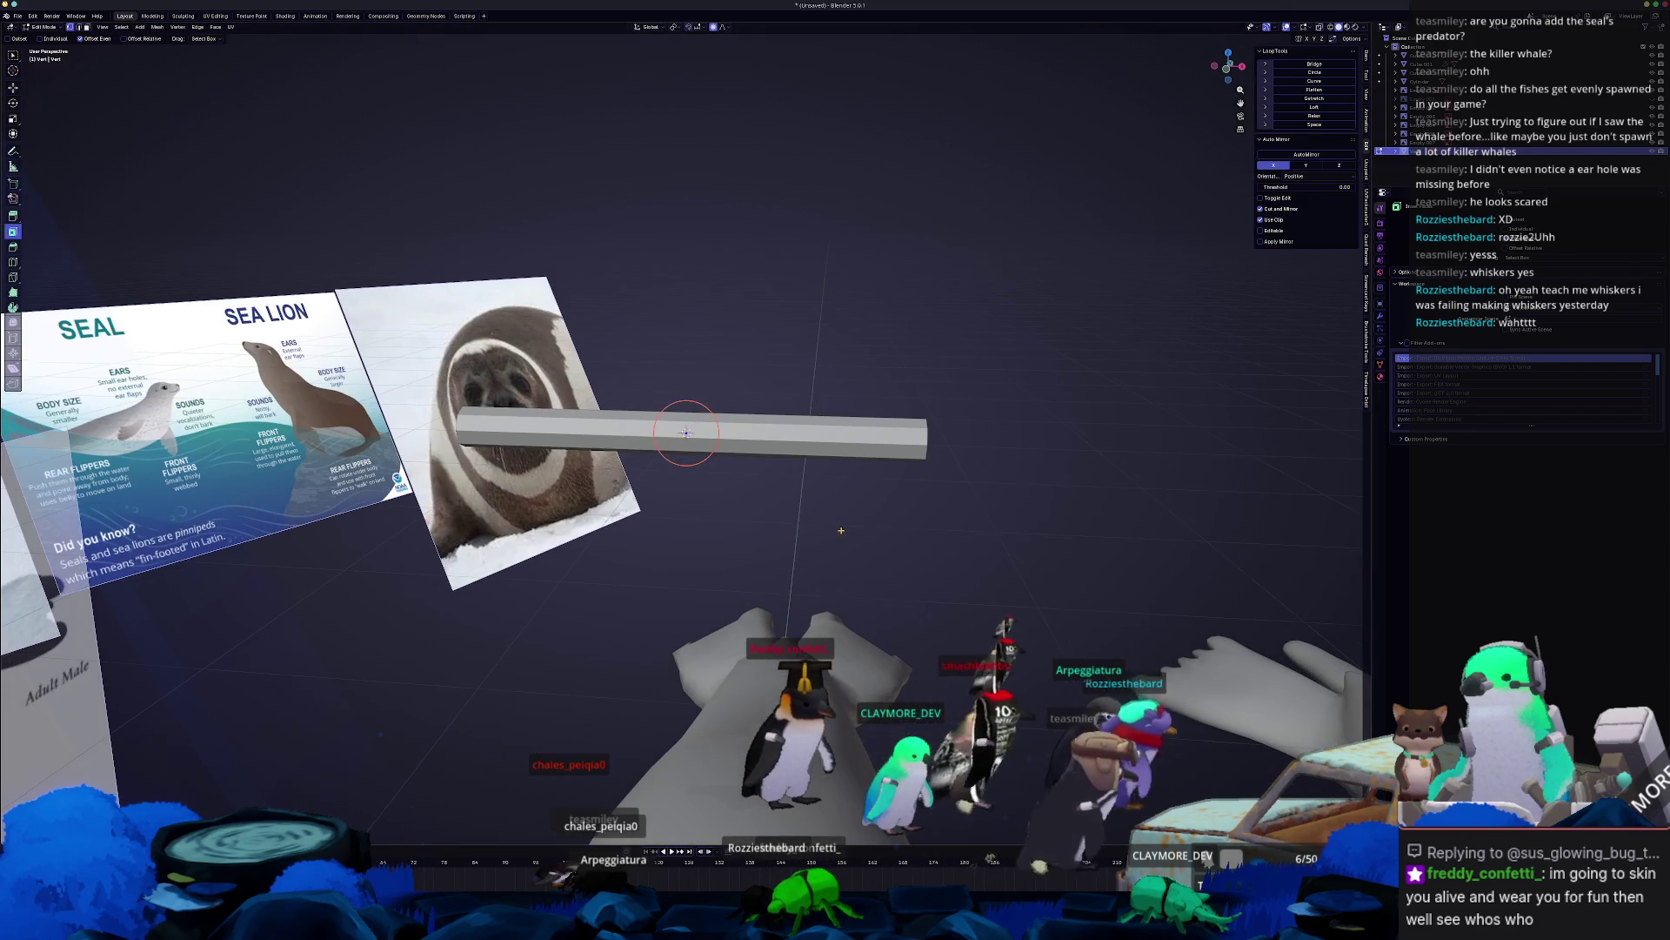
pyautogui.click(760, 459)
pyautogui.press('h')
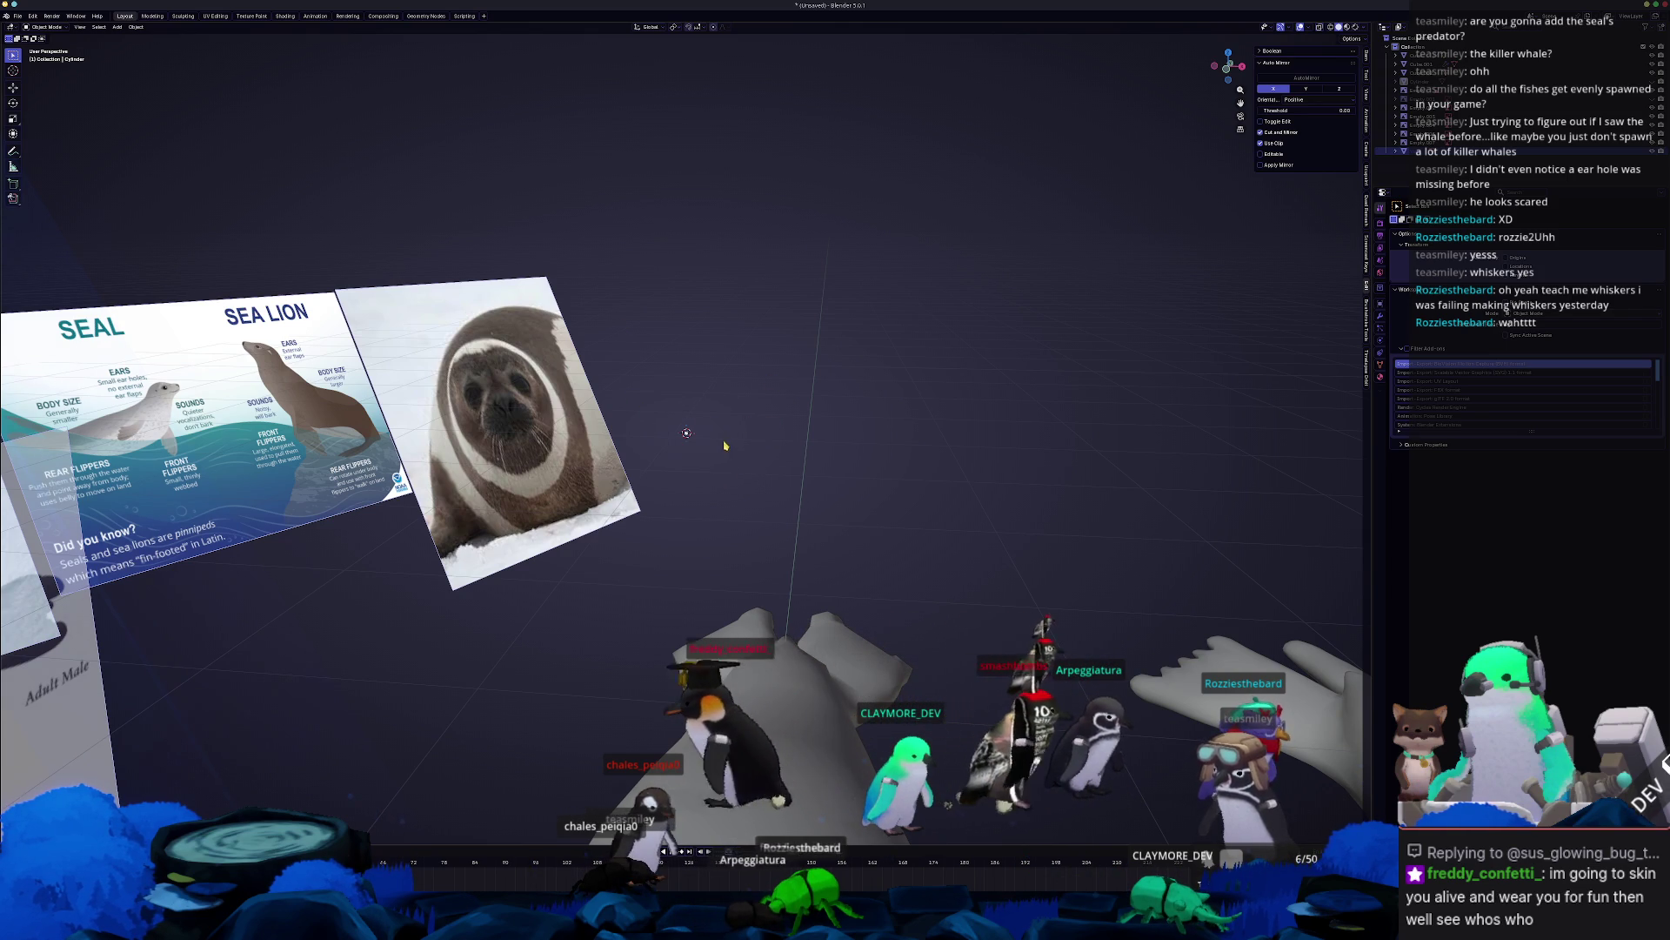
# Extrude the vertex into an edge, then a face, and scale it into a slim box.
pyautogui.press('Tab')
pyautogui.press('e')
pyautogui.click(947, 502)
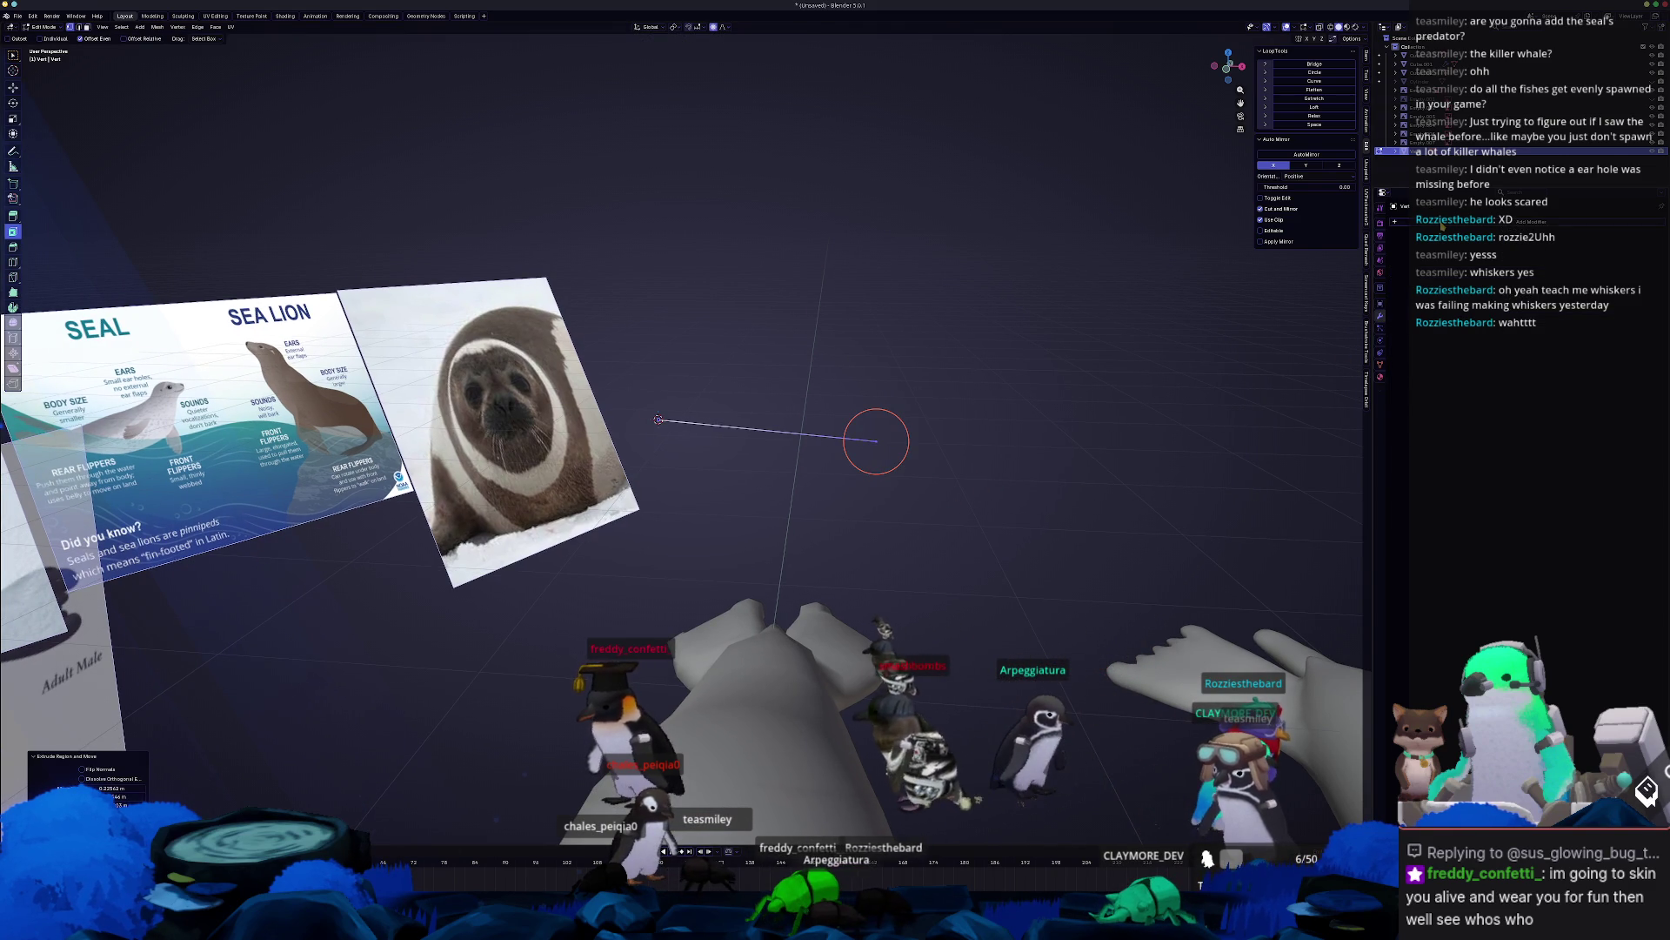
pyautogui.press('e')
pyautogui.press('s')
pyautogui.click(1151, 391)
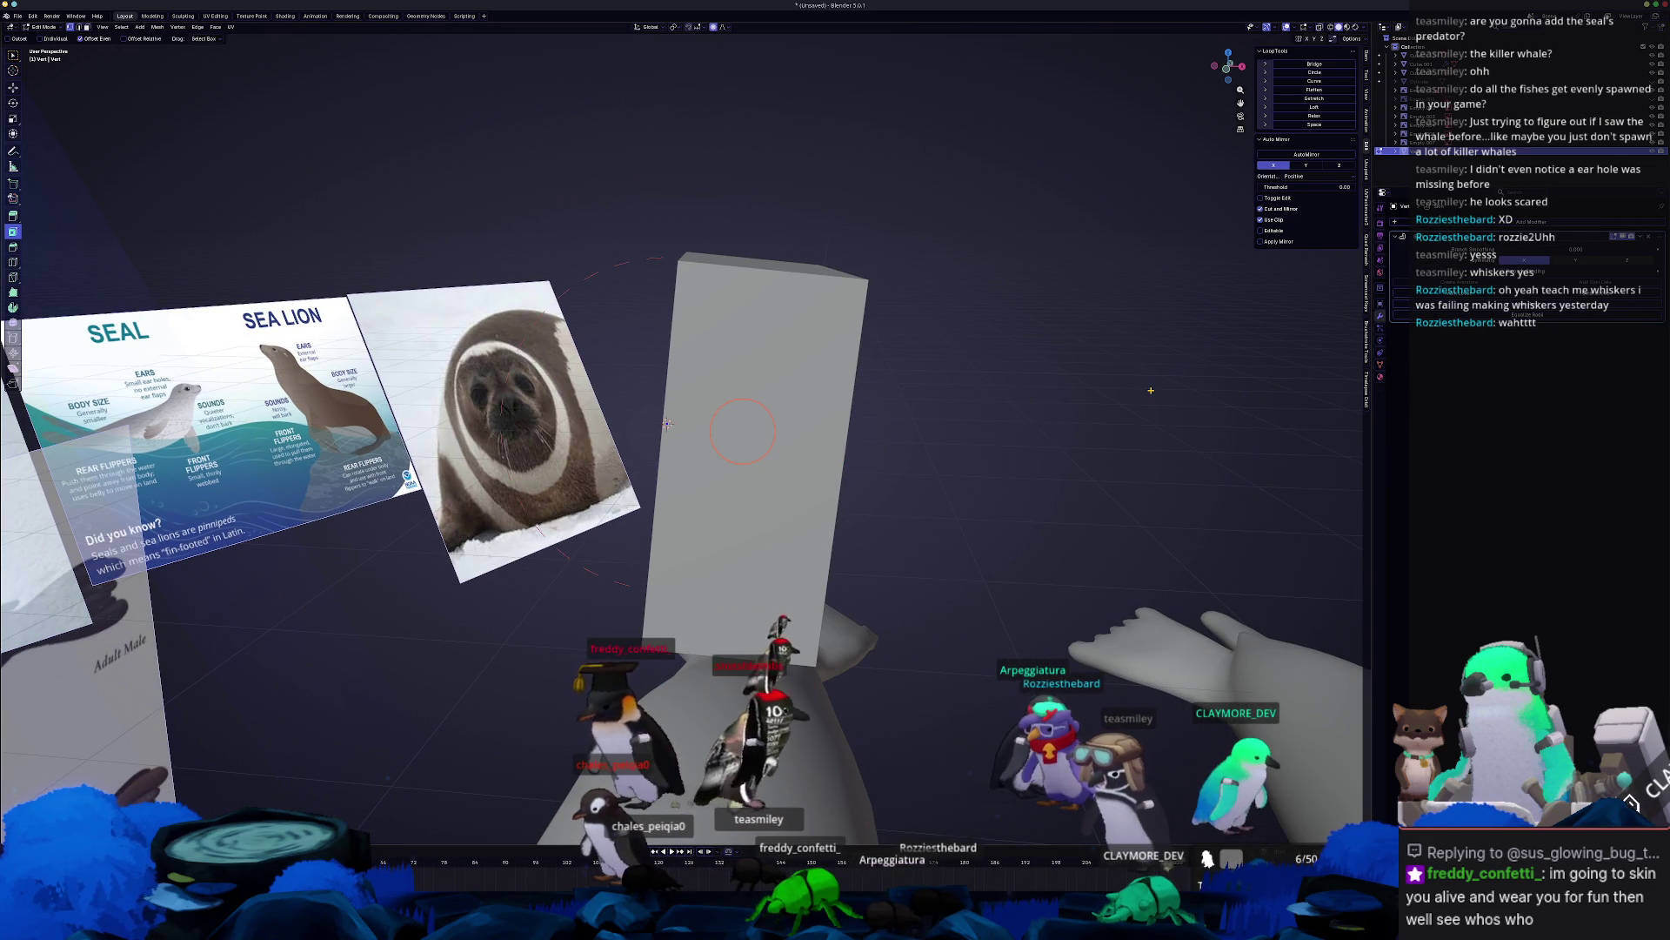
pyautogui.press('s')
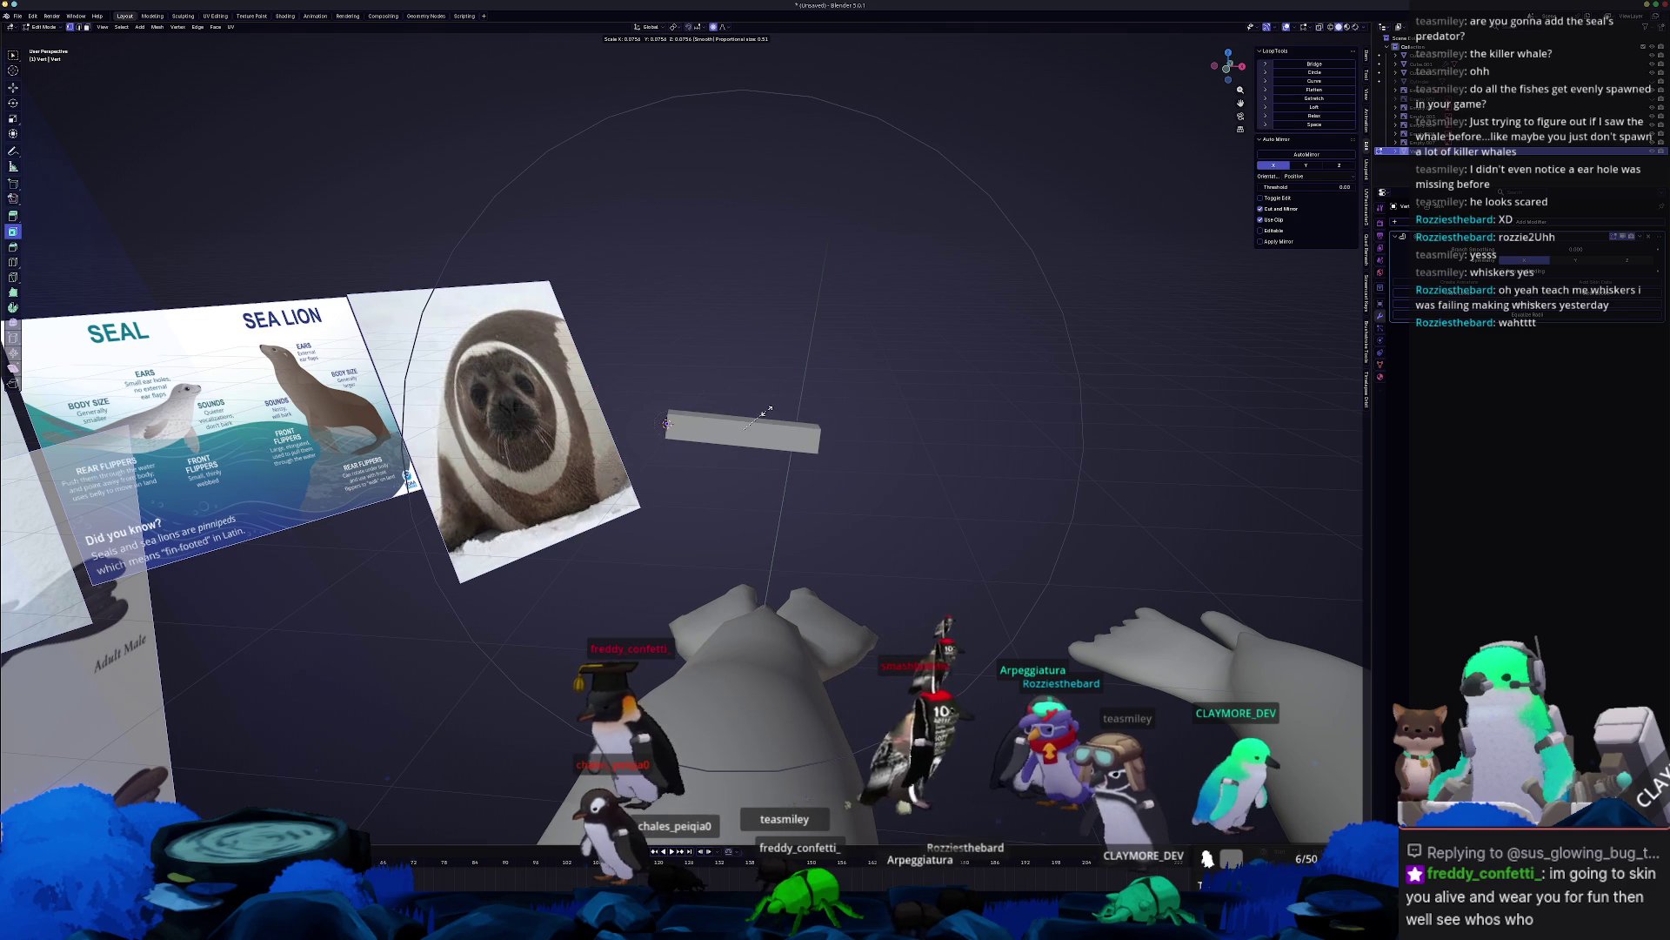
pyautogui.click(958, 430)
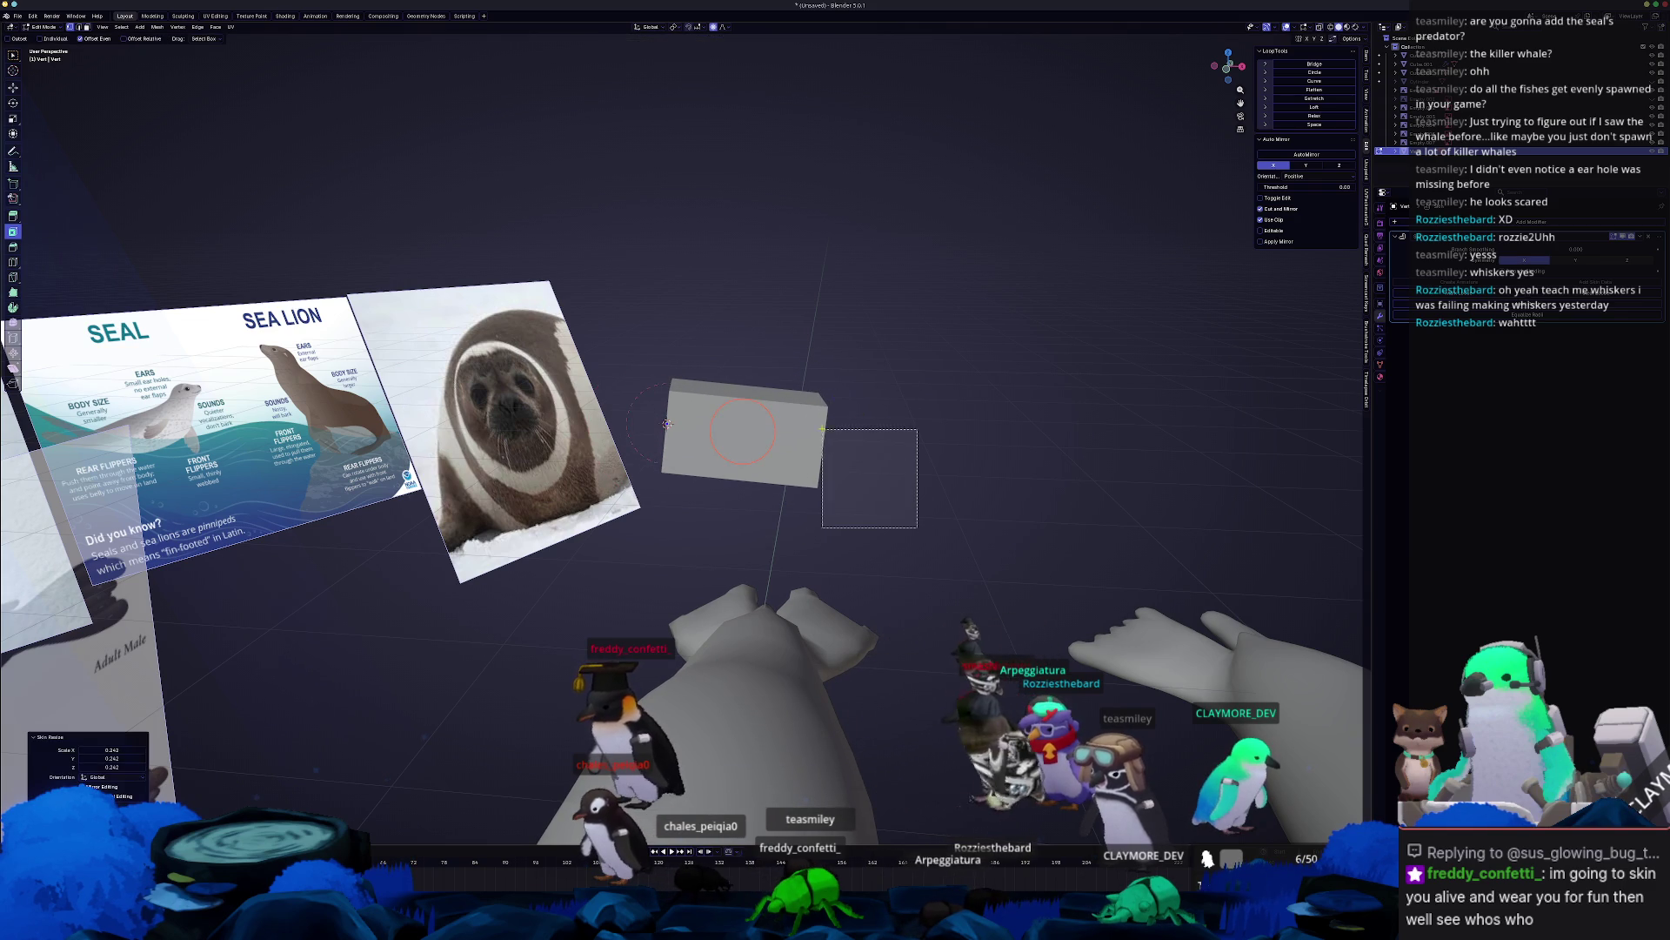
# Extrude two more tapering sections from the end of the box.
pyautogui.moveTo(958, 430); pyautogui.dragTo(905, 409, button='middle')
pyautogui.press('e')
pyautogui.click(957, 400)
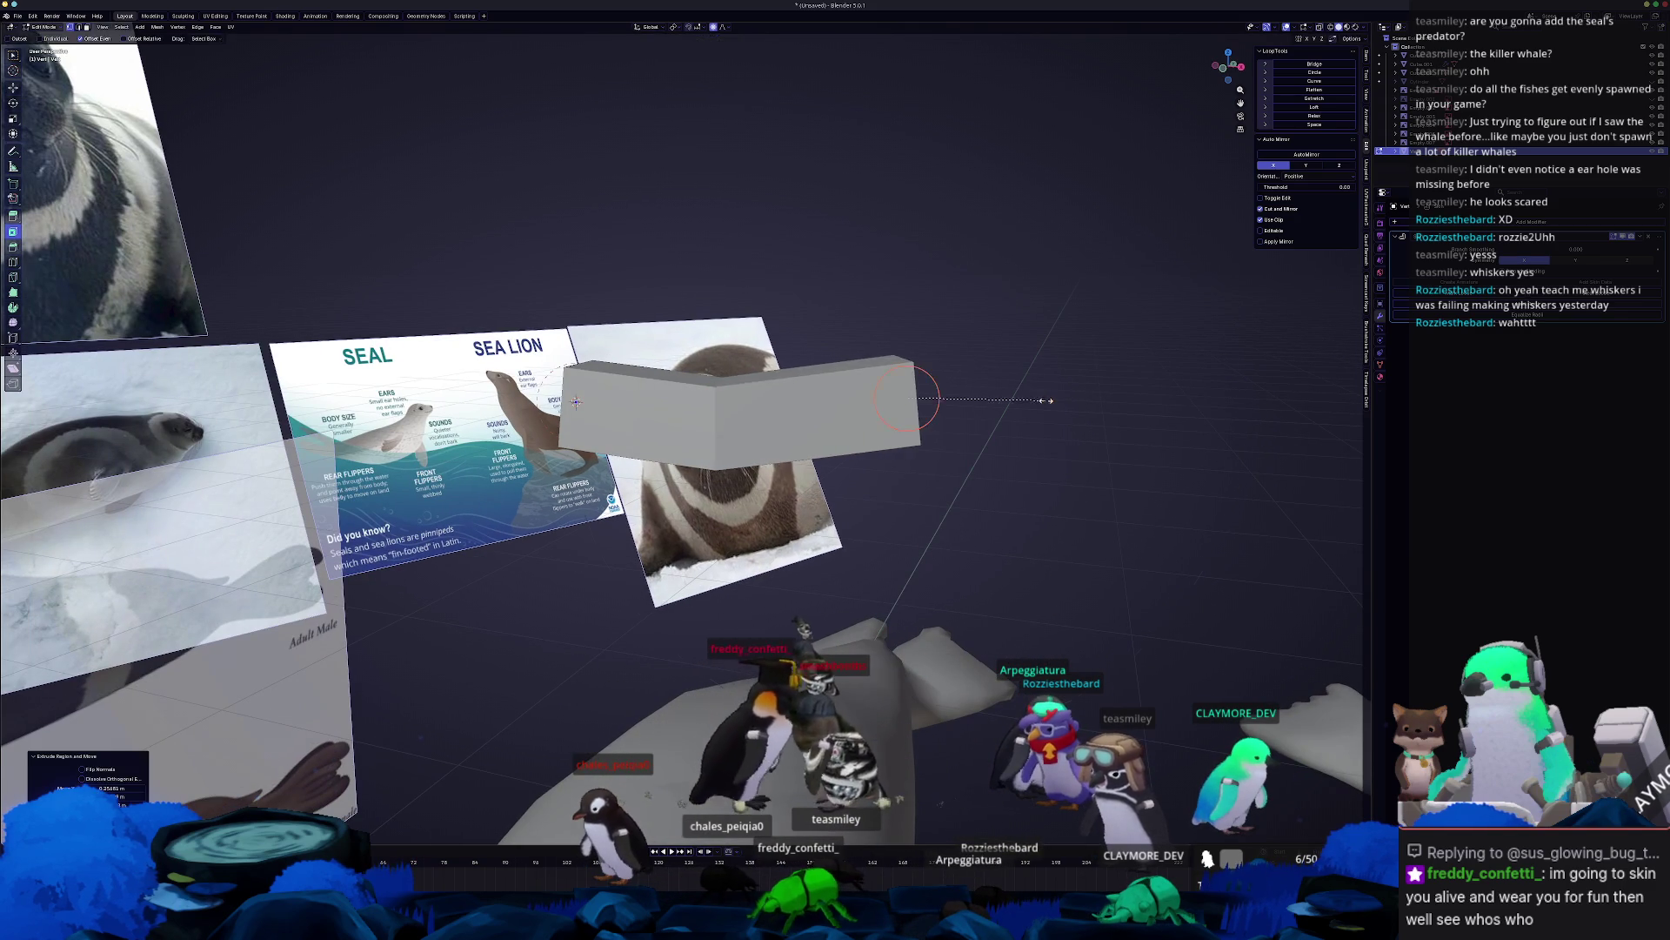
pyautogui.press('s')
pyautogui.click(979, 396)
pyautogui.press('e')
pyautogui.click(1087, 291)
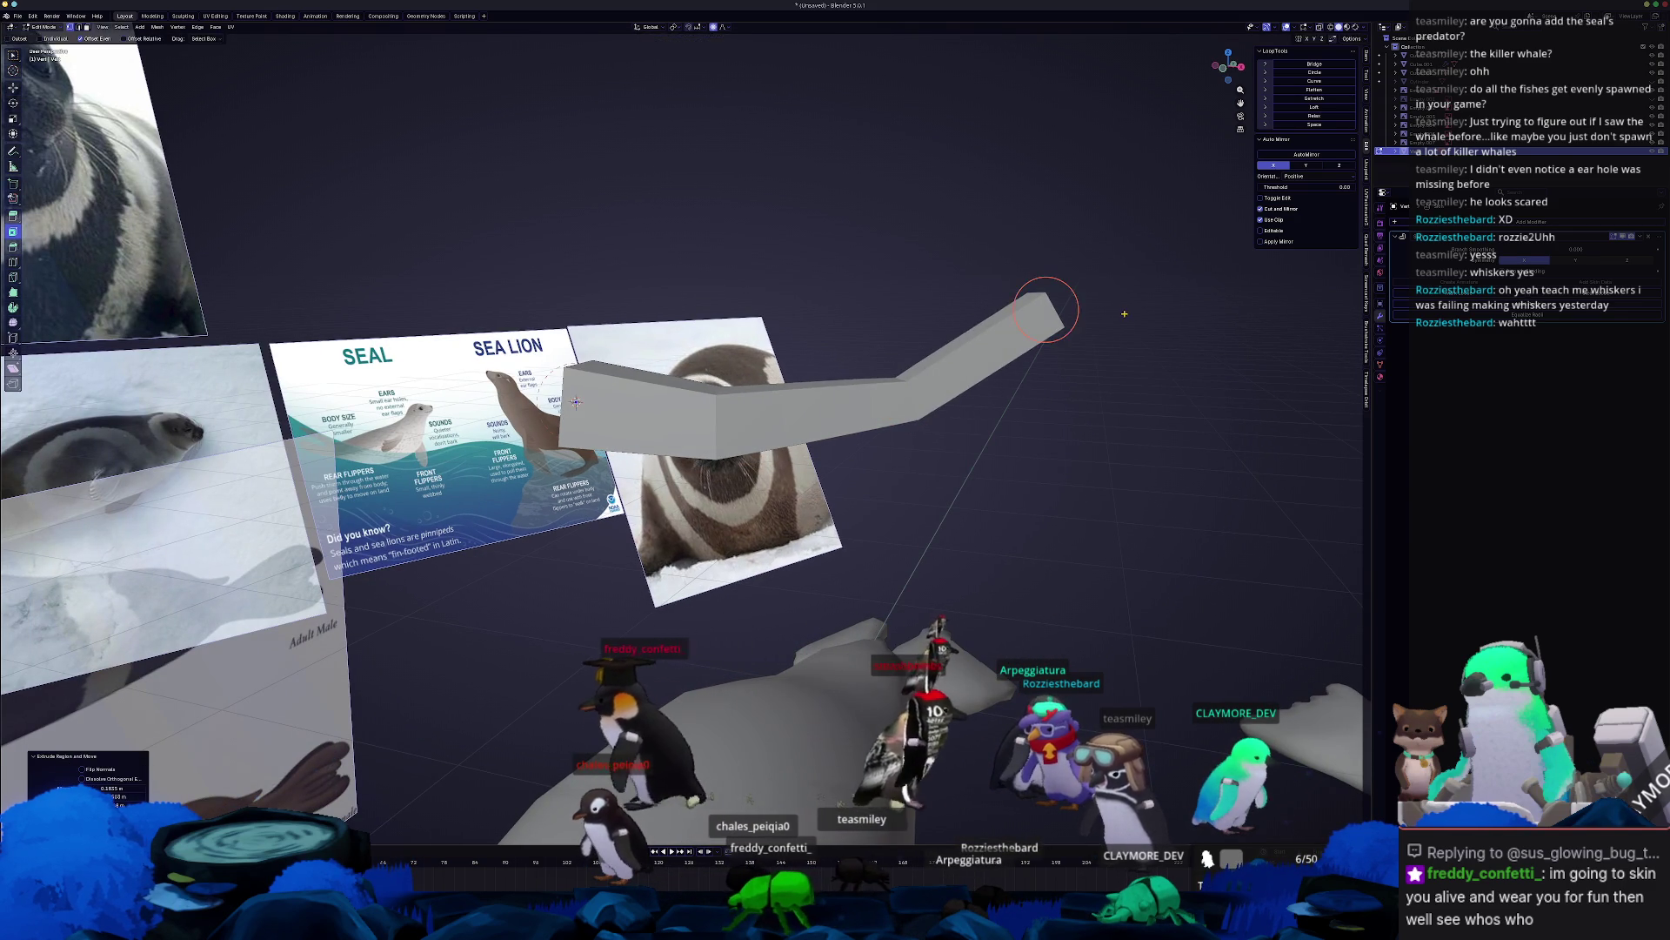
pyautogui.press('s')
pyautogui.click(1070, 318)
pyautogui.moveTo(1070, 317); pyautogui.dragTo(976, 422, button='middle')
# Extrude a final shrunken section toward the upper left and return to Object Mode.
pyautogui.press('e')
pyautogui.click(1018, 378)
pyautogui.press('s')
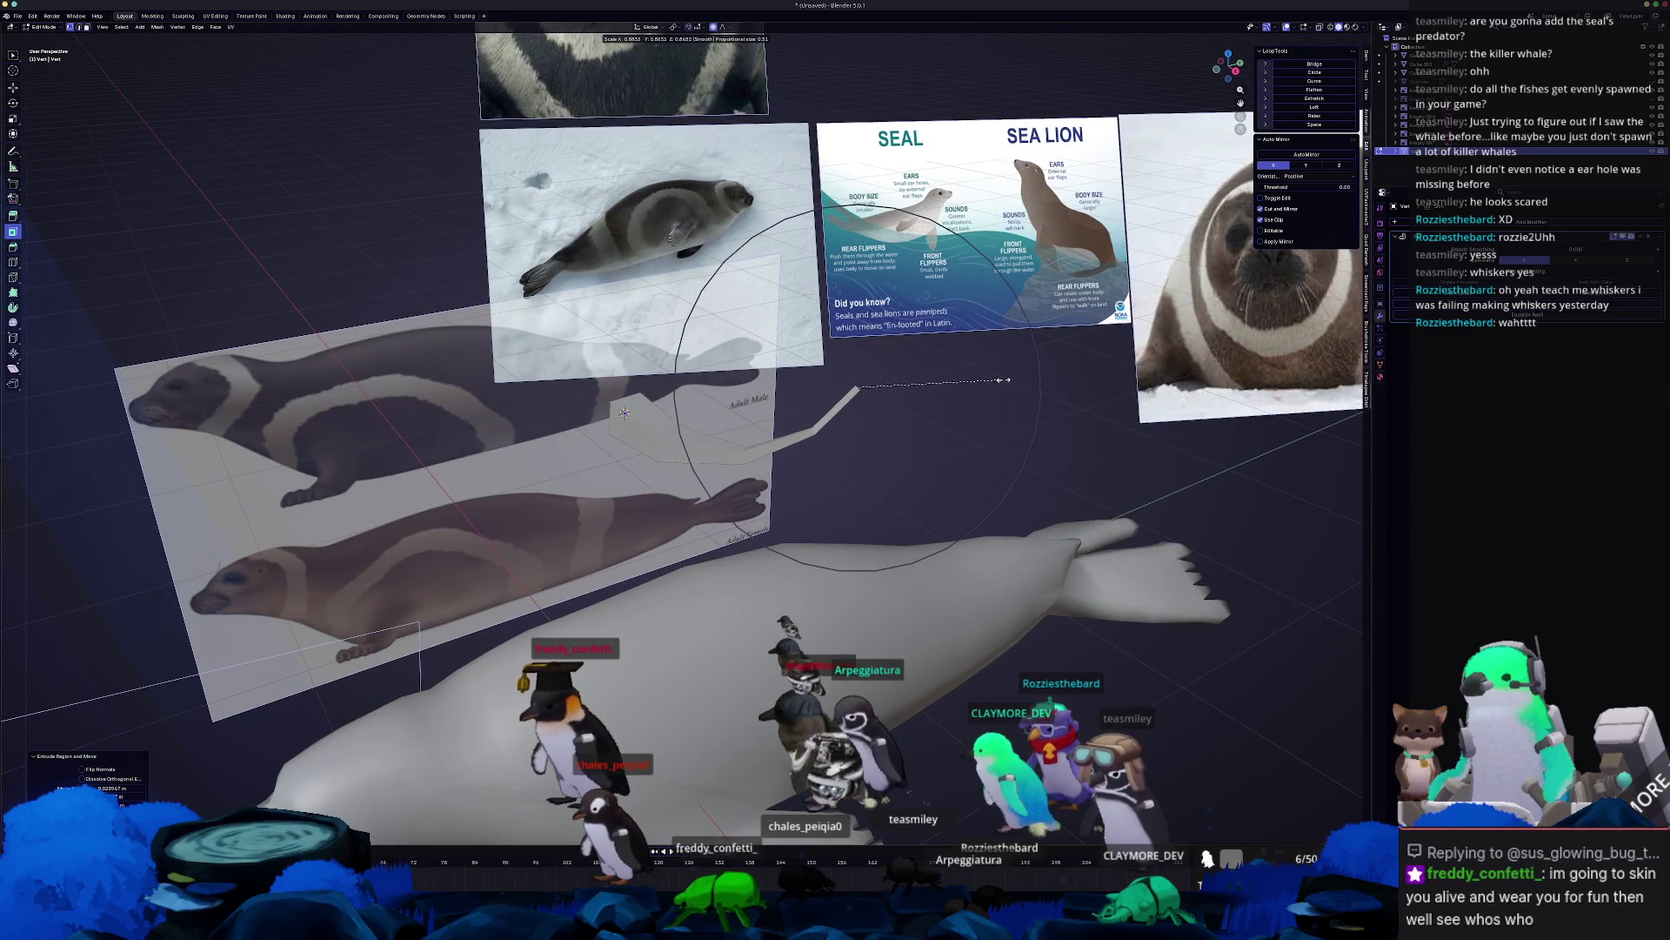
pyautogui.click(971, 378)
pyautogui.press('Tab')
pyautogui.scroll(2, 899, 470)
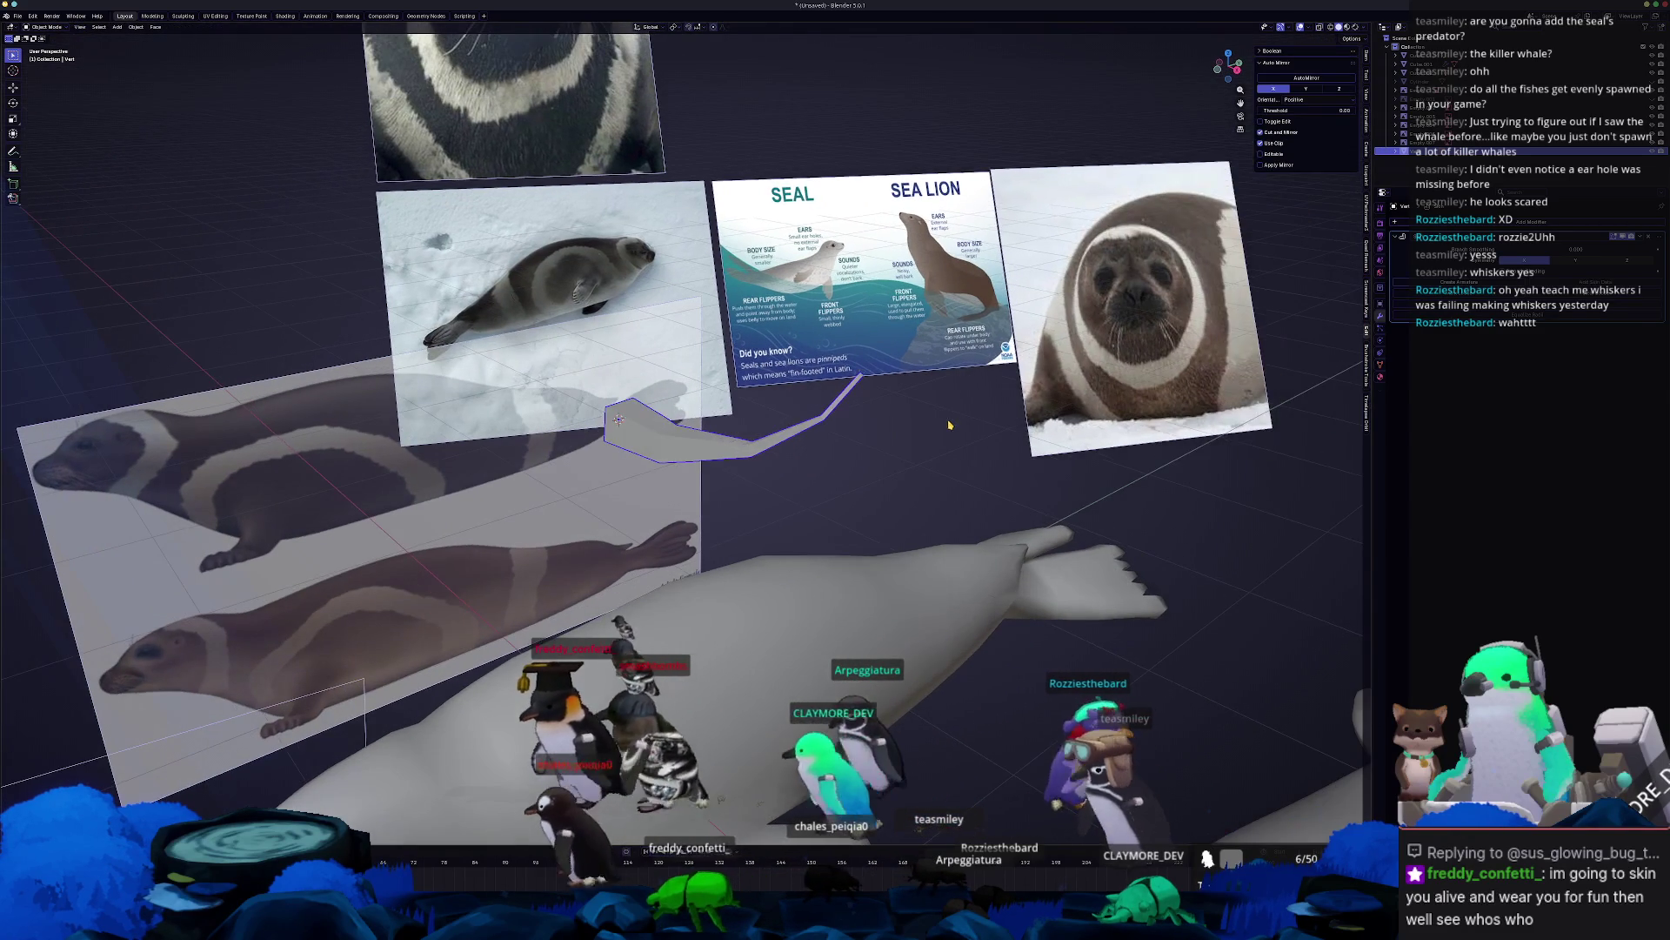
pyautogui.moveTo(899, 470)
pyautogui.mouseDown(button='middle')
pyautogui.moveTo(948, 461)
pyautogui.moveTo(996, 495)
pyautogui.mouseUp(button='middle')
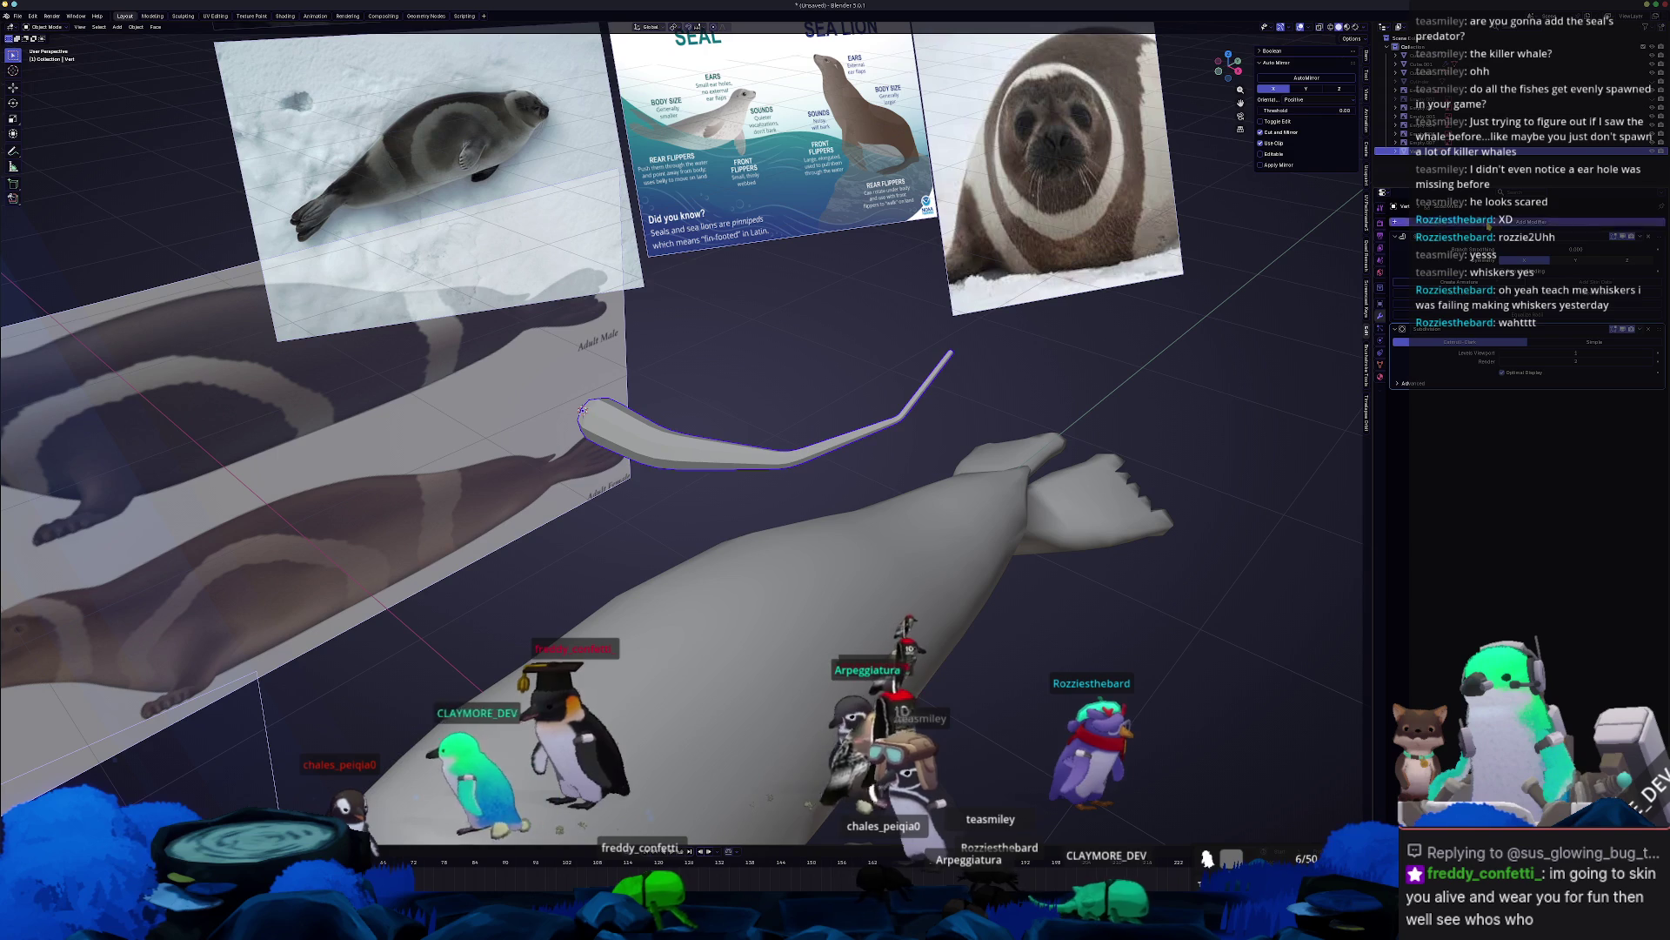
# Add a Bevel modifier, move it above Subdivision and Skin, and adjust its Amount.
pyautogui.click(1487, 225)
pyautogui.click(1624, 403)
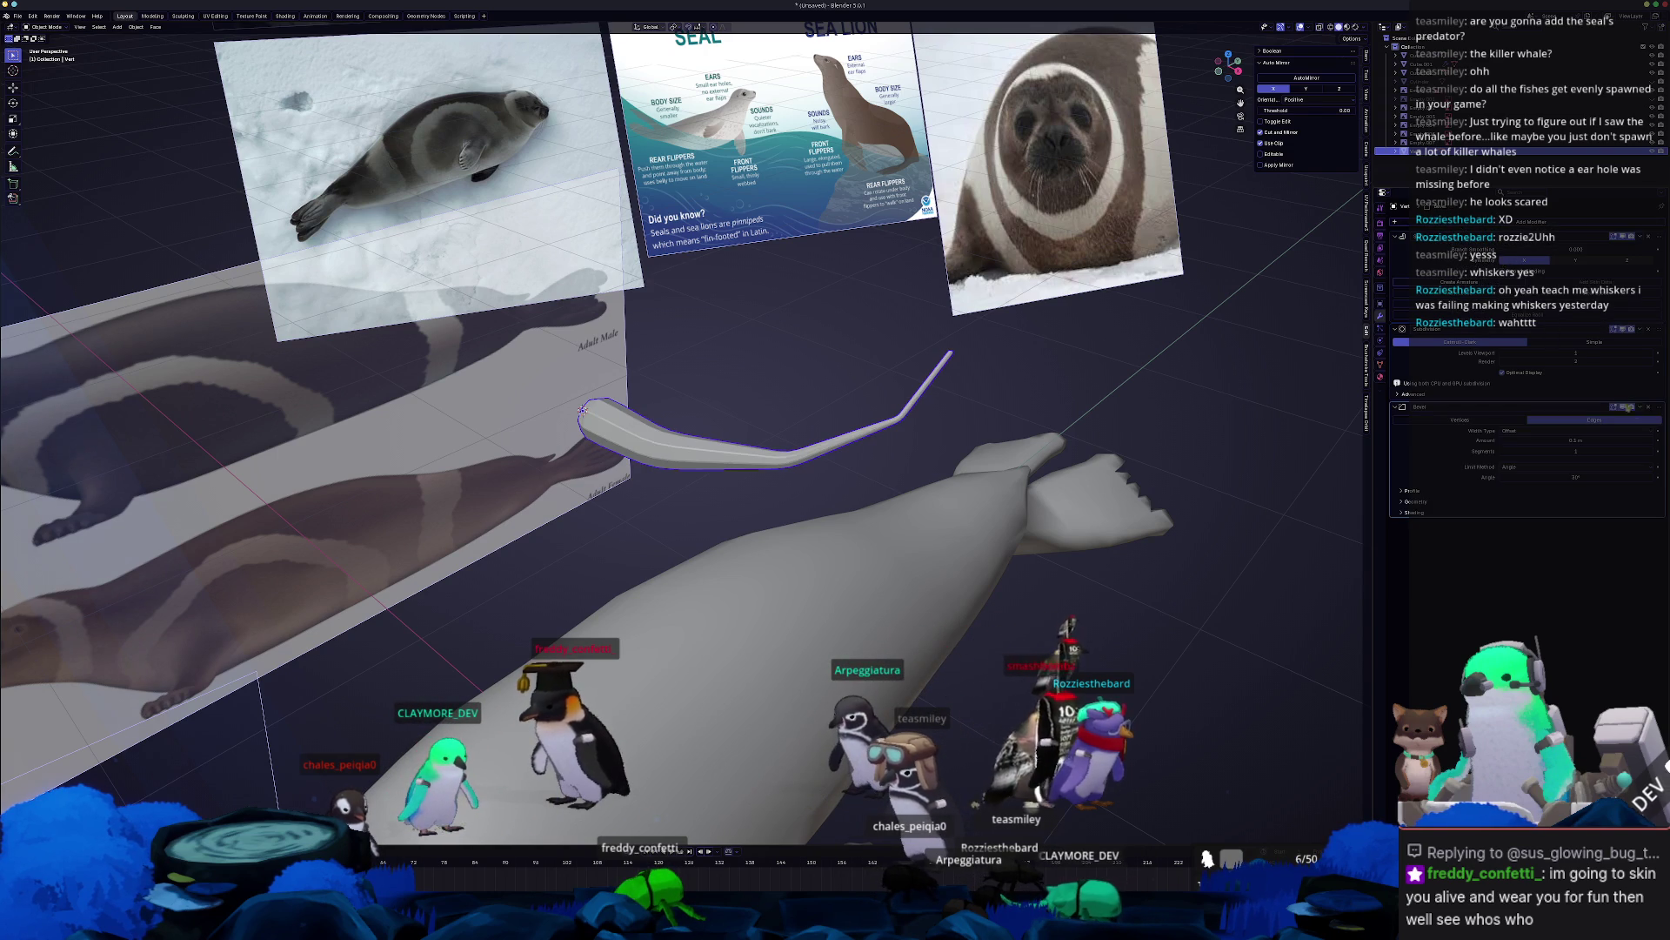
pyautogui.moveTo(1659, 407); pyautogui.dragTo(1476, 345)
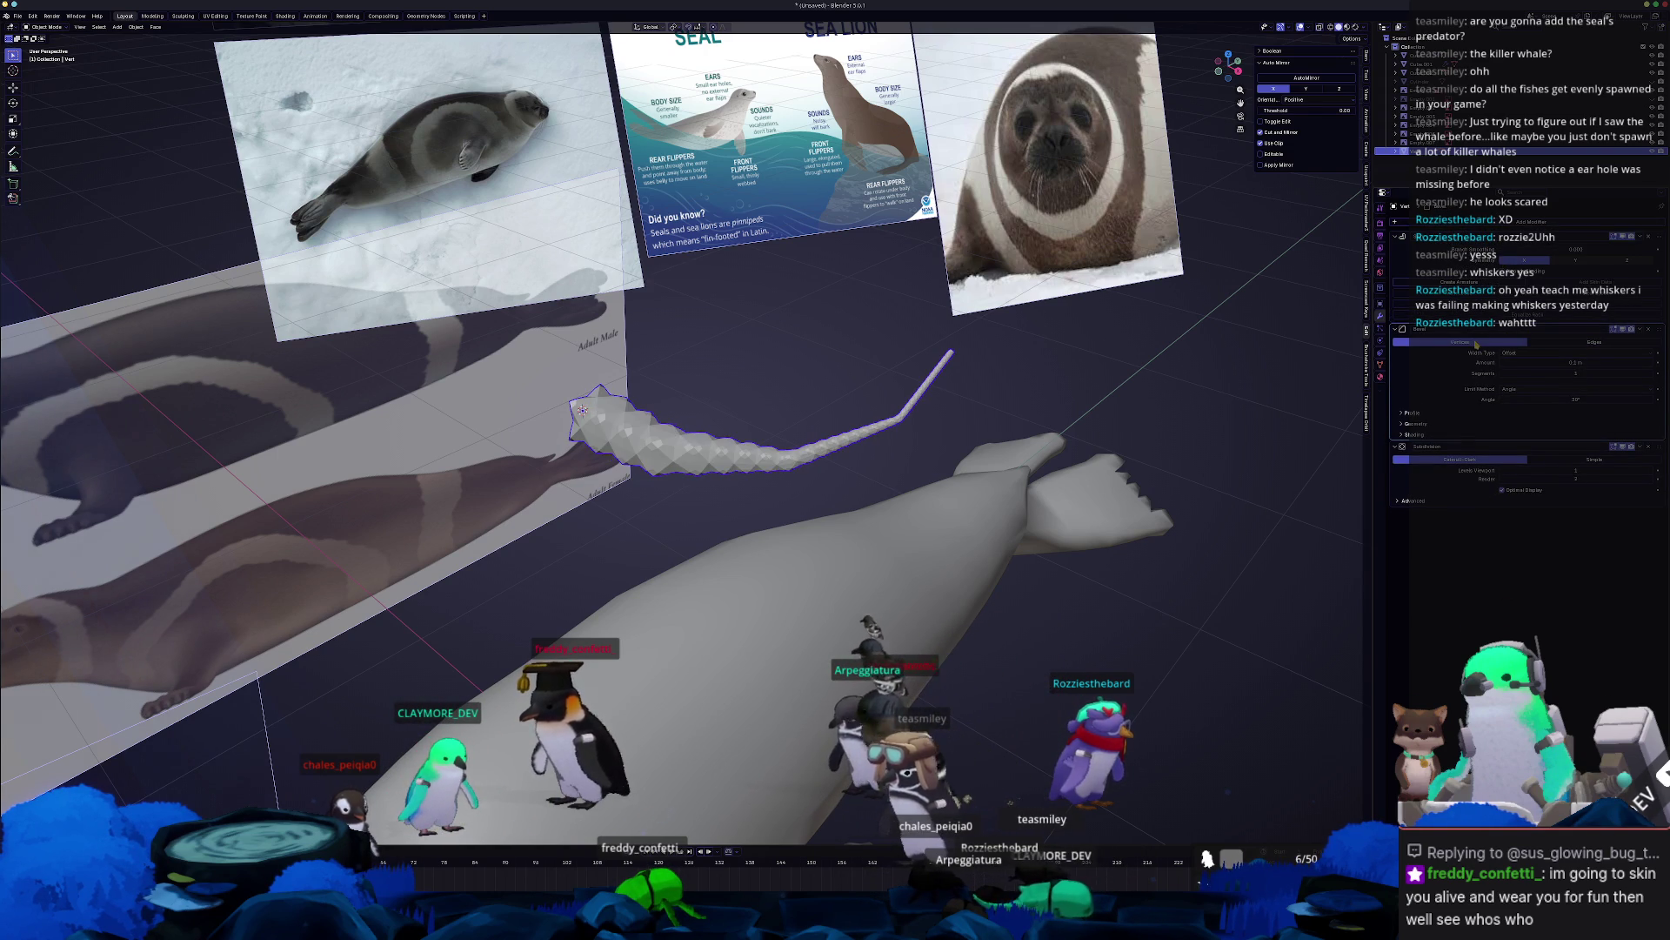
pyautogui.moveTo(1659, 333); pyautogui.dragTo(1556, 265)
pyautogui.scroll(2, 1269, 337)
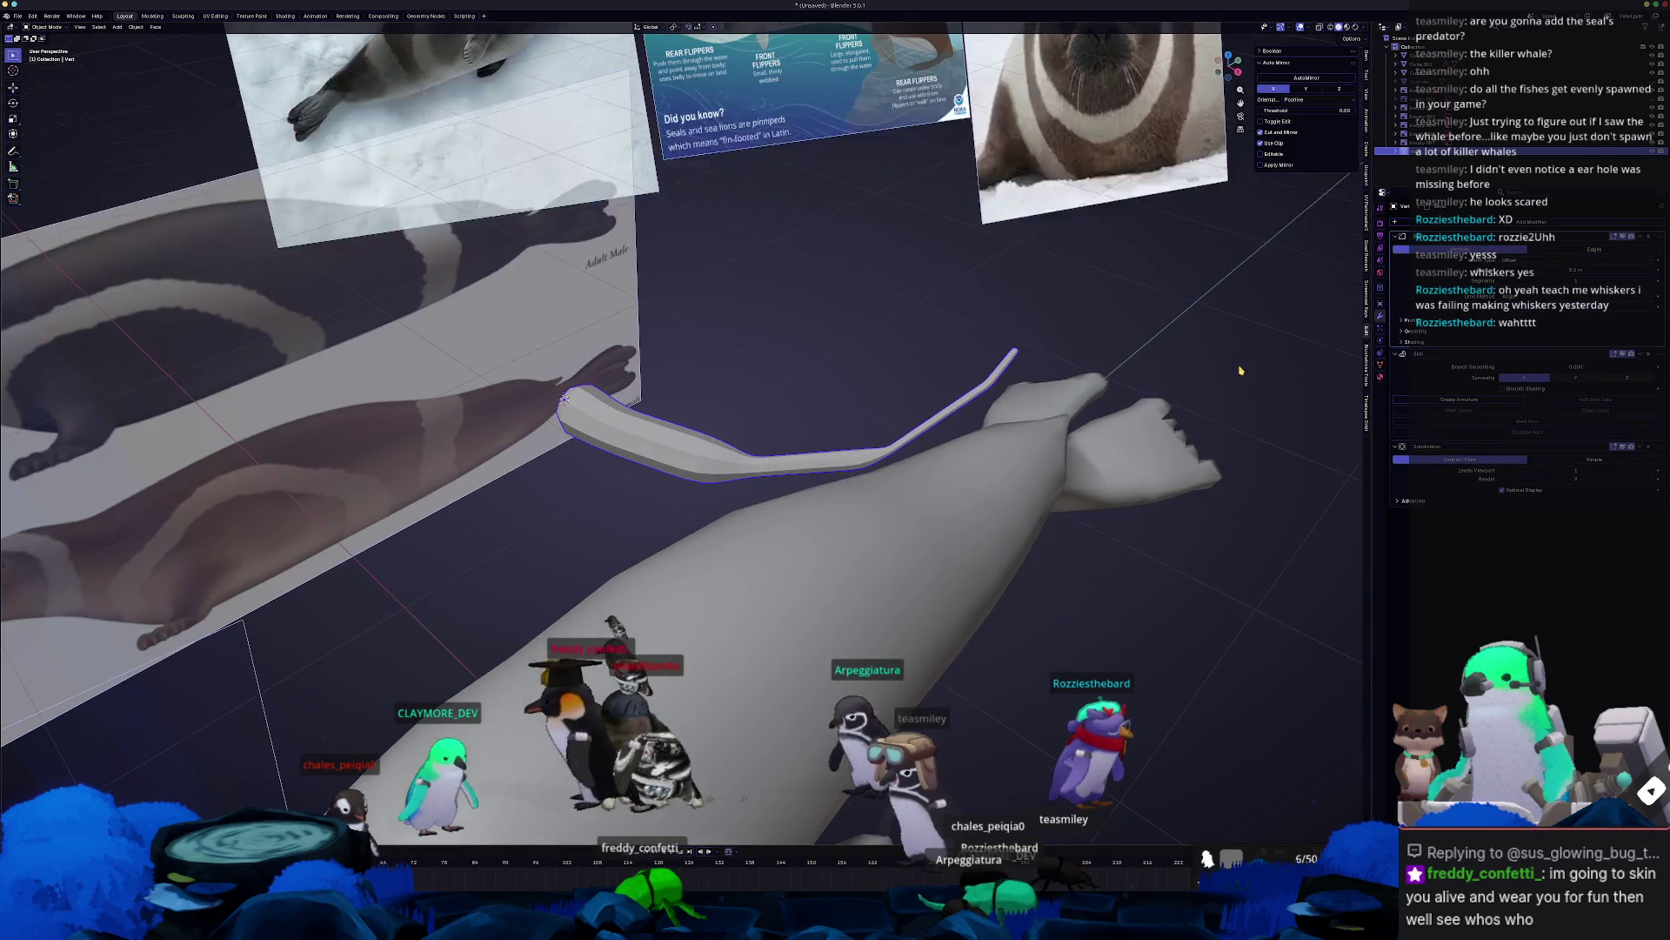
pyautogui.moveTo(1575, 268); pyautogui.dragTo(1610, 269)
pyautogui.moveTo(1148, 445)
pyautogui.mouseDown(button='middle')
pyautogui.moveTo(986, 507)
pyautogui.moveTo(781, 465)
pyautogui.mouseUp(button='middle')
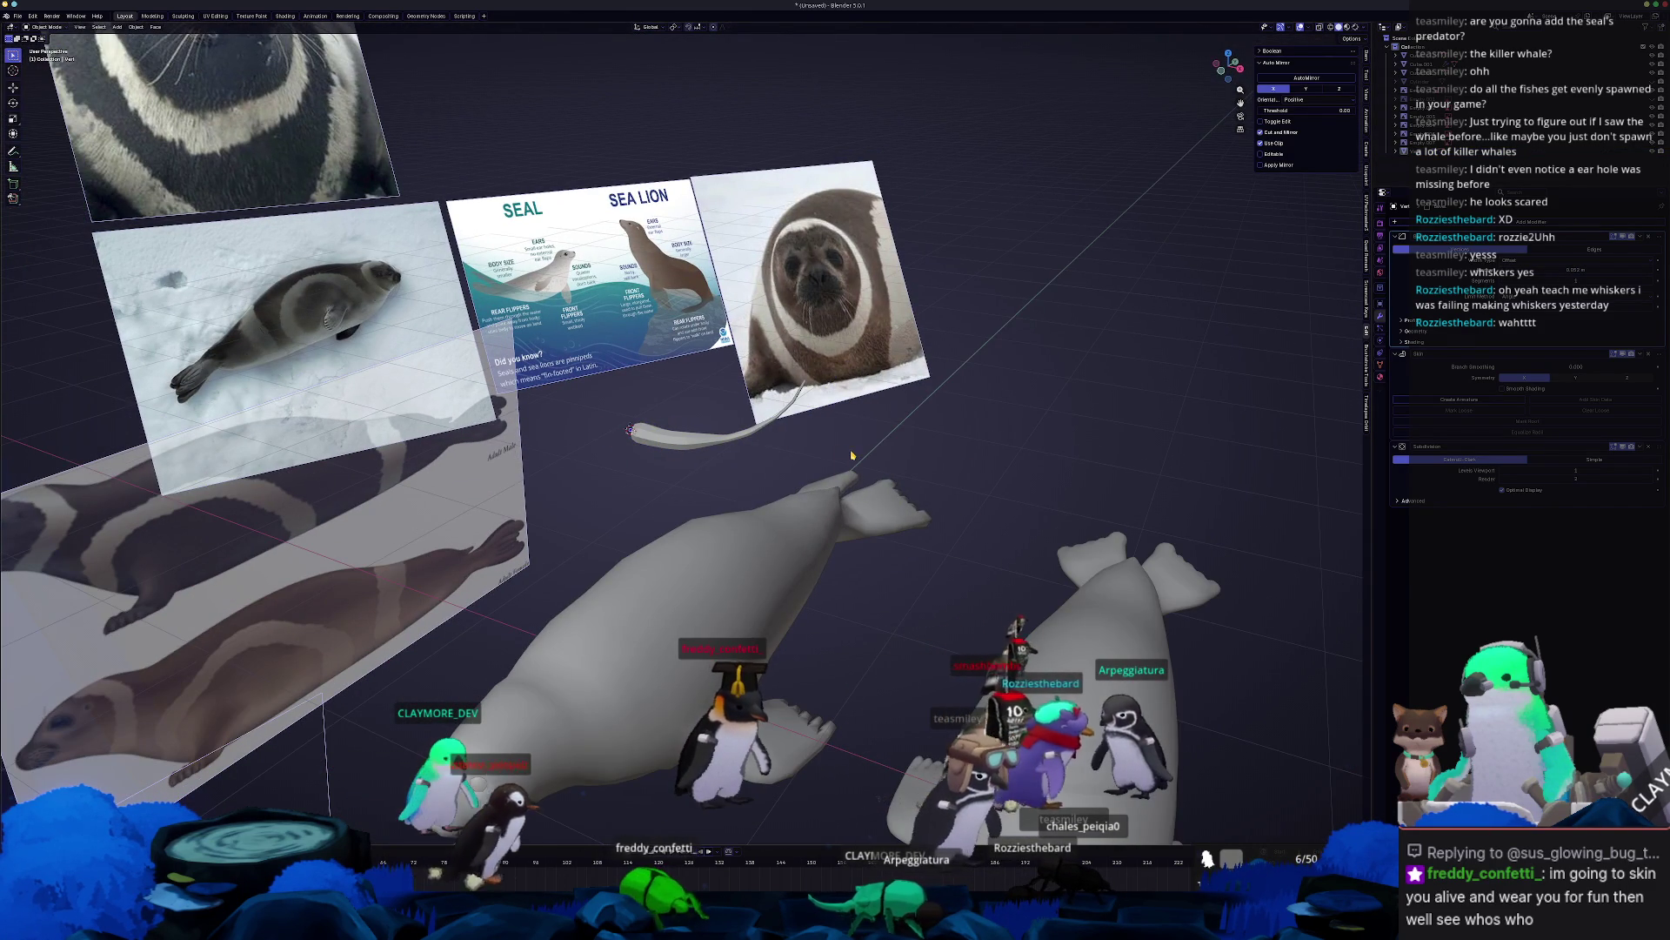
# Add a Bezier curve to the scene and enter its Edit Mode.
pyautogui.hotkey('shift', 'a')
pyautogui.moveTo(840, 462)
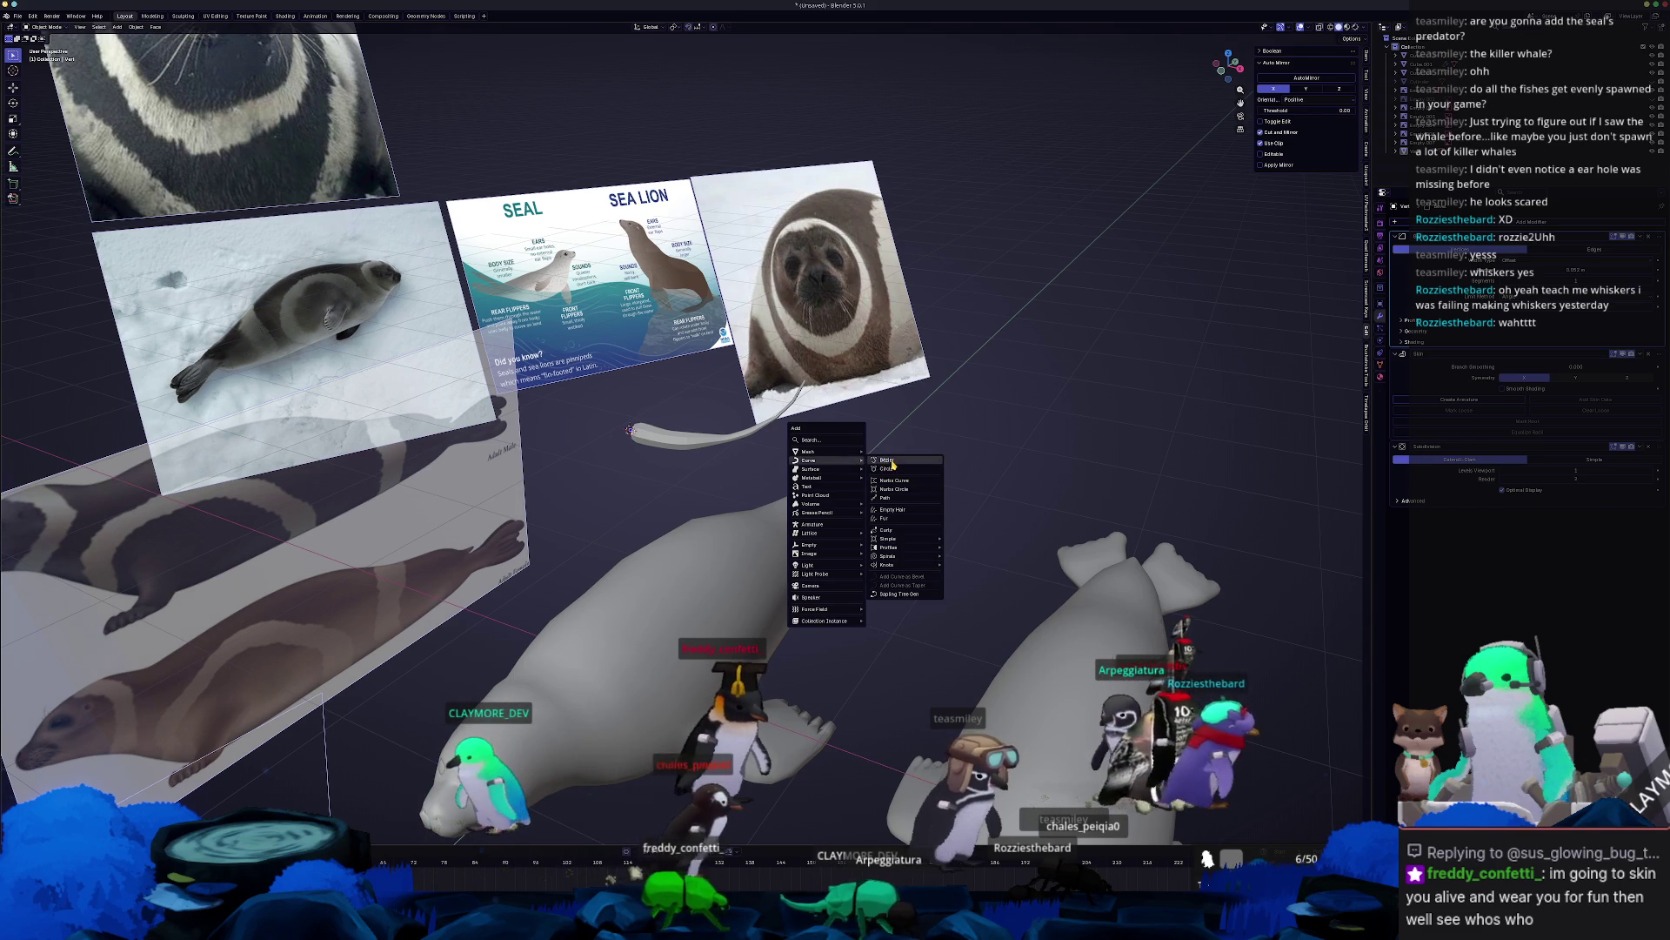
pyautogui.click(892, 464)
pyautogui.moveTo(892, 464); pyautogui.dragTo(783, 470, button='middle')
pyautogui.press('Tab')
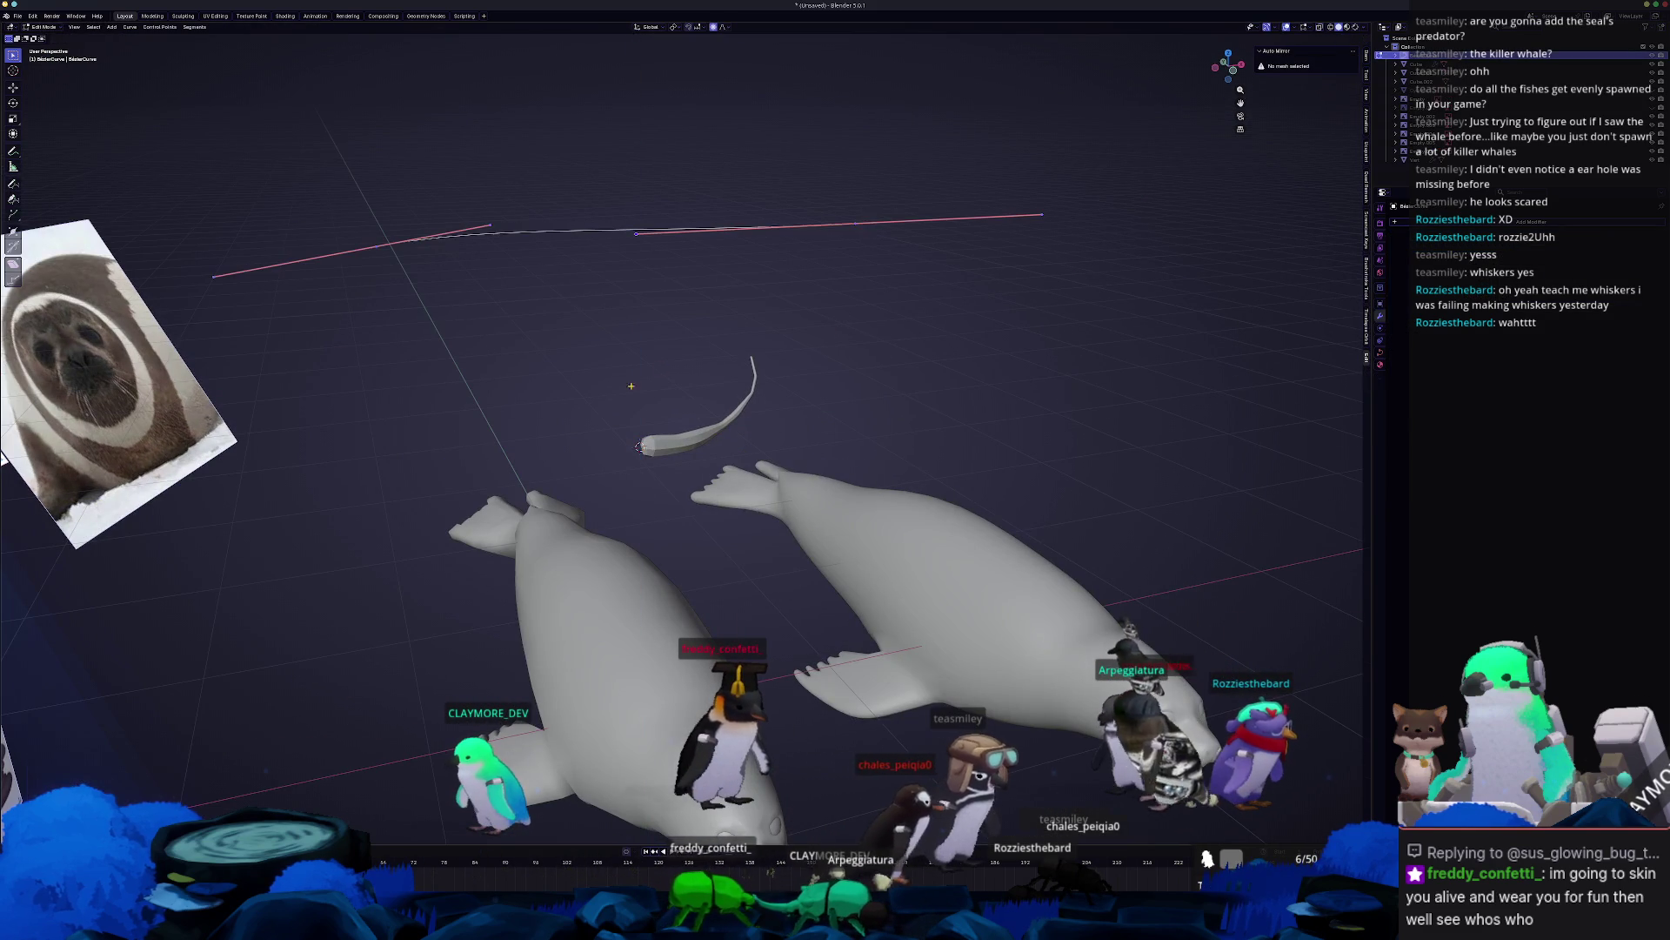
# Rotate and scale the curve's handle into a long sweep, then return to Object Mode.
pyautogui.moveTo(524, 351); pyautogui.dragTo(373, 316, button='middle')
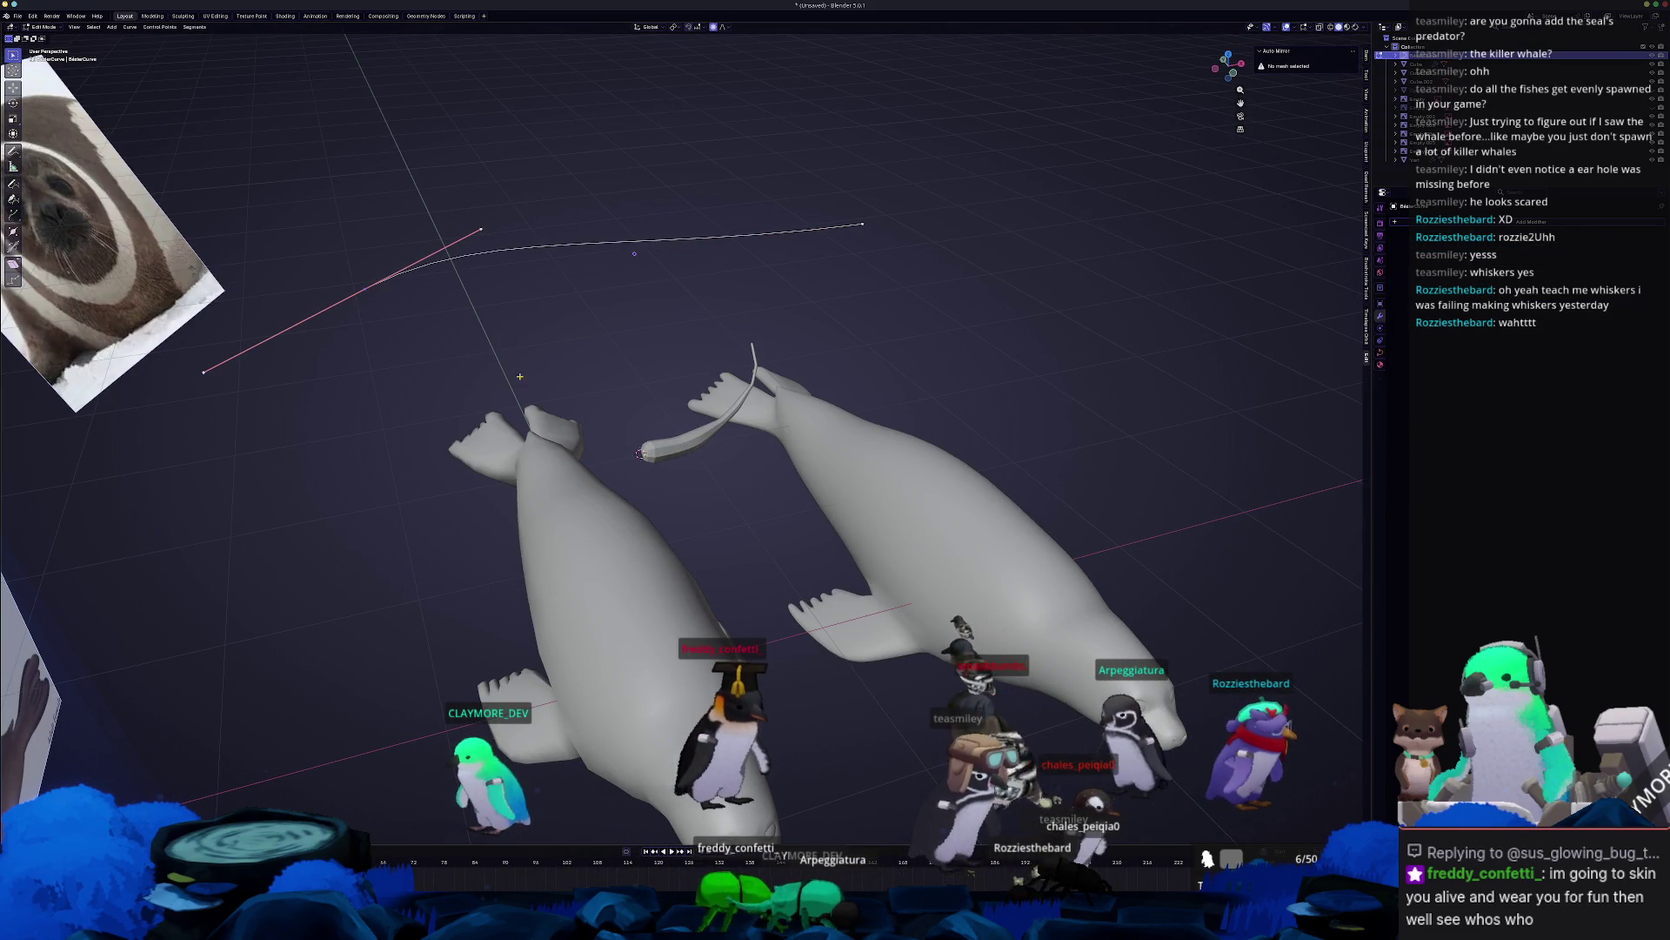
pyautogui.press('r')
pyautogui.click(576, 287)
pyautogui.press('s')
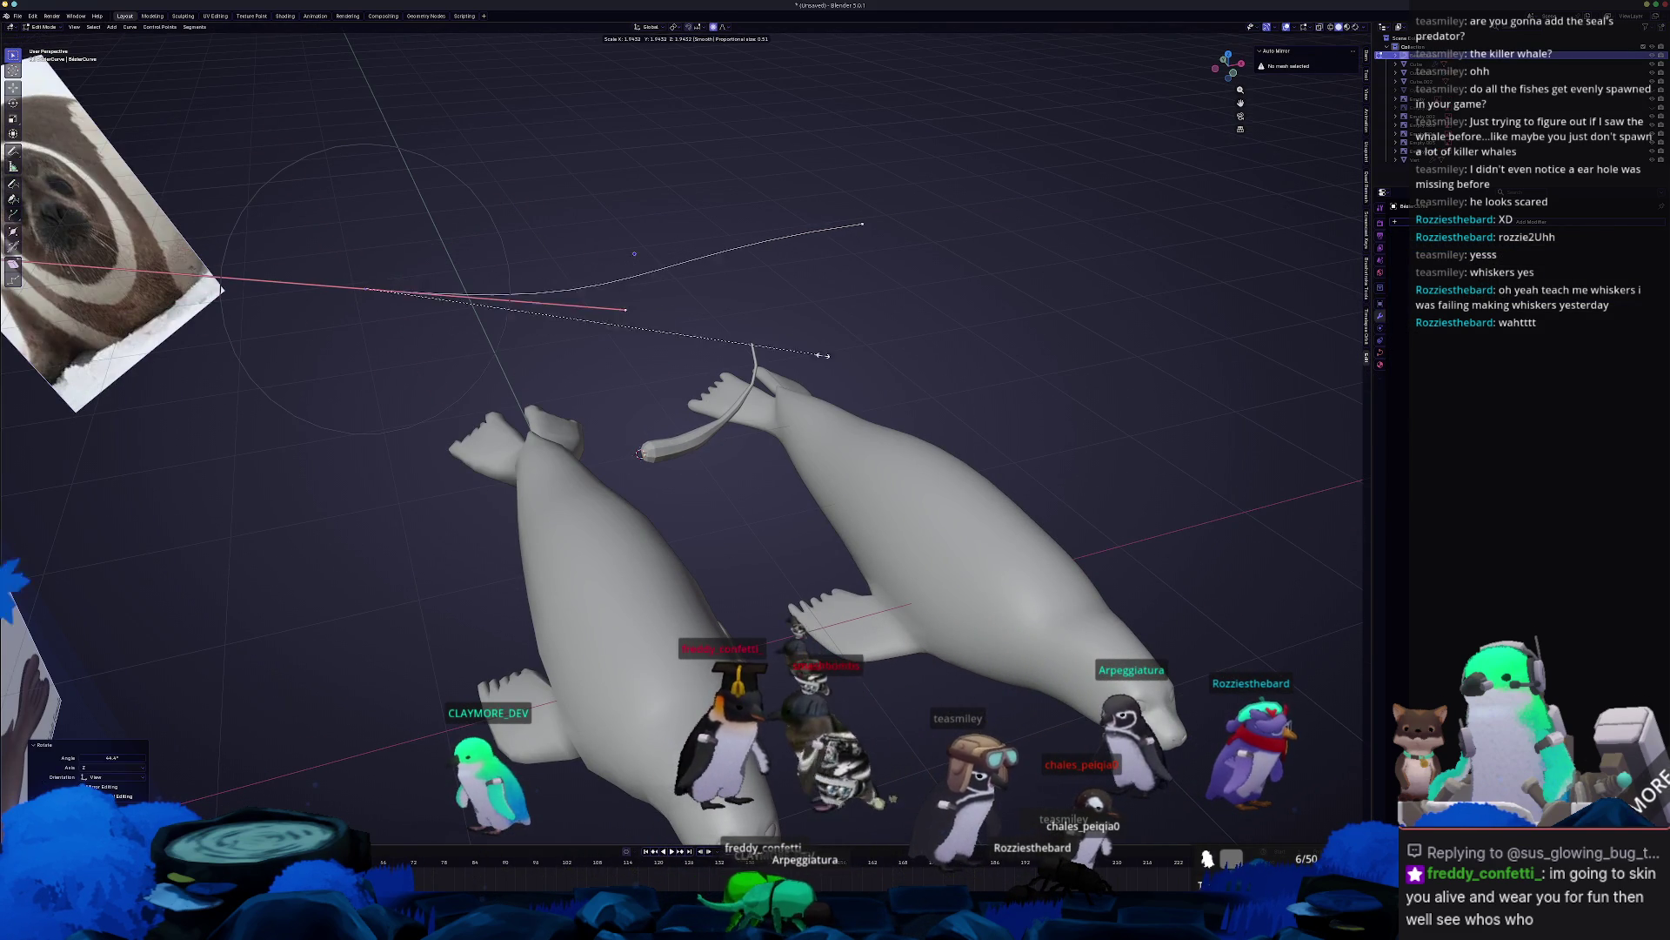
pyautogui.click(759, 355)
pyautogui.press('Tab')
pyautogui.moveTo(1044, 331); pyautogui.dragTo(1157, 313, button='middle')
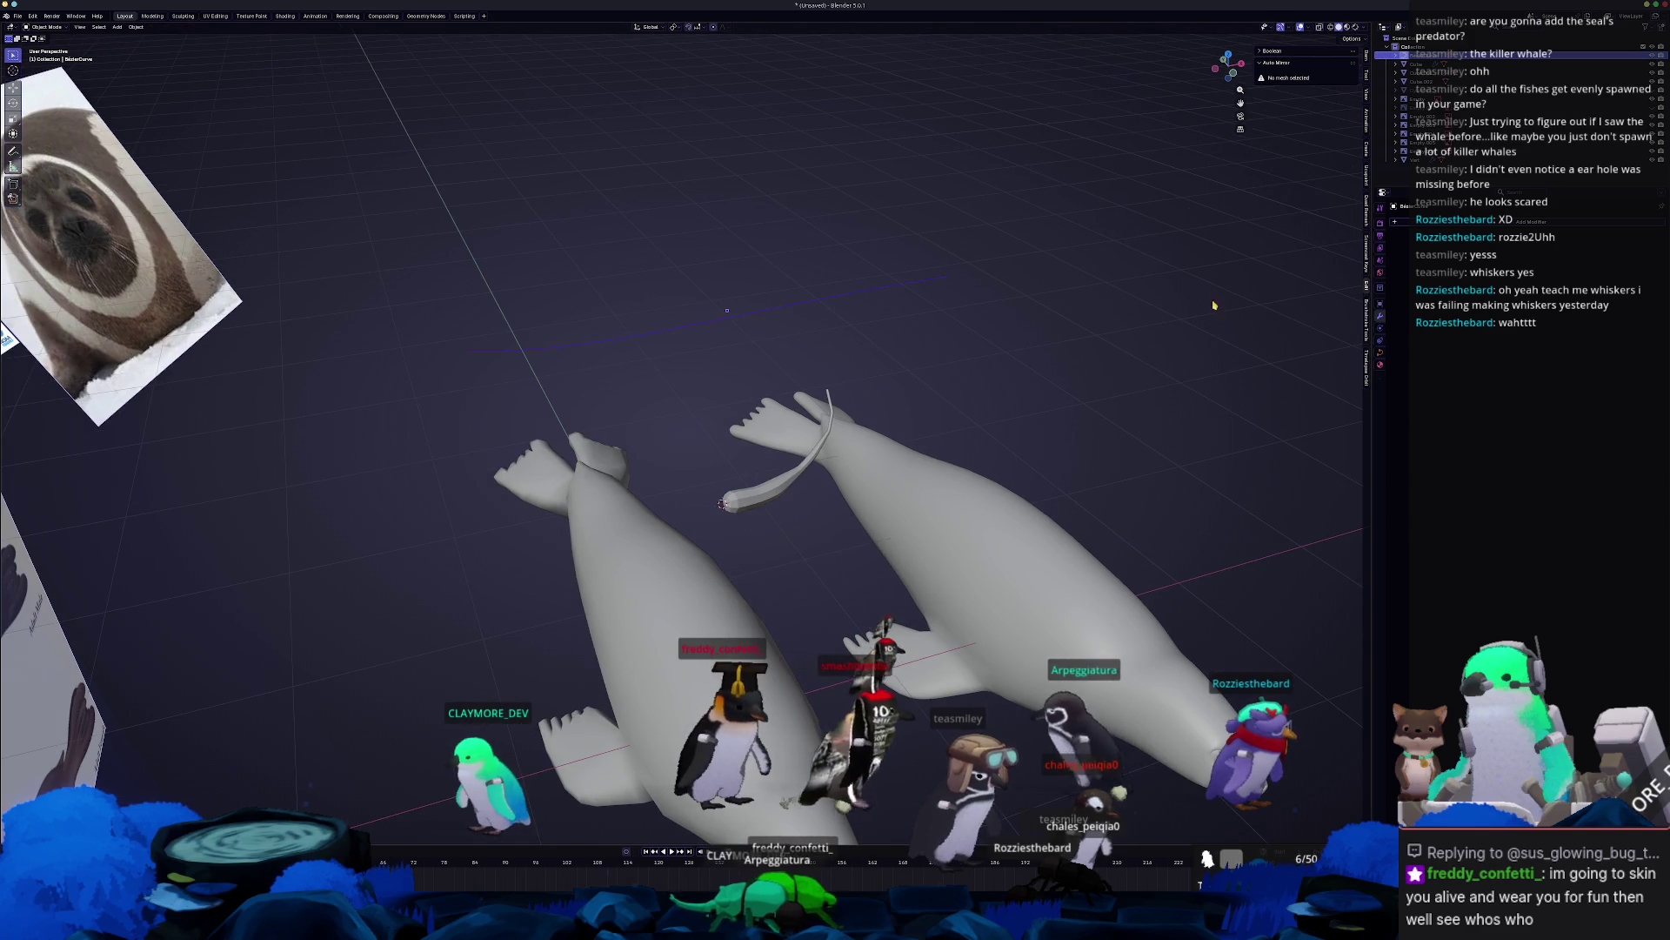
# Add a Bezier circle and move it above the two seals.
pyautogui.click(767, 352)
pyautogui.hotkey('shift', 'a')
pyautogui.click(798, 363)
pyautogui.press('g')
pyautogui.click(784, 253)
pyautogui.moveTo(784, 254); pyautogui.dragTo(773, 286, button='middle')
# Select the circle's top control point in Top Orthographic view and begin moving it along Y.
pyautogui.press('Tab')
pyautogui.click(687, 276)
pyautogui.press('KP_5')
pyautogui.press('KP_7')
pyautogui.press('g')
pyautogui.press('y')
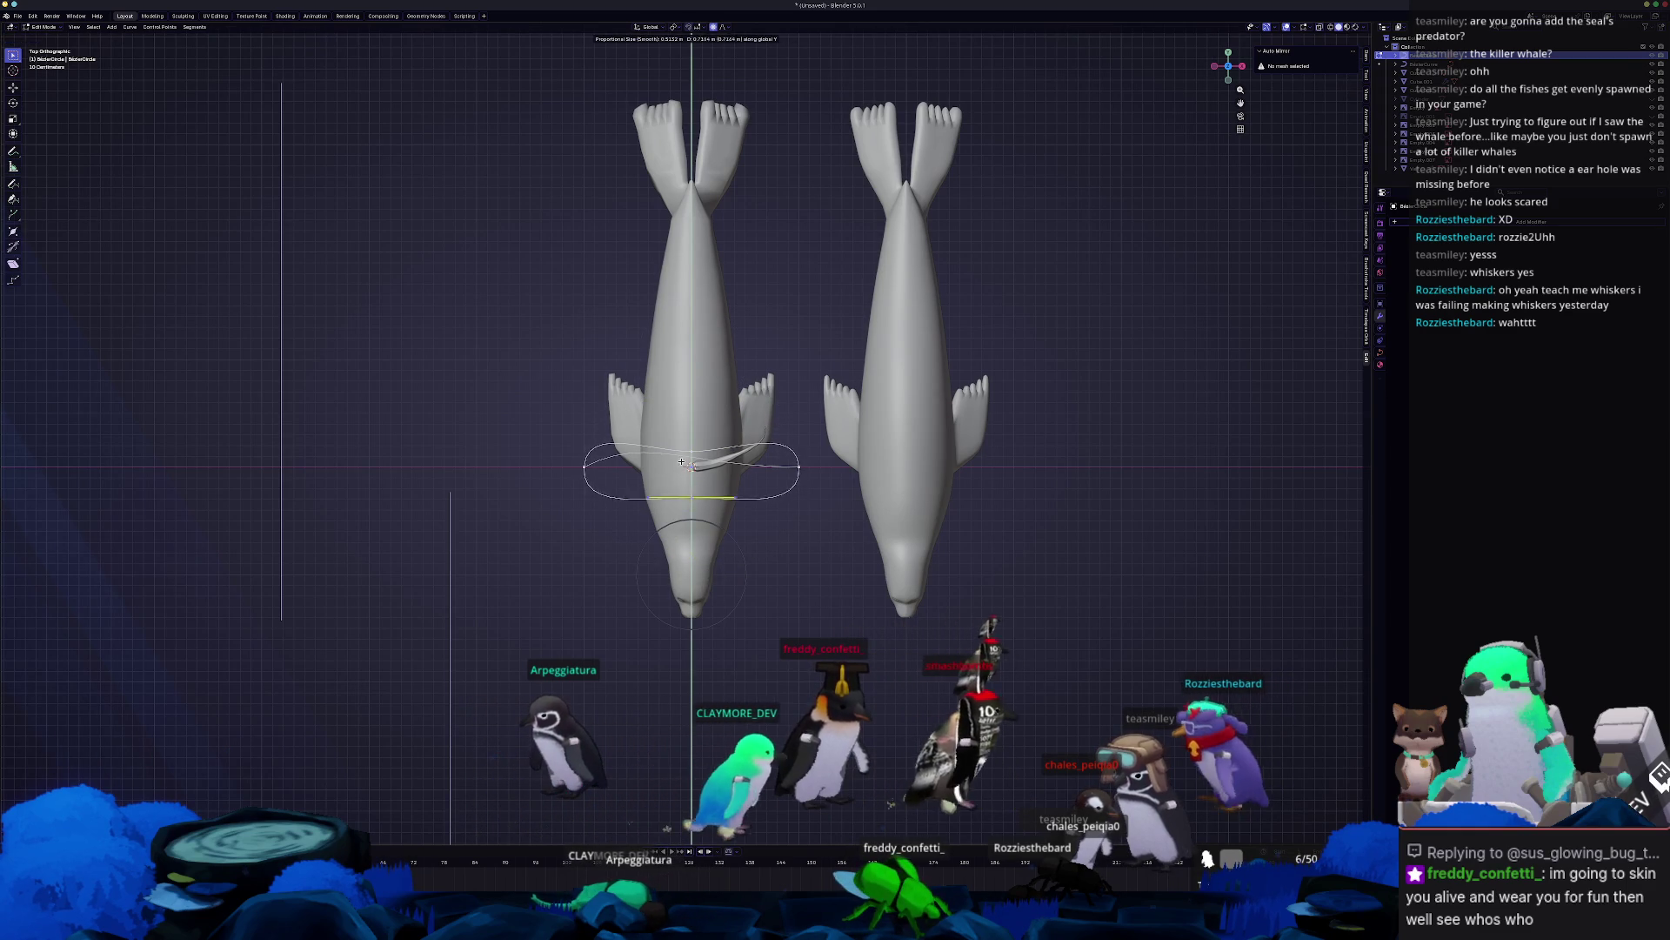
# Move the circle's control points along X and Z to start flattening it.
pyautogui.press('x')
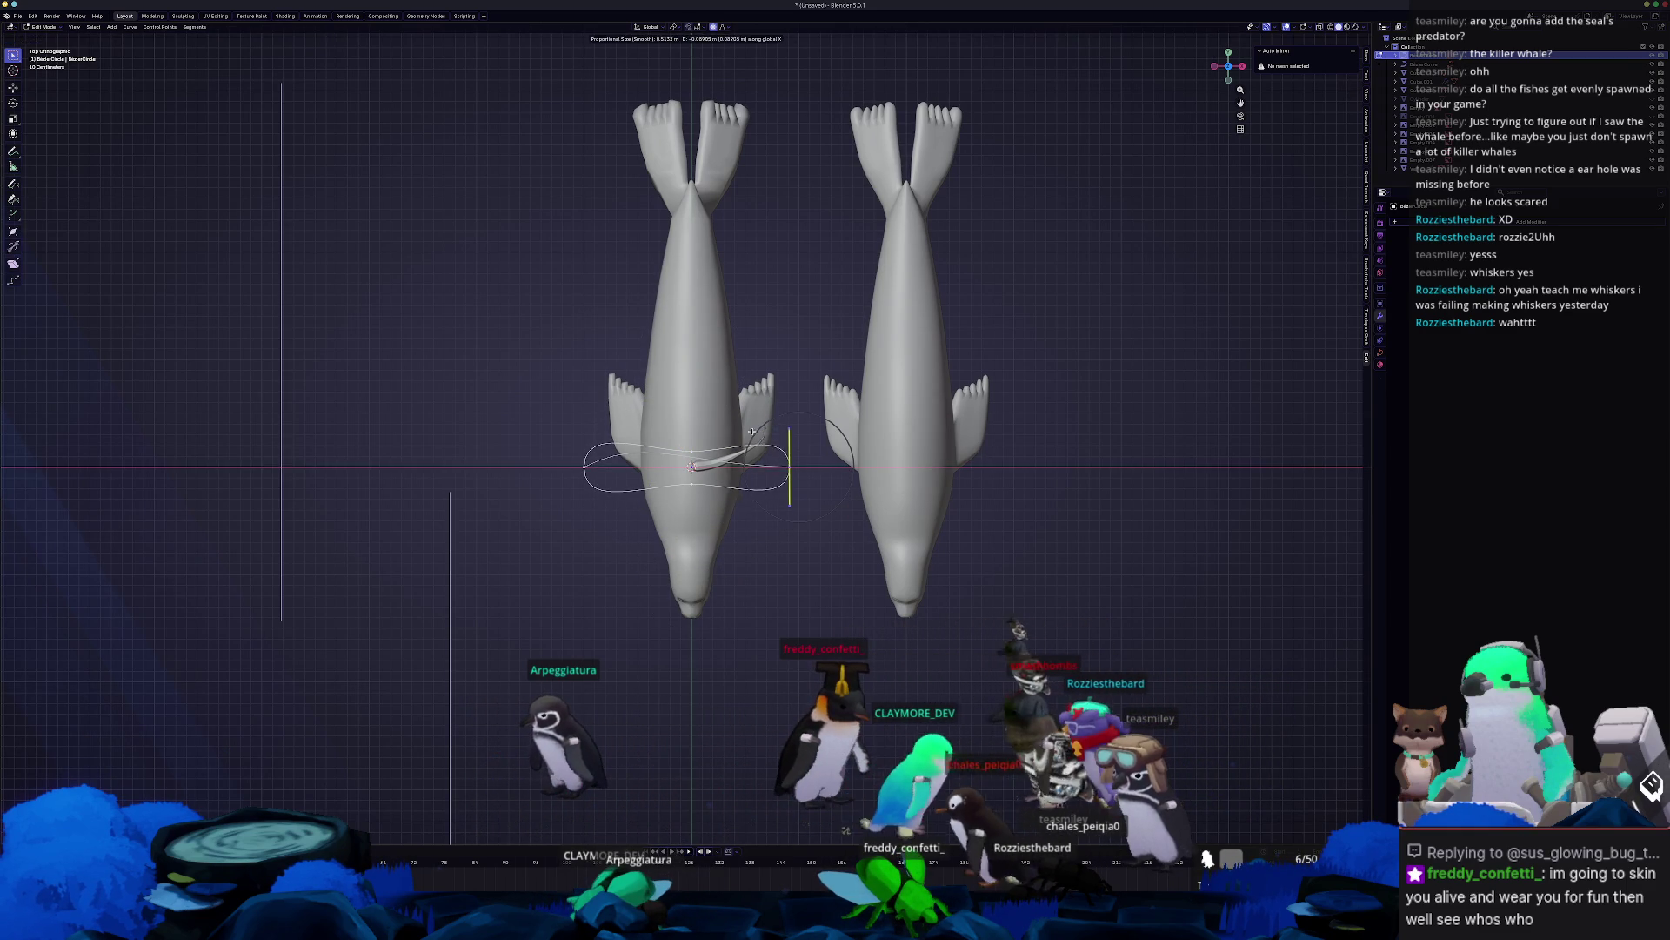
pyautogui.click(737, 440)
pyautogui.click(678, 435)
pyautogui.press('g')
pyautogui.press('z')
pyautogui.click(675, 426)
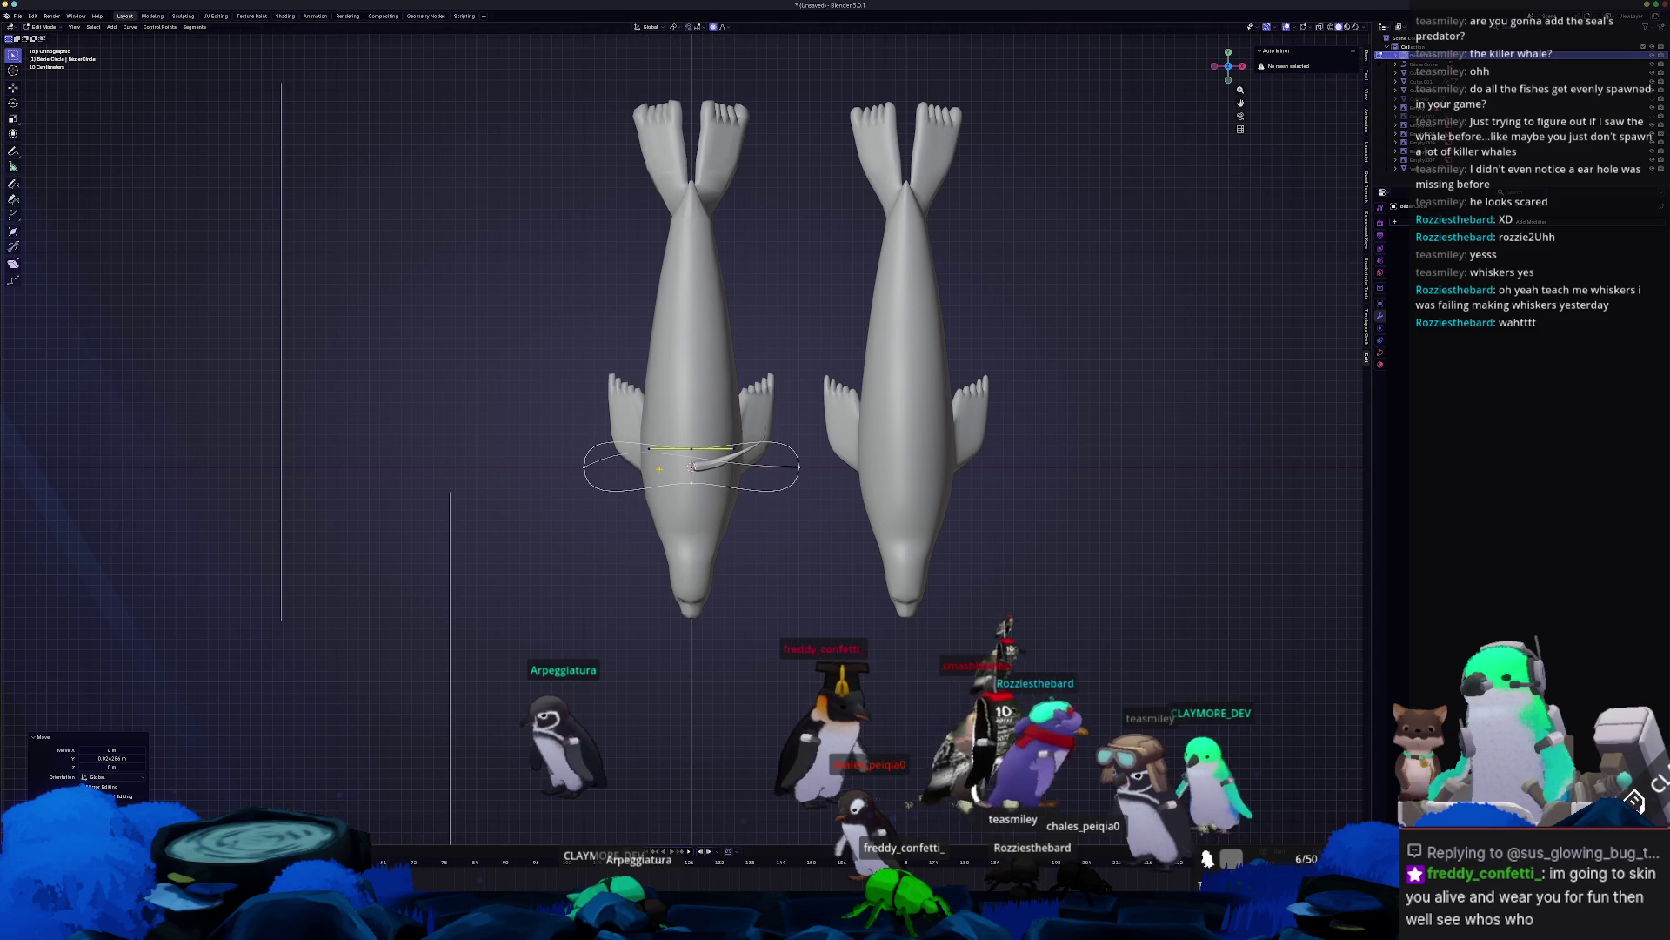
pyautogui.scroll(2, 687, 435)
# Select all the circle's points and adjust their radius from the curve context menu.
pyautogui.press('a')
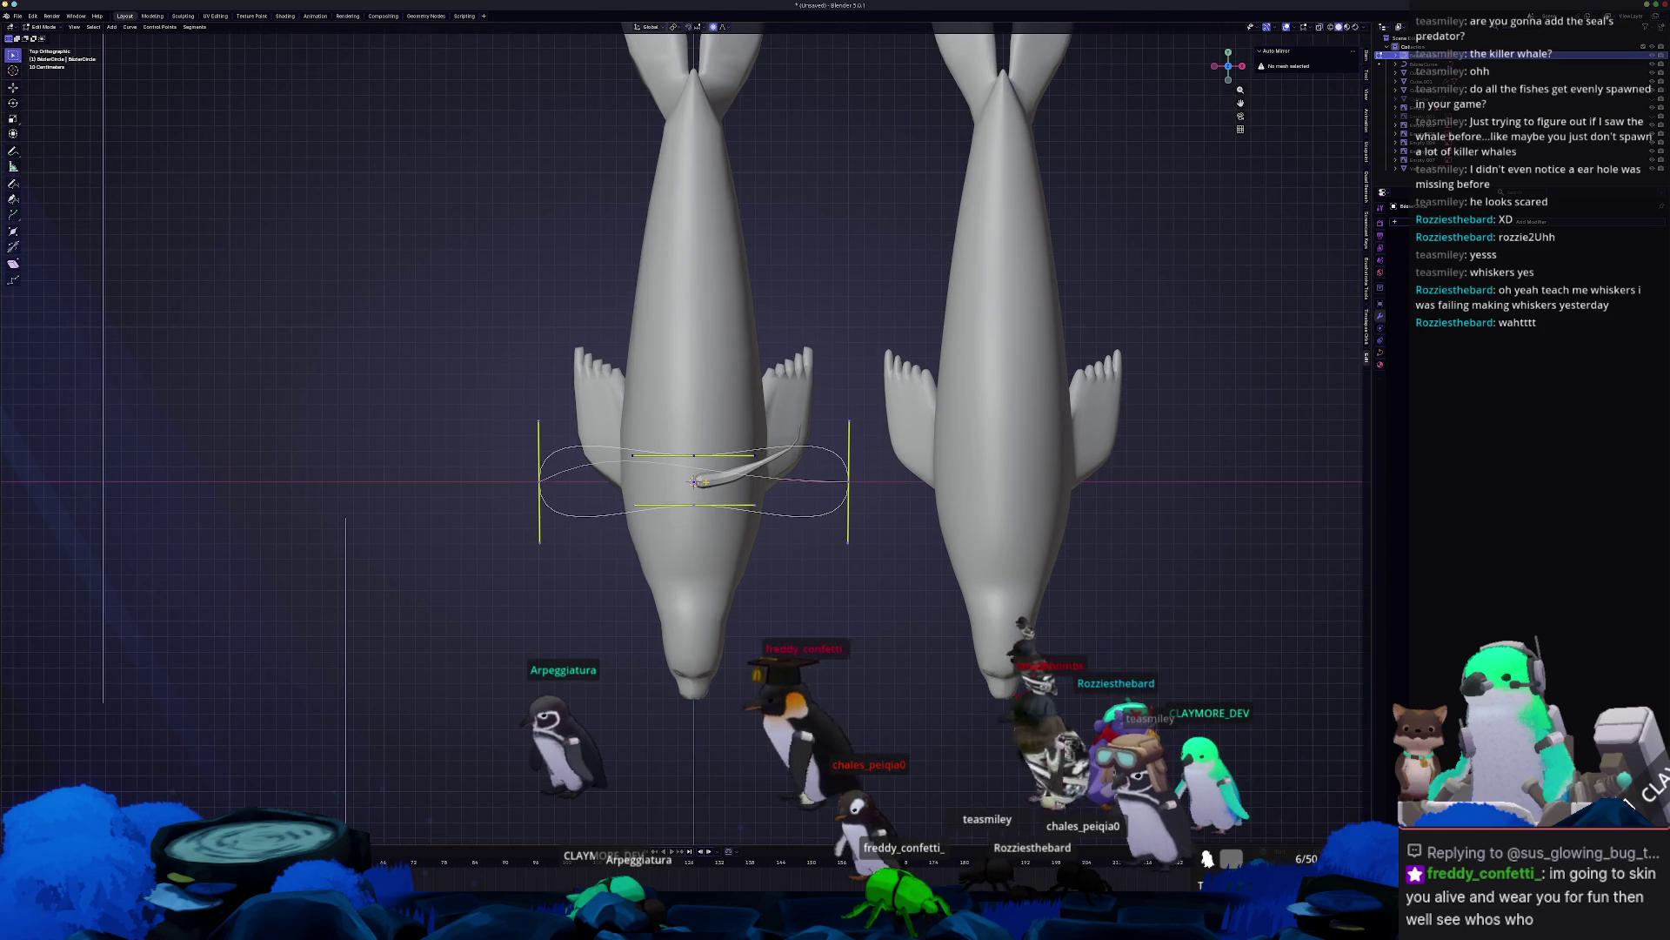
pyautogui.rightClick(681, 478)
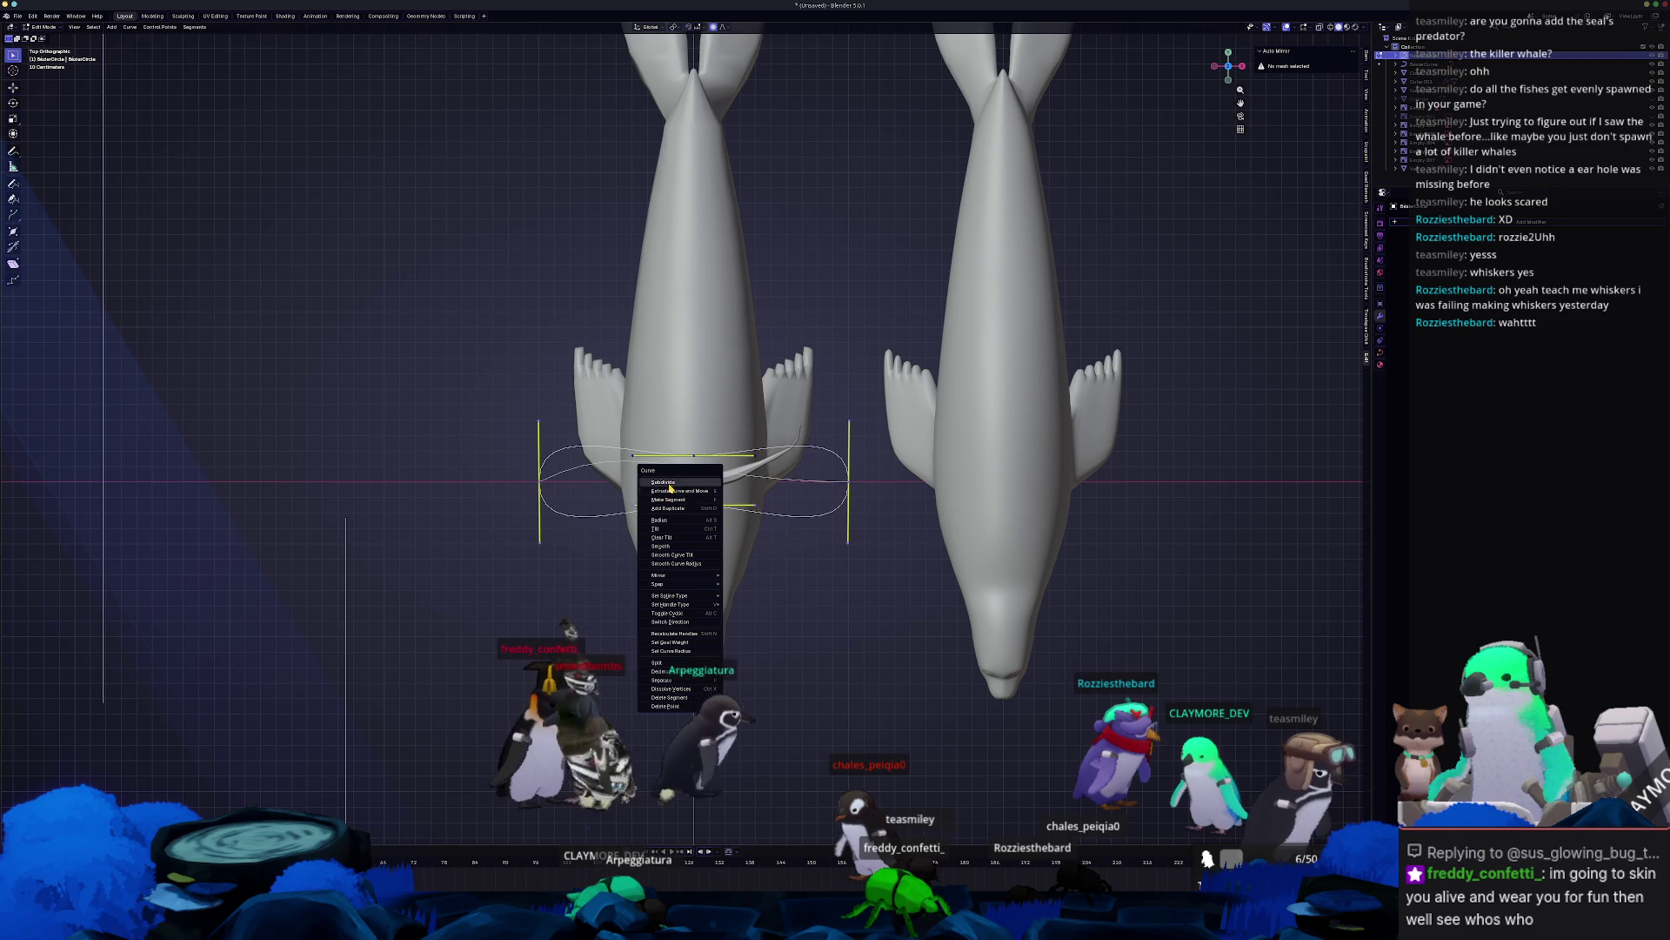
pyautogui.click(671, 523)
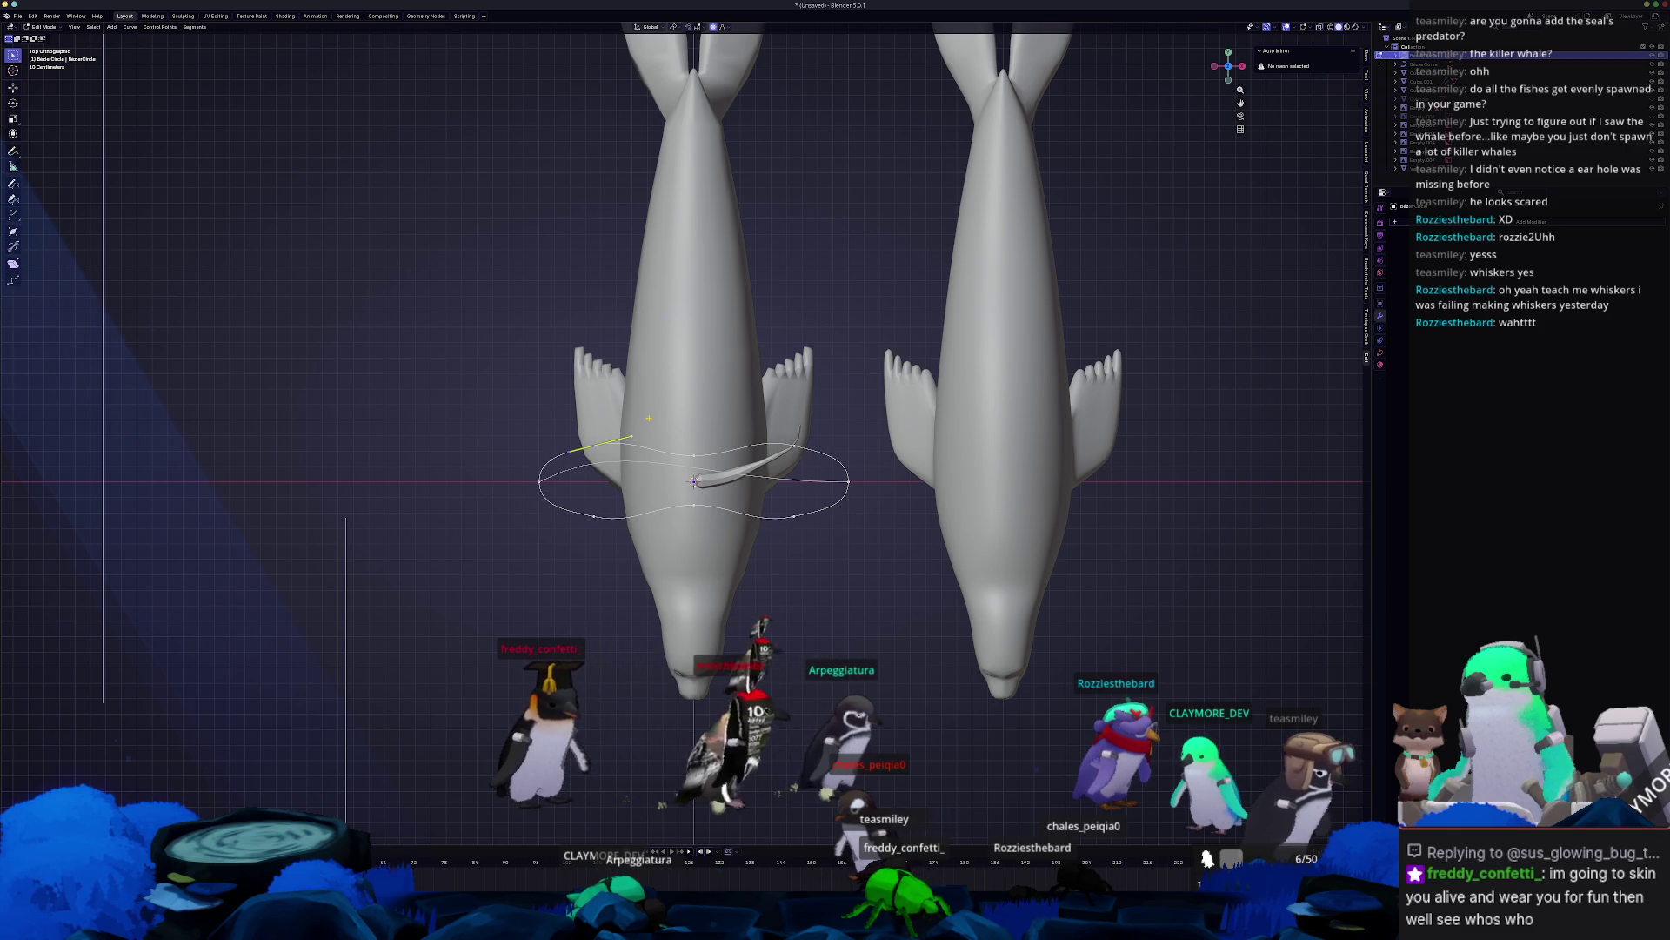
pyautogui.click(631, 435)
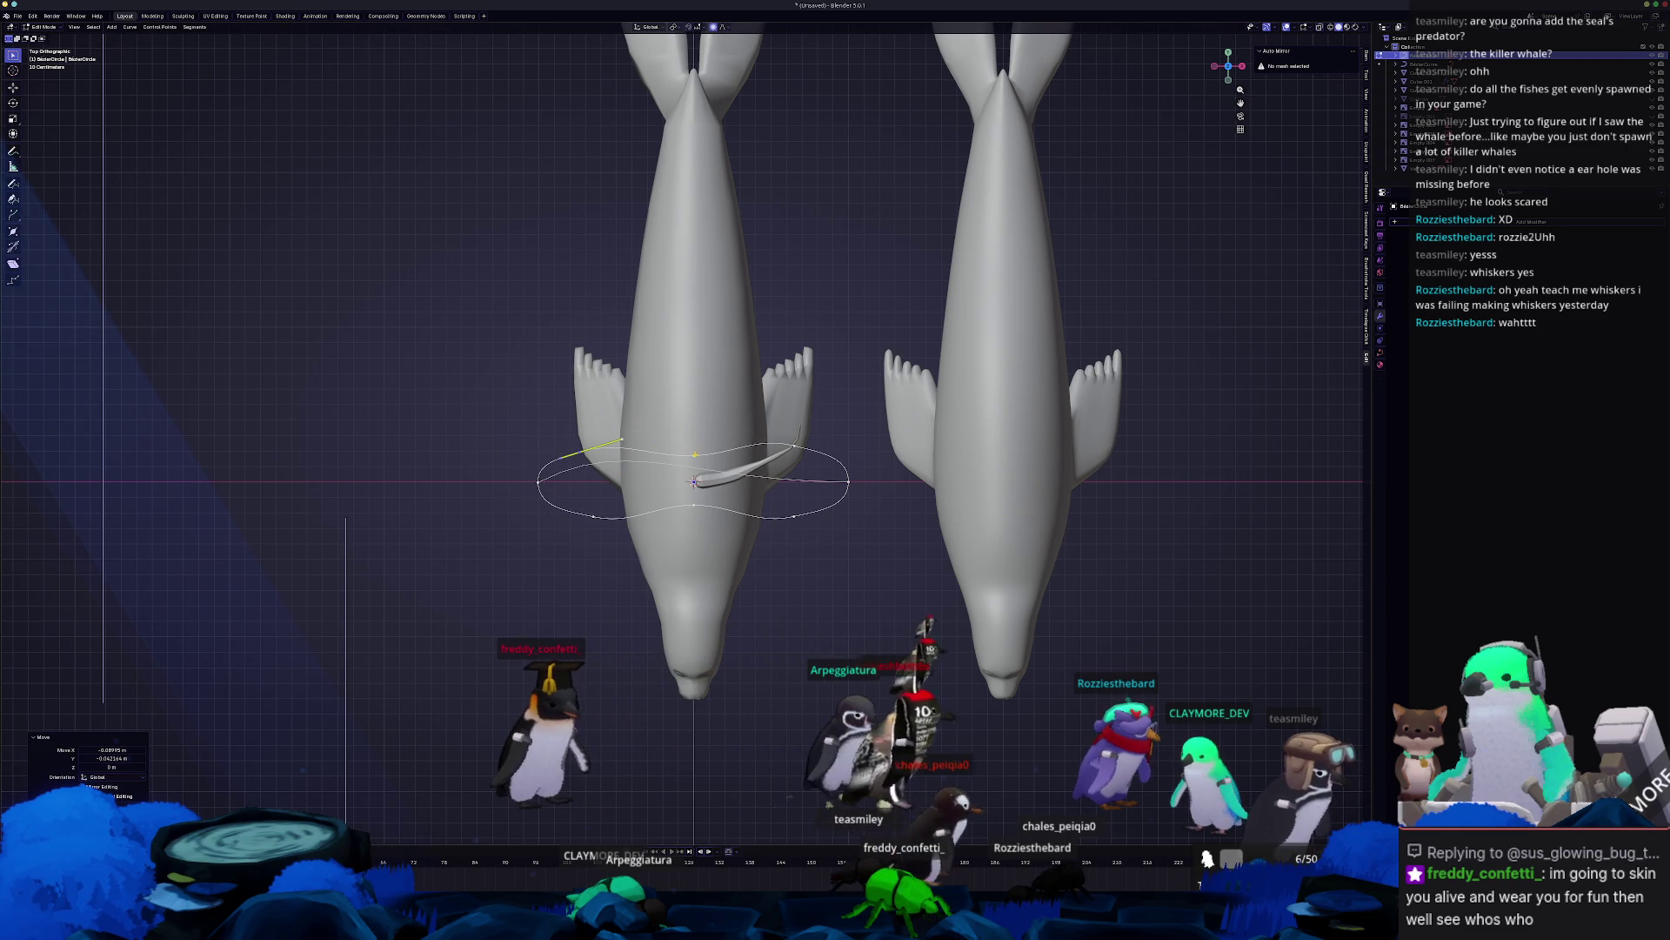
# Grow the selection along the top edge and move those handles to stretch the oval.
pyautogui.press('ctrl+KP_Add')
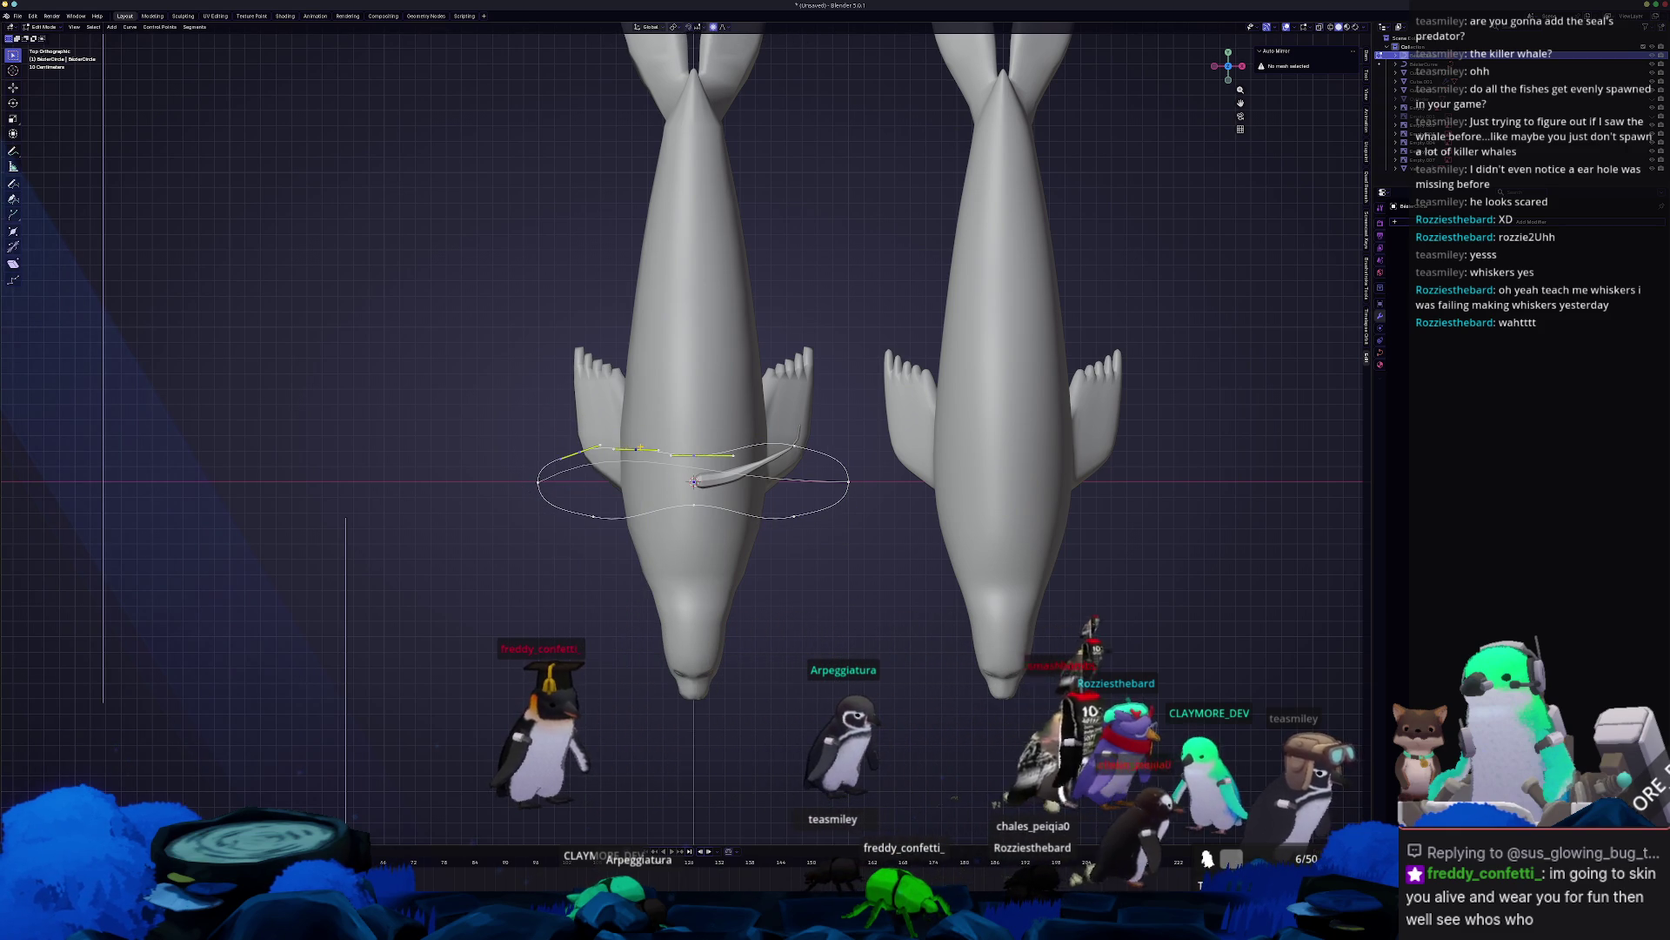
pyautogui.press('g')
pyautogui.scroll(-3, 631, 443)
pyautogui.scroll(2, 629, 441)
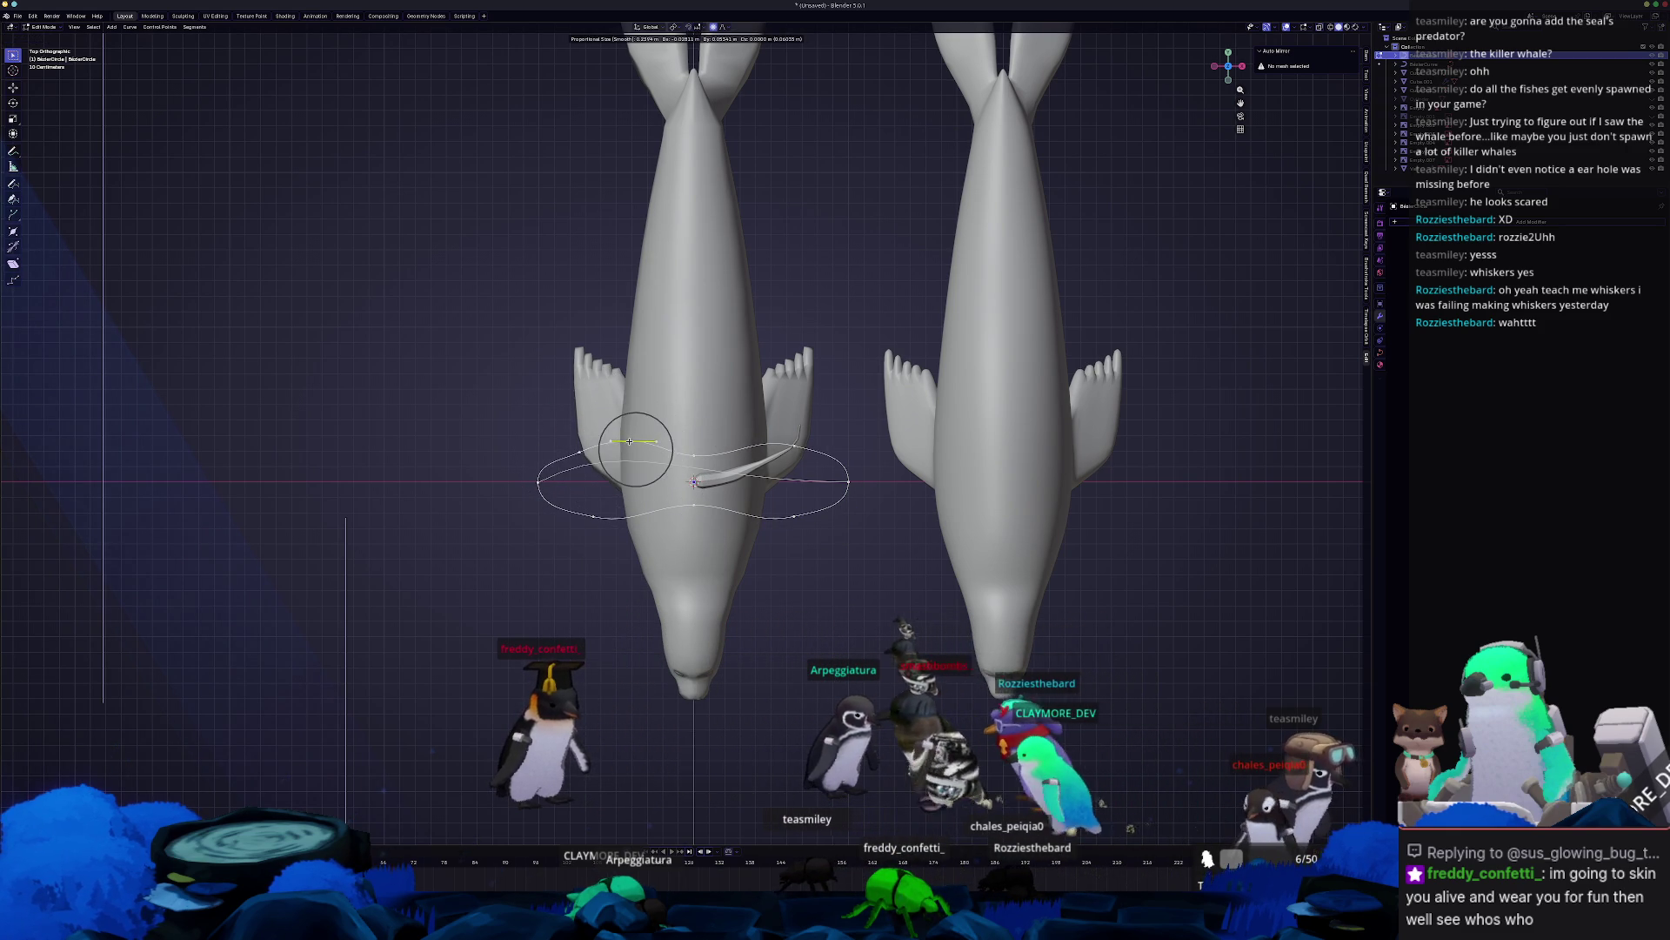
pyautogui.click(629, 441)
pyautogui.press('g')
pyautogui.click(696, 436)
# Reposition the right and lower handles to finish the flat oval, then exit Edit Mode.
pyautogui.moveTo(769, 424); pyautogui.dragTo(769, 427)
pyautogui.press('g')
pyautogui.click(756, 551)
pyautogui.moveTo(778, 489); pyautogui.dragTo(777, 481)
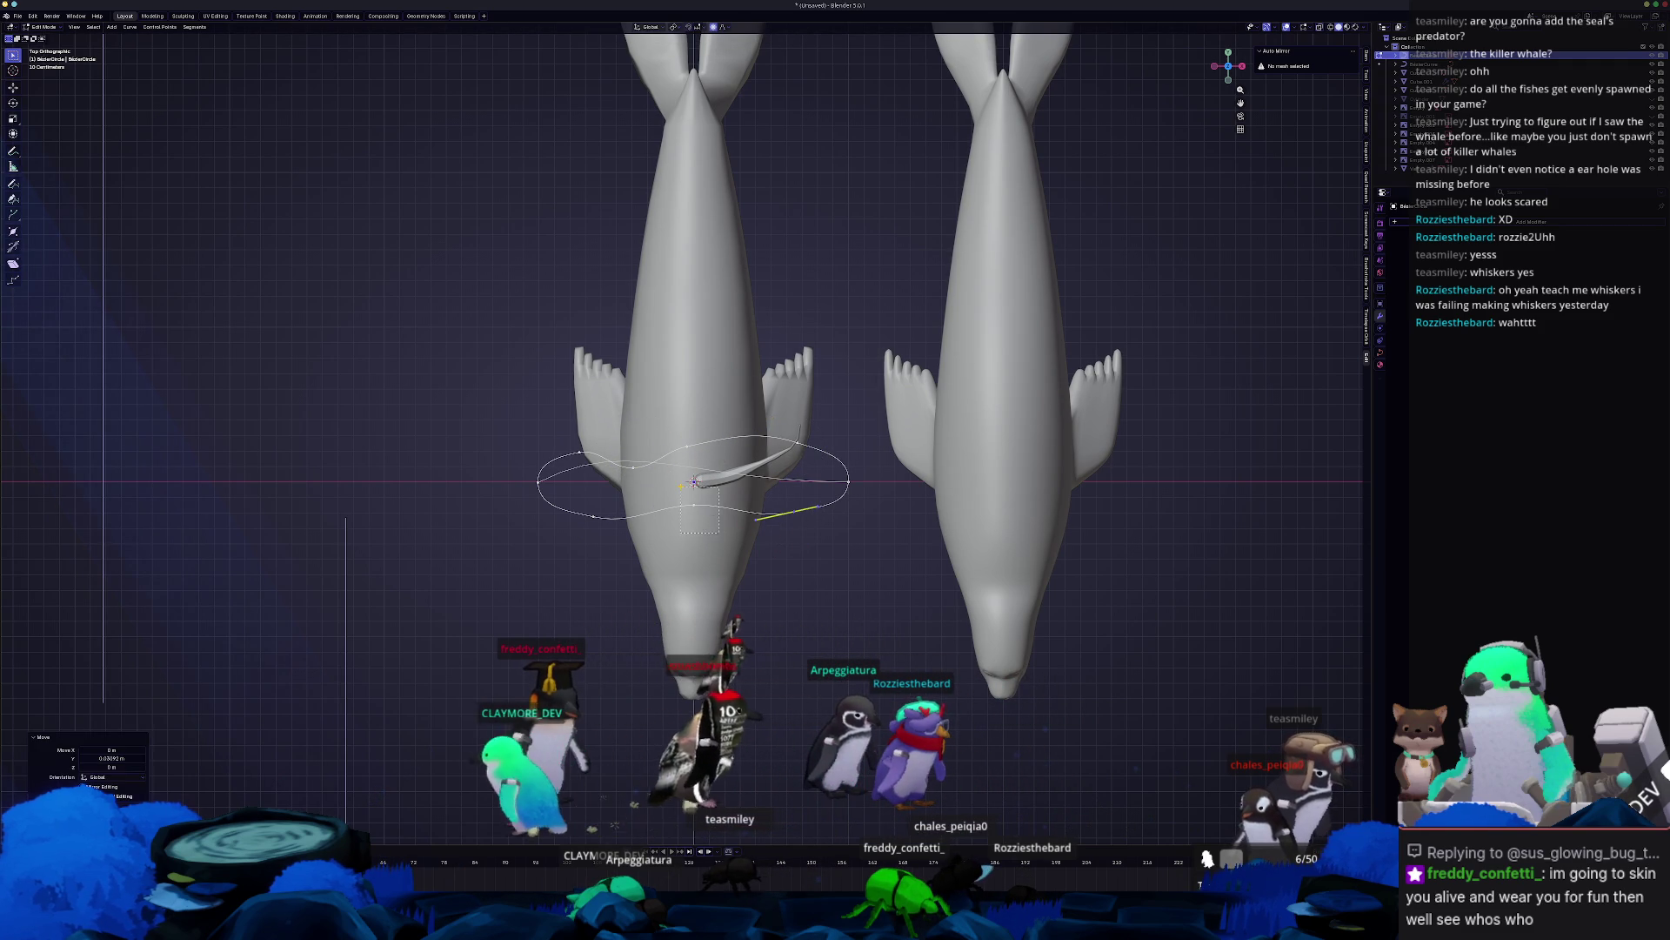
pyautogui.moveTo(580, 504); pyautogui.dragTo(621, 554)
pyautogui.moveTo(748, 374); pyautogui.dragTo(808, 368, button='middle')
pyautogui.press('Tab')
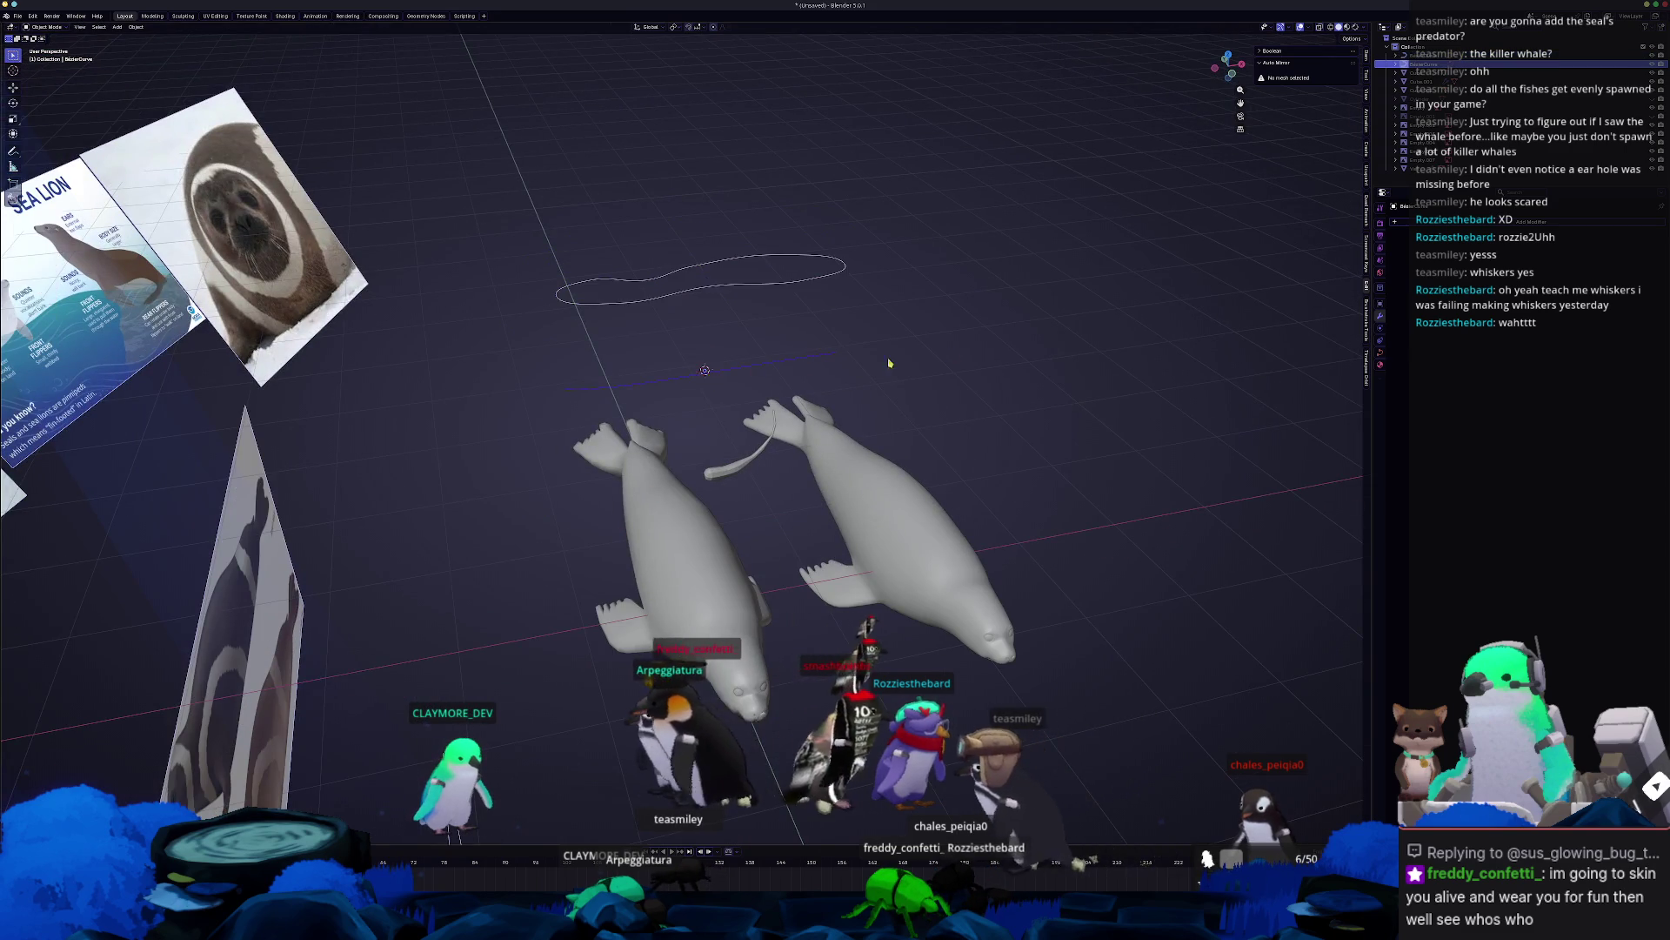
# Set the Bezier curve's Geometry bevel to Object mode using BezierCircle as the profile.
pyautogui.scroll(3, 808, 368)
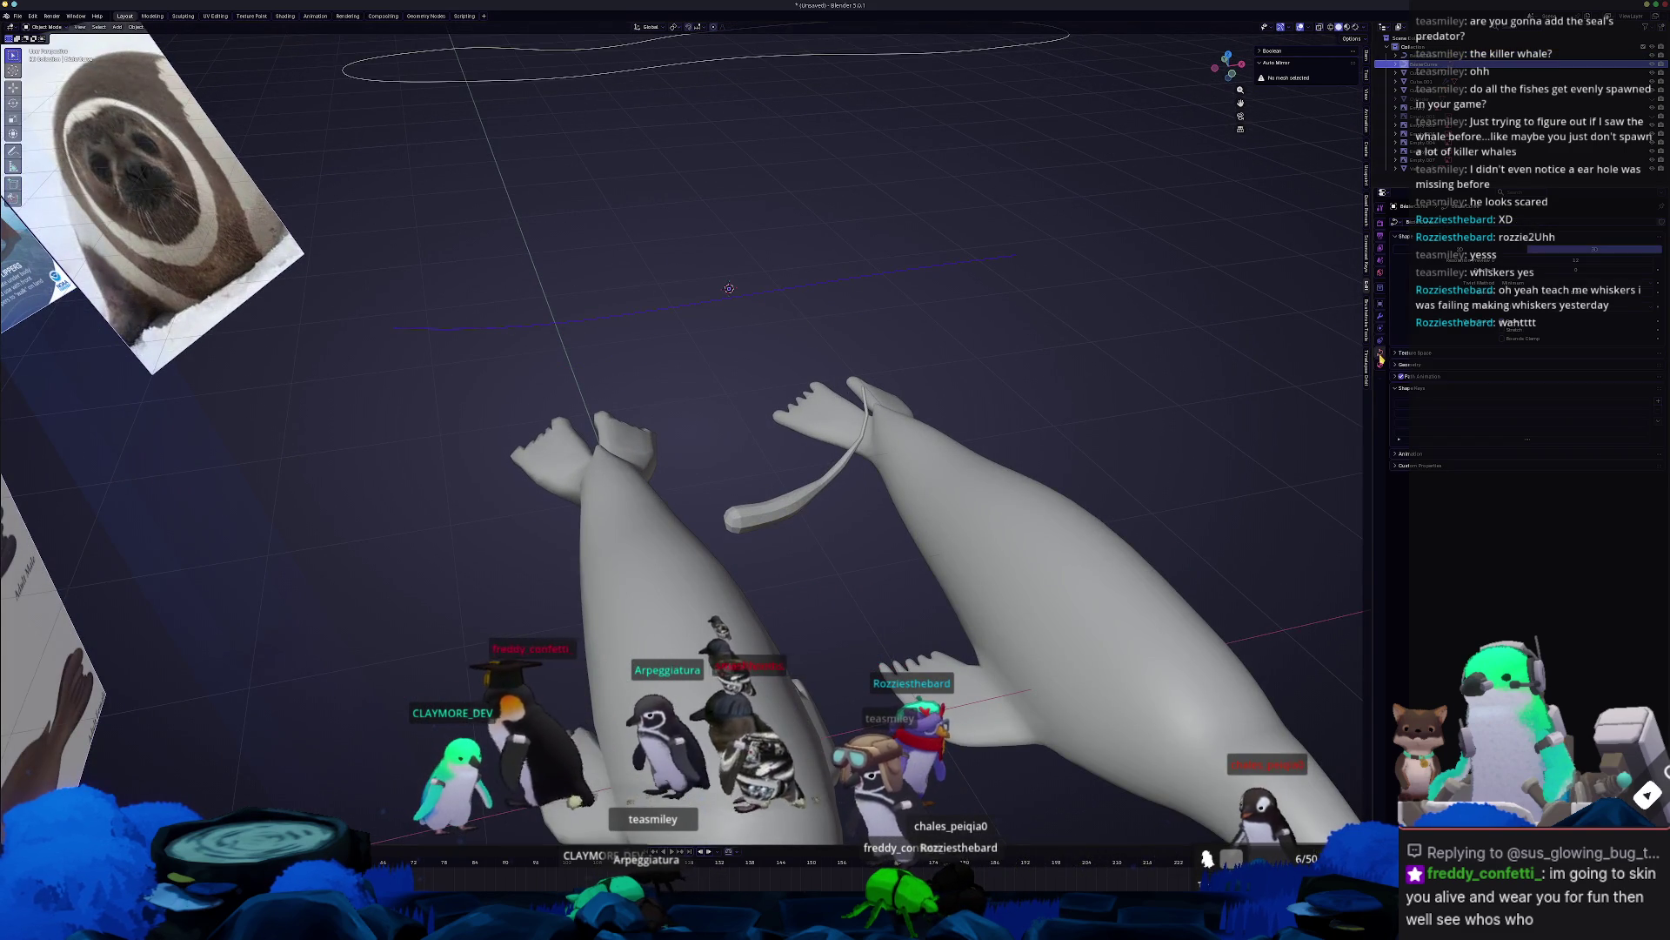
pyautogui.click(1409, 364)
pyautogui.moveTo(1131, 400)
pyautogui.mouseDown(button='middle')
pyautogui.moveTo(1203, 411)
pyautogui.moveTo(1218, 461)
pyautogui.mouseUp(button='middle')
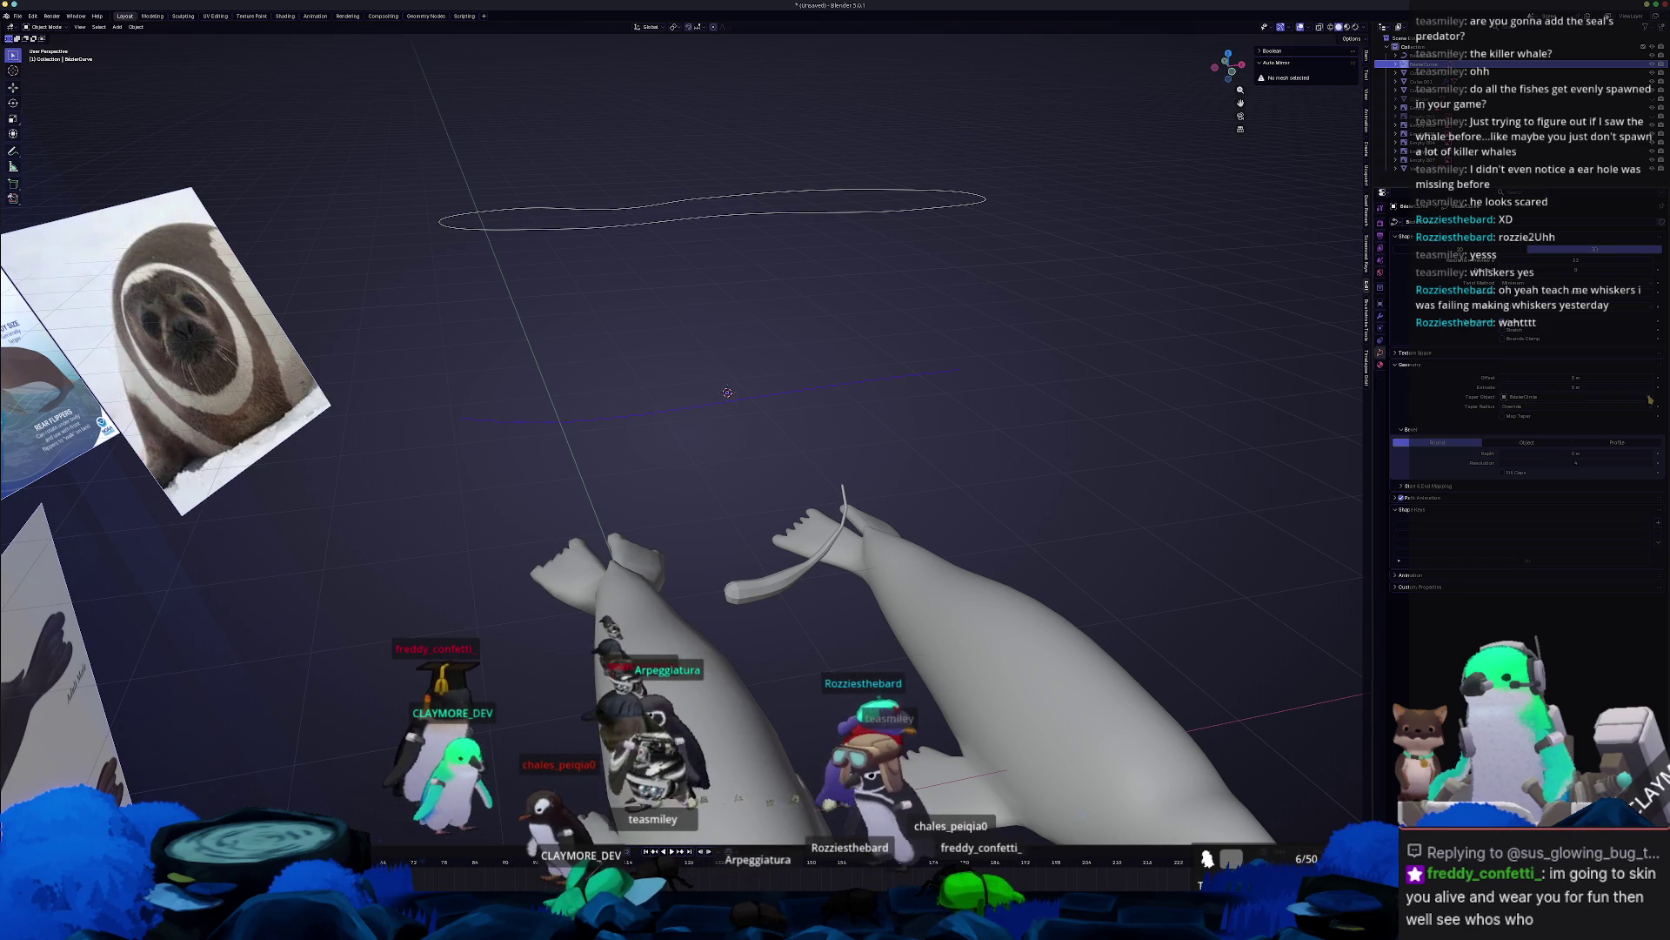
pyautogui.click(1537, 443)
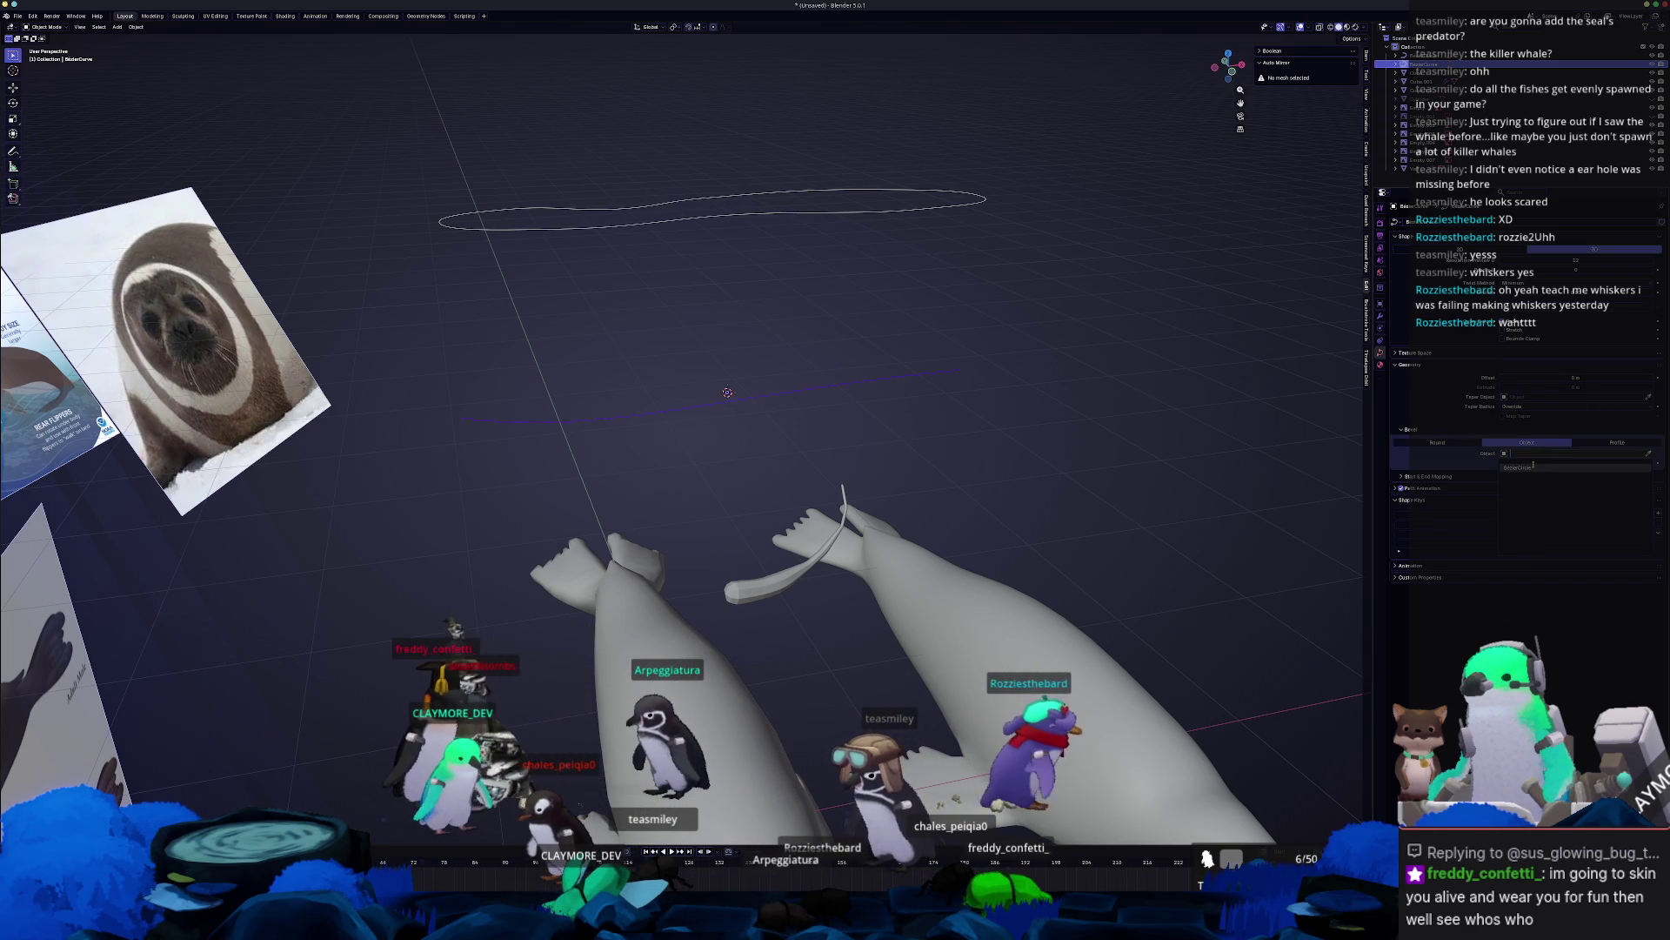
pyautogui.click(1534, 468)
# Scale BezierCircle down to thin the blade, then enter Edit Mode on BezierCurve.
pyautogui.moveTo(1070, 451); pyautogui.dragTo(900, 328, button='middle')
pyautogui.click(850, 279)
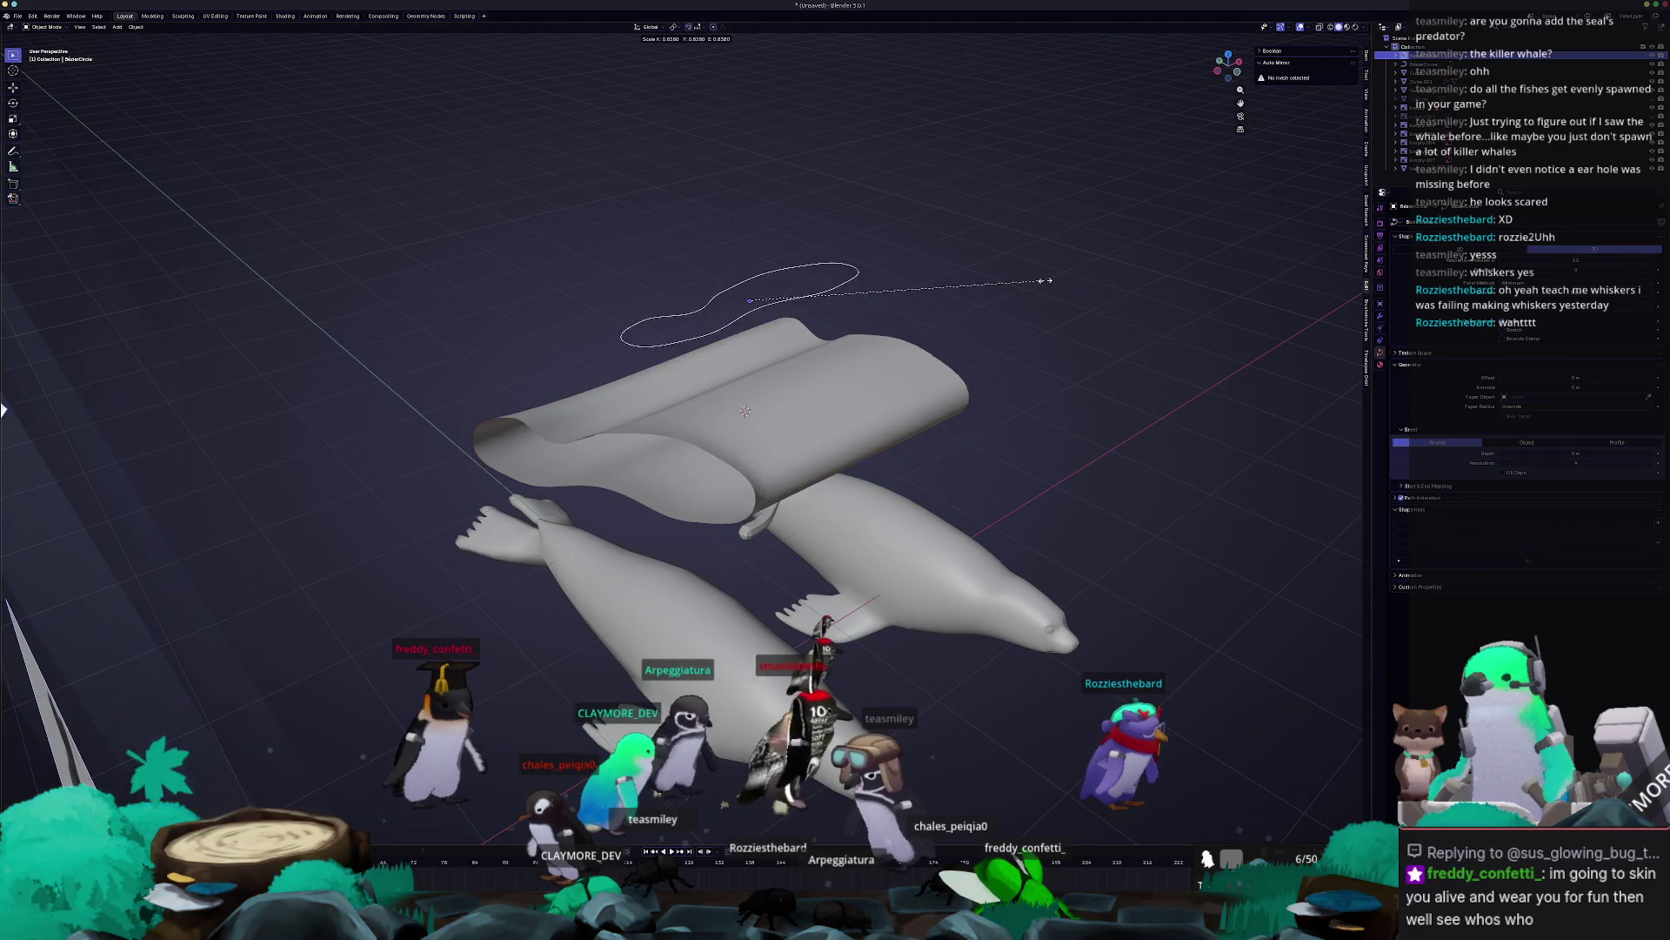
pyautogui.press('s')
pyautogui.click(814, 305)
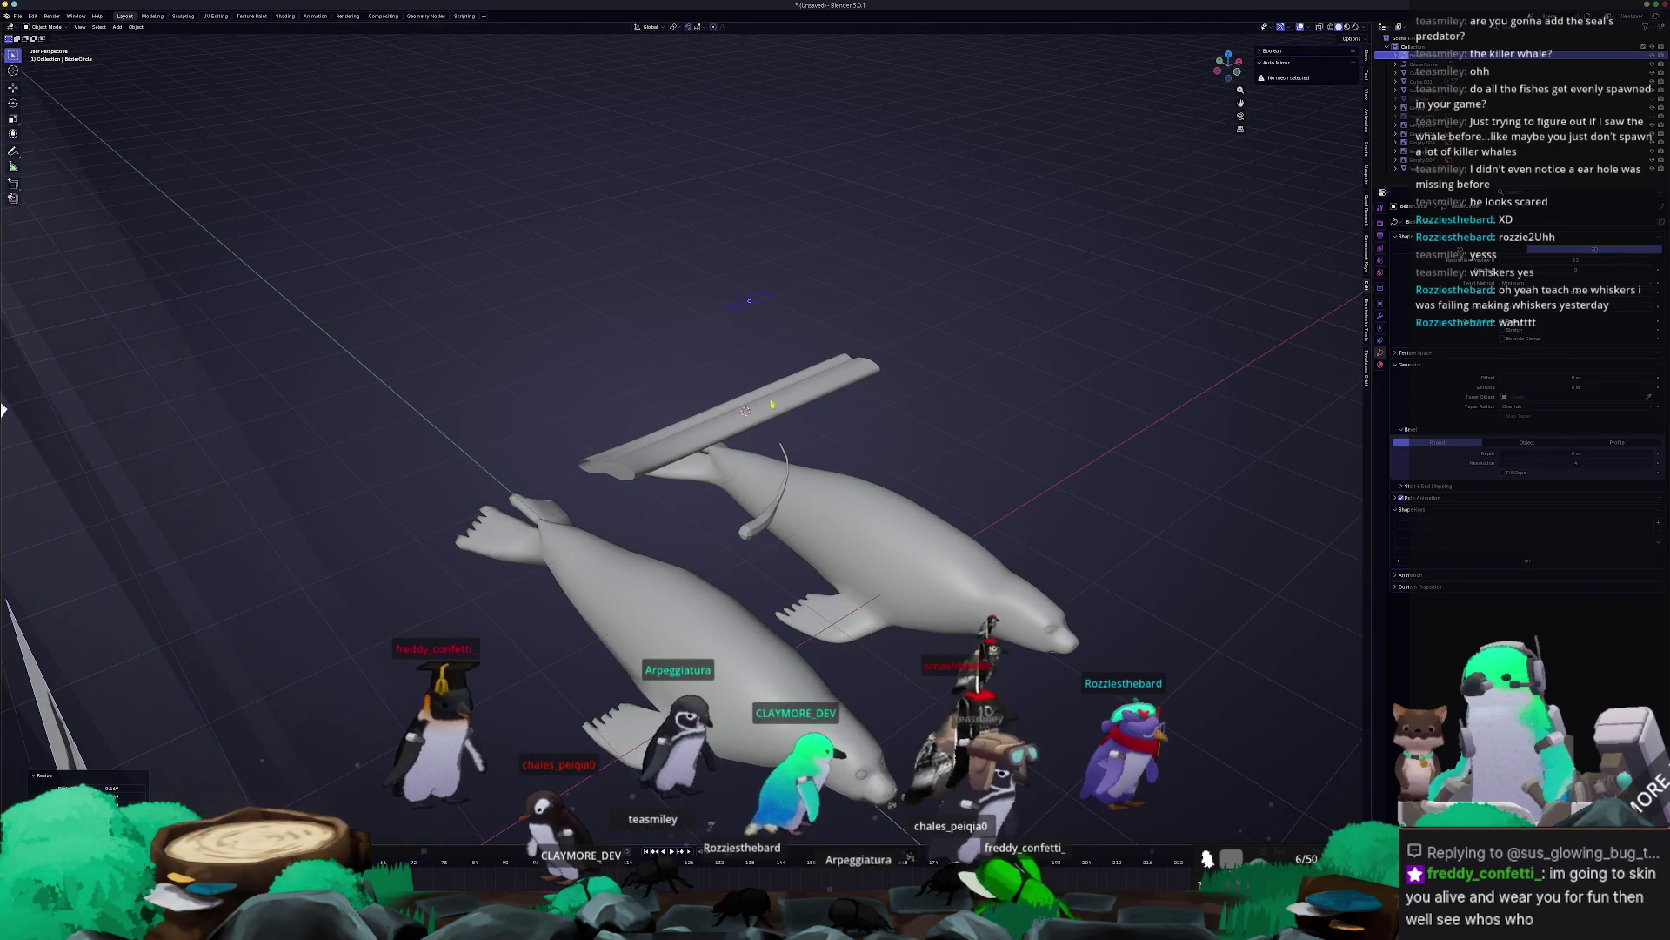
pyautogui.click(622, 474)
pyautogui.moveTo(622, 474)
pyautogui.mouseDown(button='middle')
pyautogui.moveTo(909, 420)
pyautogui.moveTo(957, 330)
pyautogui.mouseUp(button='middle')
pyautogui.press('Tab')
# Move and rotate the fin tip about 20°, and reposition the ribbon end.
pyautogui.moveTo(957, 331); pyautogui.dragTo(868, 201)
pyautogui.press('g')
pyautogui.click(957, 261)
pyautogui.press('r')
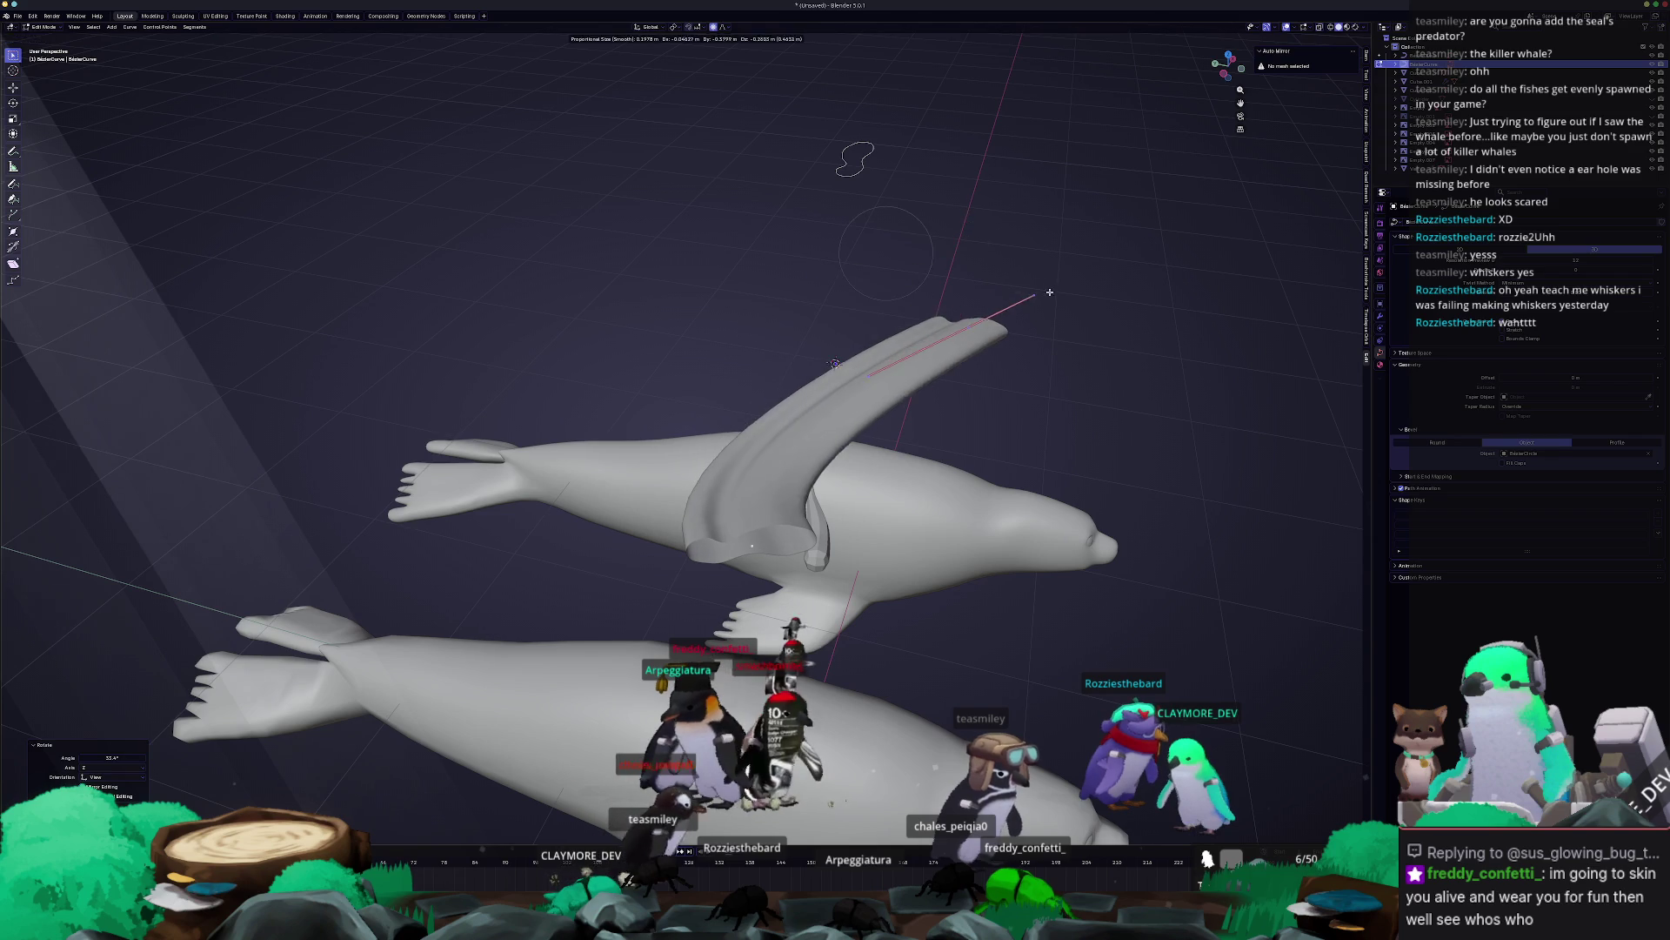
pyautogui.click(1011, 268)
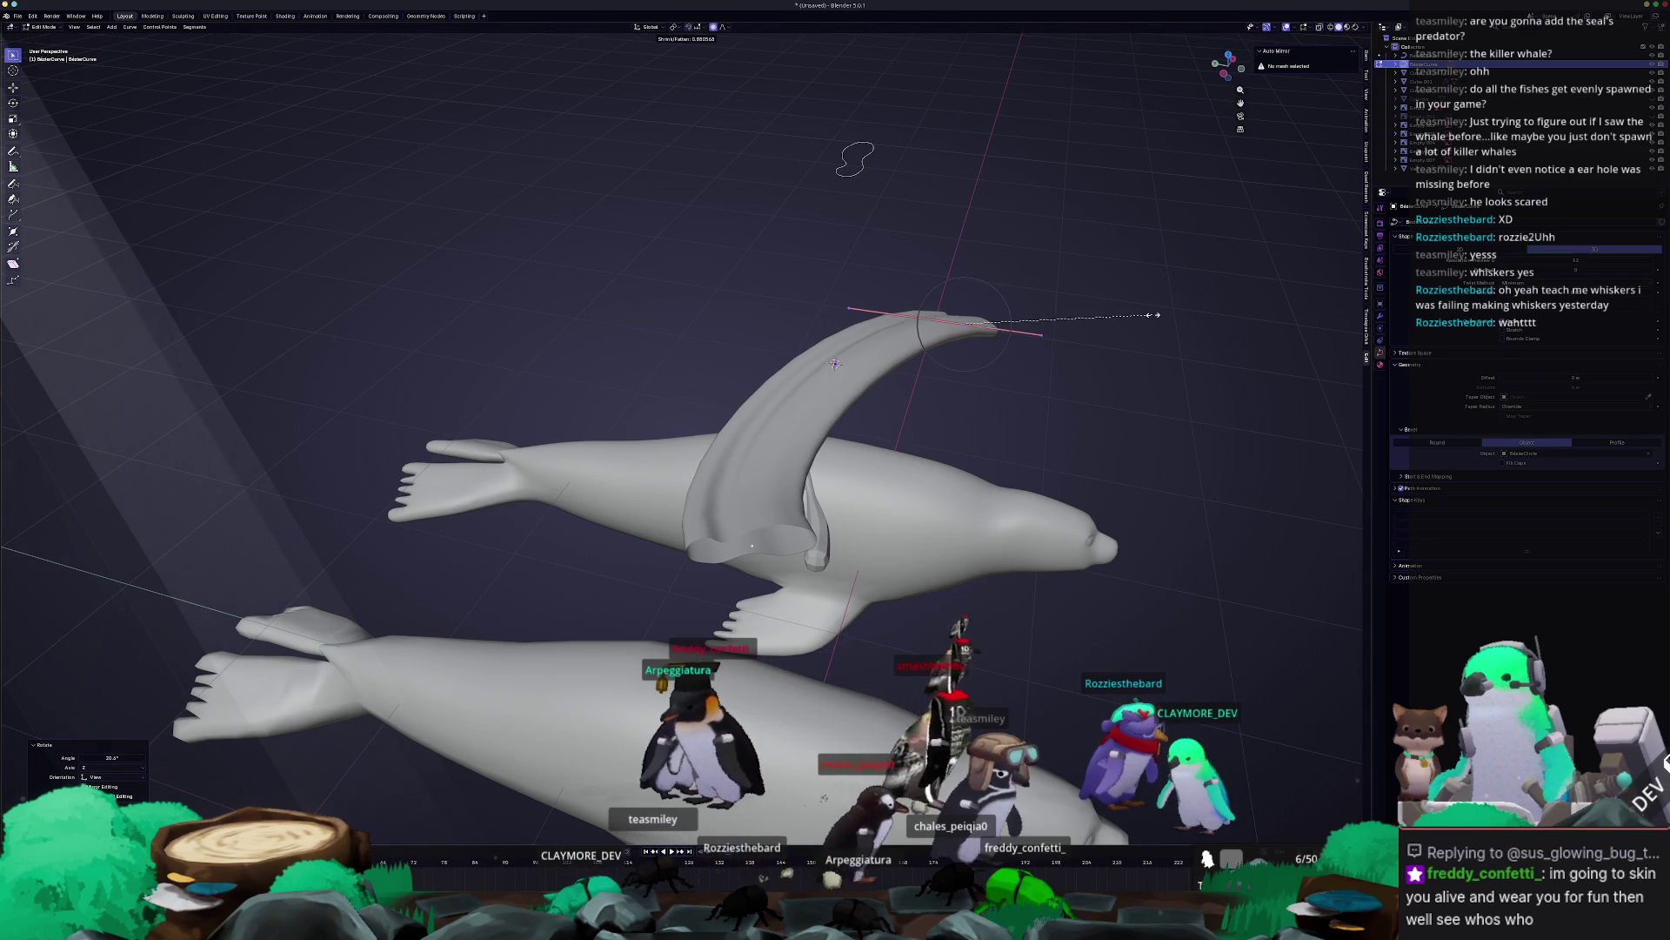
pyautogui.click(980, 322)
pyautogui.moveTo(980, 322)
pyautogui.mouseDown(button='middle')
pyautogui.moveTo(1001, 366)
pyautogui.moveTo(986, 374)
pyautogui.mouseUp(button='middle')
pyautogui.press('g')
pyautogui.click(1026, 322)
pyautogui.click(1053, 344)
# Convert the ribbon curve to a mesh and open it in Edit Mode.
pyautogui.press('Tab')
pyautogui.rightClick(865, 398)
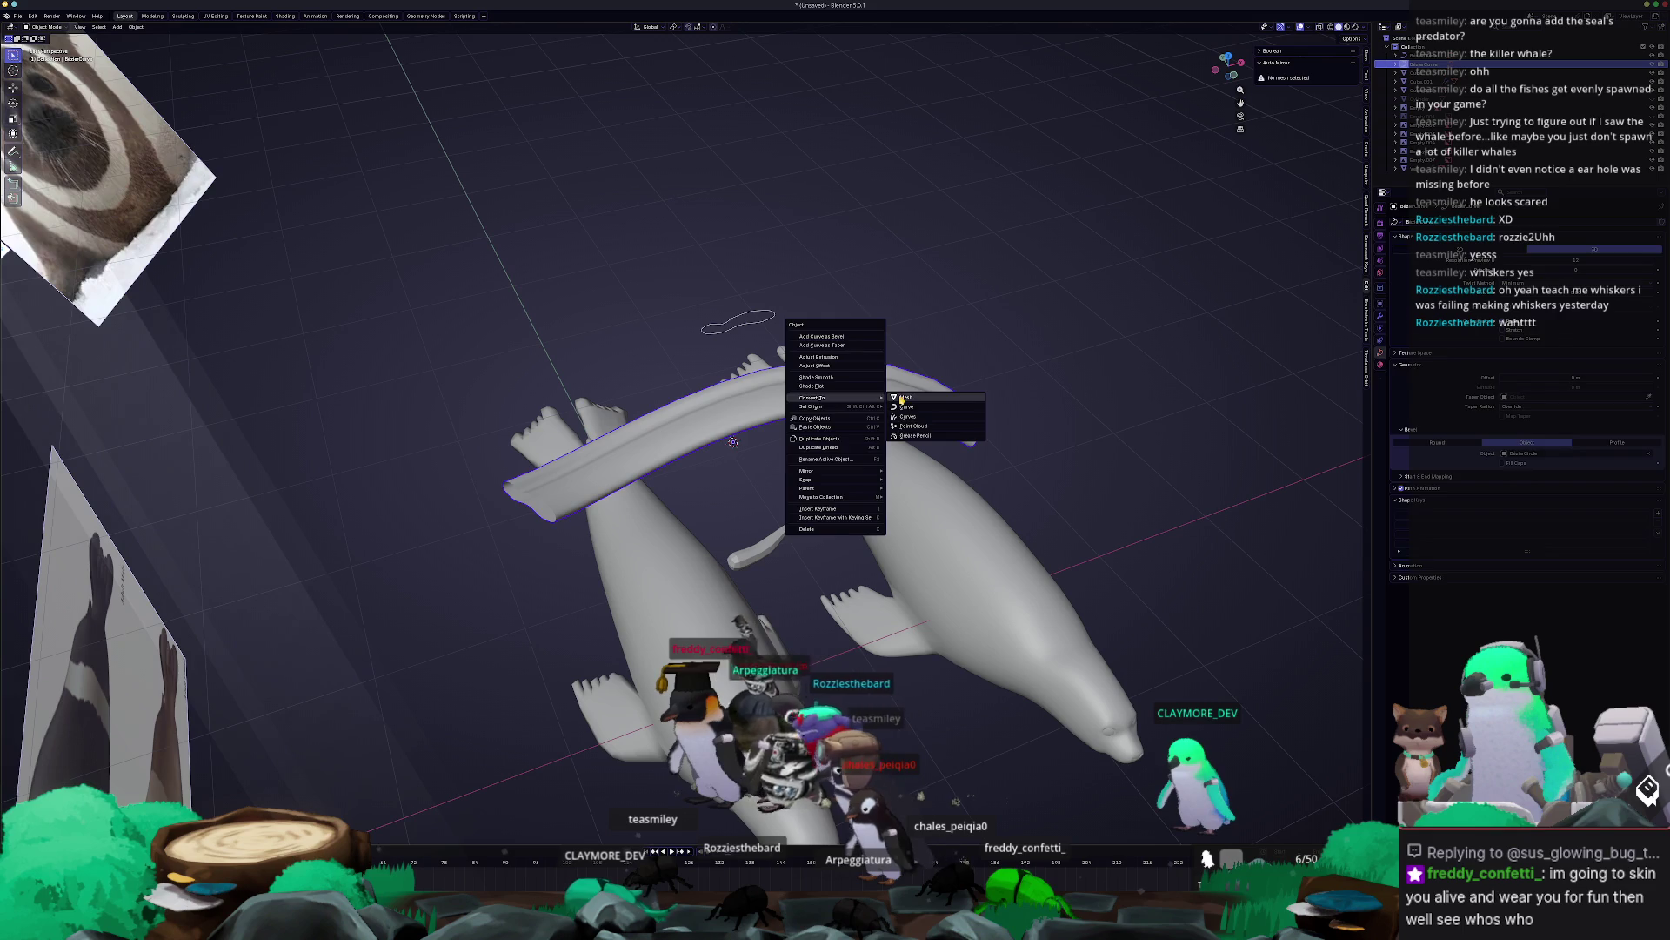
pyautogui.click(903, 397)
pyautogui.press('Tab')
pyautogui.moveTo(902, 398)
pyautogui.mouseDown(button='middle')
pyautogui.moveTo(900, 380)
pyautogui.moveTo(862, 404)
pyautogui.moveTo(878, 396)
pyautogui.mouseUp(button='middle')
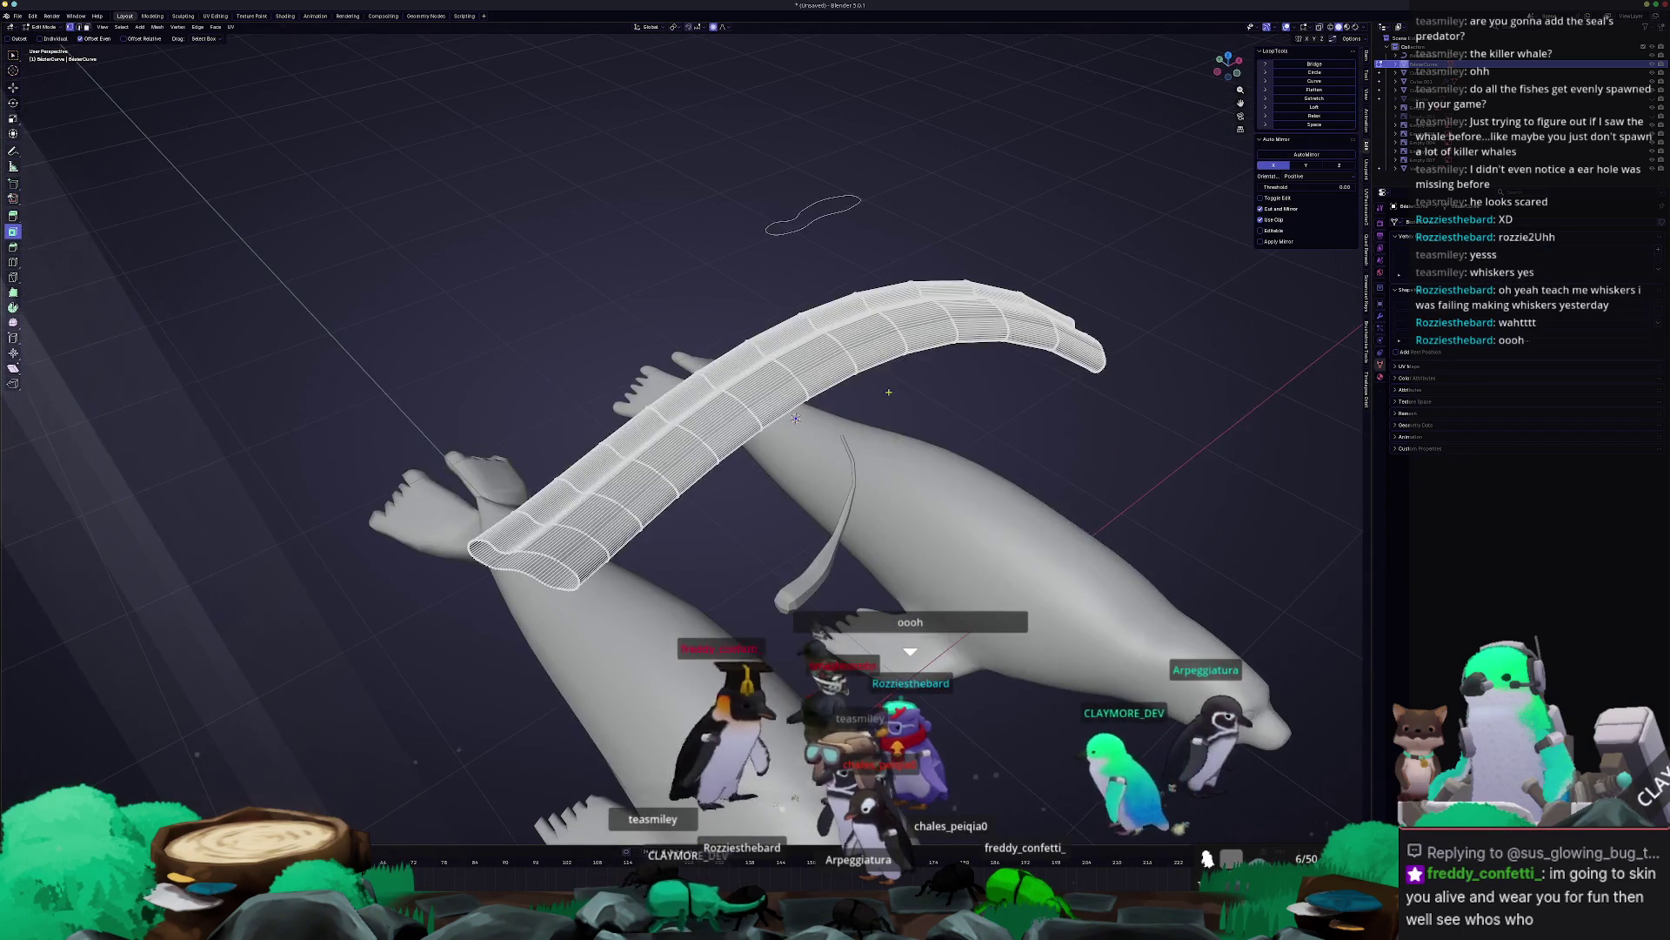
# Undo the mesh conversion, rotate the curve tail, and extrude a new section from its end.
pyautogui.hotkey('ctrl', 'z')
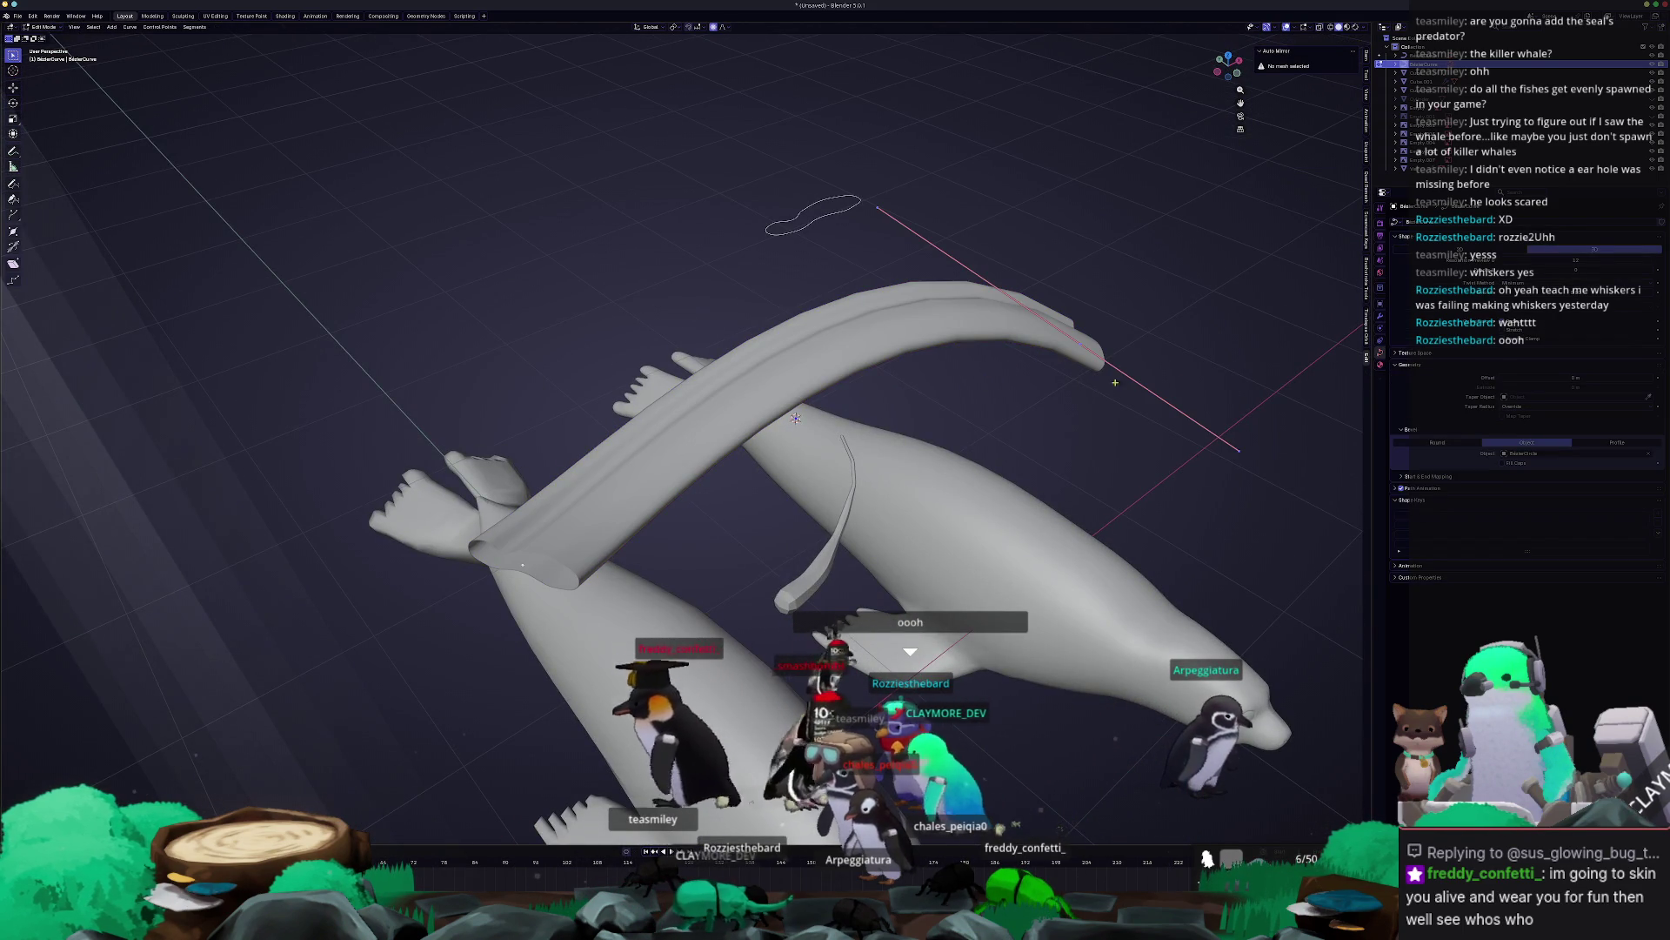
pyautogui.press('r')
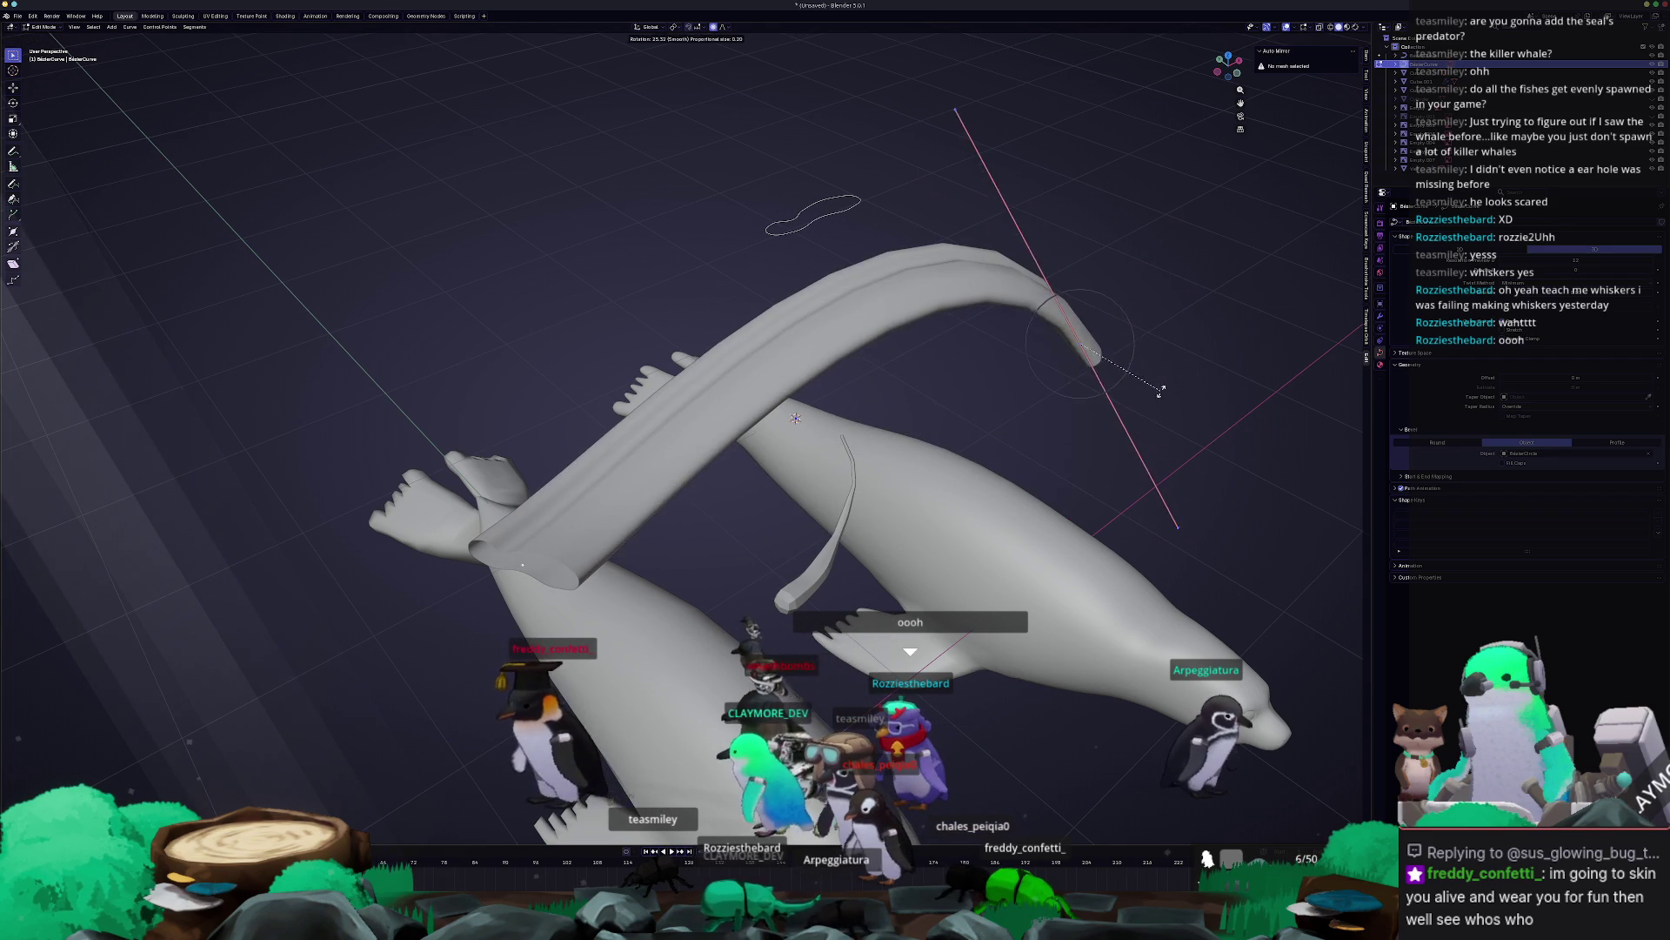
pyautogui.click(1164, 392)
pyautogui.press('e')
pyautogui.click(1048, 639)
pyautogui.press('r')
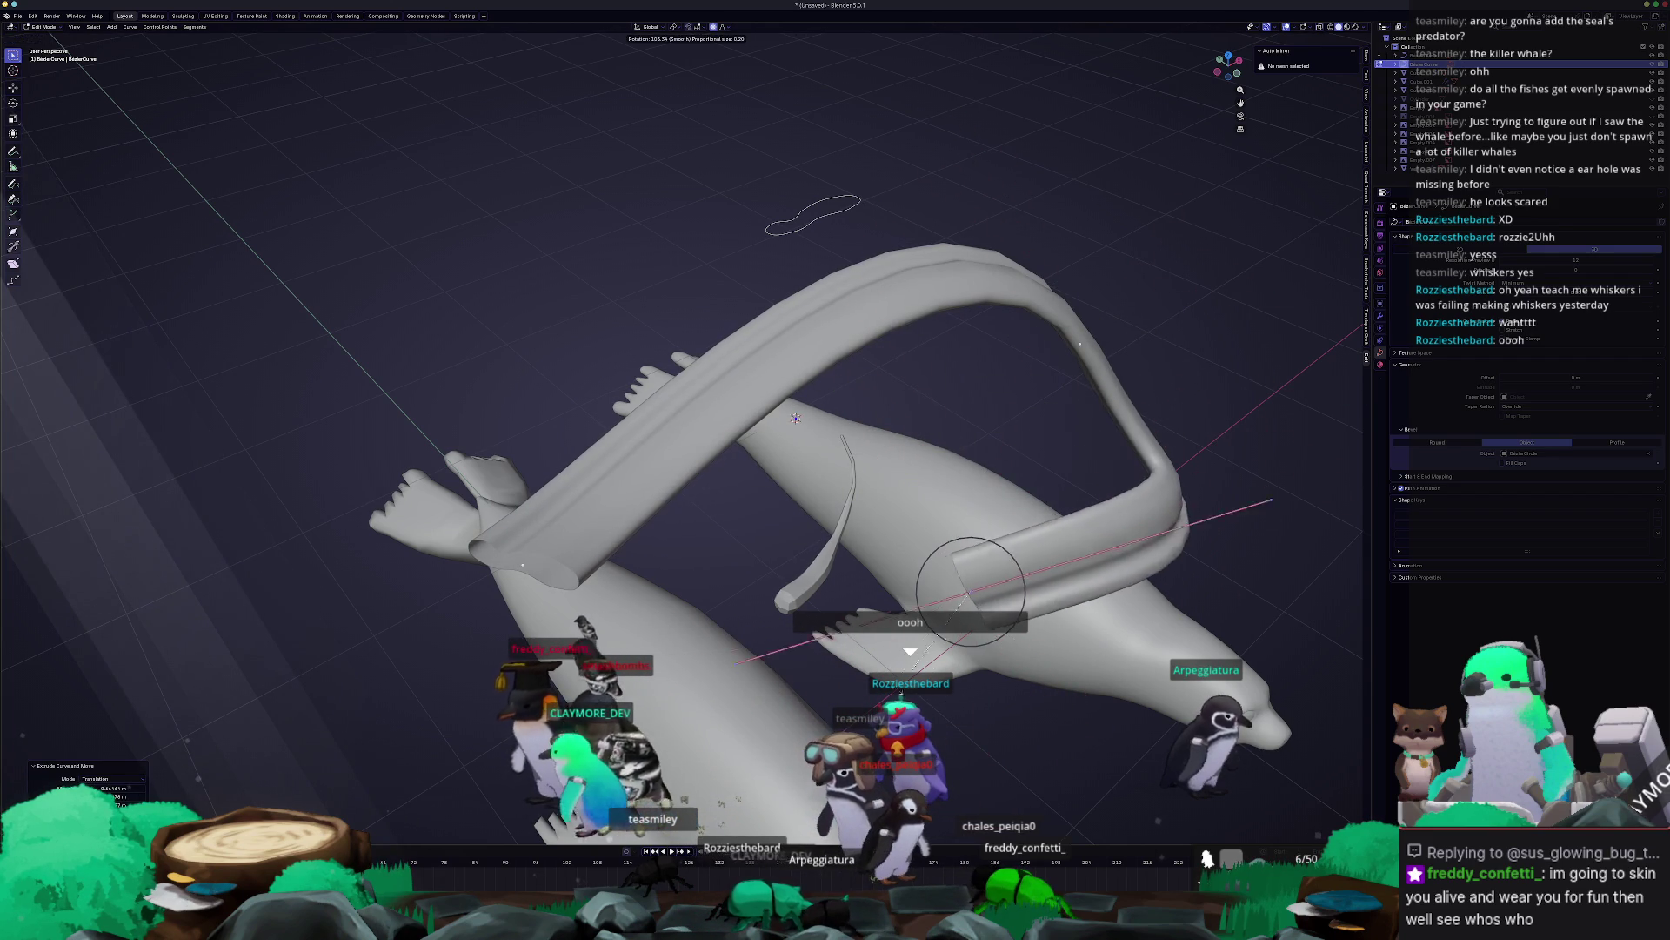
pyautogui.click(970, 592)
# Shape the extended end into a downward hook, then switch to front view.
pyautogui.moveTo(970, 591)
pyautogui.mouseDown(button='middle')
pyautogui.moveTo(896, 487)
pyautogui.moveTo(957, 492)
pyautogui.moveTo(914, 696)
pyautogui.mouseUp(button='middle')
pyautogui.press('s')
pyautogui.press('g')
pyautogui.click(896, 488)
pyautogui.press('r')
pyautogui.click(971, 494)
pyautogui.press('g')
pyautogui.press('z')
pyautogui.click(913, 705)
pyautogui.press('KP_1')
pyautogui.scroll(3, 720, 470)
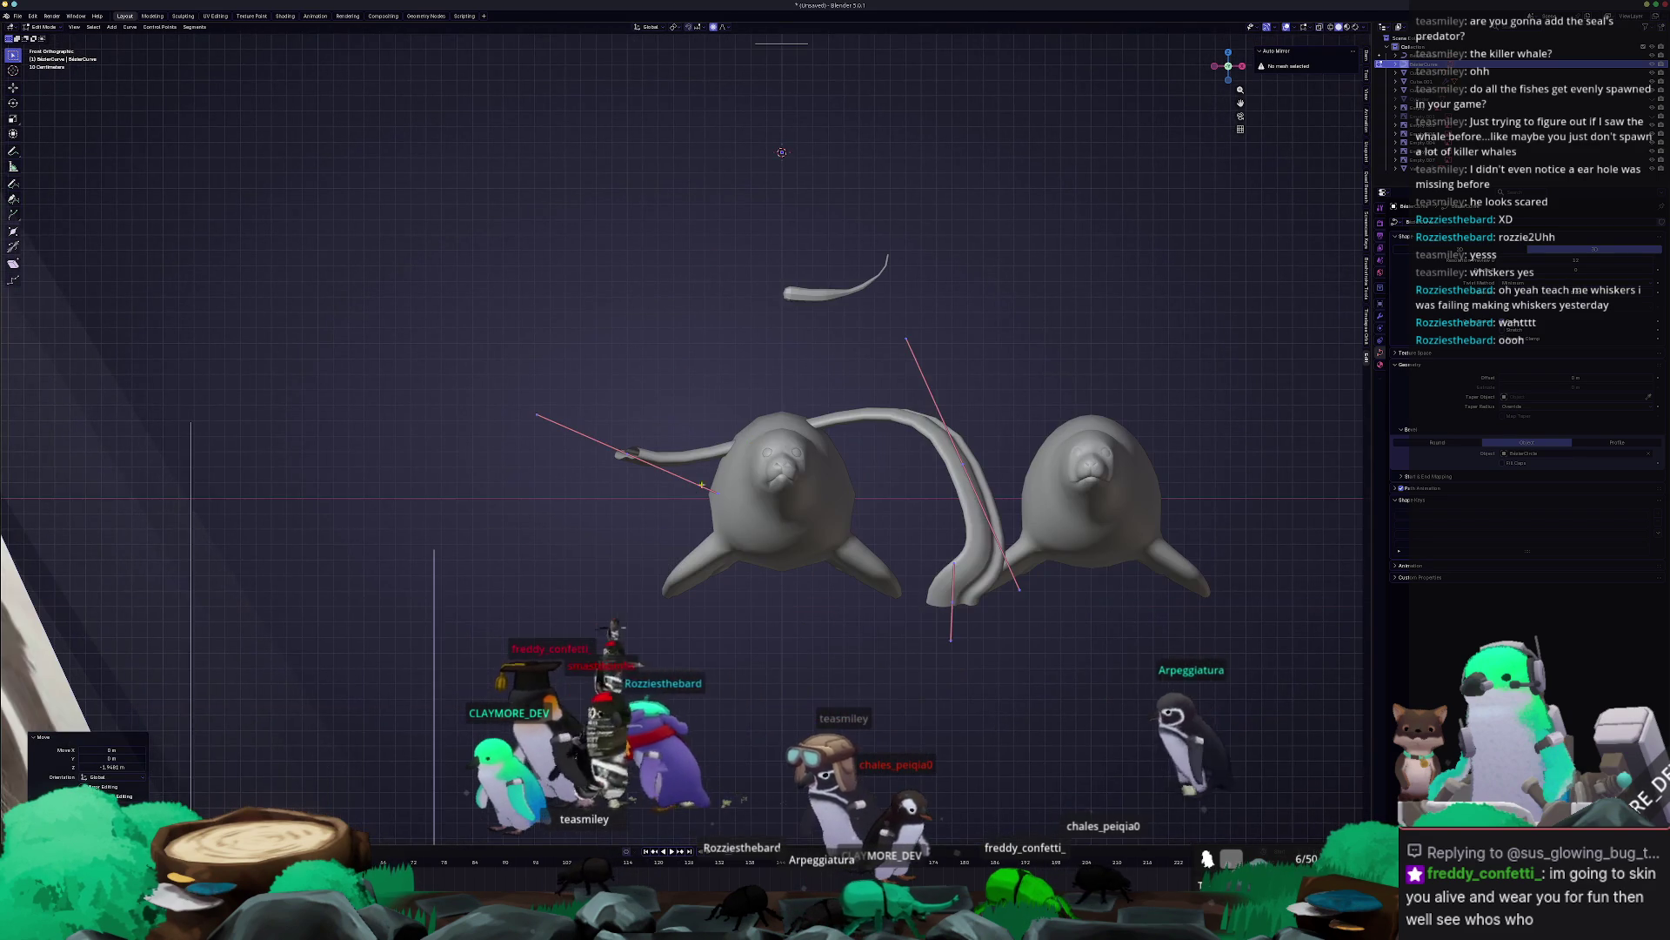
# Shift the strand curve sideways and up, bend its tail down with the tip curling up, and shrink it.
pyautogui.press('g')
pyautogui.click(730, 372)
pyautogui.press('KP_7')
pyautogui.press('g')
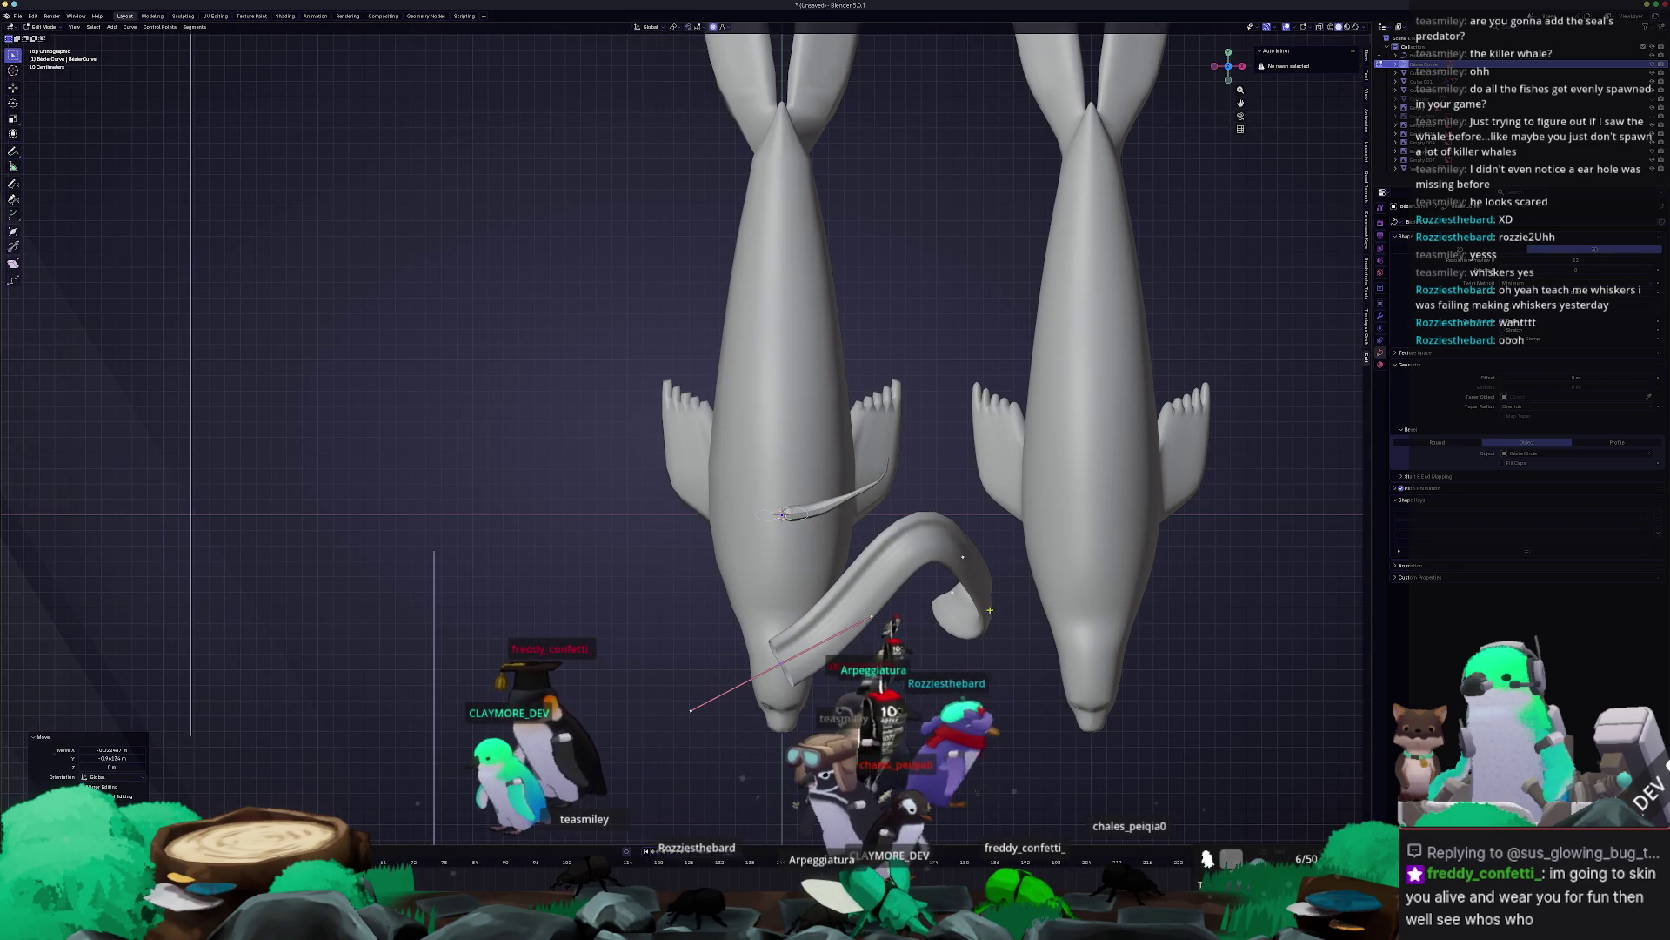
pyautogui.press('g')
pyautogui.click(862, 633)
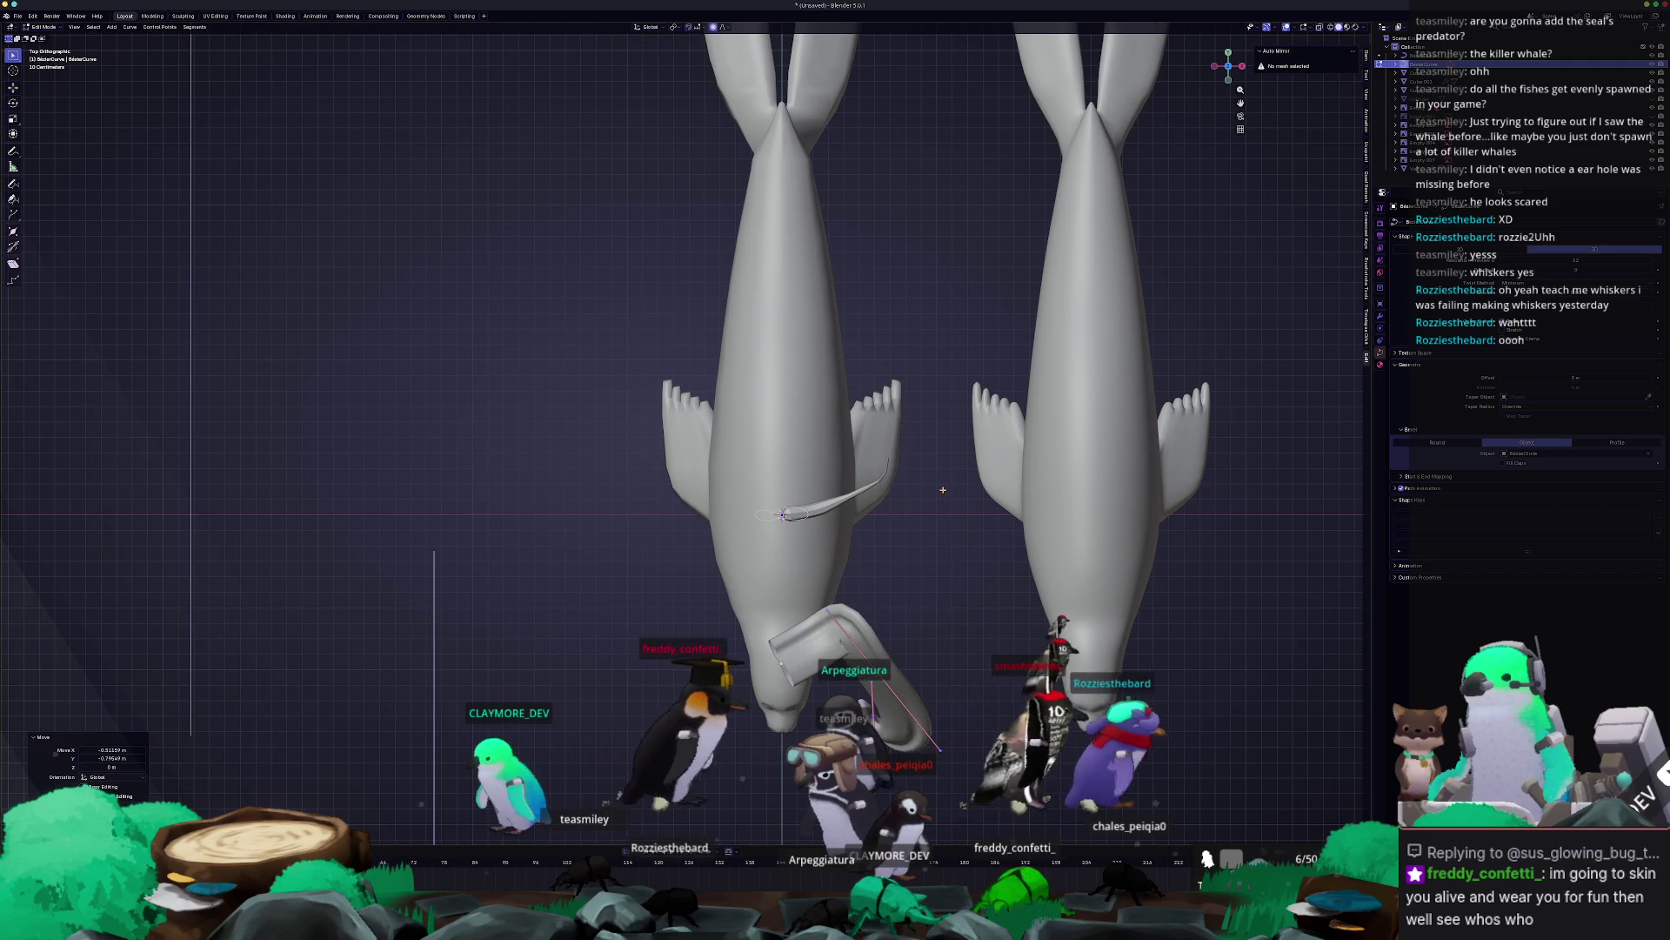
pyautogui.press('KP_1')
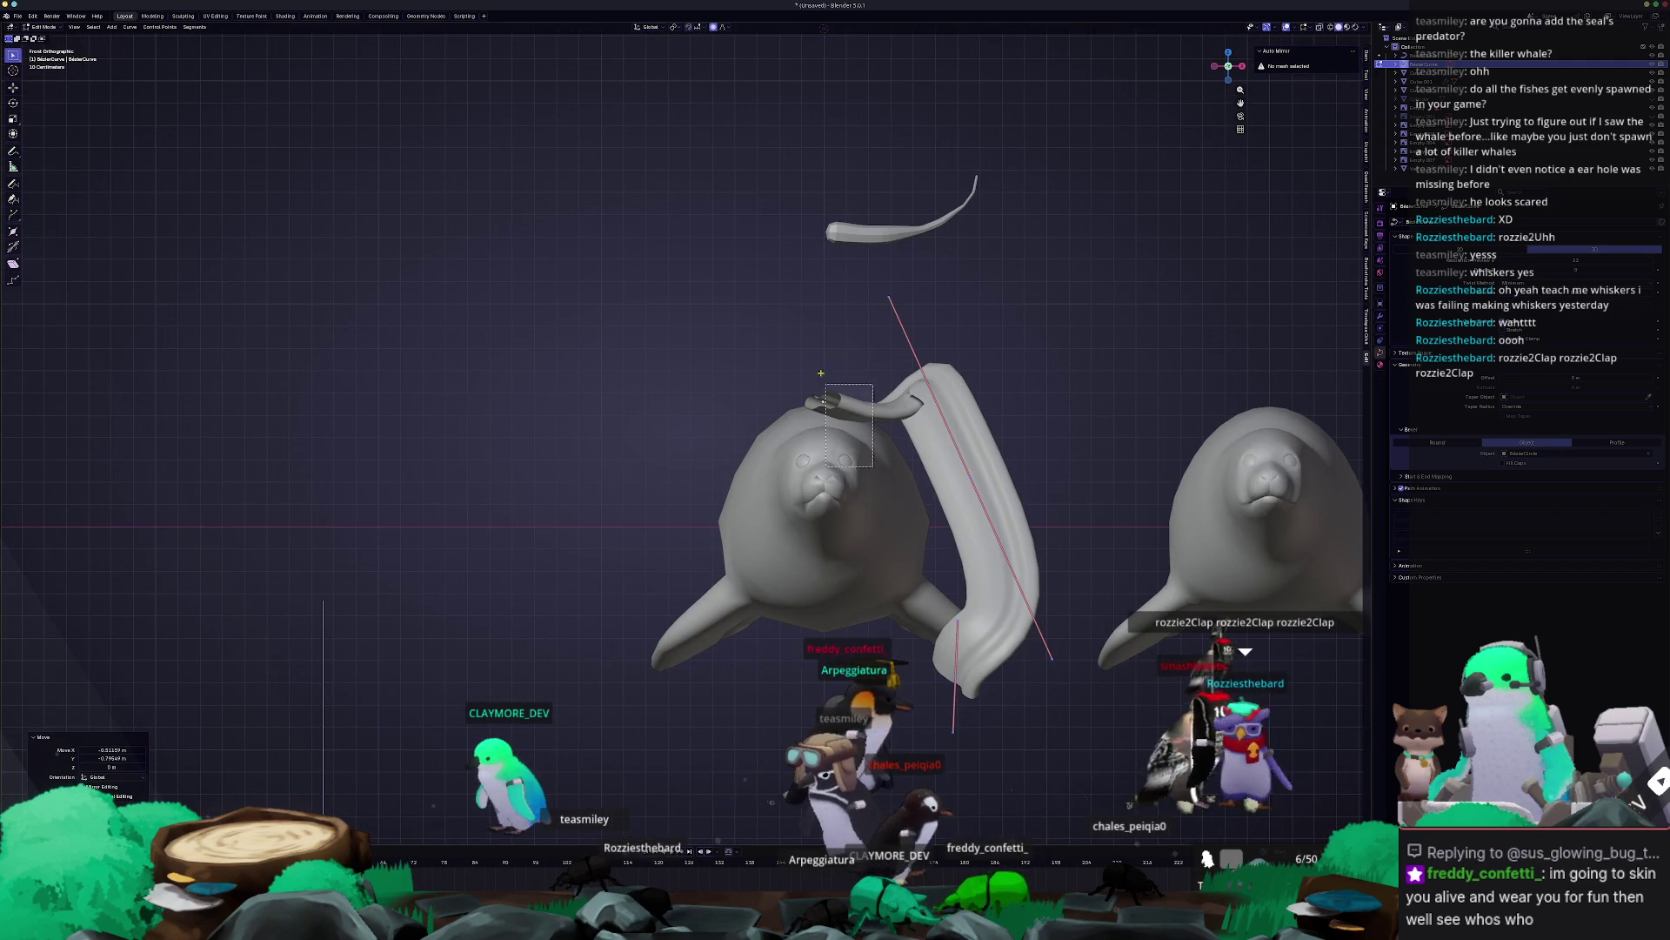
pyautogui.press('s')
pyautogui.click(966, 322)
# Rotate the strand tip, scale down a mid-tail control point, and reposition the tail tip with falloff.
pyautogui.press('r')
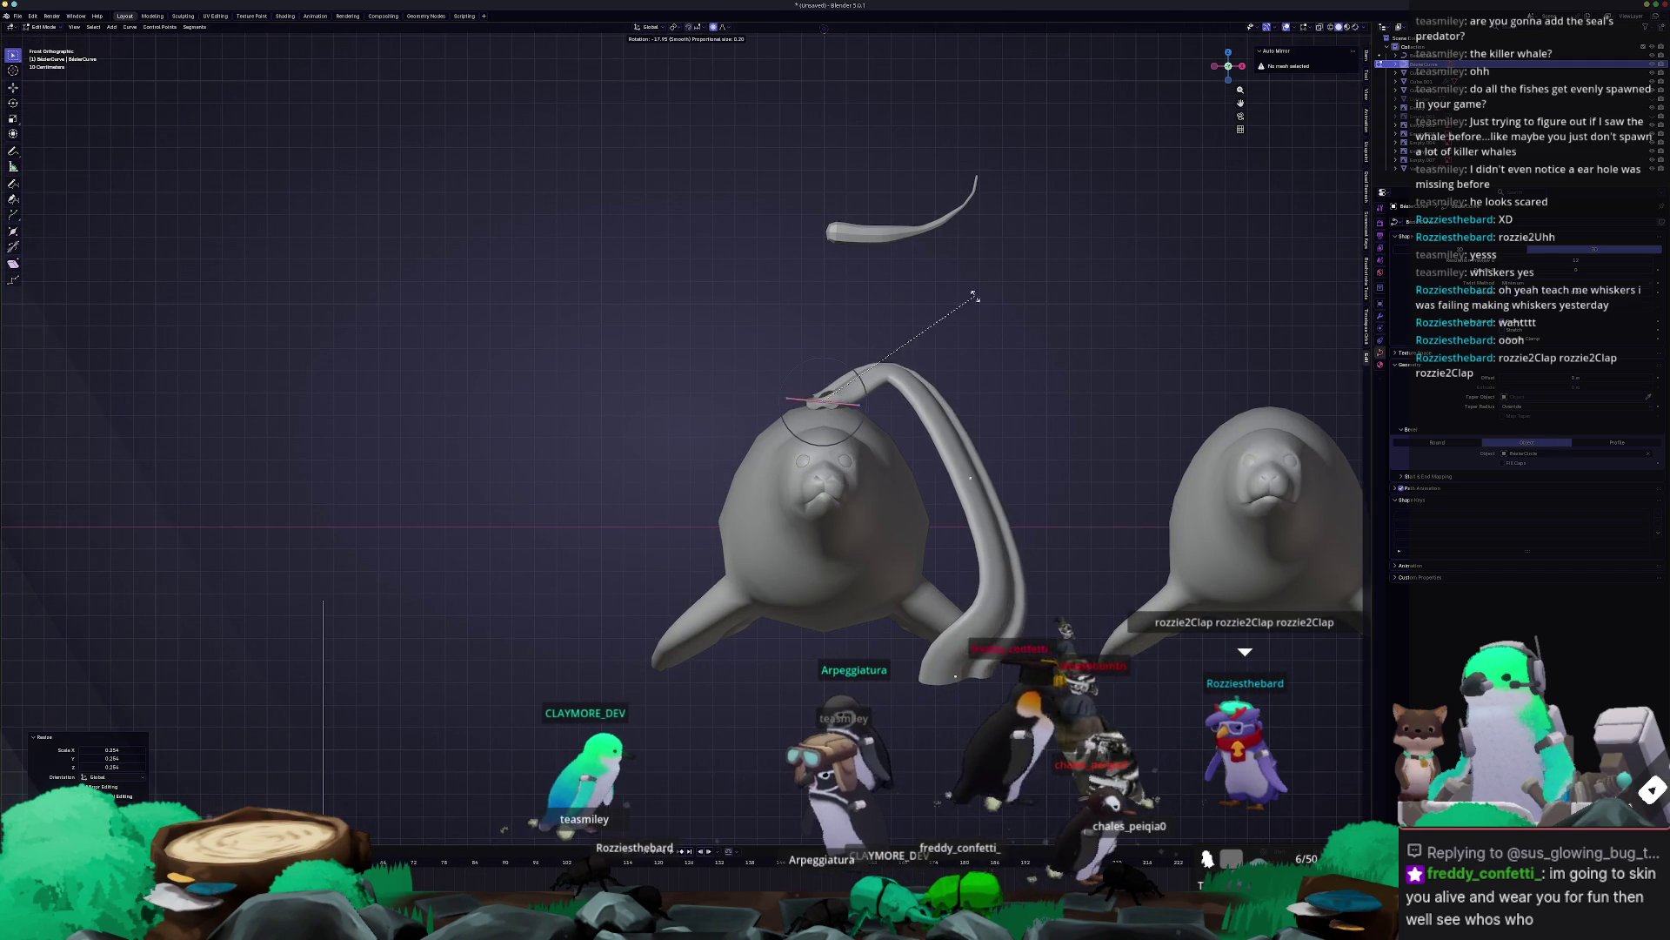
pyautogui.click(970, 477)
pyautogui.press('s')
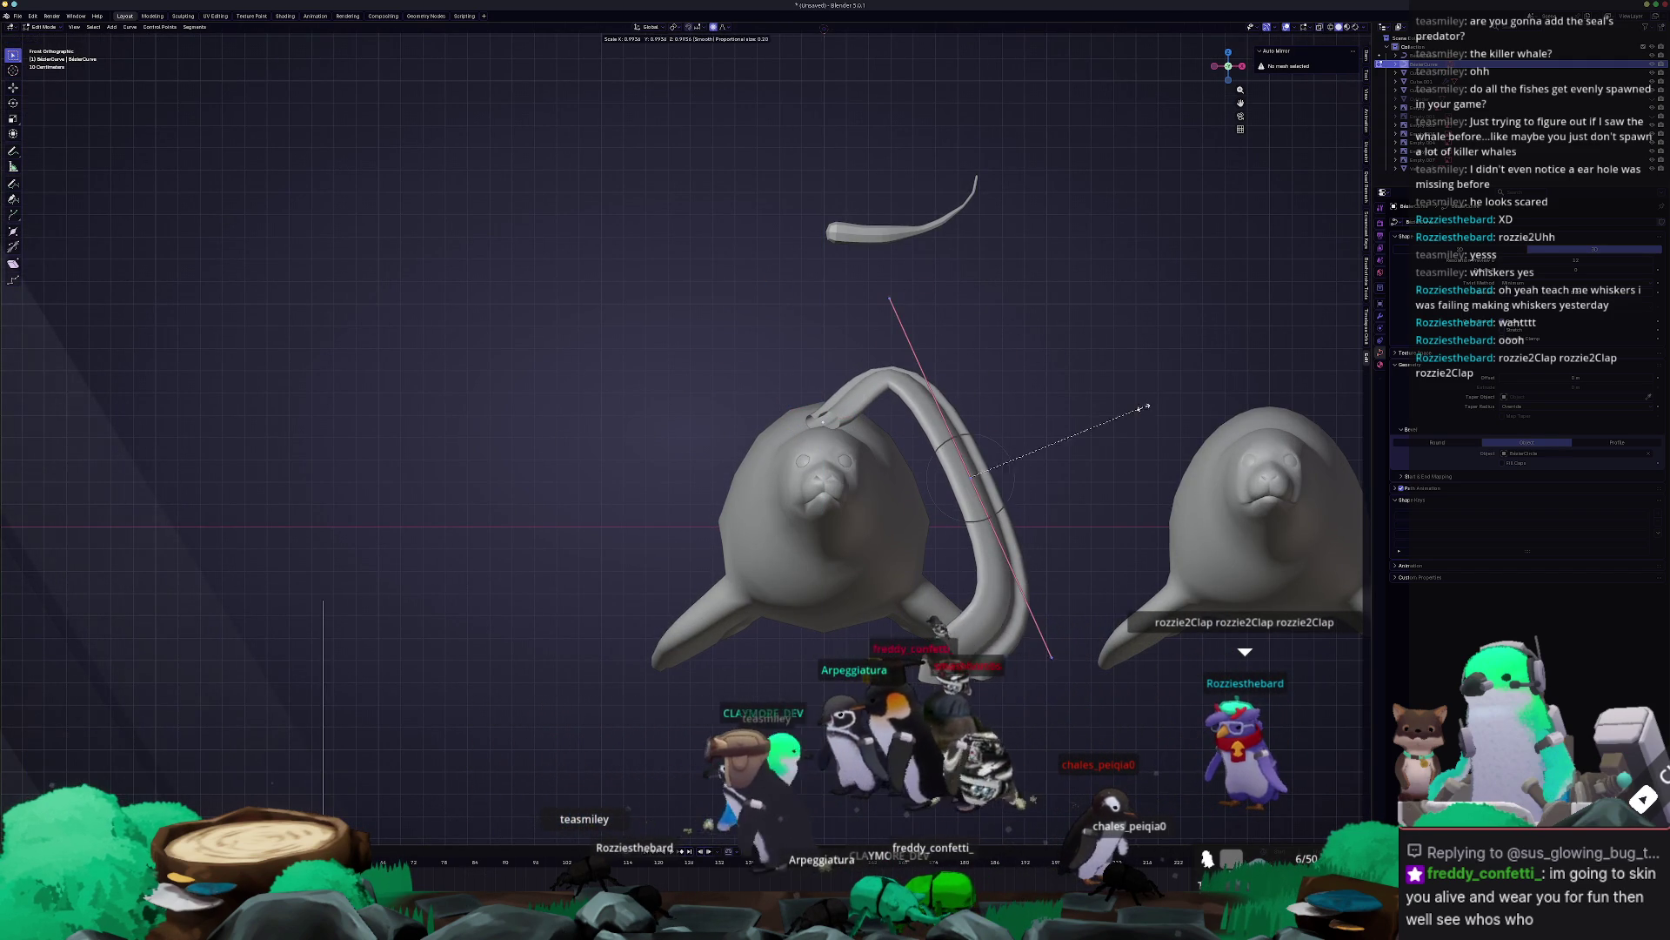
pyautogui.click(1019, 457)
pyautogui.press('g')
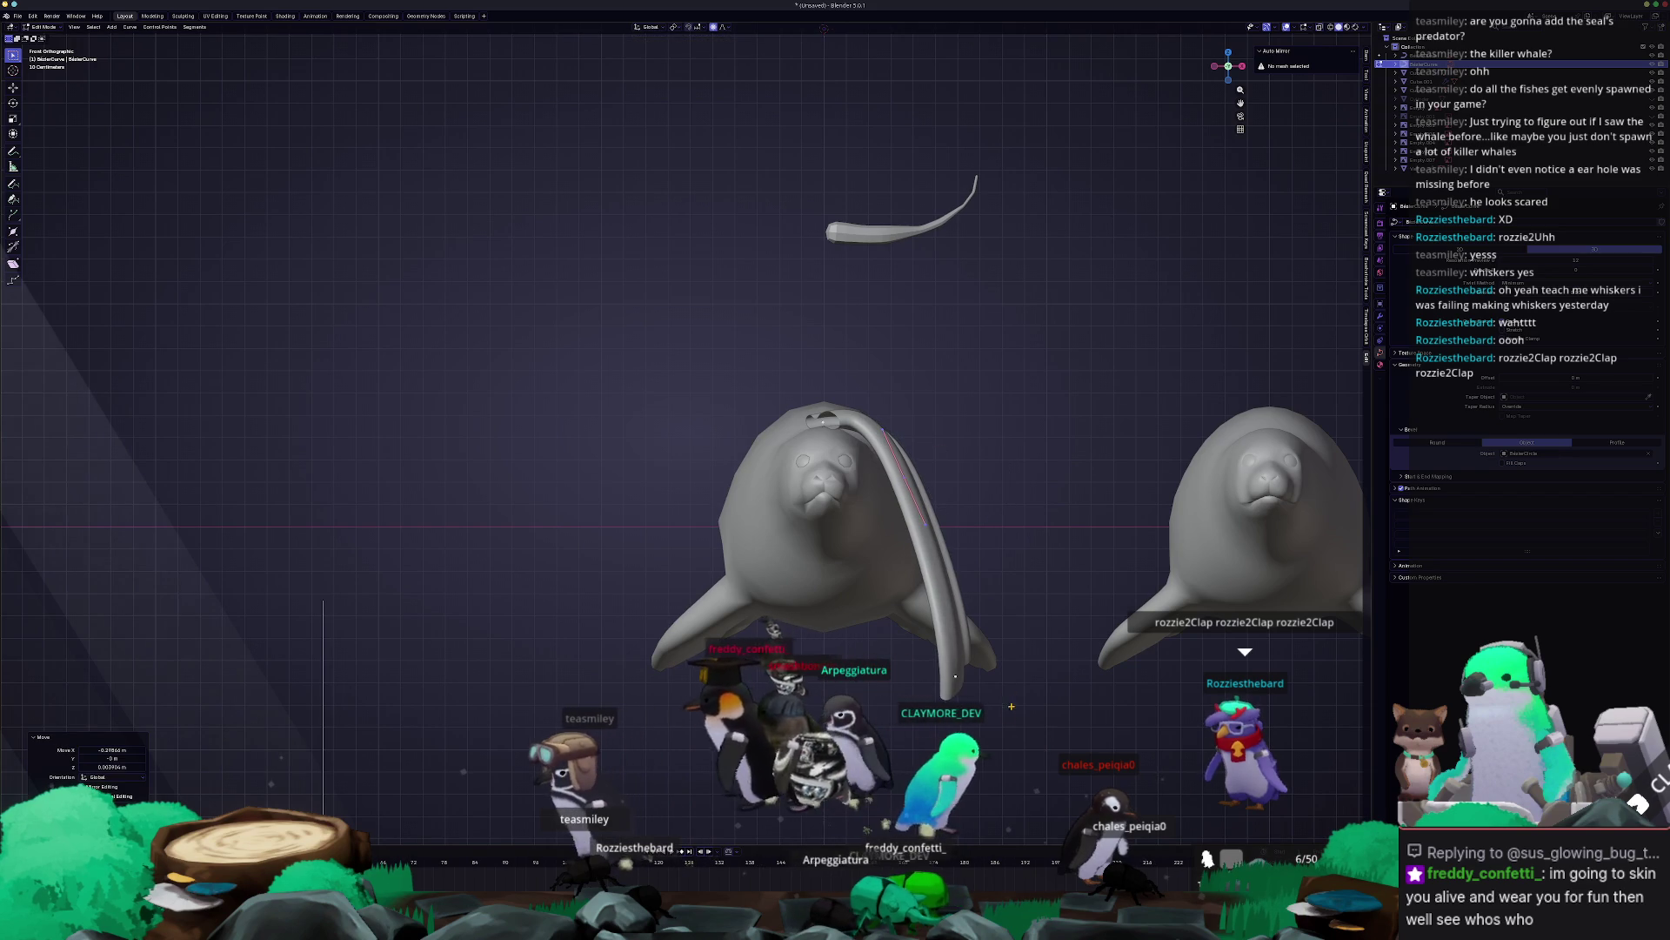
pyautogui.click(955, 675)
pyautogui.press('g')
pyautogui.click(818, 571)
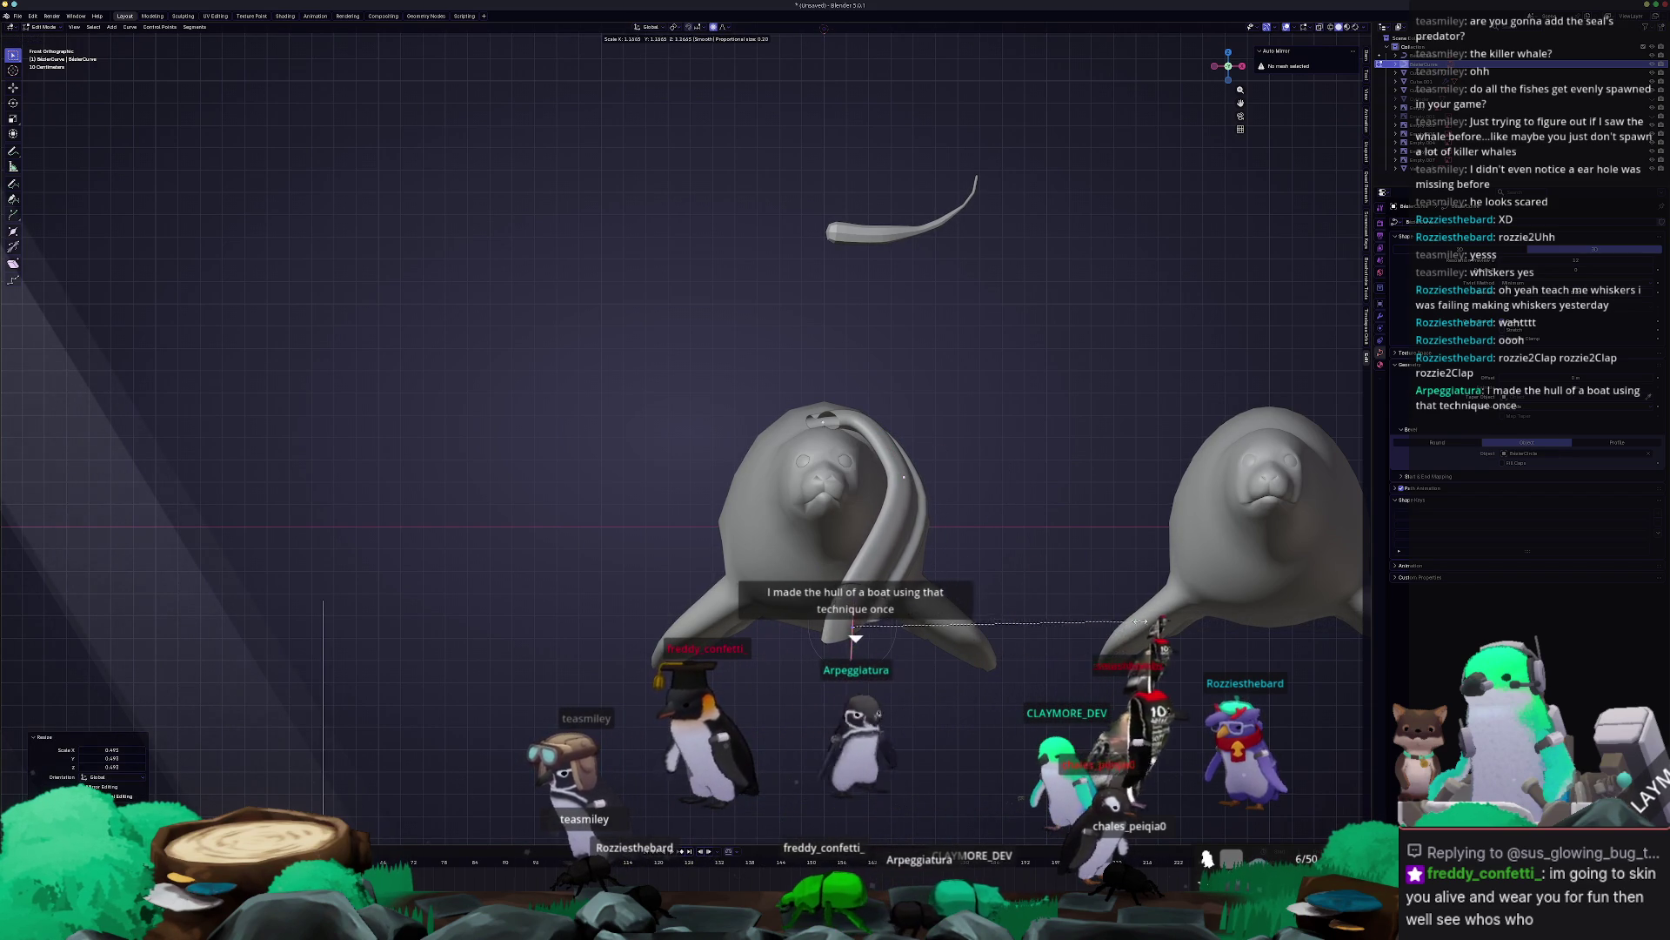
# Enlarge the curve, rotate it about Z, and lift it into place over the seal's face.
pyautogui.click(1303, 628)
pyautogui.moveTo(1302, 628); pyautogui.dragTo(795, 151, button='middle')
pyautogui.press('r')
pyautogui.press('z')
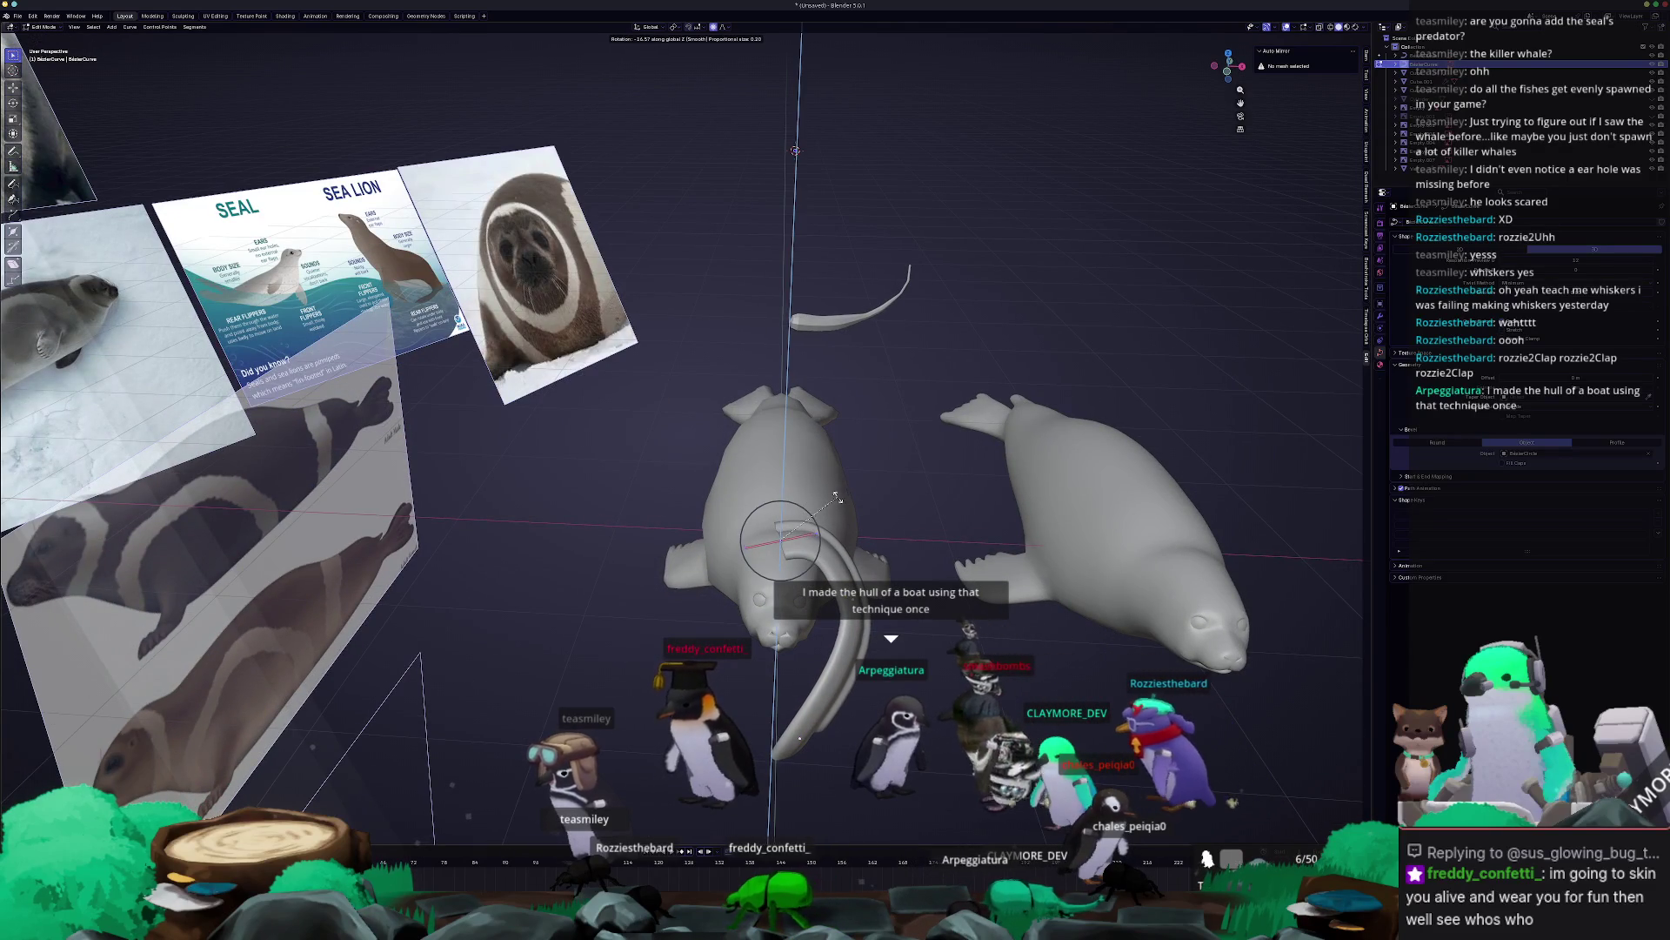
pyautogui.click(836, 496)
pyautogui.click(819, 575)
pyautogui.moveTo(818, 575); pyautogui.dragTo(831, 494, button='middle')
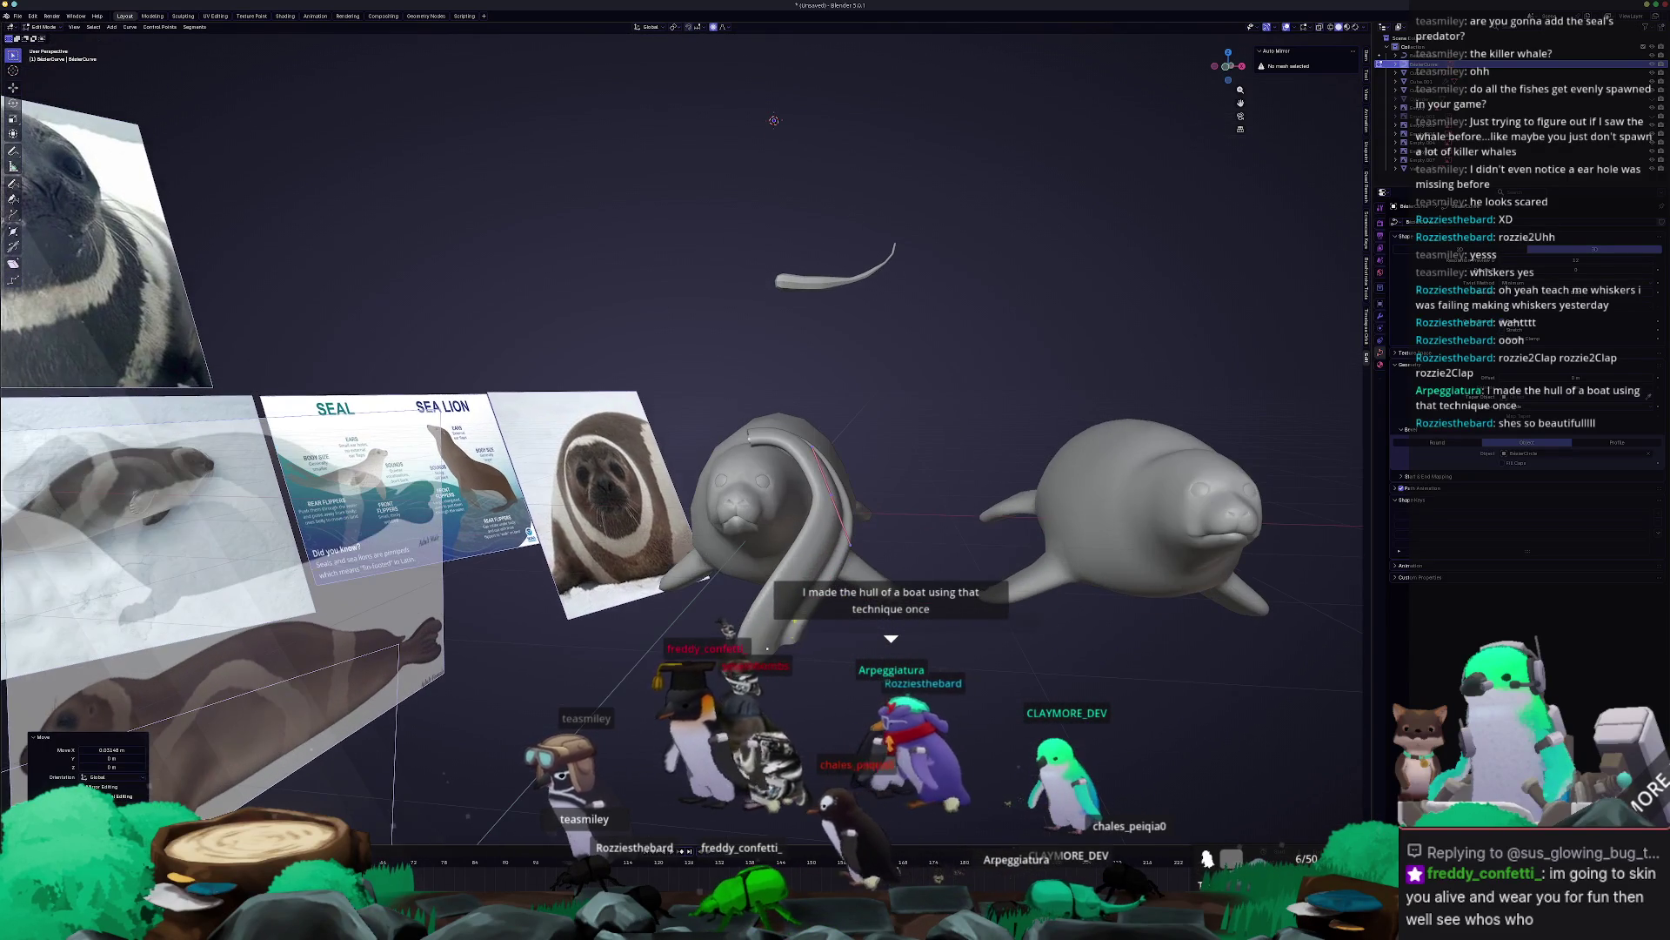
pyautogui.click(749, 606)
pyautogui.hotkey('ctrl', 's')
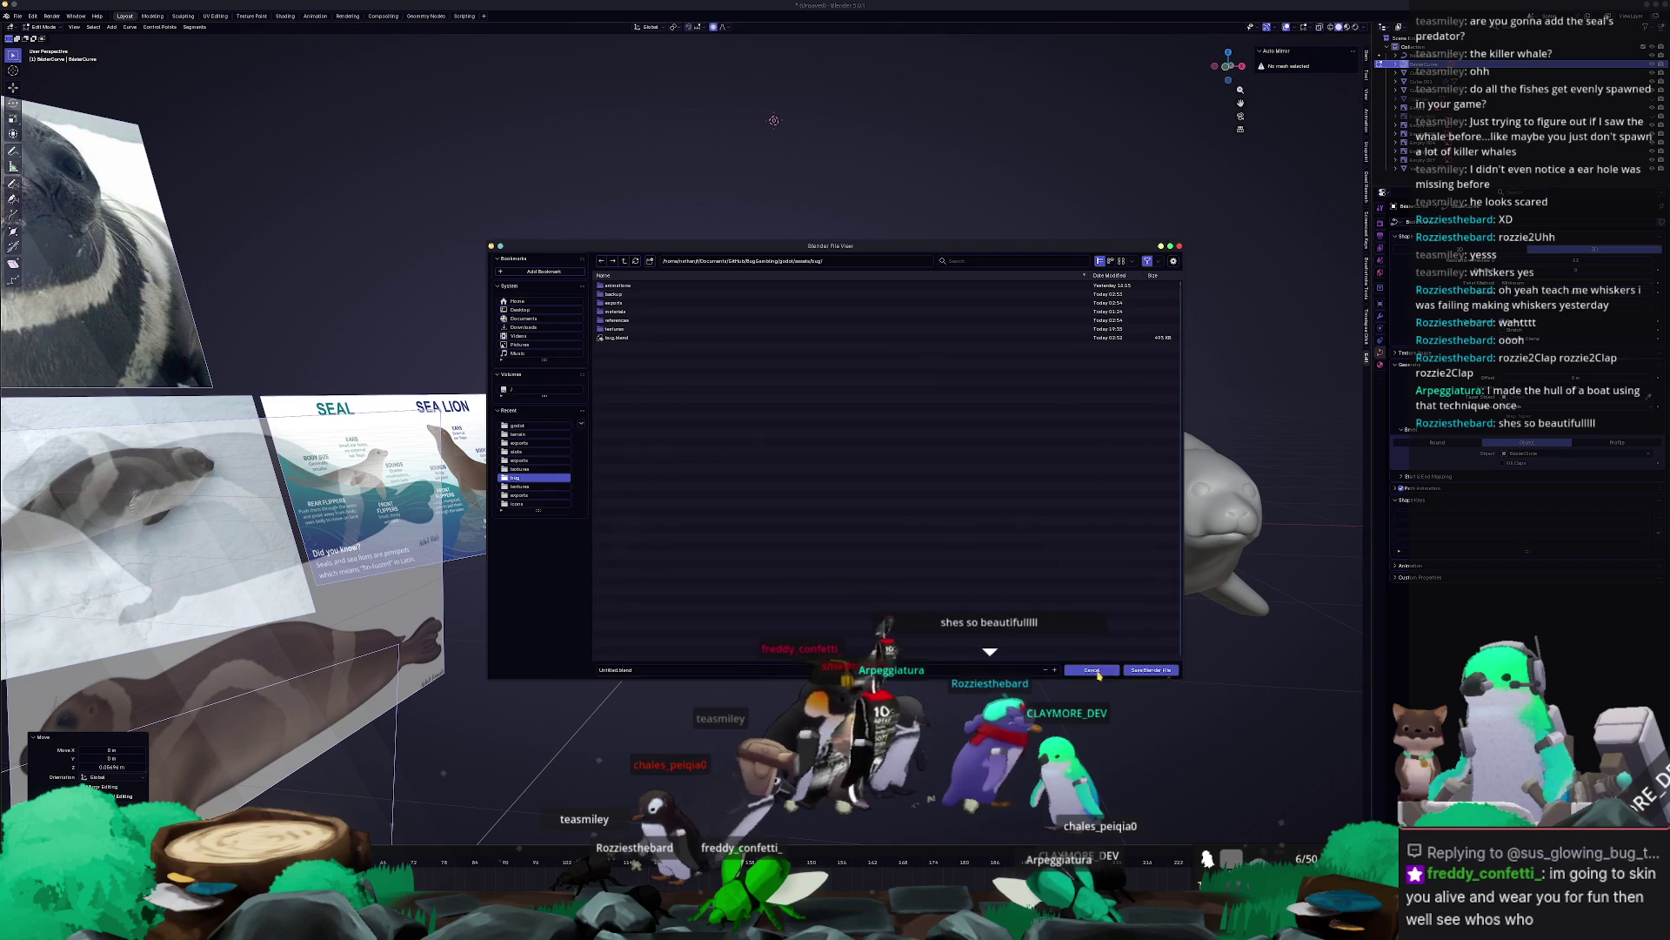
pyautogui.click(1096, 670)
# Fatten the strand with Alt+S and return to Object Mode.
pyautogui.hotkey('alt', 's')
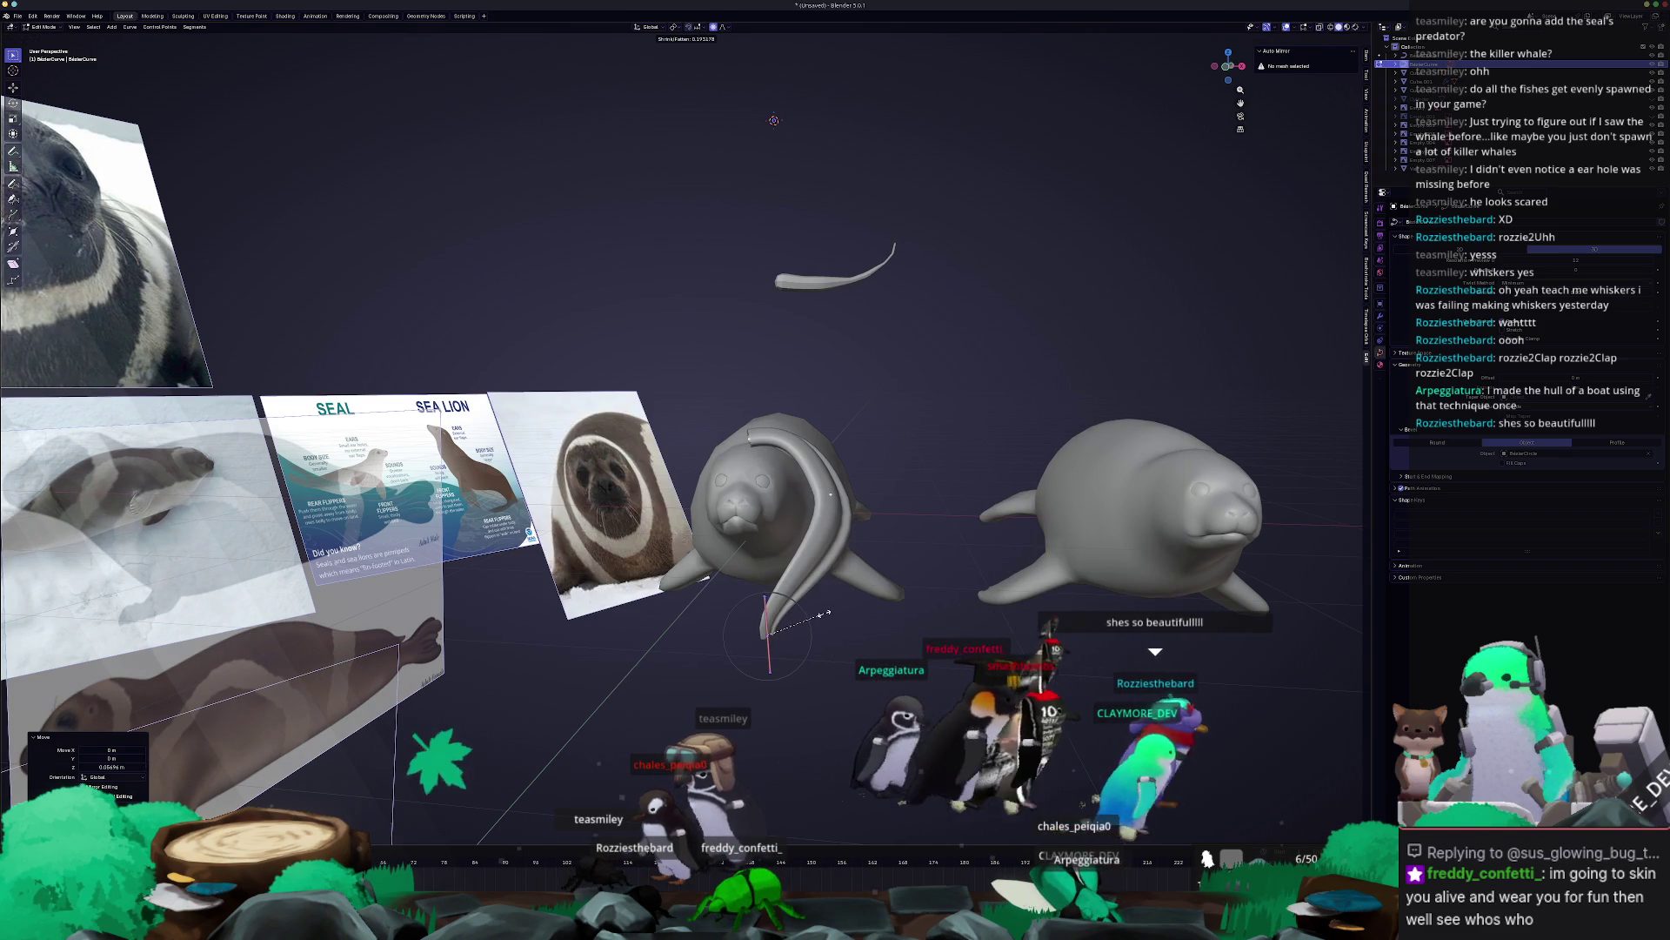
pyautogui.click(825, 614)
pyautogui.press('Tab')
pyautogui.moveTo(824, 614); pyautogui.dragTo(866, 620, button='middle')
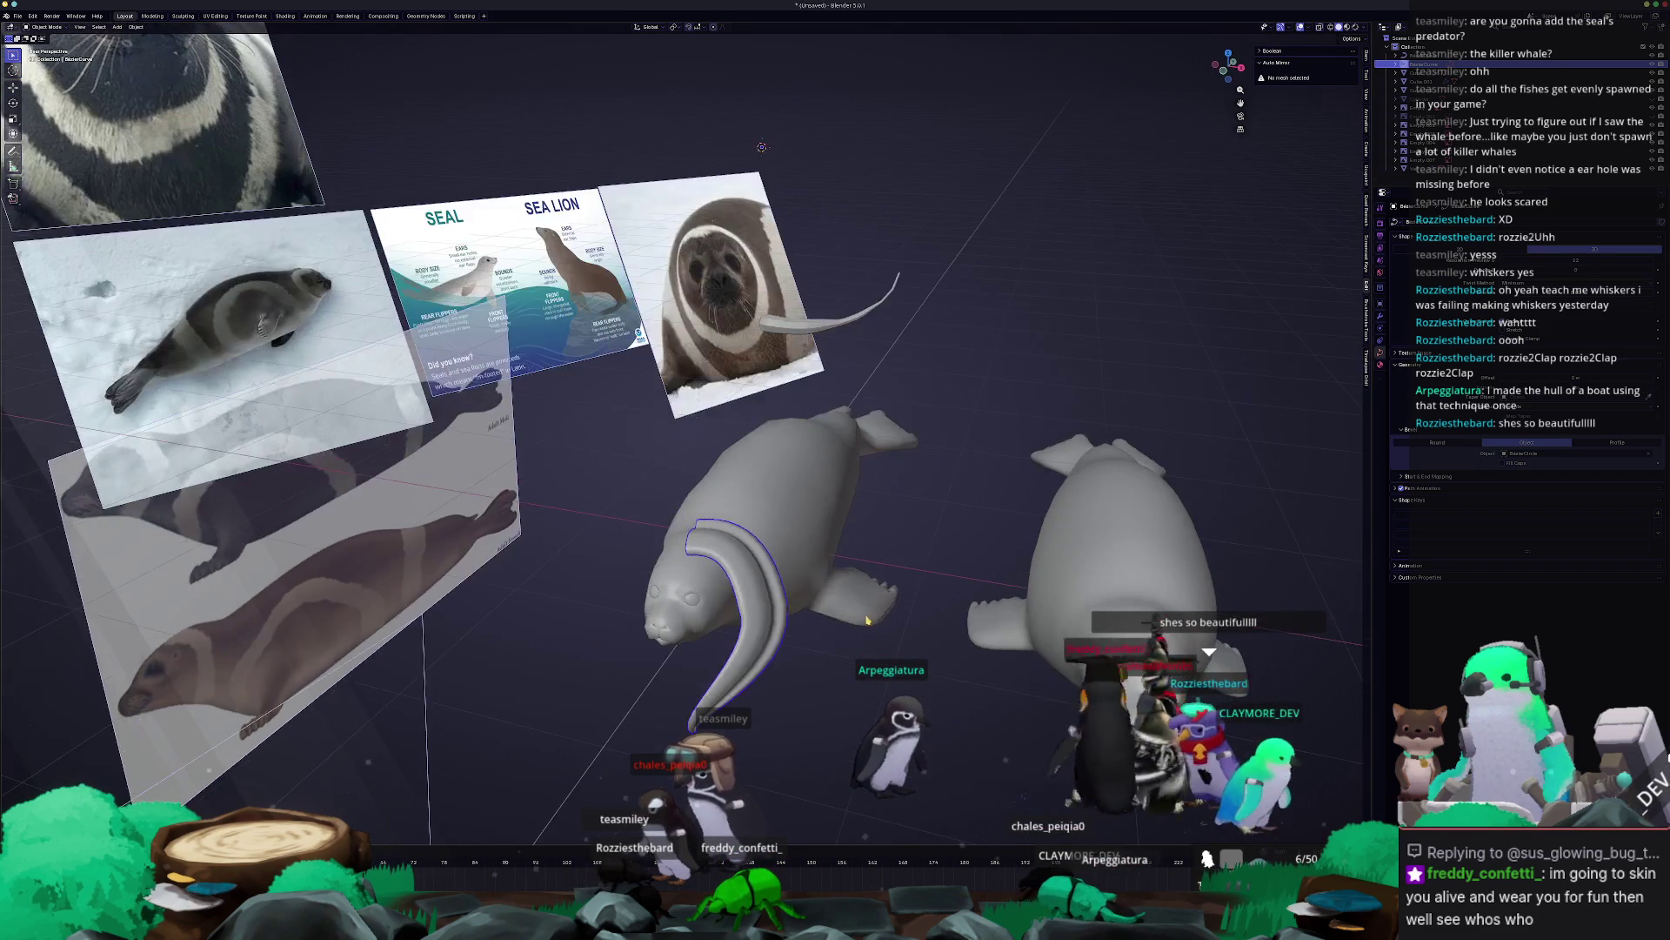
# Duplicate the strand, then rotate the copy and move it along X into place beside the first.
pyautogui.hotkey('shift', 'd')
pyautogui.click(868, 608)
pyautogui.press('Tab')
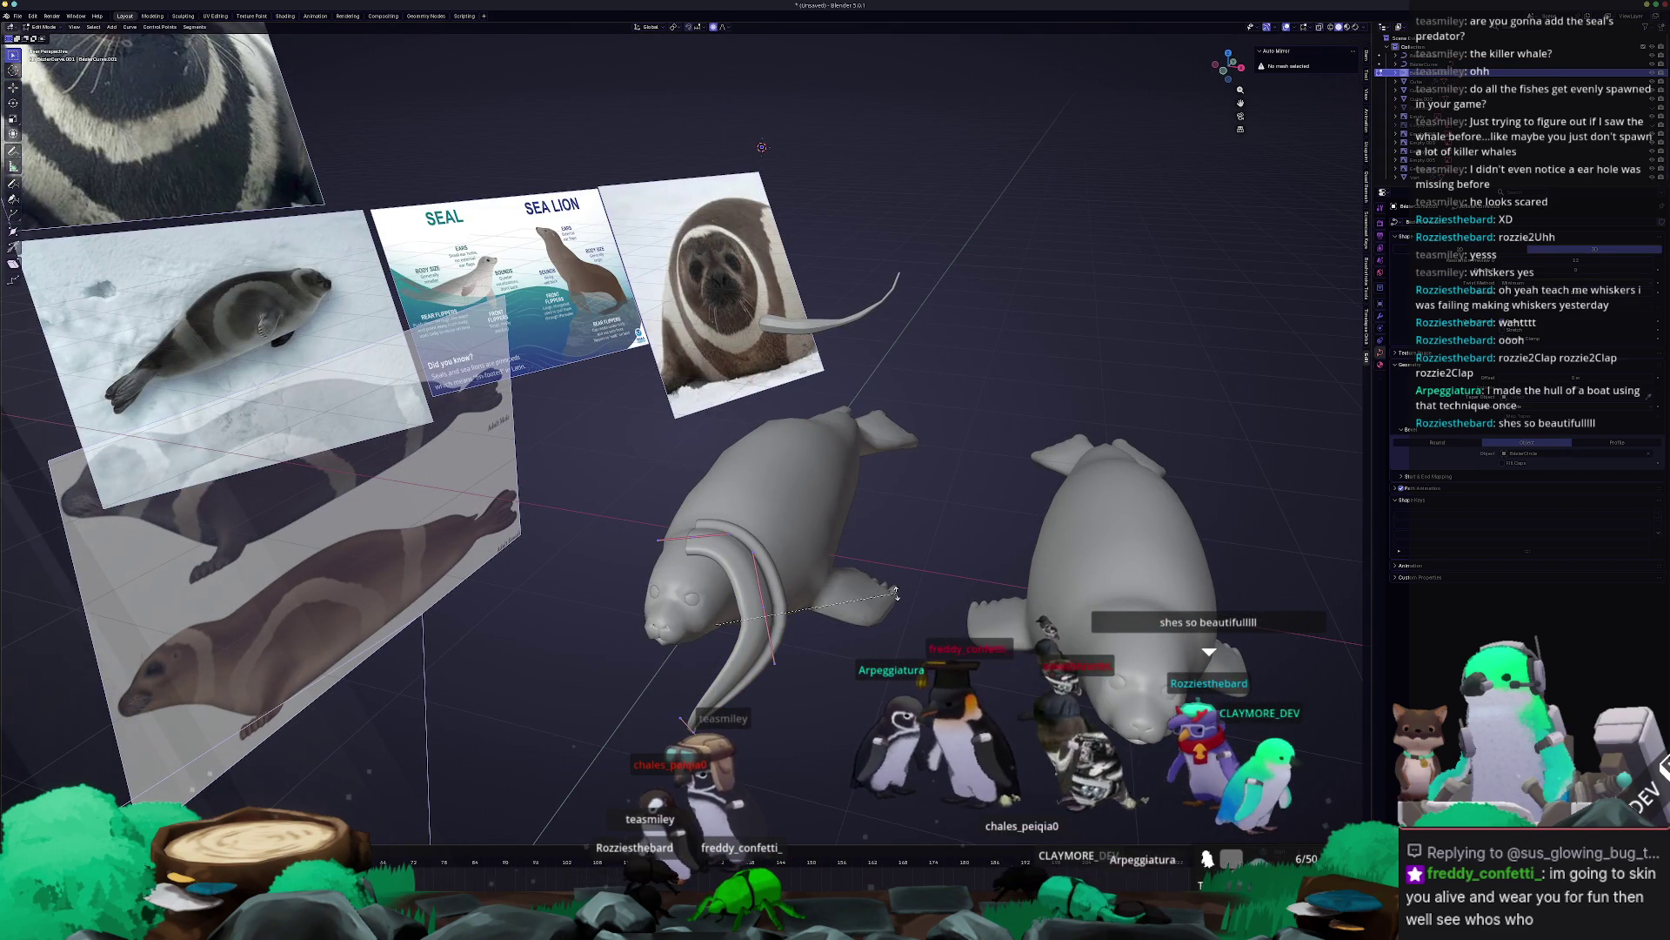
pyautogui.click(852, 533)
pyautogui.press('g')
pyautogui.press('x')
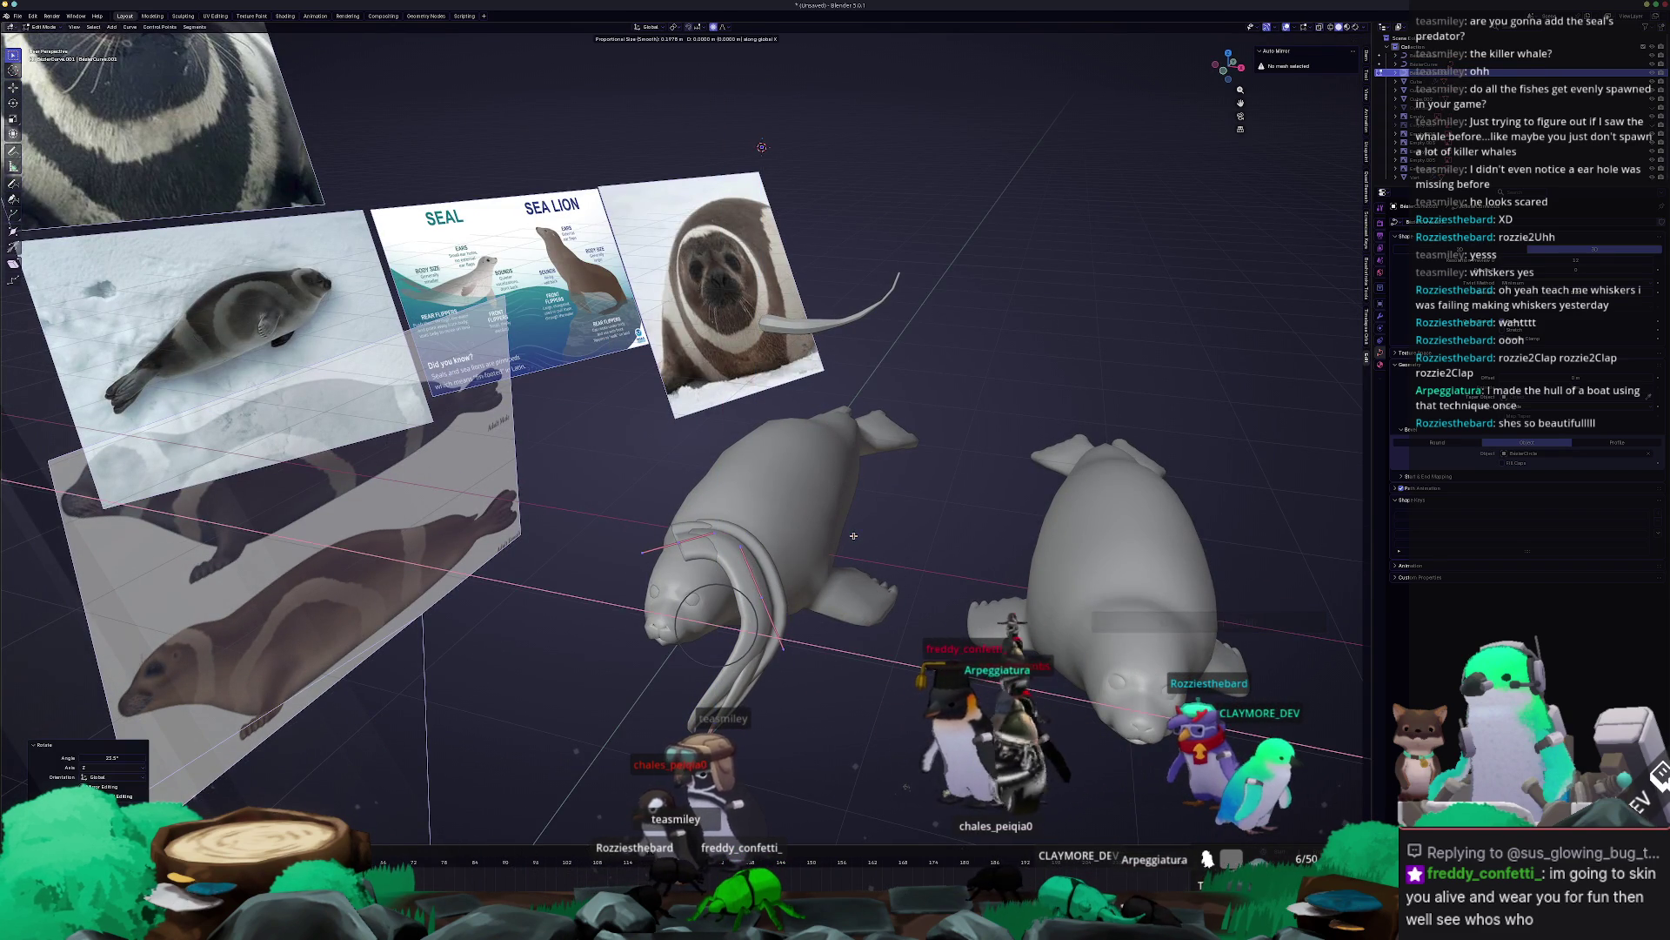
pyautogui.click(867, 514)
pyautogui.press('r')
pyautogui.click(852, 487)
pyautogui.moveTo(852, 488); pyautogui.dragTo(783, 520, button='middle')
pyautogui.press('g')
pyautogui.hotkey('shift', 'x')
pyautogui.click(783, 520)
# Duplicate the selected strands, turn them about Z, shrink them, and lower them along Z.
pyautogui.hotkey('shift', 'd')
pyautogui.click(772, 589)
pyautogui.press('r')
pyautogui.press('z')
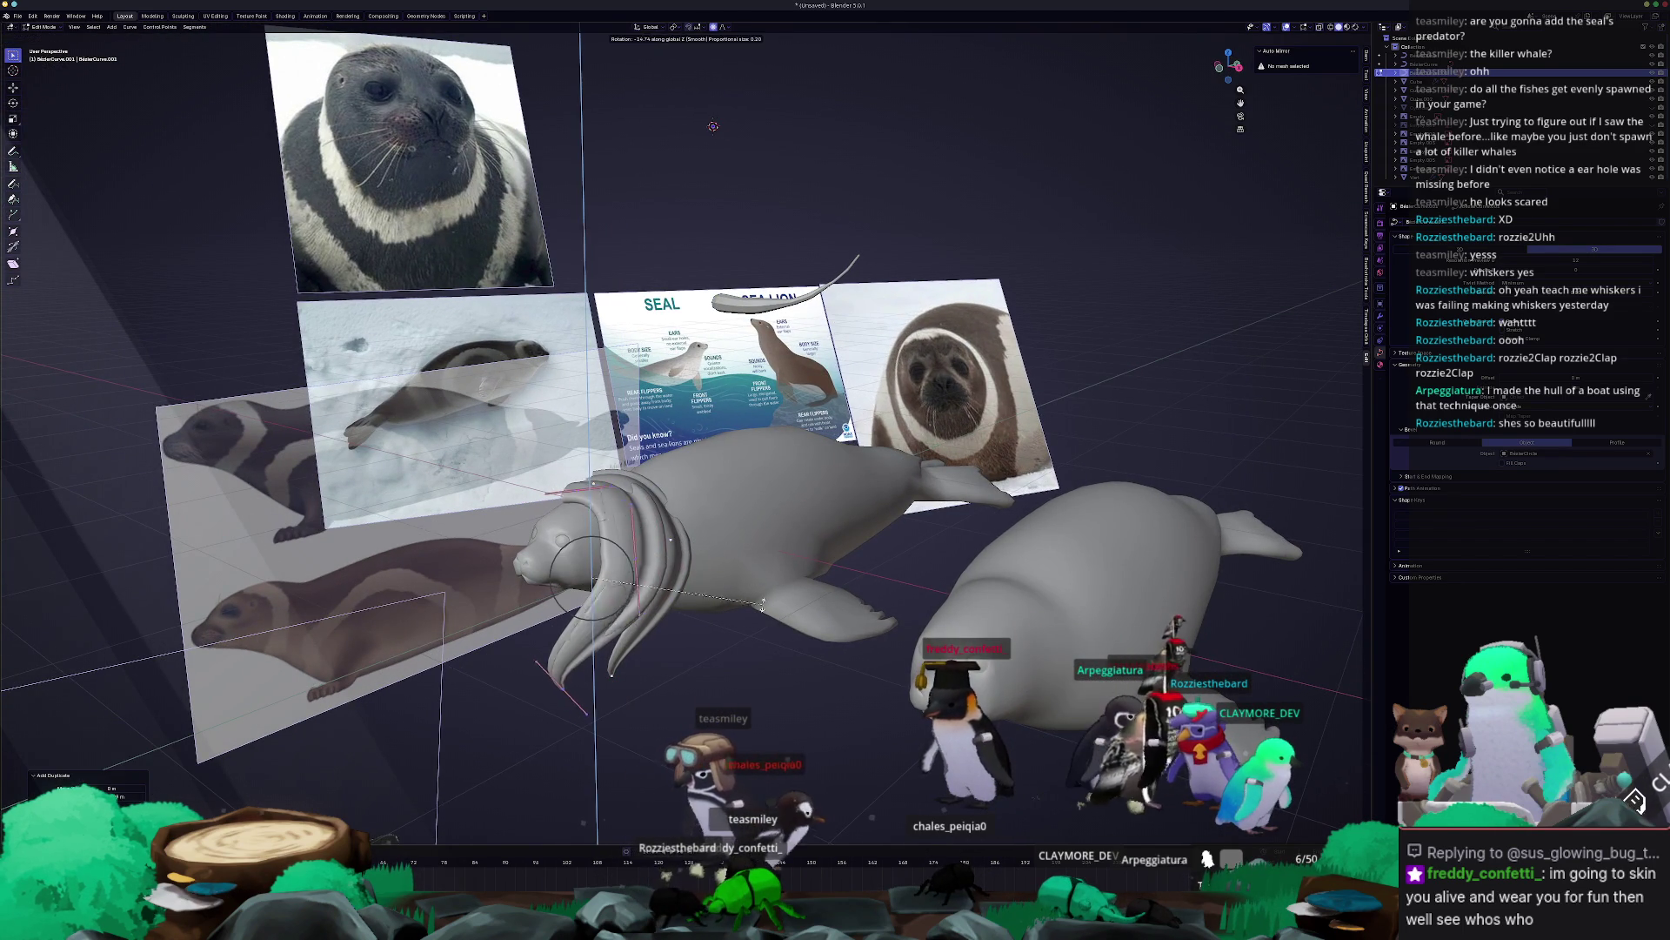
pyautogui.click(766, 599)
pyautogui.press('s')
pyautogui.click(748, 590)
pyautogui.press('g')
pyautogui.press('z')
pyautogui.click(743, 572)
pyautogui.moveTo(743, 571)
pyautogui.mouseDown(button='middle')
pyautogui.moveTo(878, 545)
pyautogui.moveTo(900, 578)
pyautogui.moveTo(870, 599)
pyautogui.moveTo(835, 589)
pyautogui.mouseUp(button='middle')
# Rotate the strand about Z, shift it sideways along X, adjust its final position, and exit Edit Mode.
pyautogui.press('r')
pyautogui.press('z')
pyautogui.click(909, 592)
pyautogui.press('g')
pyautogui.press('x')
pyautogui.click(914, 605)
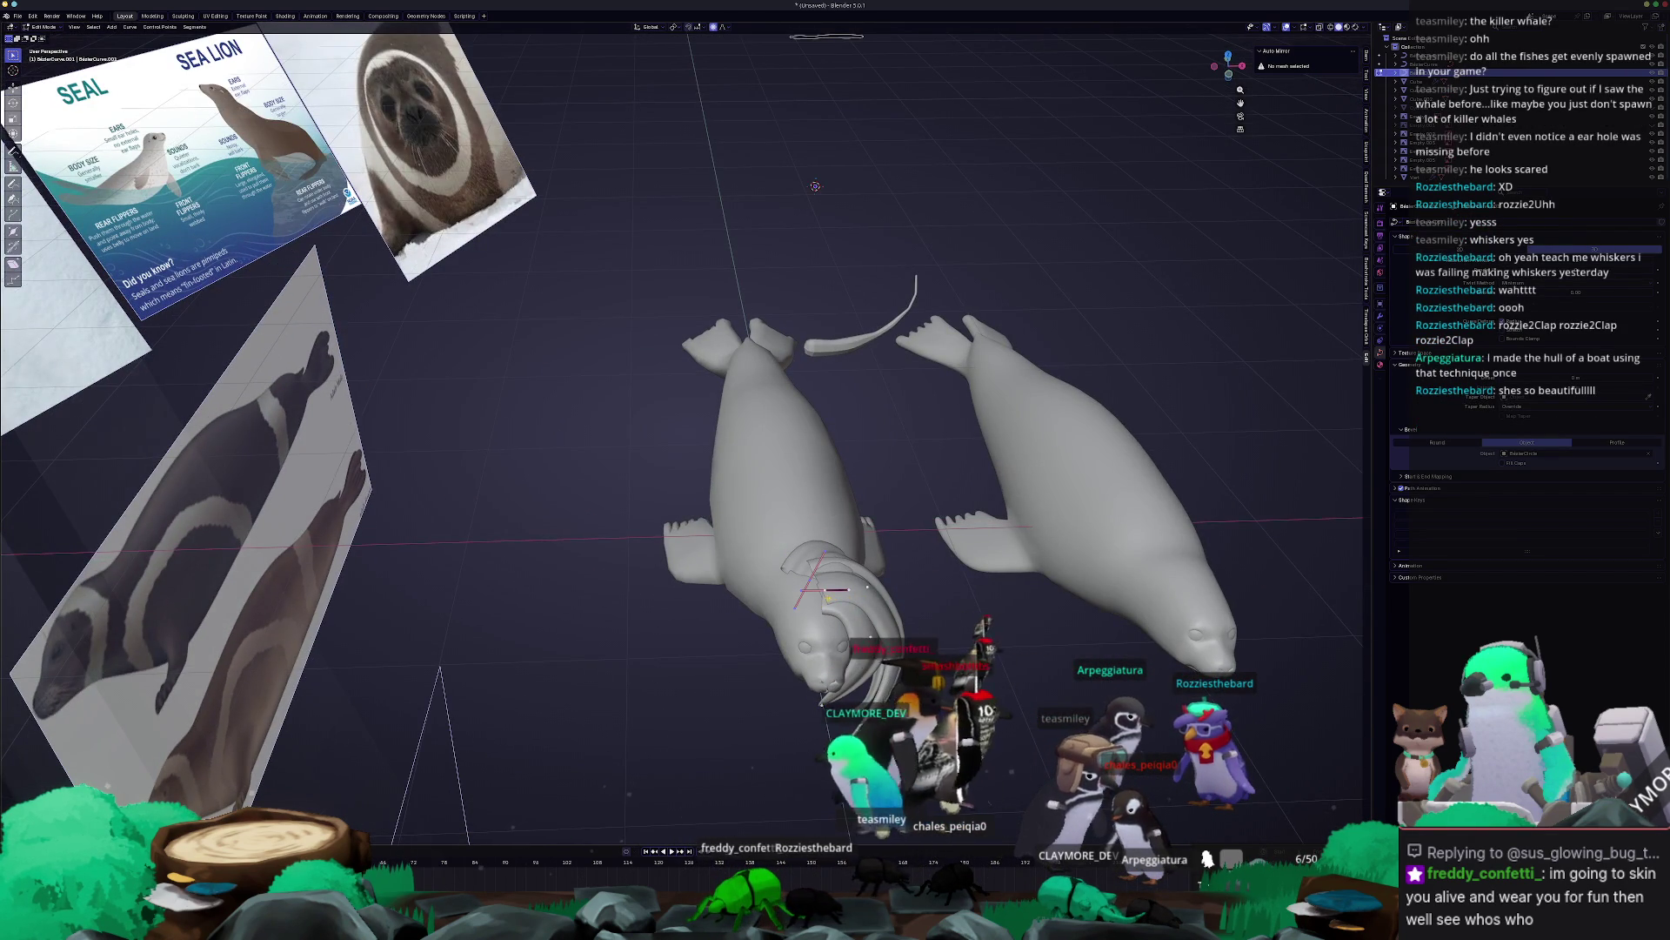
pyautogui.press('g')
pyautogui.click(831, 609)
pyautogui.press('Tab')
pyautogui.moveTo(831, 609)
pyautogui.mouseDown(button='middle')
pyautogui.moveTo(822, 621)
pyautogui.moveTo(864, 639)
pyautogui.mouseUp(button='middle')
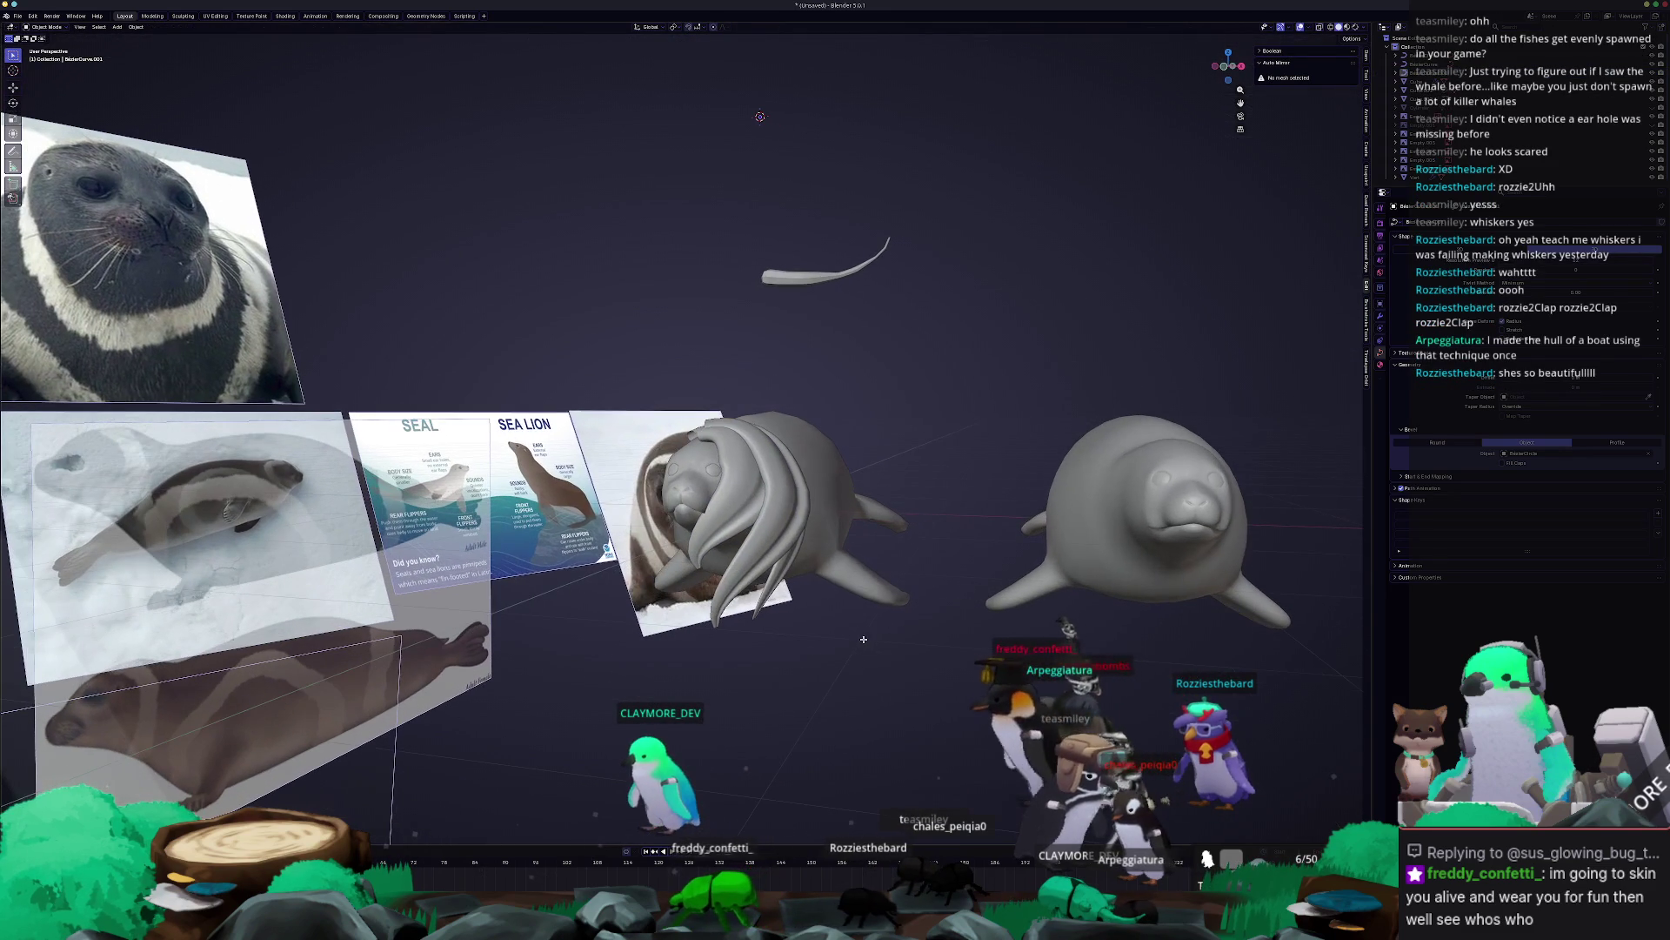
# Frame the whisker strands around the seal's head and select another strand curve.
pyautogui.moveTo(883, 398); pyautogui.dragTo(827, 416, button='middle')
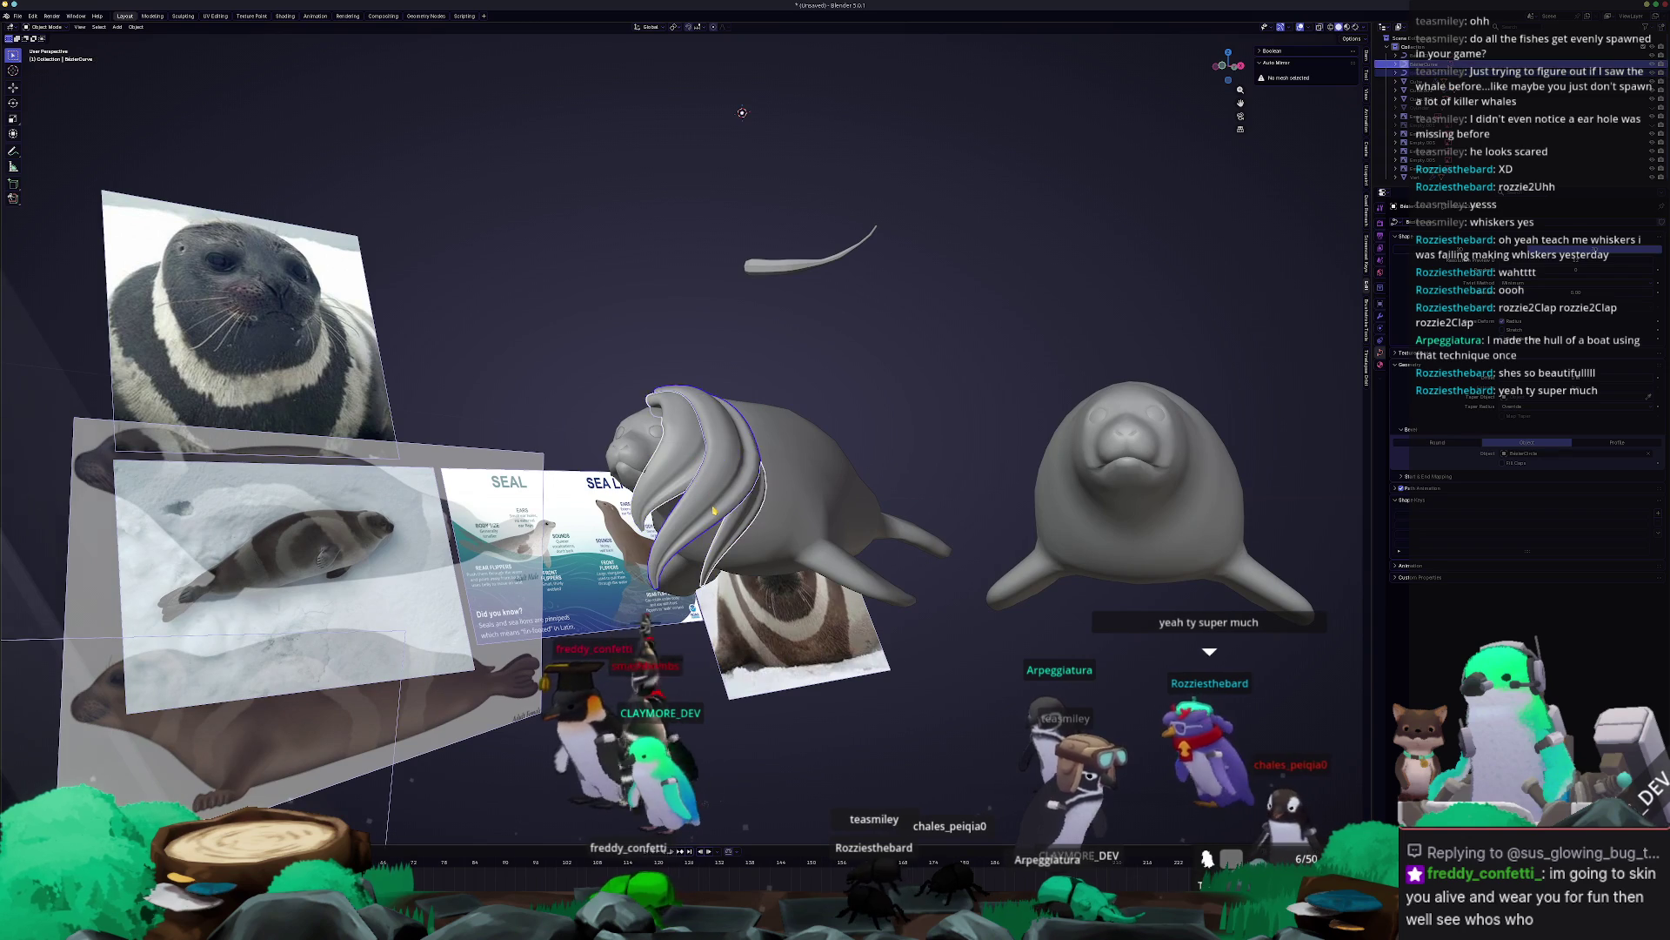
pyautogui.moveTo(696, 461); pyautogui.dragTo(759, 503, button='middle')
pyautogui.scroll(1, 794, 476)
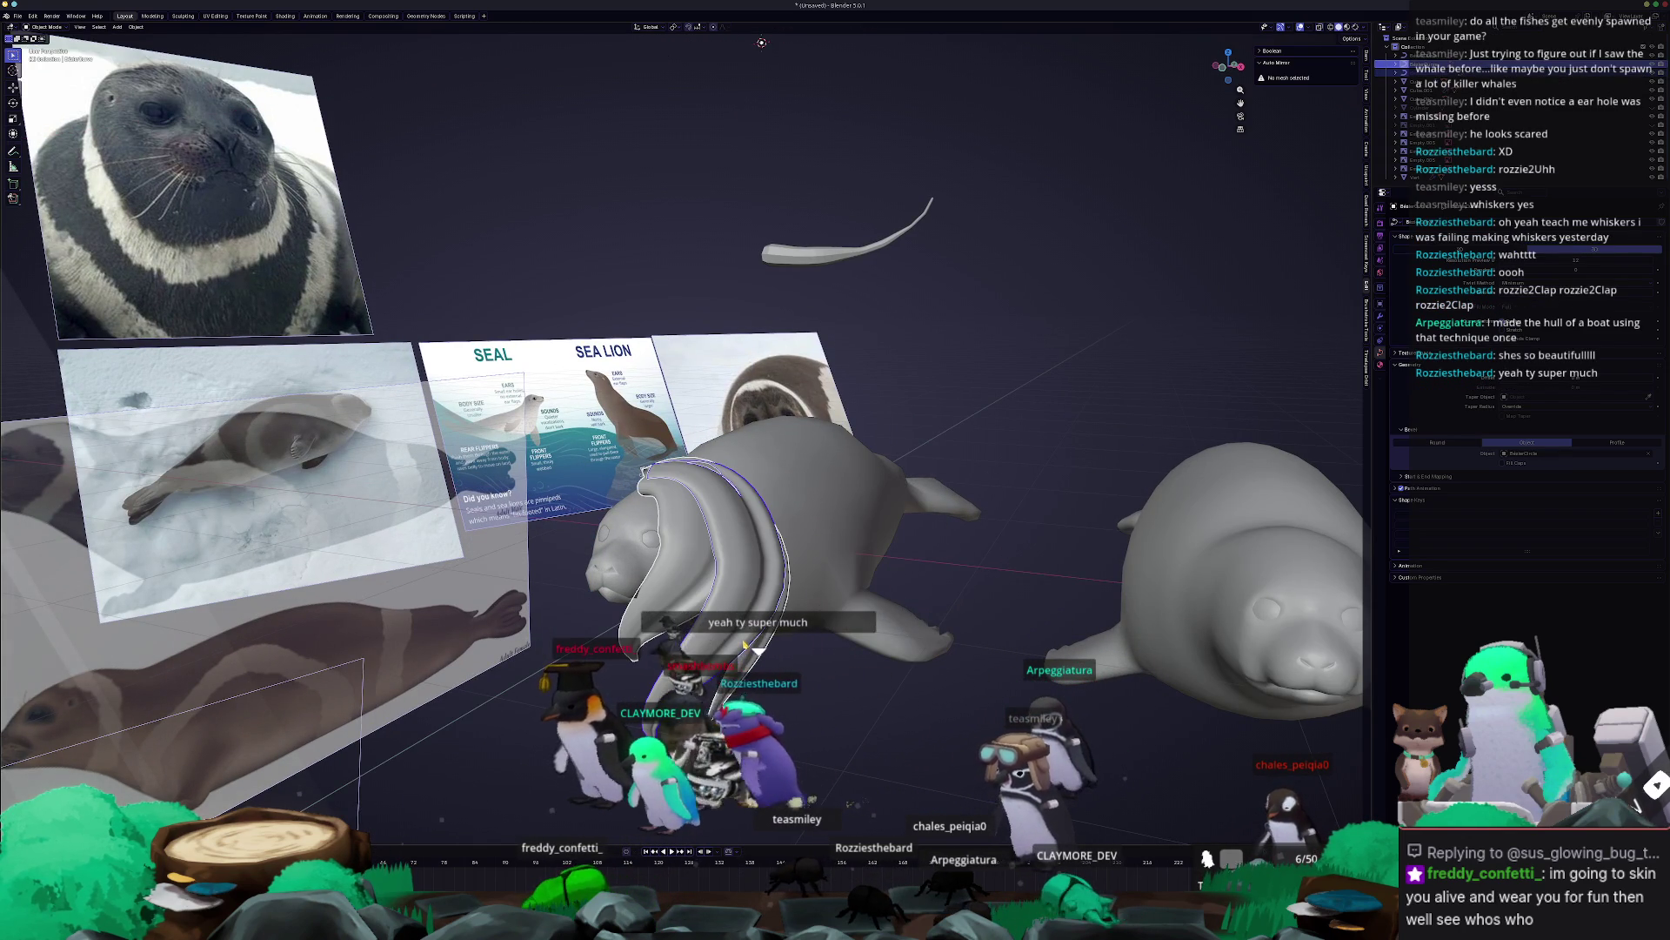
pyautogui.press('KP_Decimal')
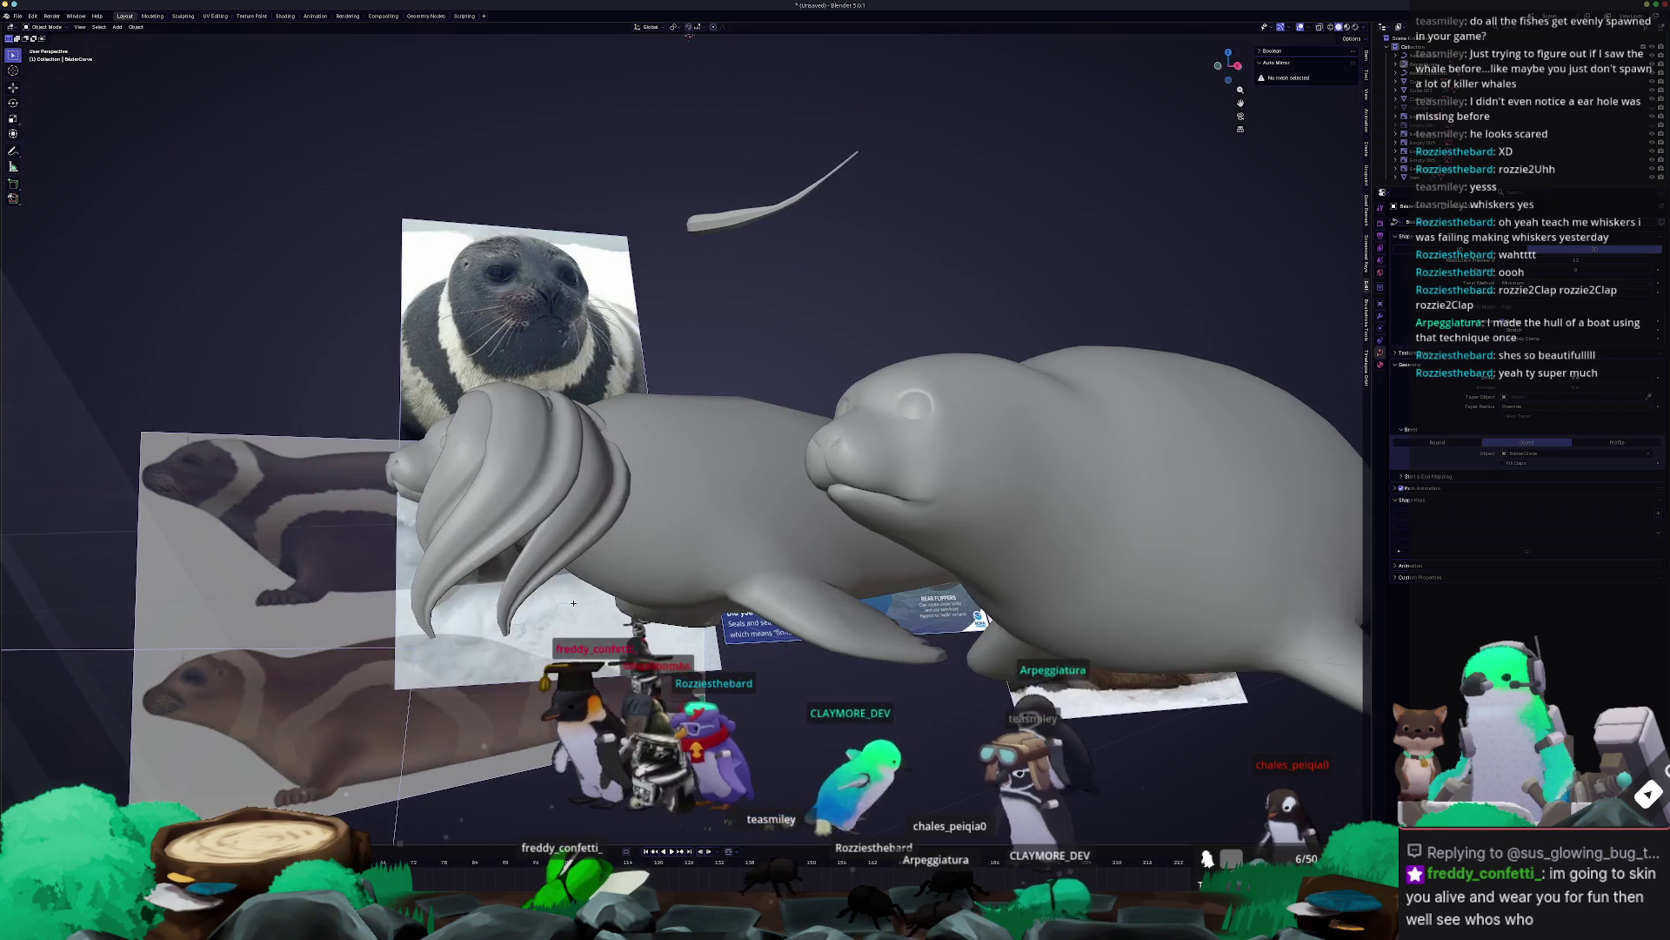
pyautogui.moveTo(573, 603); pyautogui.dragTo(586, 605, button='middle')
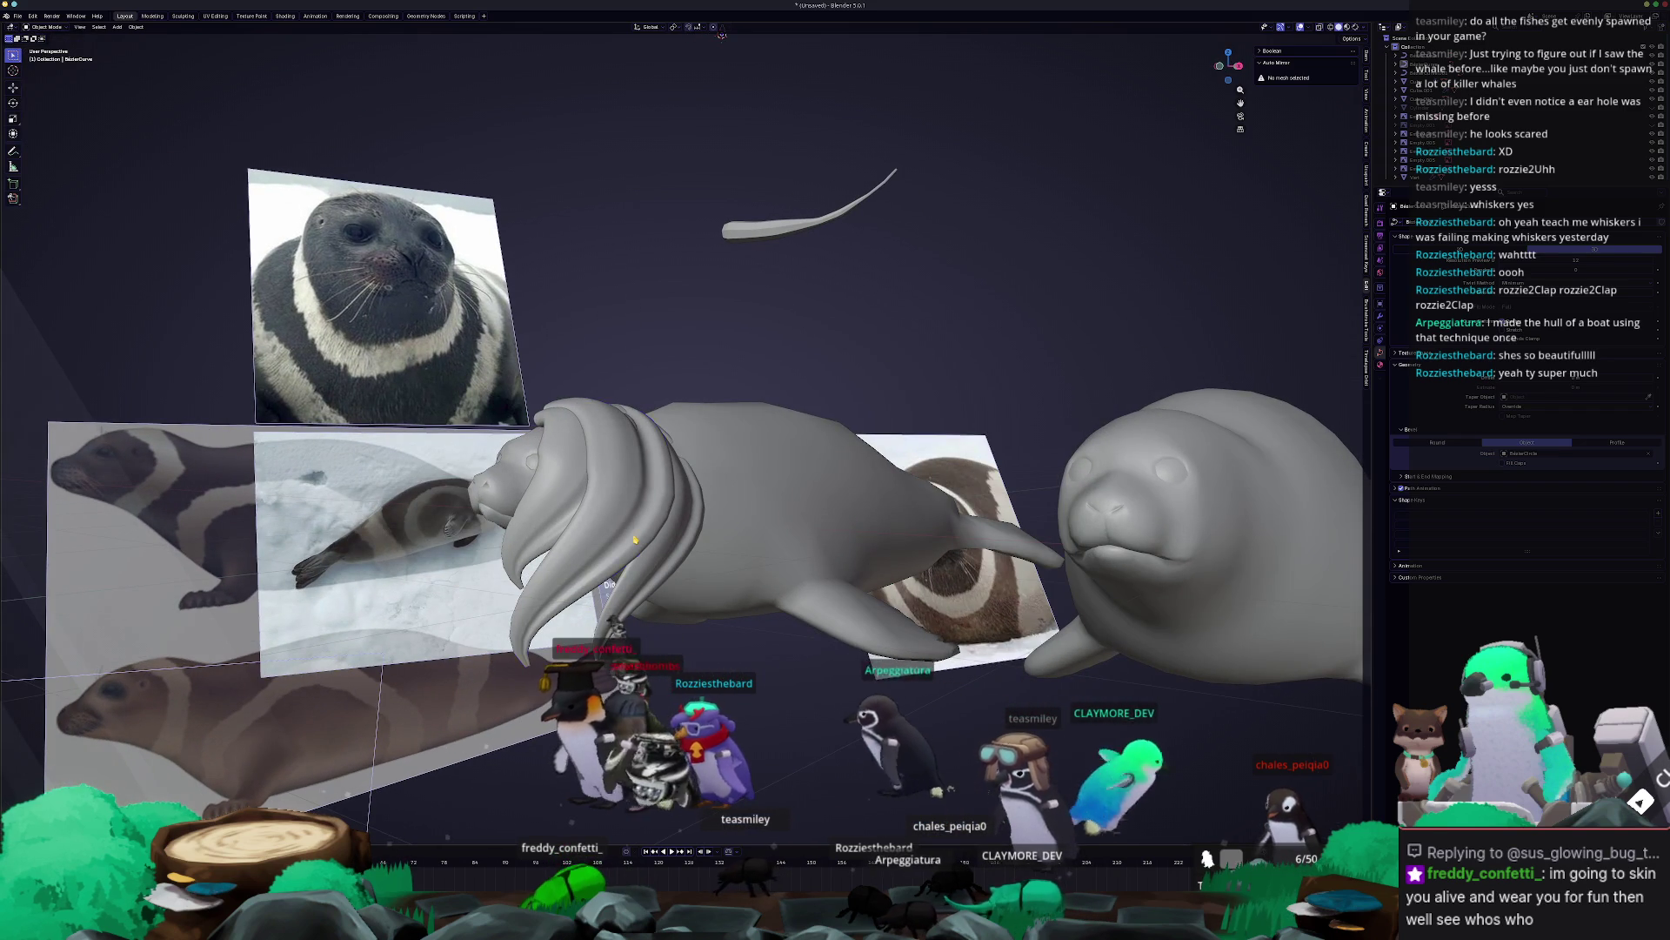
pyautogui.click(565, 517)
pyautogui.moveTo(639, 586)
pyautogui.mouseDown(button='middle')
pyautogui.moveTo(681, 581)
pyautogui.moveTo(659, 570)
pyautogui.mouseUp(button='middle')
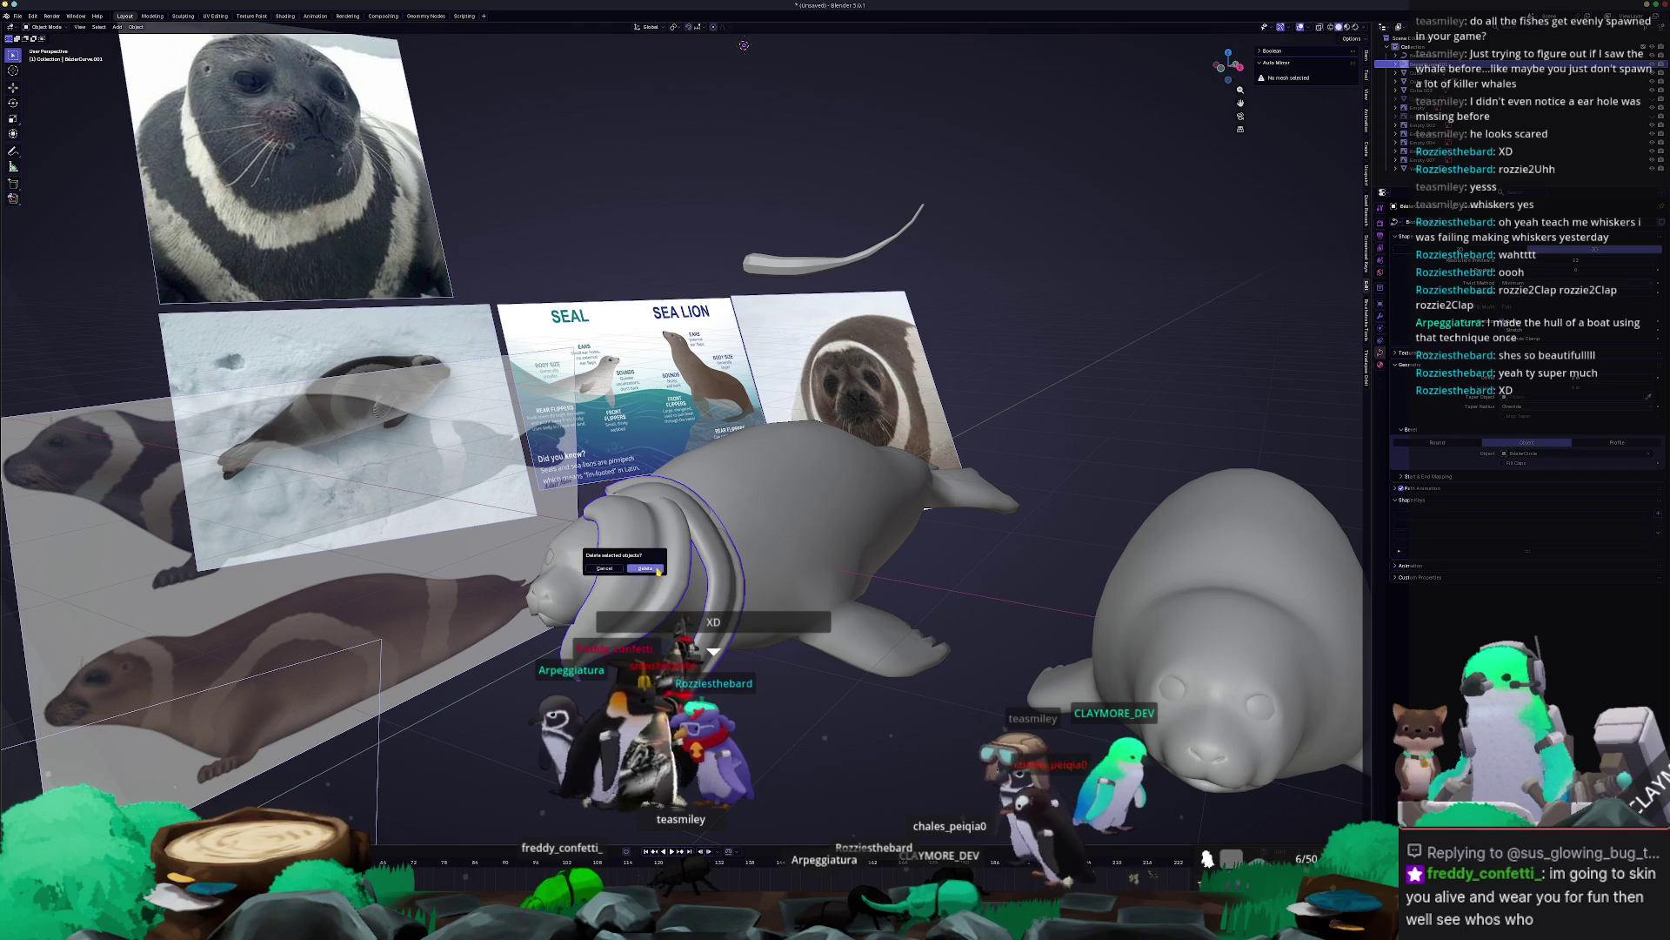
# Confirm deleting the curly strands and select the Cylinder object.
pyautogui.click(658, 570)
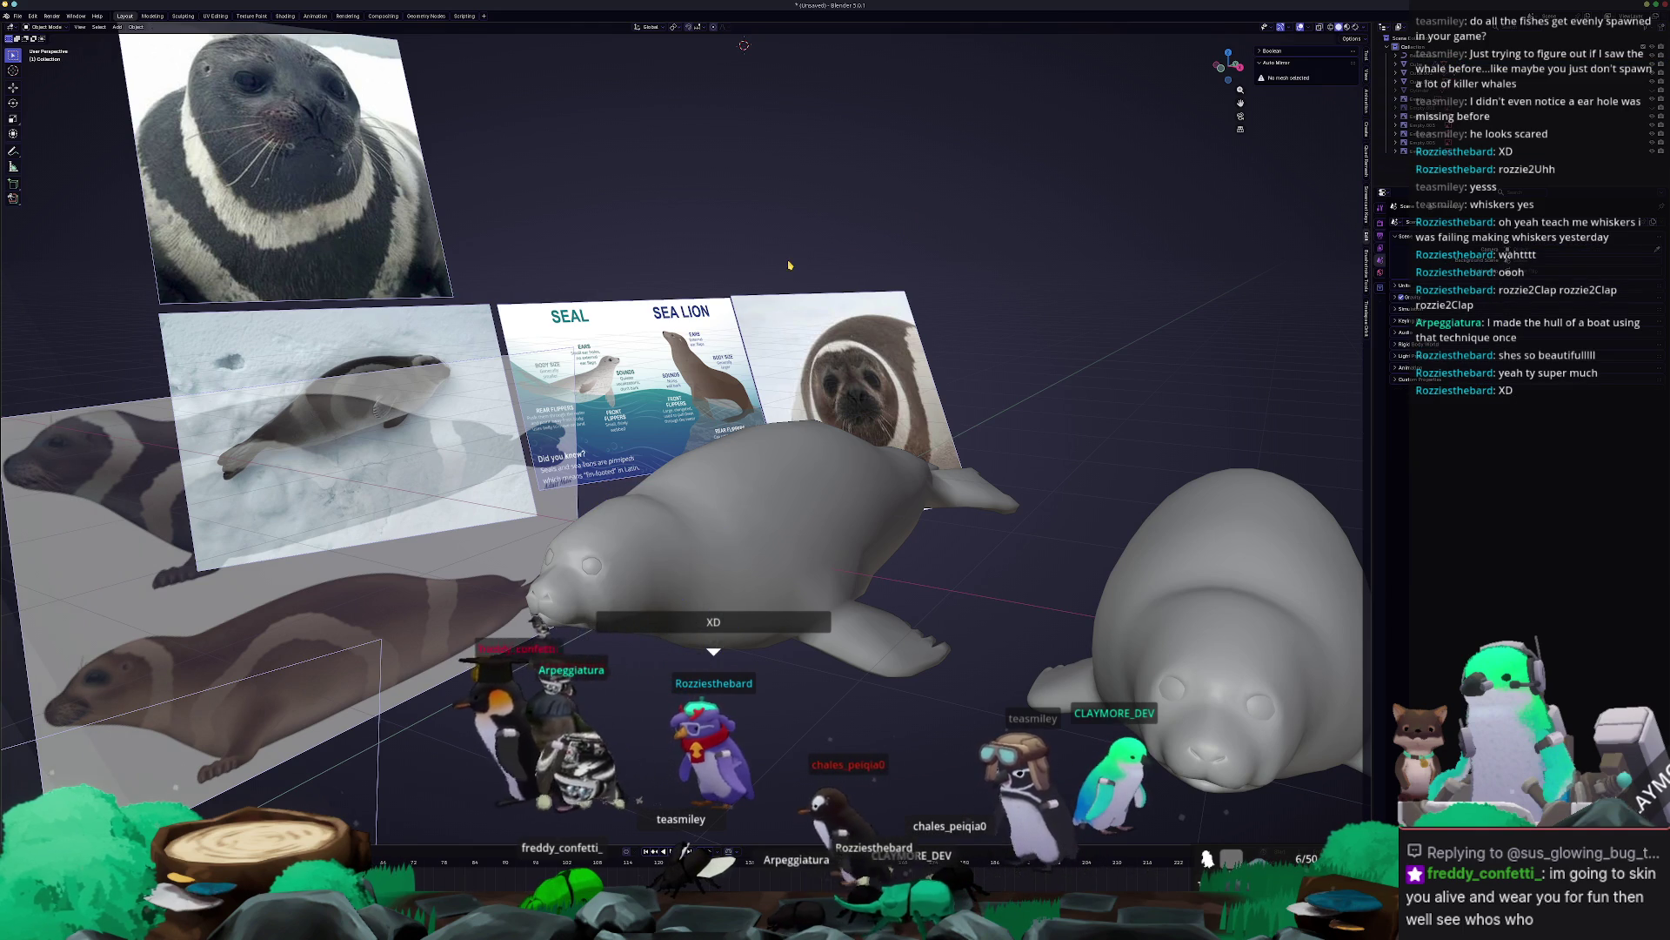
pyautogui.scroll(-4, 787, 264)
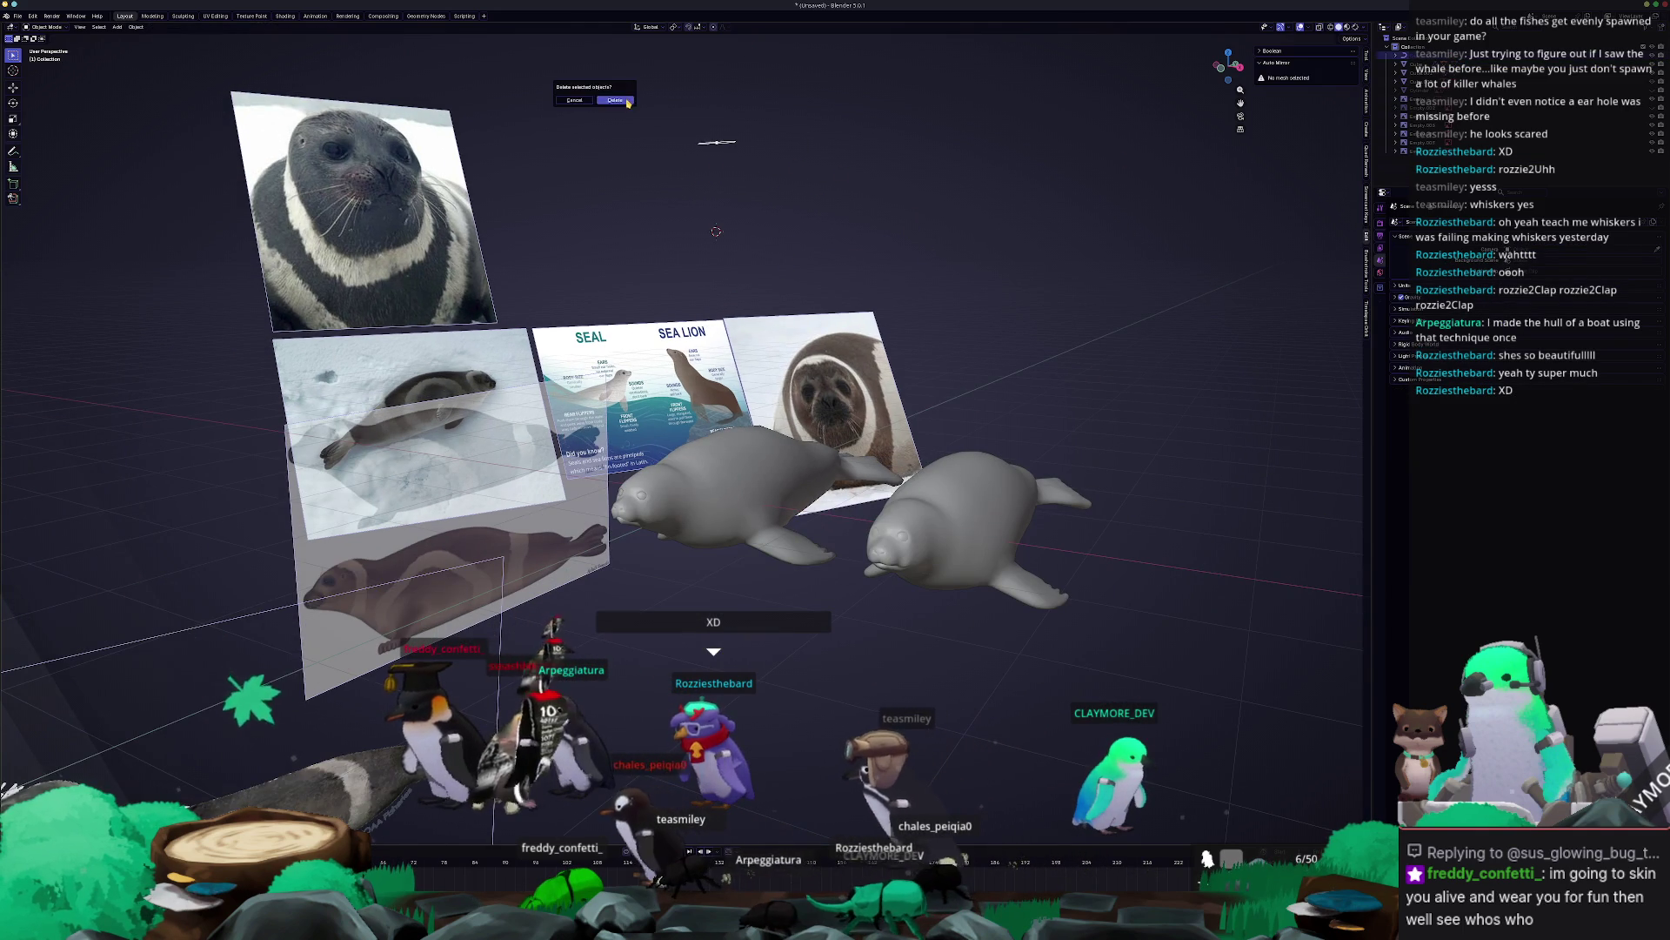
pyautogui.click(1527, 84)
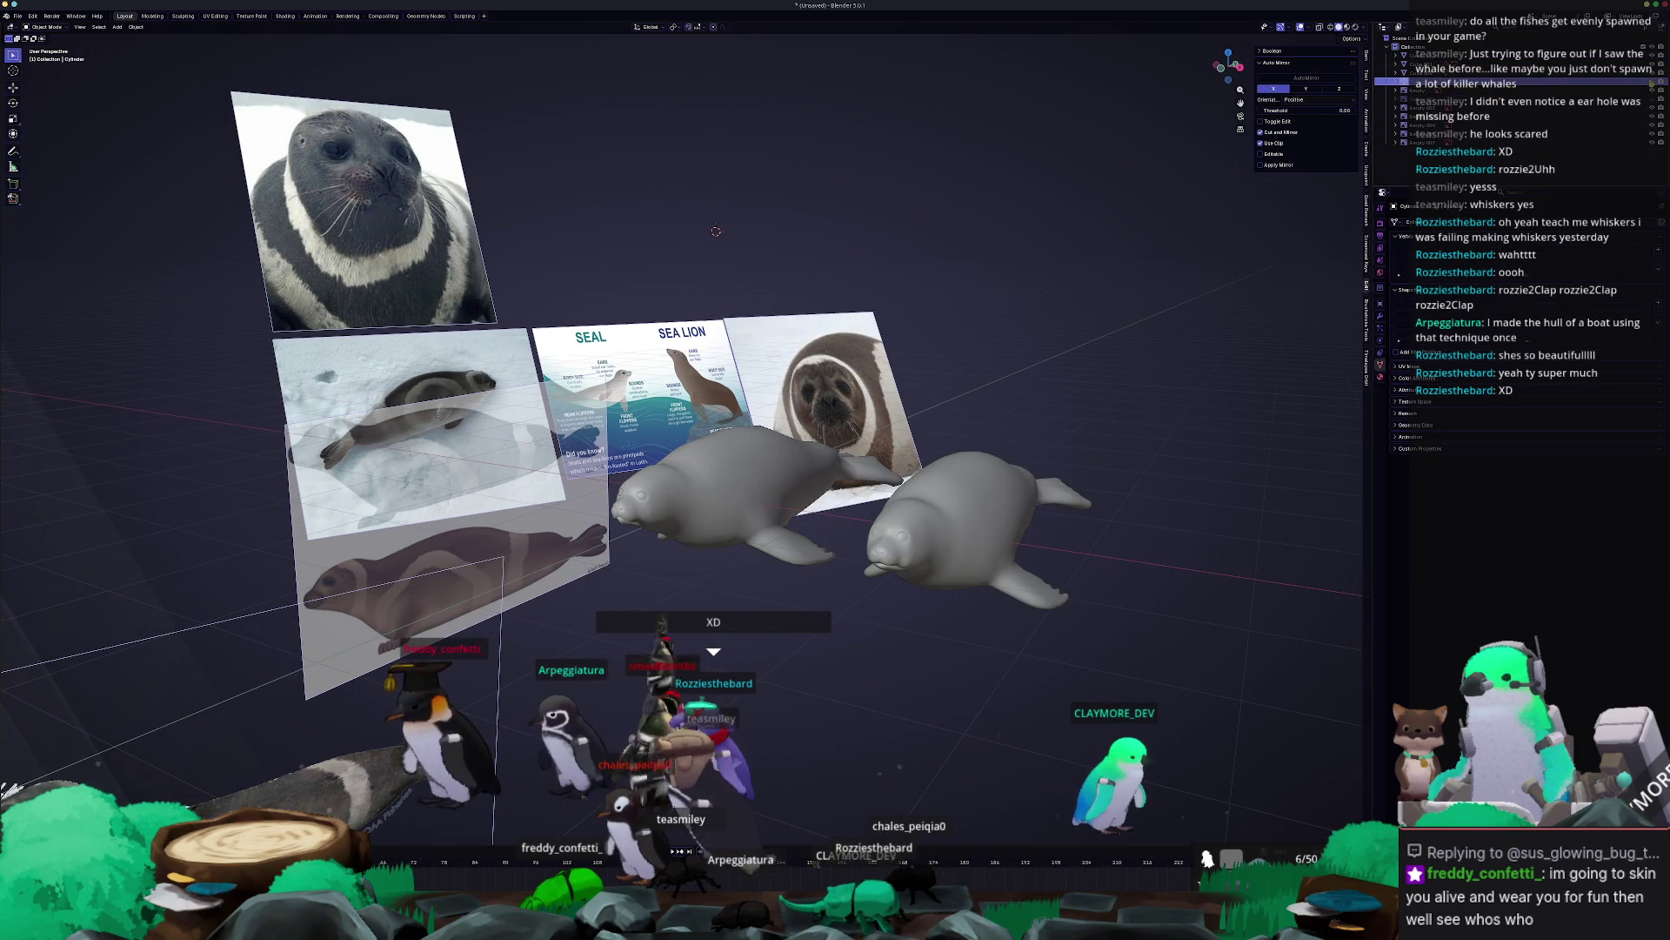
pyautogui.scroll(2, 793, 345)
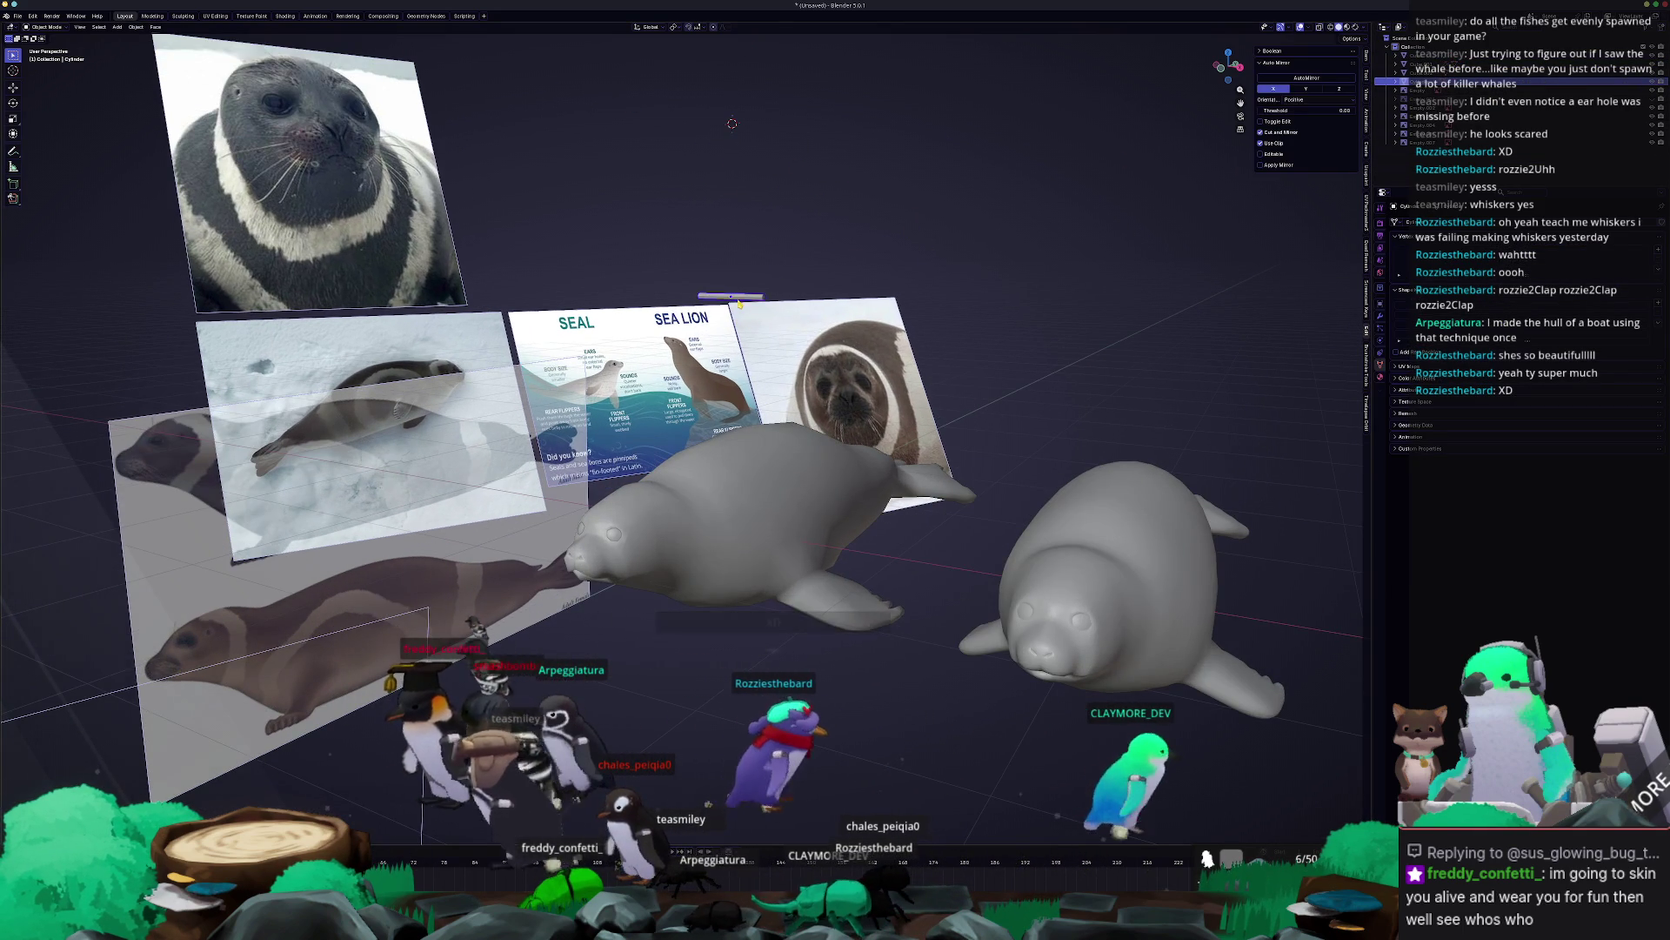
# In front view, lower the cylinder, shift it along X, and thin it on Y and Z.
pyautogui.press('KP_1')
pyautogui.press('g')
pyautogui.press('z')
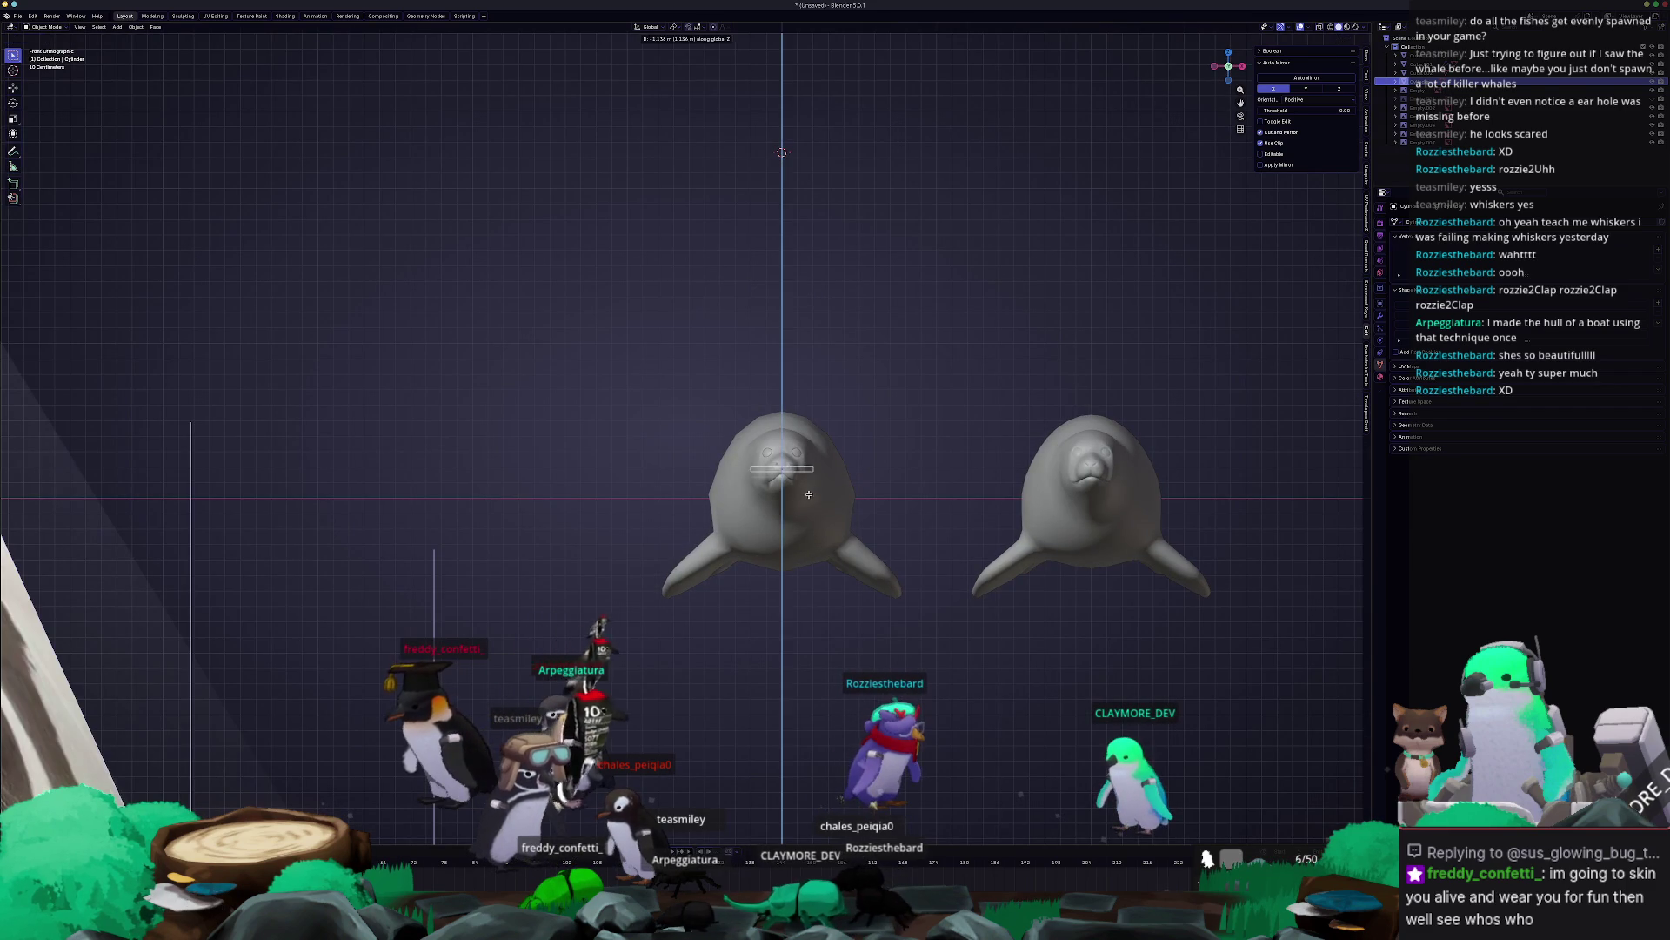
pyautogui.click(783, 501)
pyautogui.press('g')
pyautogui.press('x')
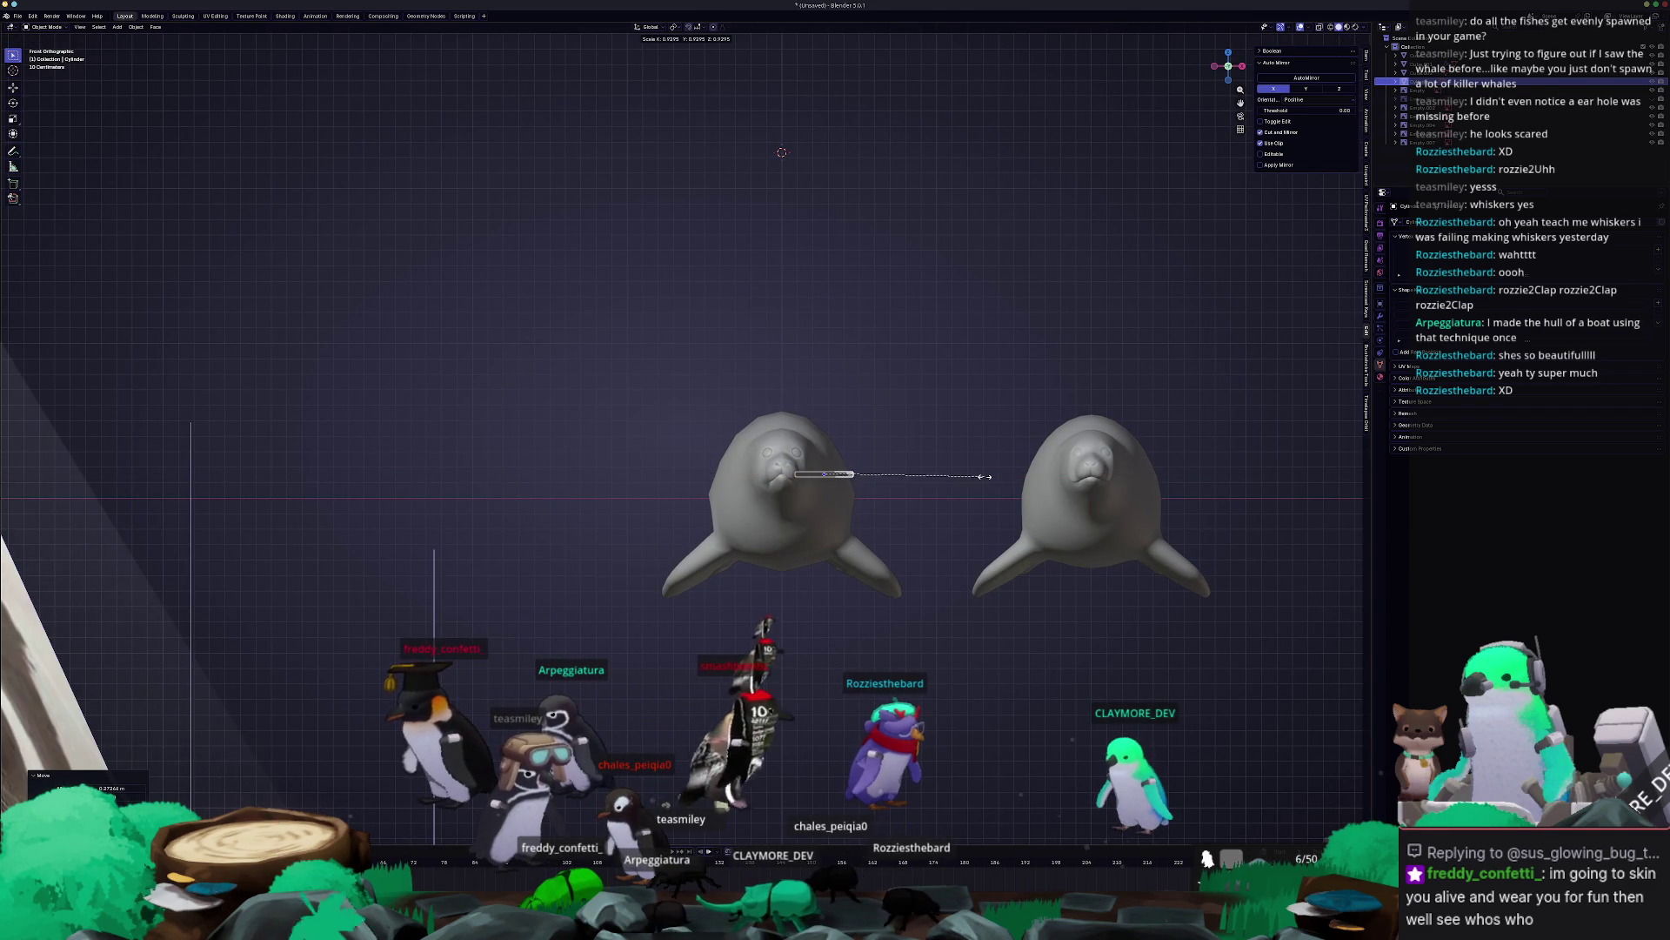
pyautogui.press('s')
pyautogui.hotkey('shift', 'x')
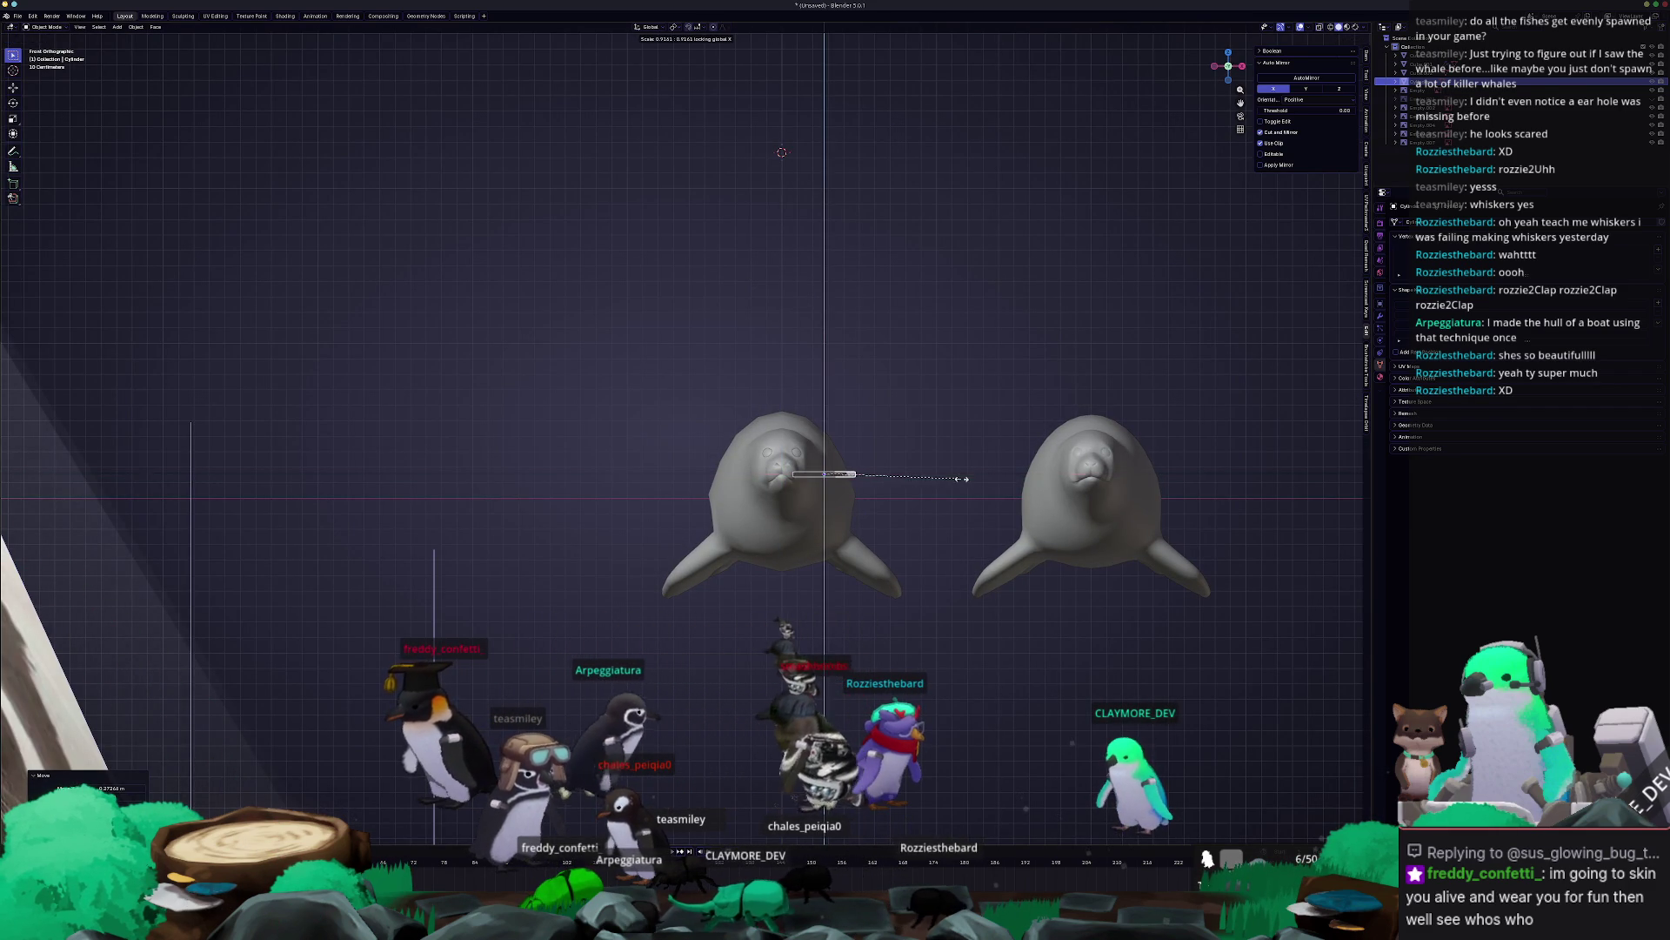
pyautogui.click(920, 477)
# From the top view, move the cylinder along Y, then scale it slightly smaller in front view.
pyautogui.press('KP_7')
pyautogui.press('g')
pyautogui.press('y')
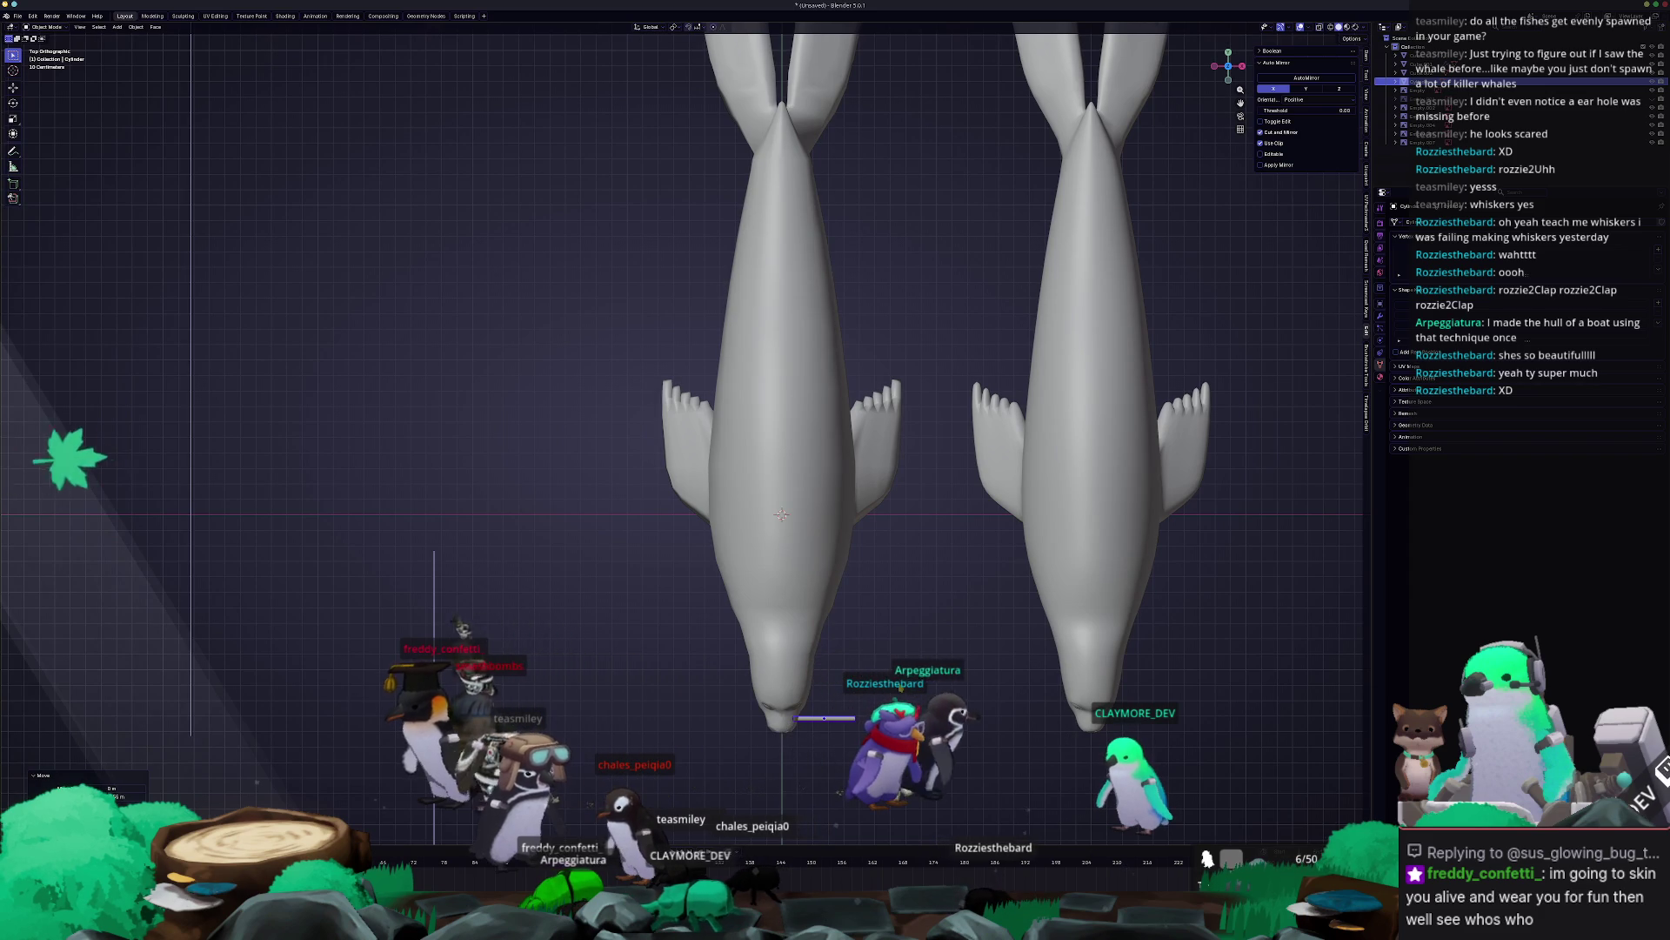
pyautogui.press('KP_1')
pyautogui.scroll(6, 1140, 433)
pyautogui.press('s')
pyautogui.click(1326, 441)
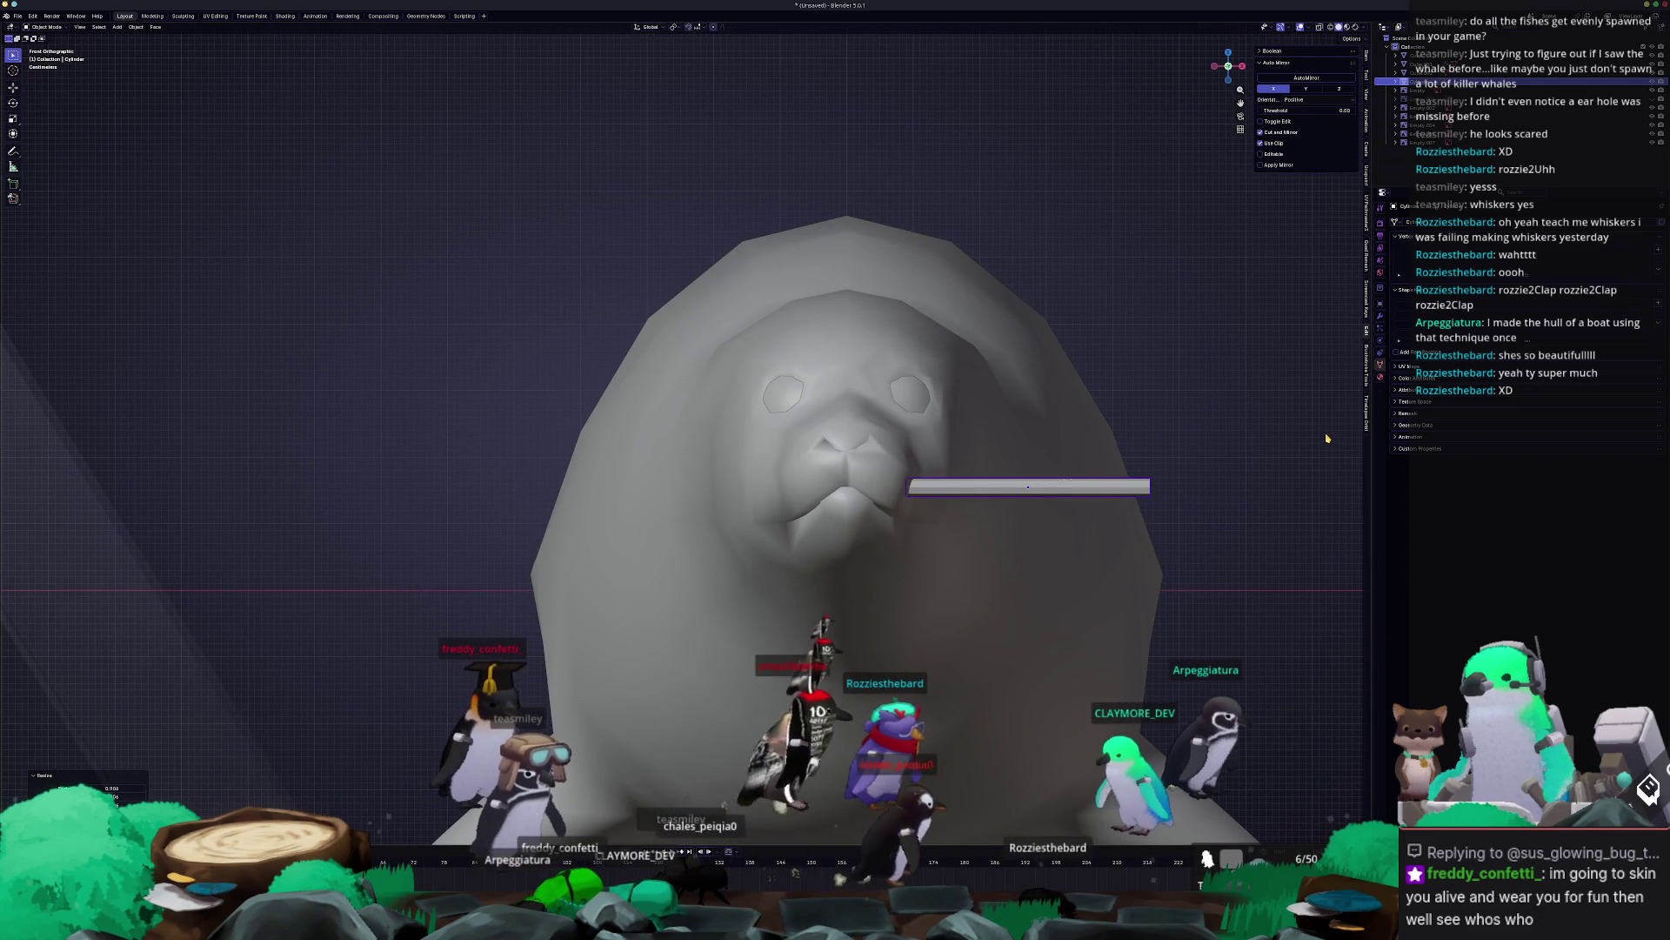
# Thin the bar again excluding X, tilt it below the mouth, and place it at the seal's muzzle.
pyautogui.press('s')
pyautogui.hotkey('shift', 'x')
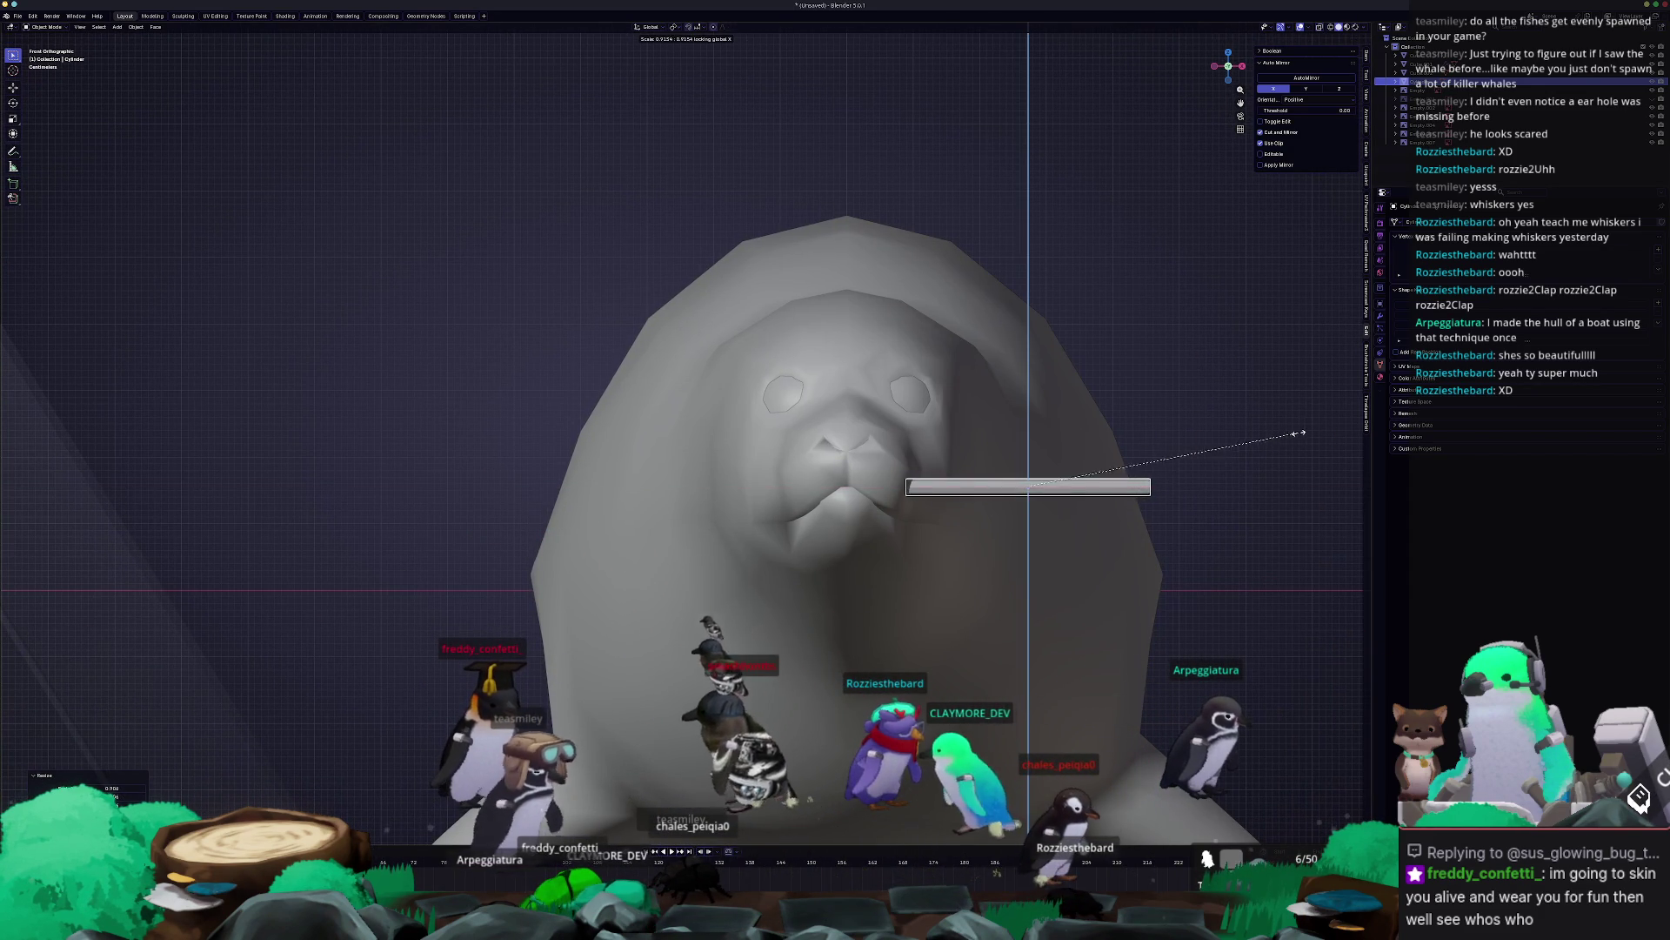
pyautogui.click(1230, 470)
pyautogui.press('r')
pyautogui.click(1215, 509)
pyautogui.press('g')
pyautogui.click(1201, 539)
pyautogui.moveTo(1201, 540)
pyautogui.mouseDown(button='middle')
pyautogui.moveTo(1154, 603)
pyautogui.moveTo(746, 631)
pyautogui.moveTo(806, 597)
pyautogui.mouseUp(button='middle')
pyautogui.scroll(-5, 1153, 604)
# Nudge the whisker right, then in Edit Mode reshape its end up and left with smooth falloff.
pyautogui.press('g')
pyautogui.click(826, 576)
pyautogui.press('KP_7')
pyautogui.press('Tab')
pyautogui.scroll(3, 919, 454)
pyautogui.scroll(2, 1106, 741)
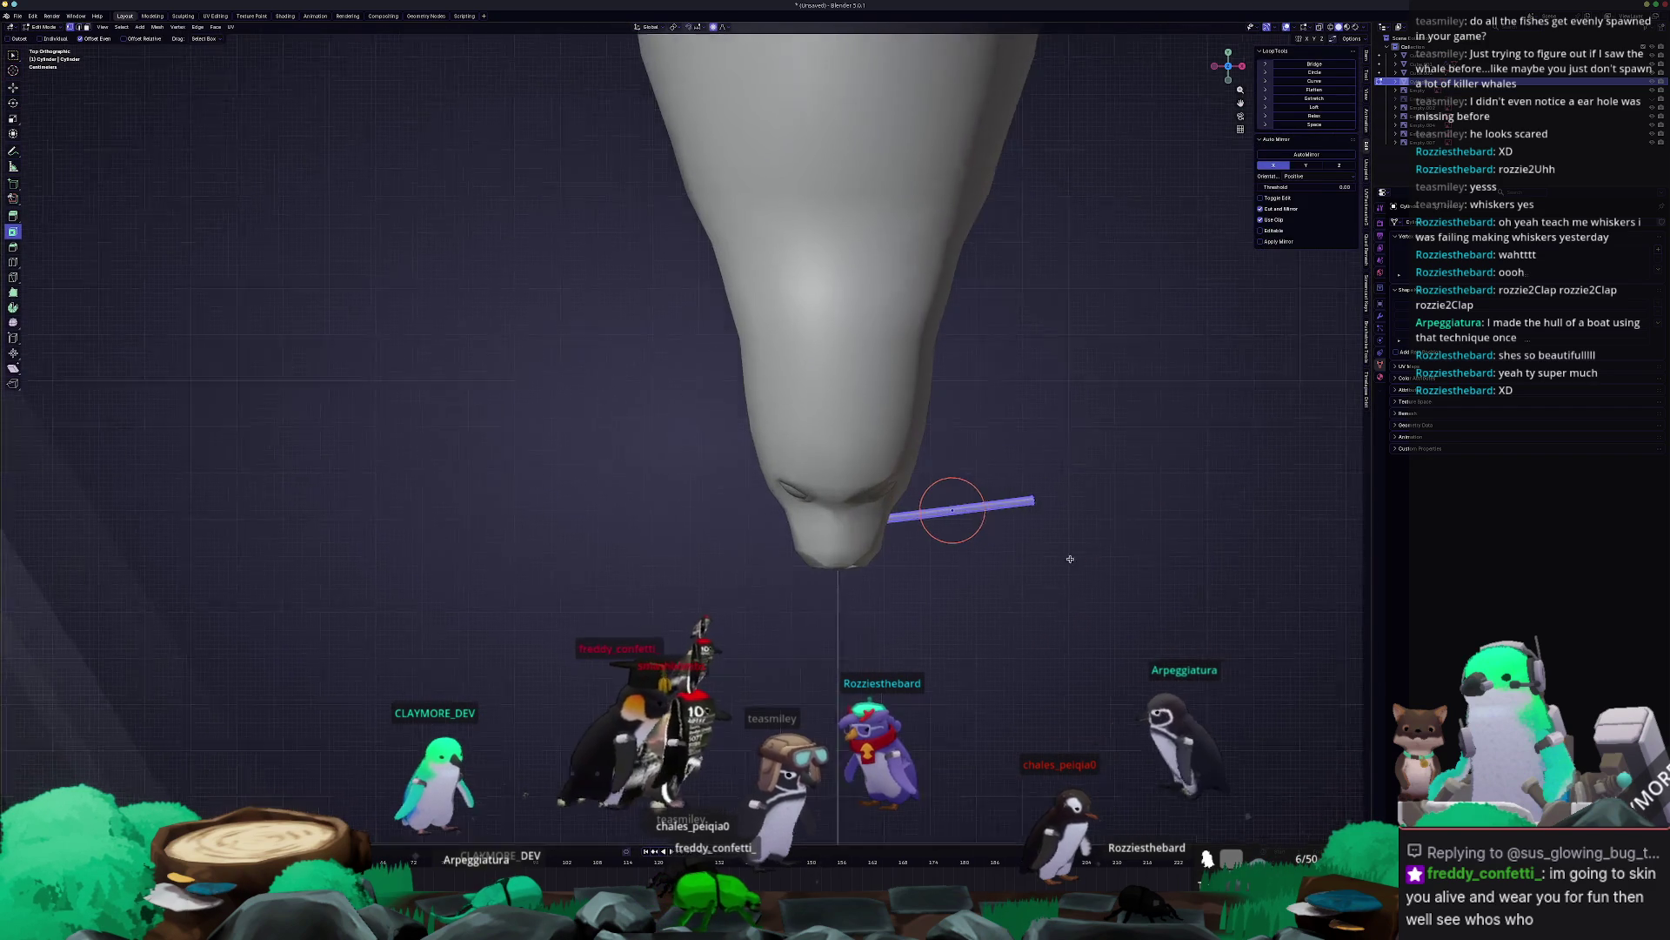
pyautogui.press('g')
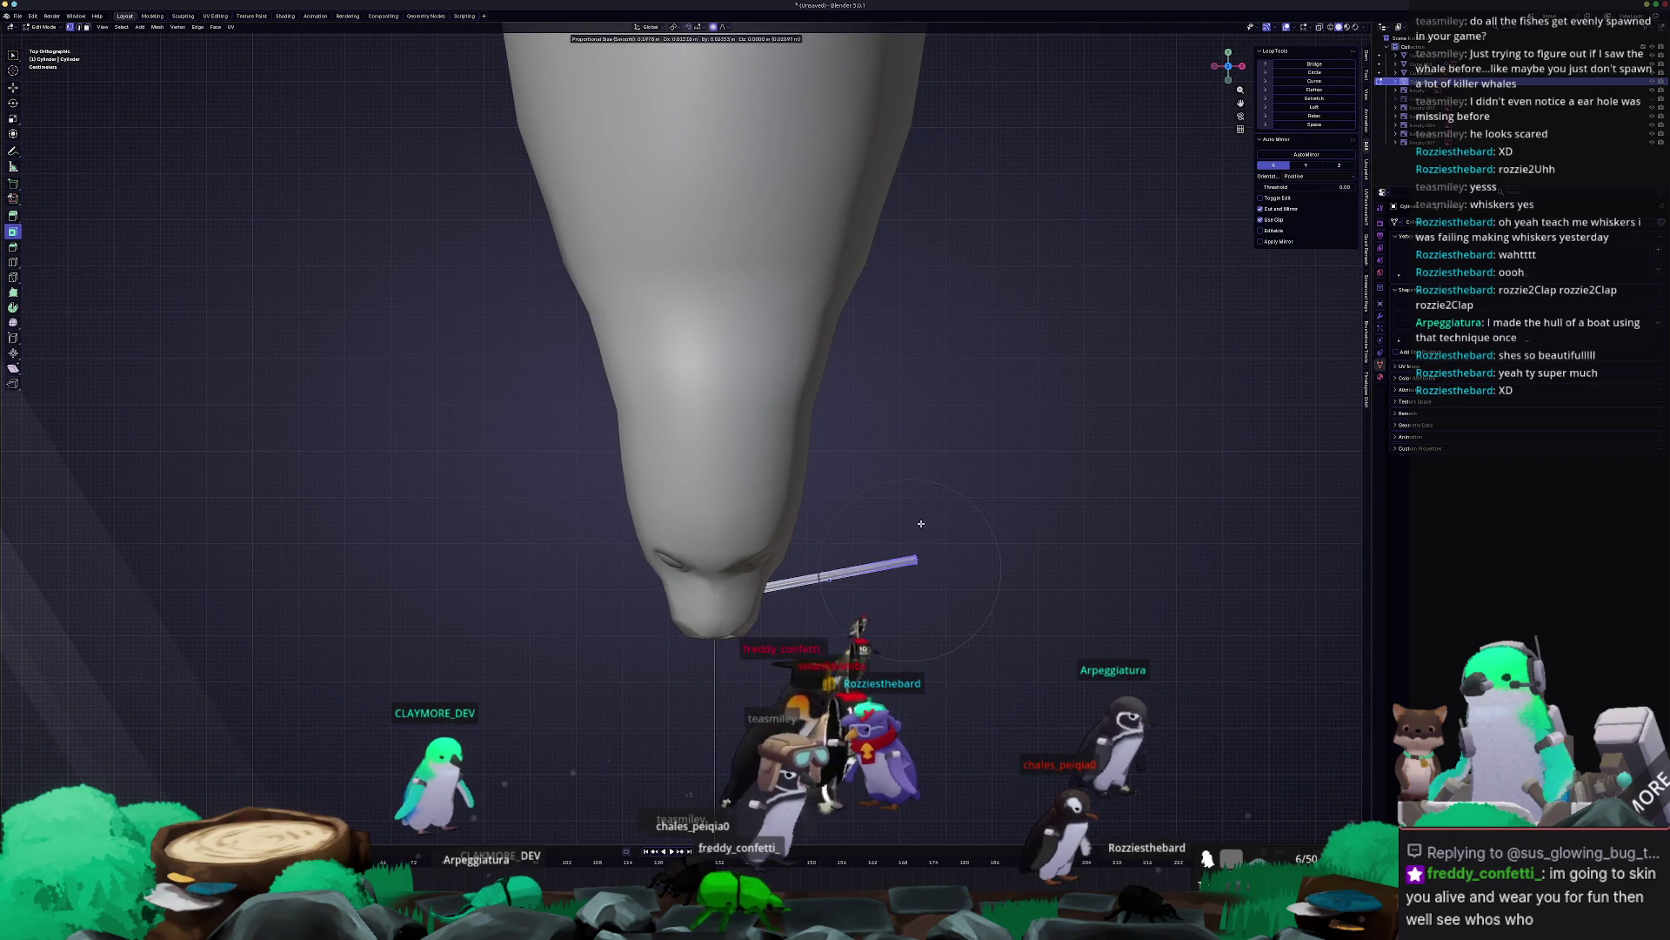
pyautogui.click(892, 467)
pyautogui.press('g')
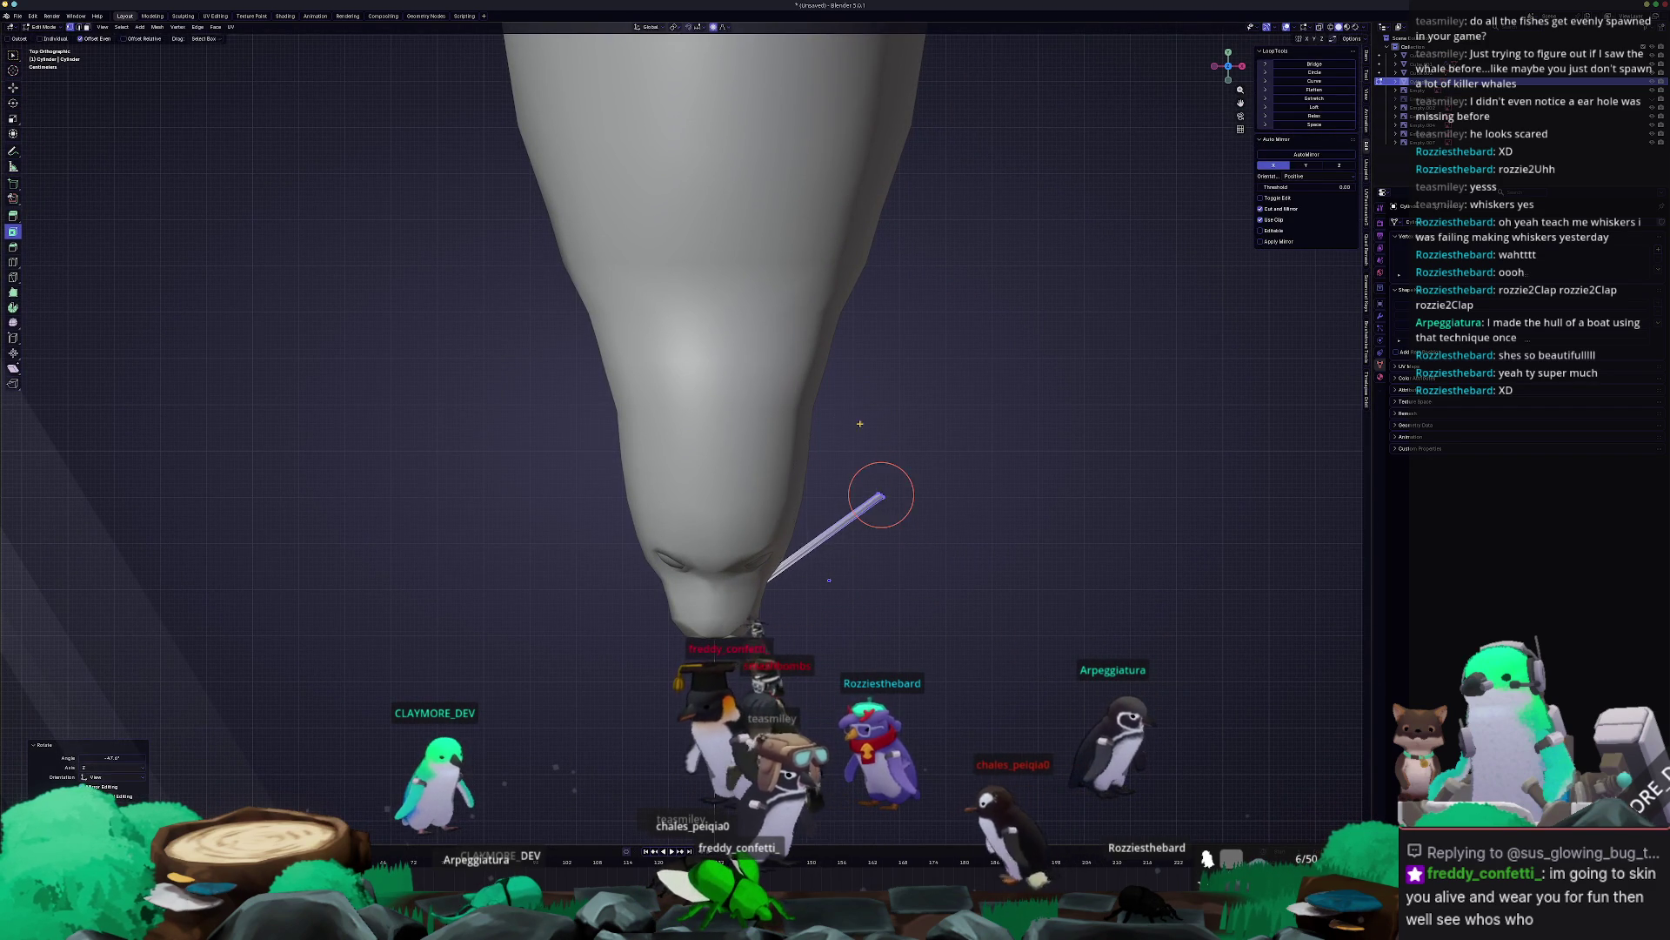
pyautogui.click(851, 414)
# Add a loop cut, bend the whisker at it, bevel the corner, then move the whisker along Y.
pyautogui.click(818, 525)
pyautogui.press('g')
pyautogui.click(968, 545)
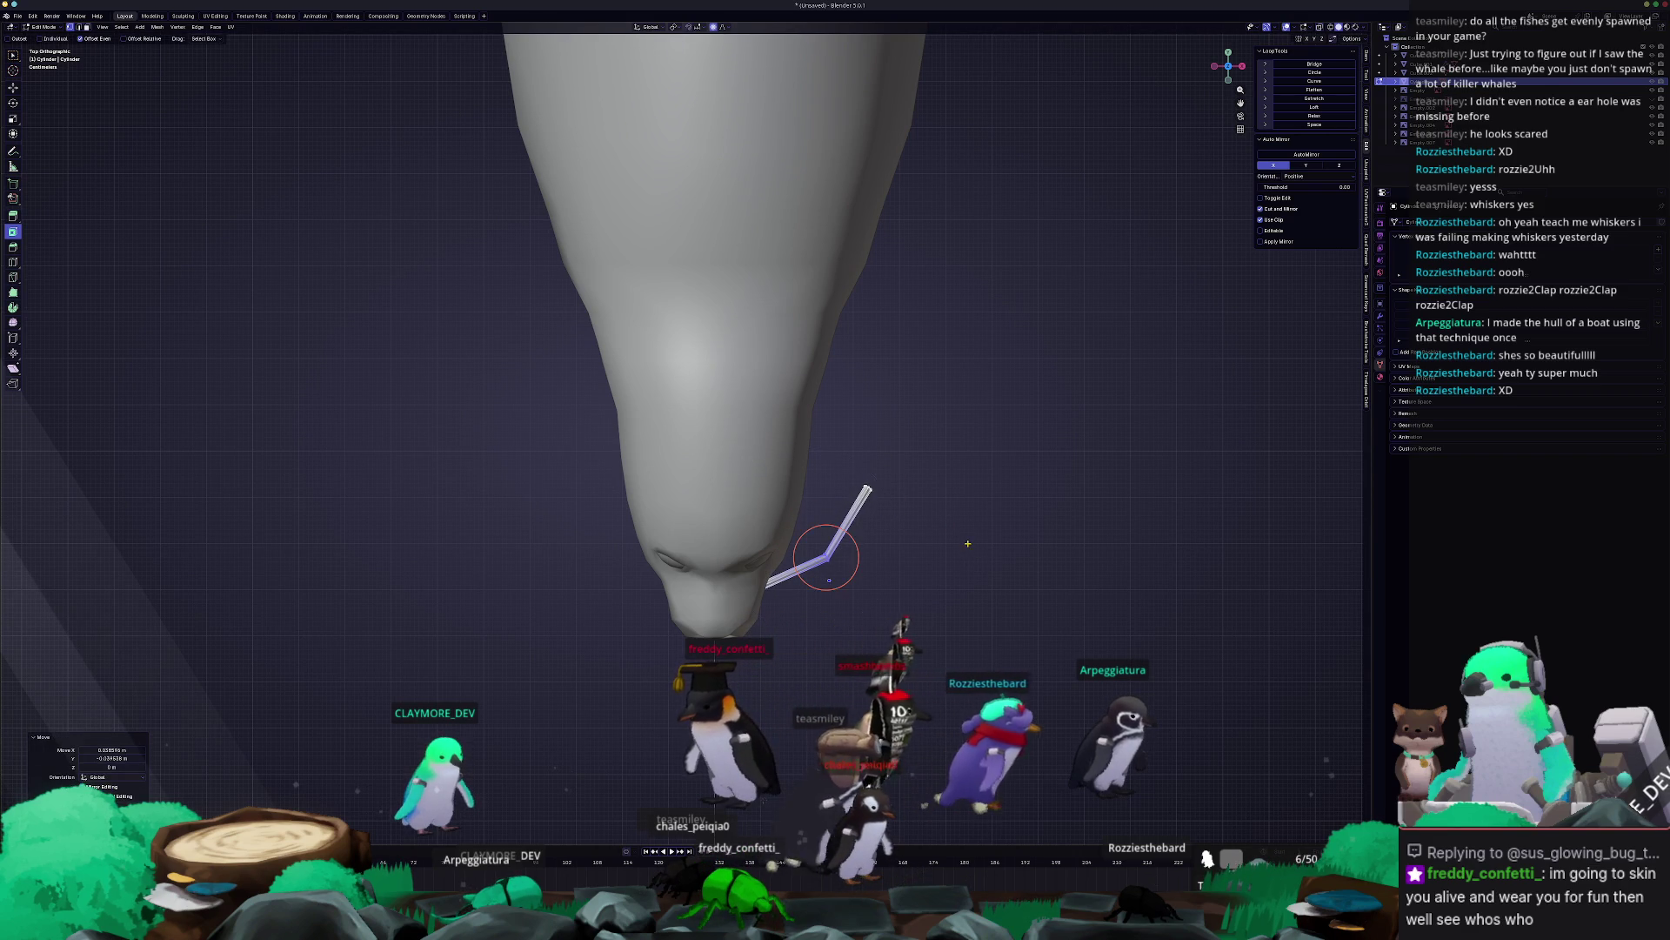
pyautogui.hotkey('ctrl', 'shift', 'b')
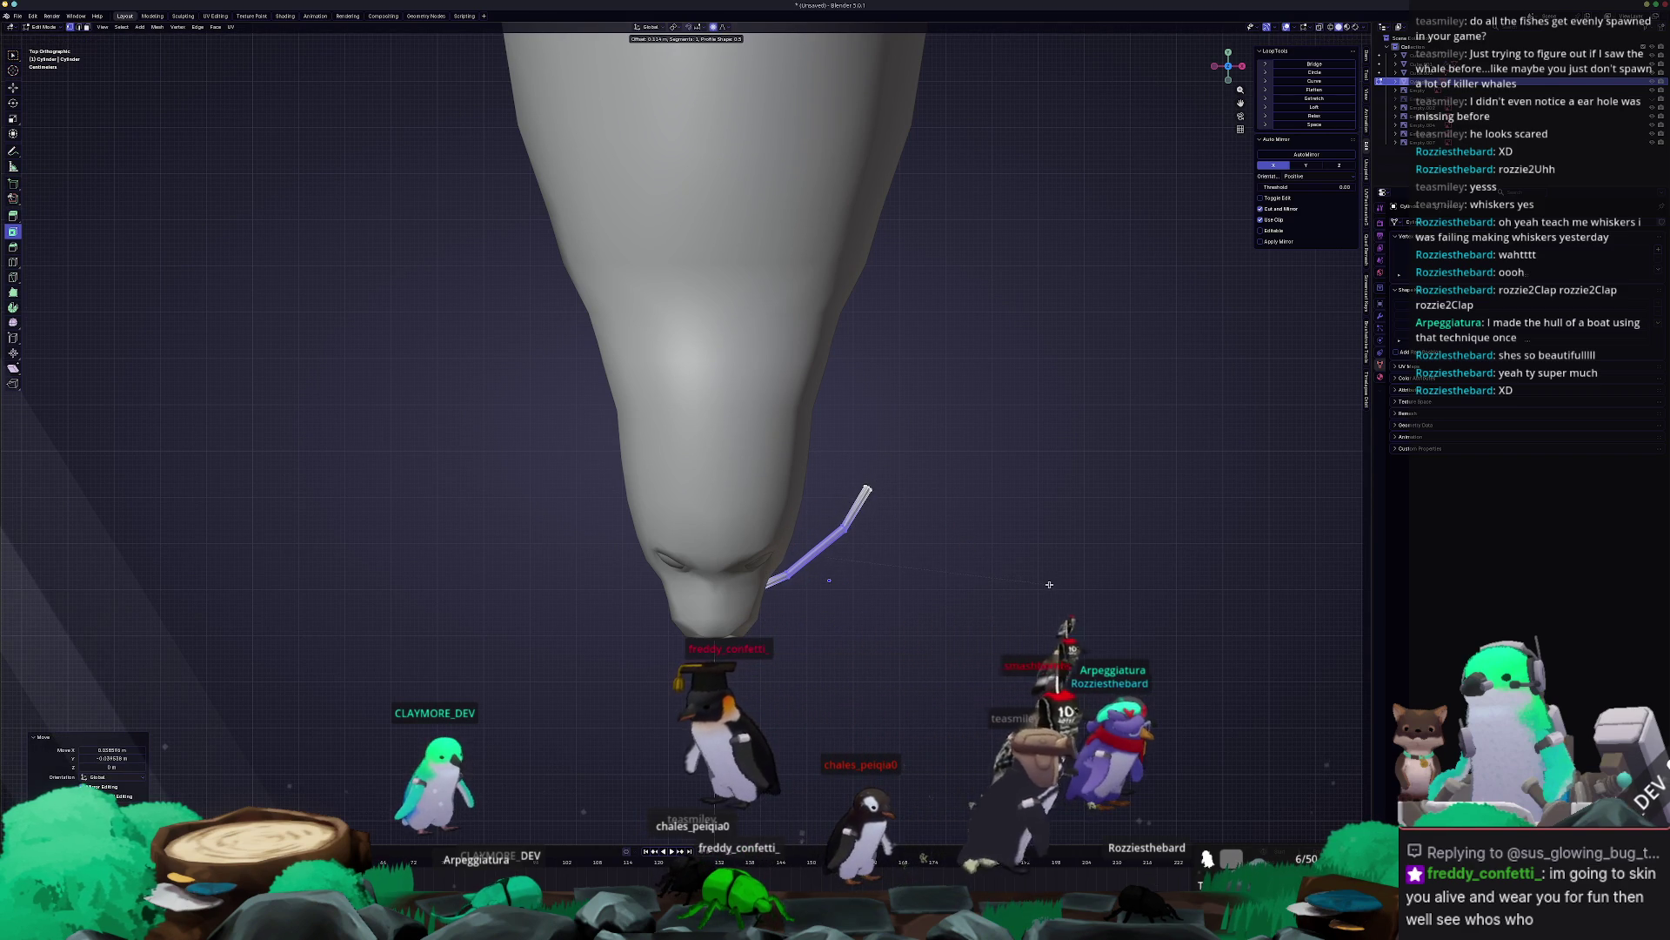
pyautogui.click(1049, 584)
pyautogui.press('Tab')
pyautogui.moveTo(1049, 584)
pyautogui.mouseDown(button='middle')
pyautogui.moveTo(822, 583)
pyautogui.moveTo(627, 614)
pyautogui.moveTo(714, 506)
pyautogui.moveTo(694, 615)
pyautogui.mouseUp(button='middle')
pyautogui.press('g')
pyautogui.press('y')
pyautogui.click(806, 582)
# Select the whisker cylinder and briefly check its mesh in Edit Mode.
pyautogui.click(718, 456)
pyautogui.scroll(1, 740, 470)
pyautogui.press('Tab')
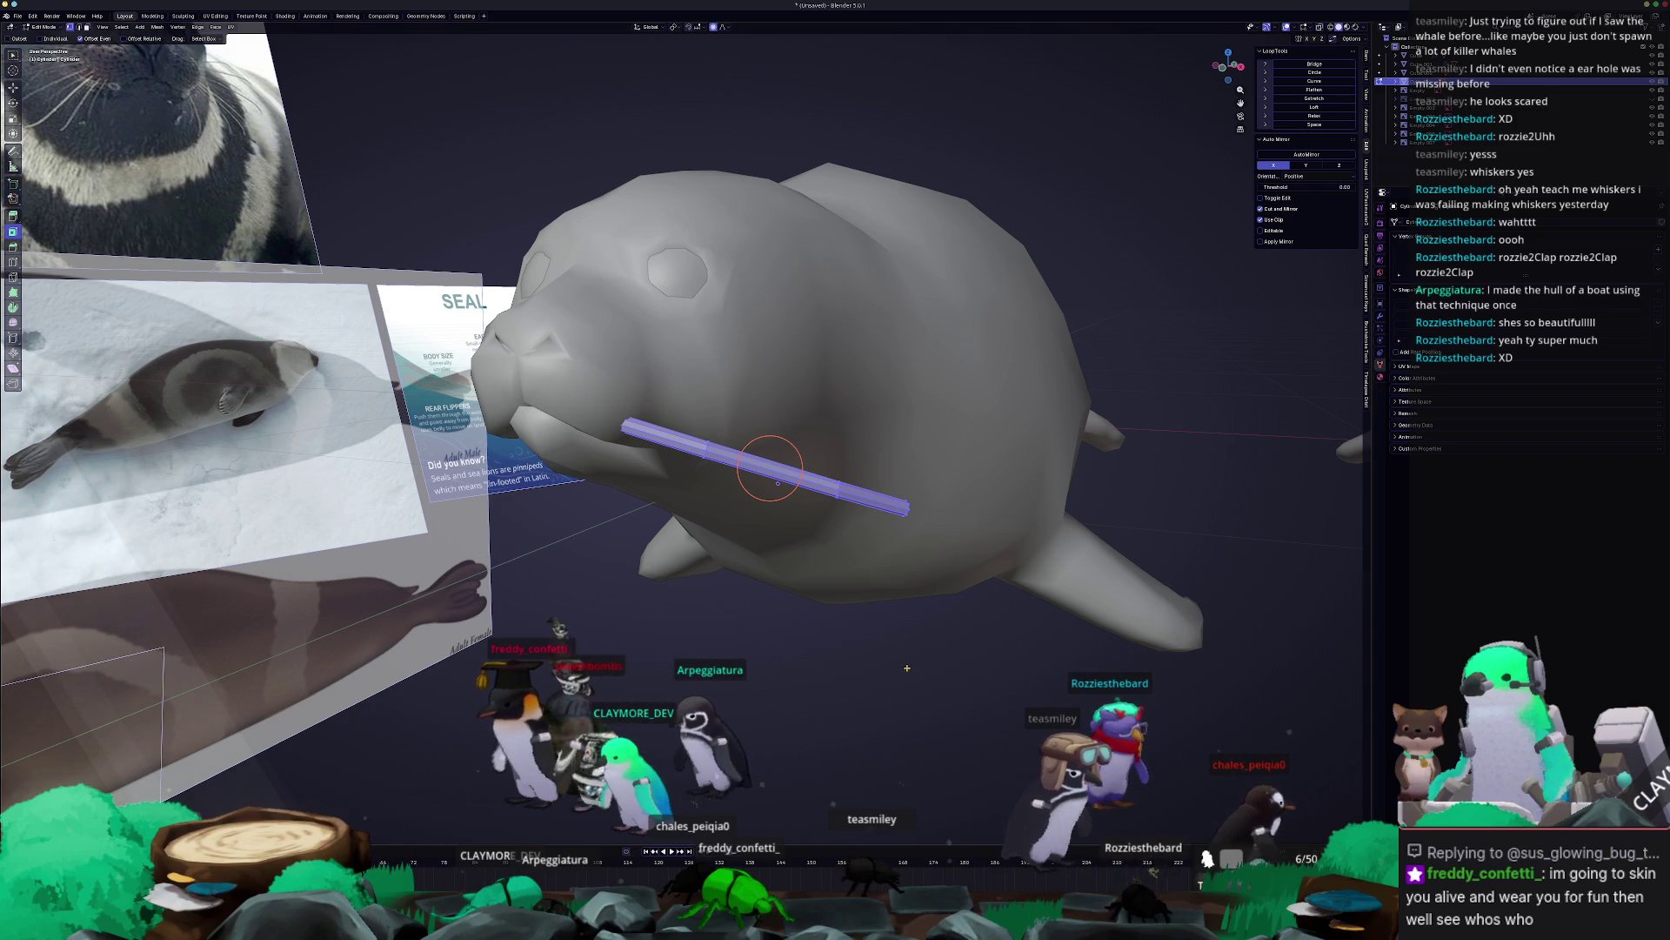
pyautogui.press('Tab')
pyautogui.scroll(-4, 870, 630)
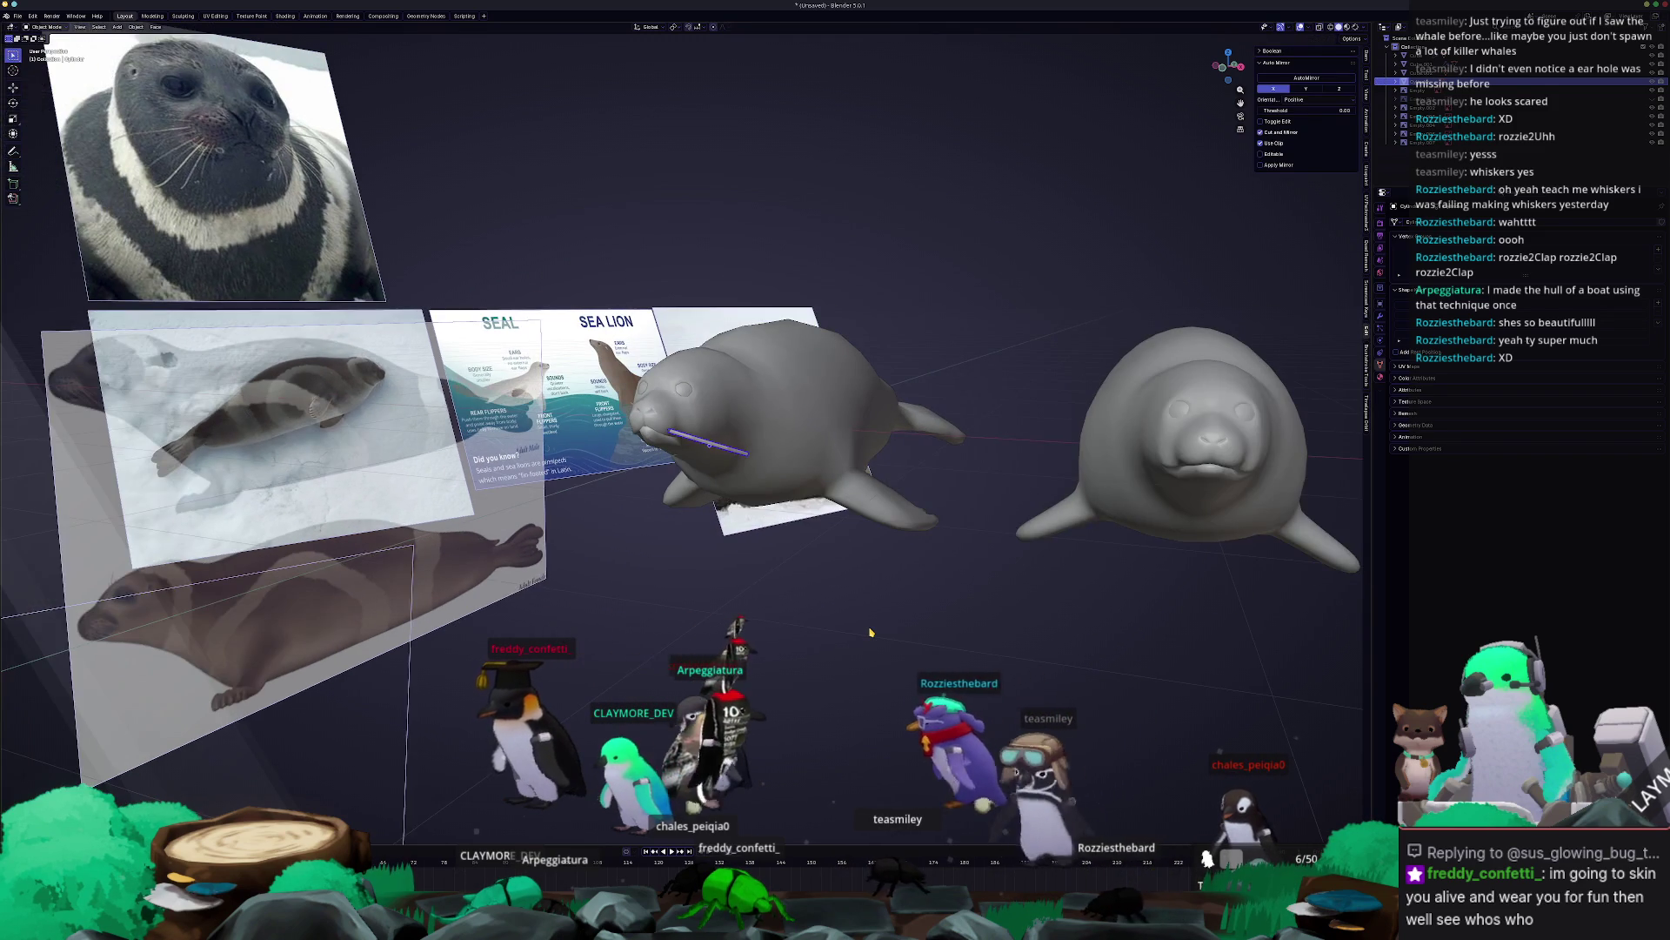
pyautogui.scroll(3, 870, 632)
# Duplicate the whisker, then rotate and shift the copy to a new angle.
pyautogui.hotkey('shift', 'd')
pyautogui.press('r')
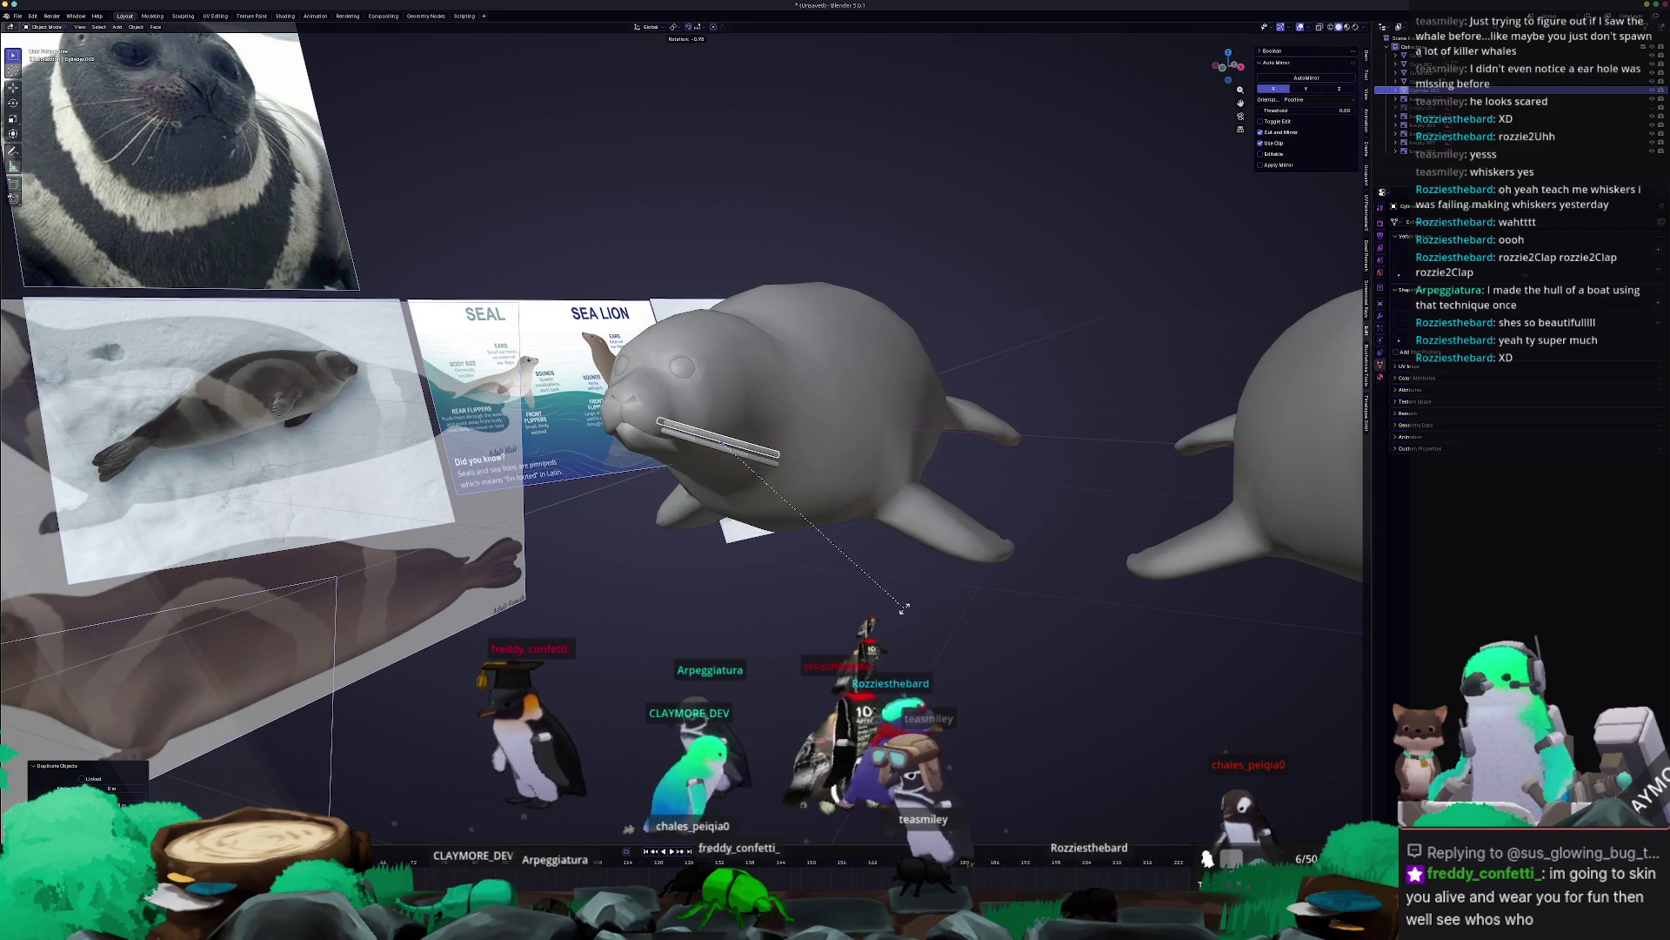
pyautogui.click(916, 592)
pyautogui.press('g')
pyautogui.click(917, 591)
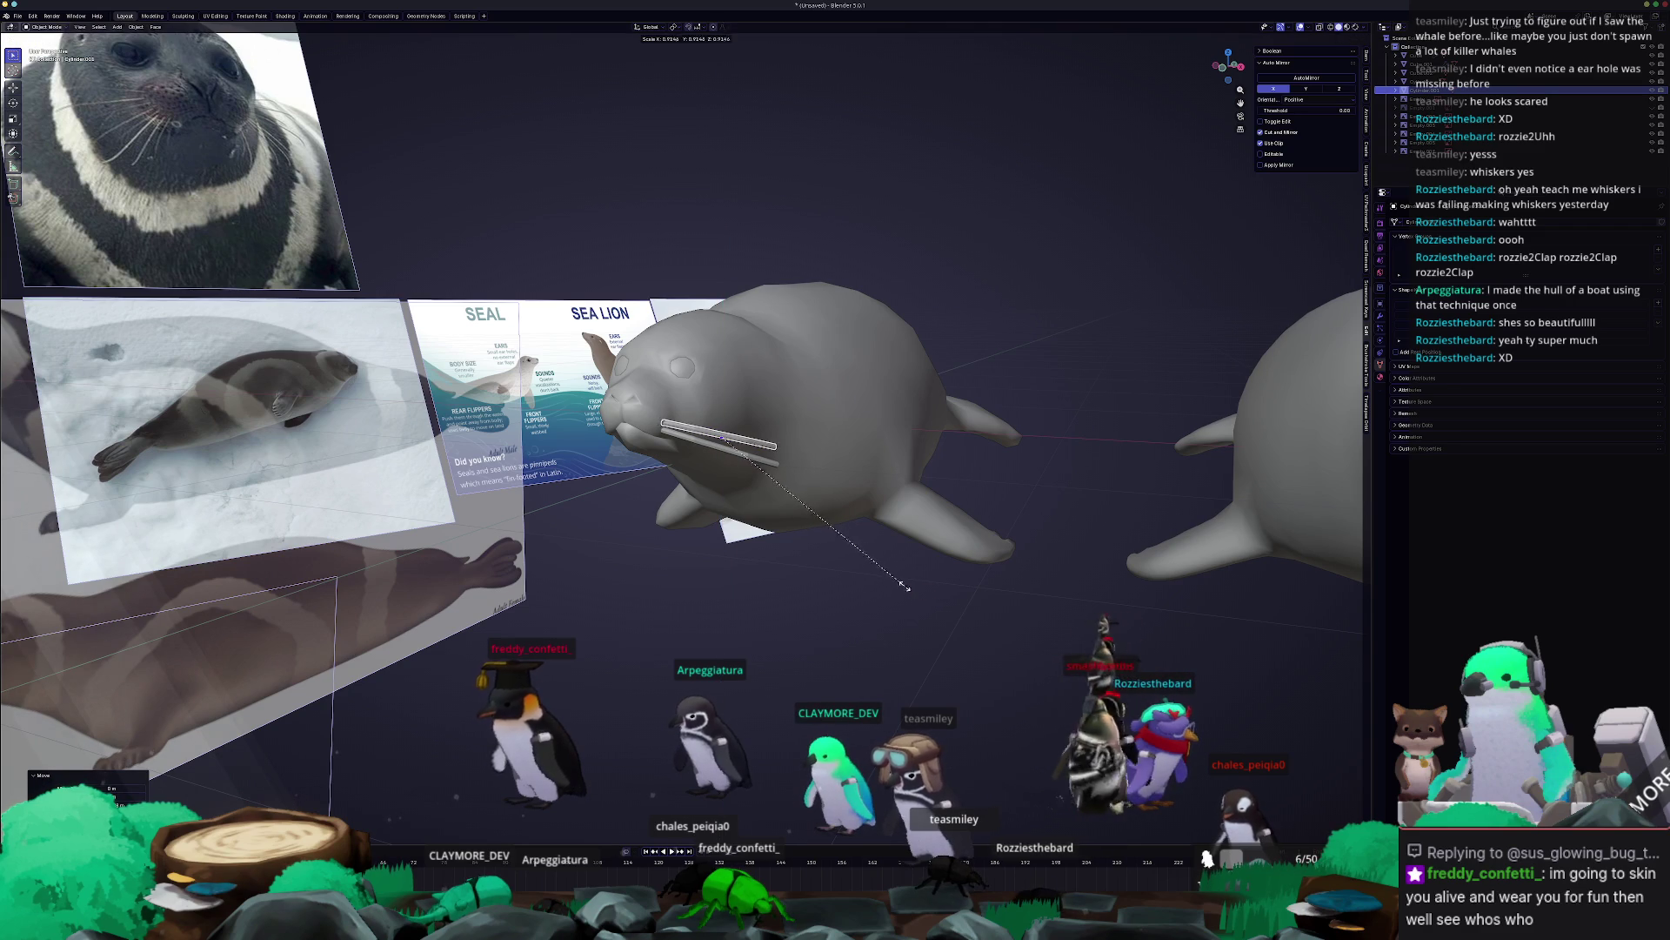
pyautogui.press('Escape')
pyautogui.moveTo(905, 587)
pyautogui.mouseDown(button='middle')
pyautogui.moveTo(771, 525)
pyautogui.moveTo(818, 561)
pyautogui.moveTo(809, 530)
pyautogui.mouseUp(button='middle')
# Add a third whisker copy and rotate it around Z, undoing a trial scale.
pyautogui.hotkey('shift', 'd')
pyautogui.click(804, 518)
pyautogui.press('r')
pyautogui.press('z')
pyautogui.click(807, 496)
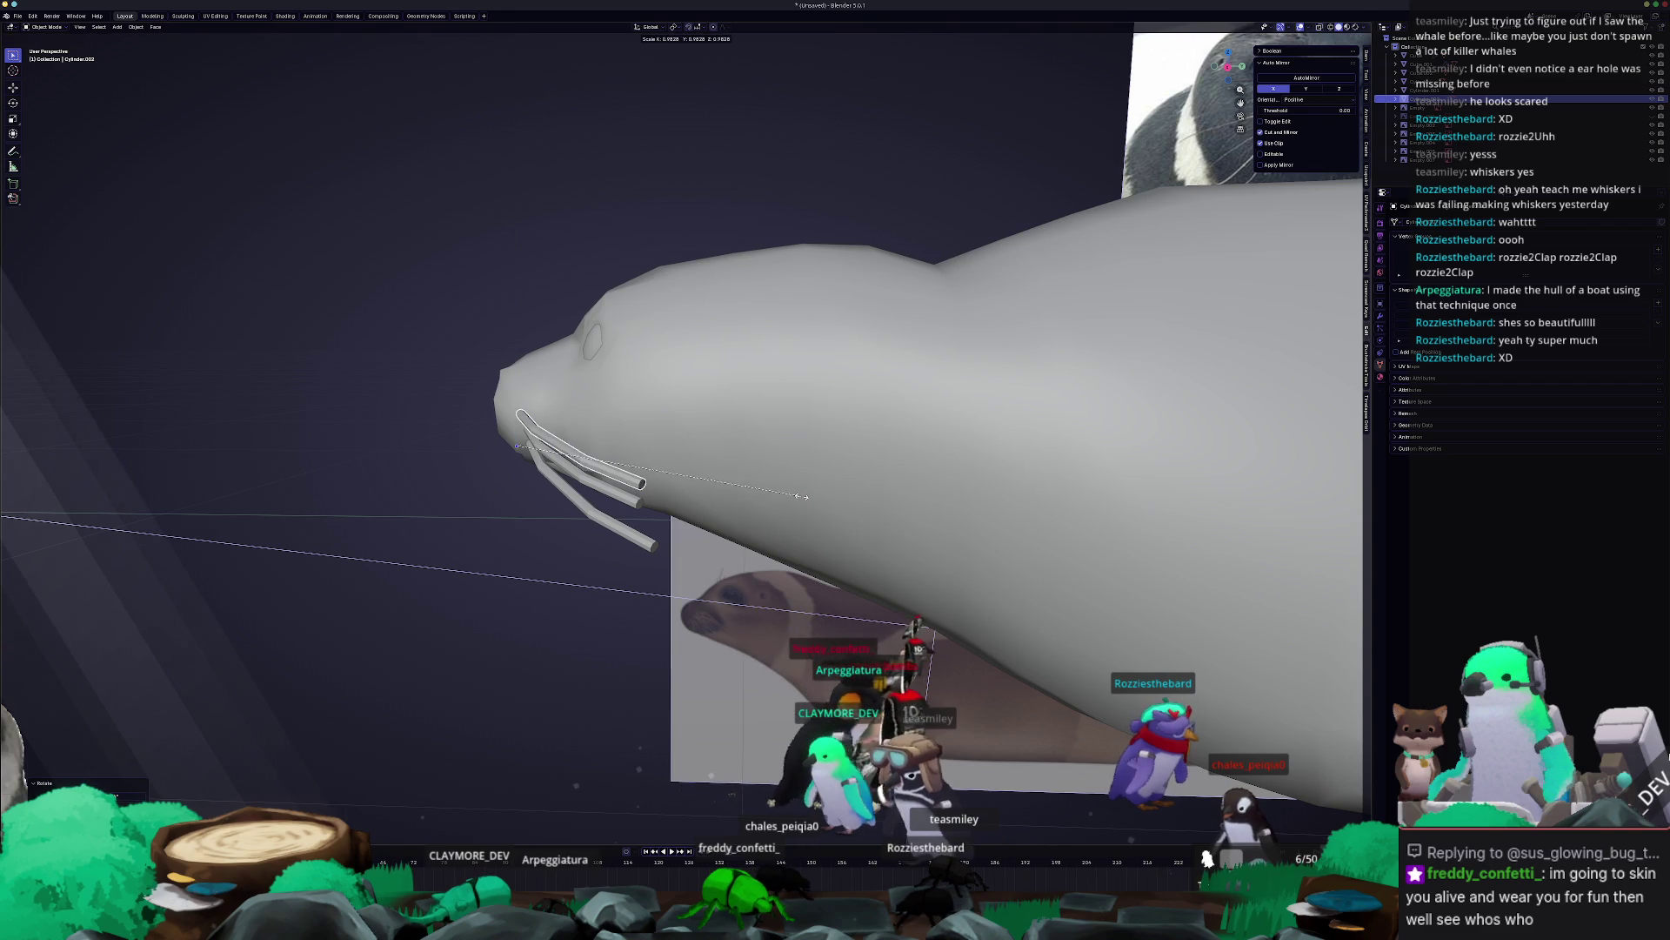
pyautogui.press('s')
pyautogui.hotkey('shift', 'z')
pyautogui.press('Escape')
pyautogui.hotkey('ctrl', 'z')
pyautogui.moveTo(806, 514); pyautogui.dragTo(894, 484, button='middle')
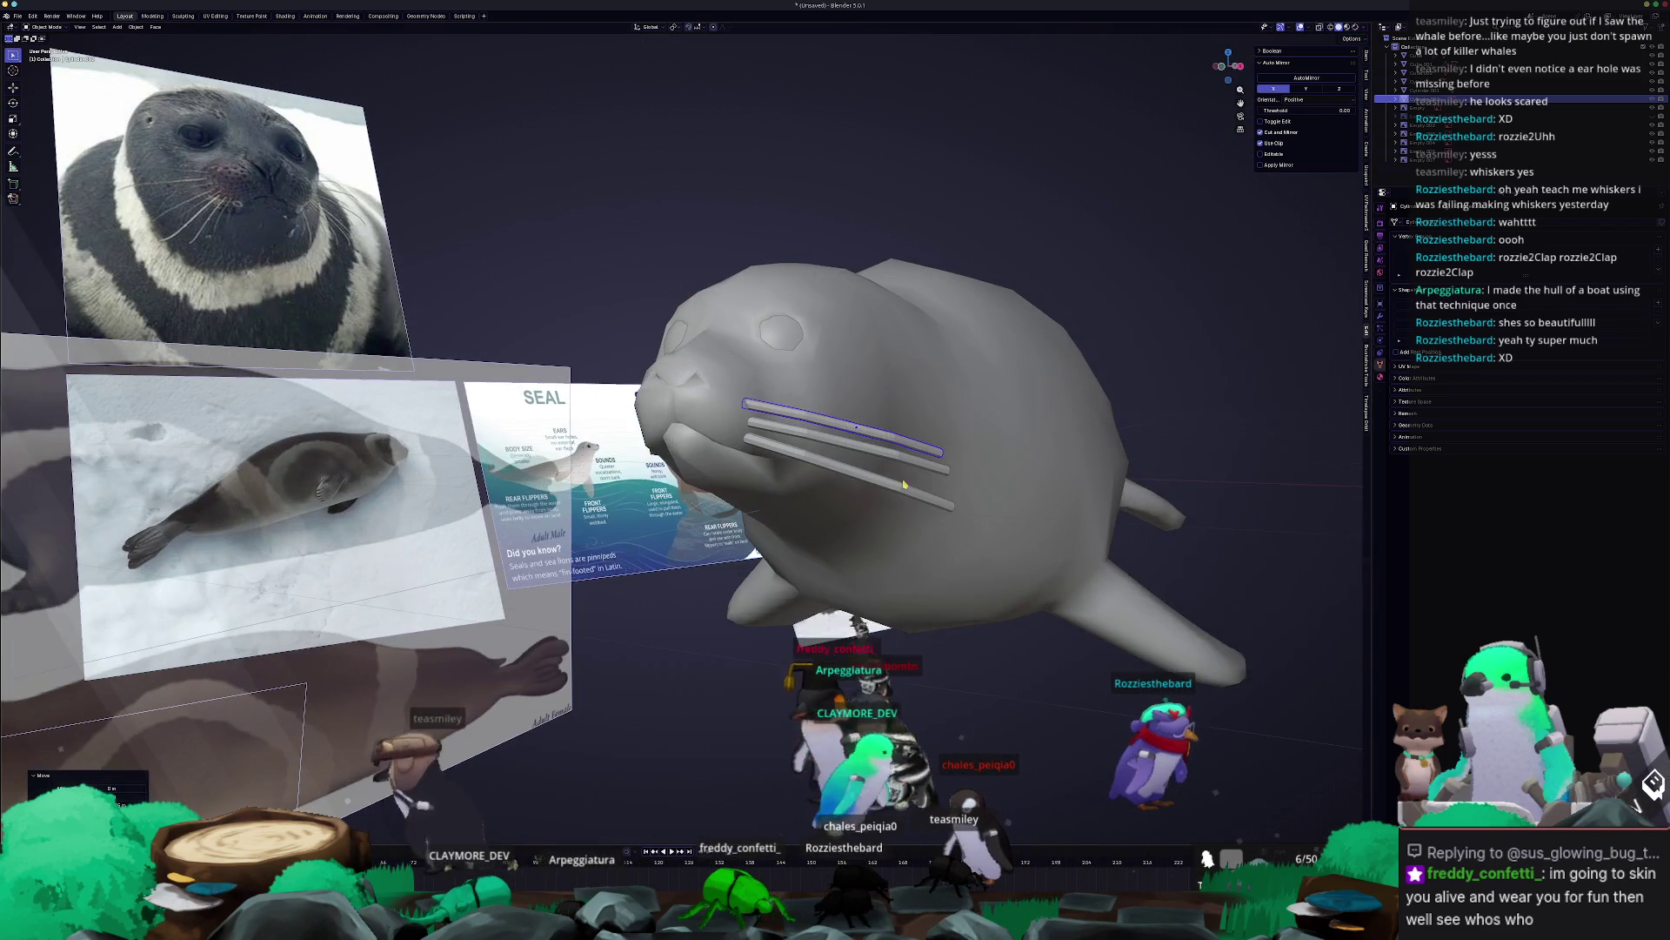
# Finish angling the whiskers, shift them along Z, and select all three.
pyautogui.click(1029, 463)
pyautogui.press('g')
pyautogui.press('z')
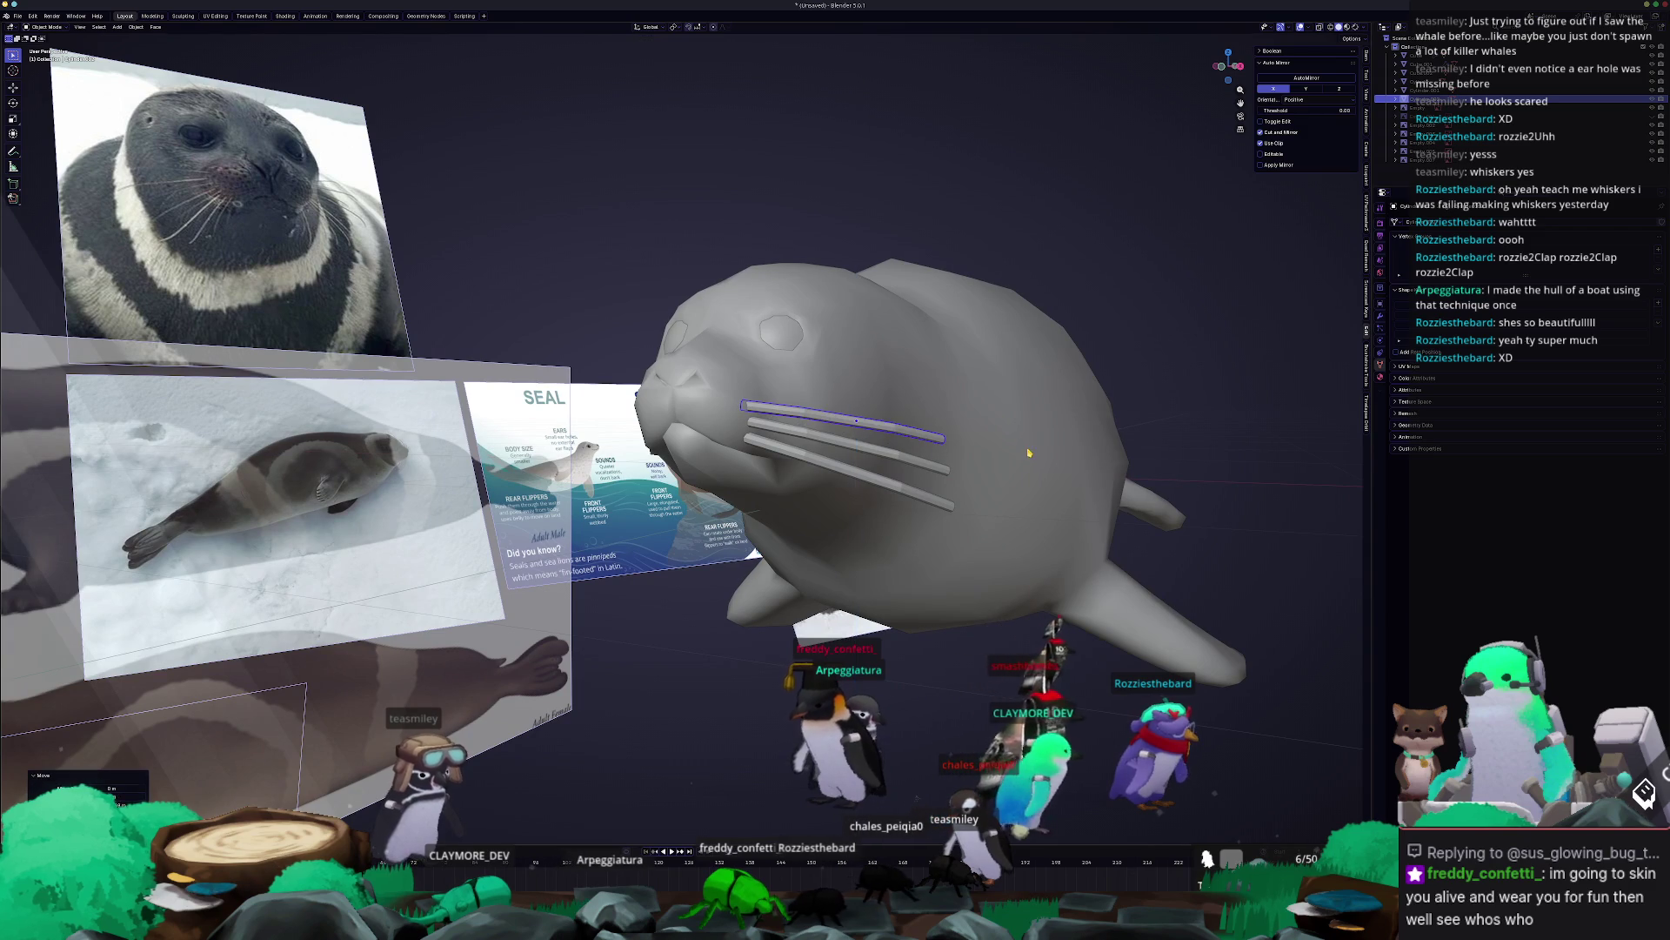
pyautogui.click(1028, 448)
pyautogui.moveTo(1028, 448); pyautogui.dragTo(870, 461, button='middle')
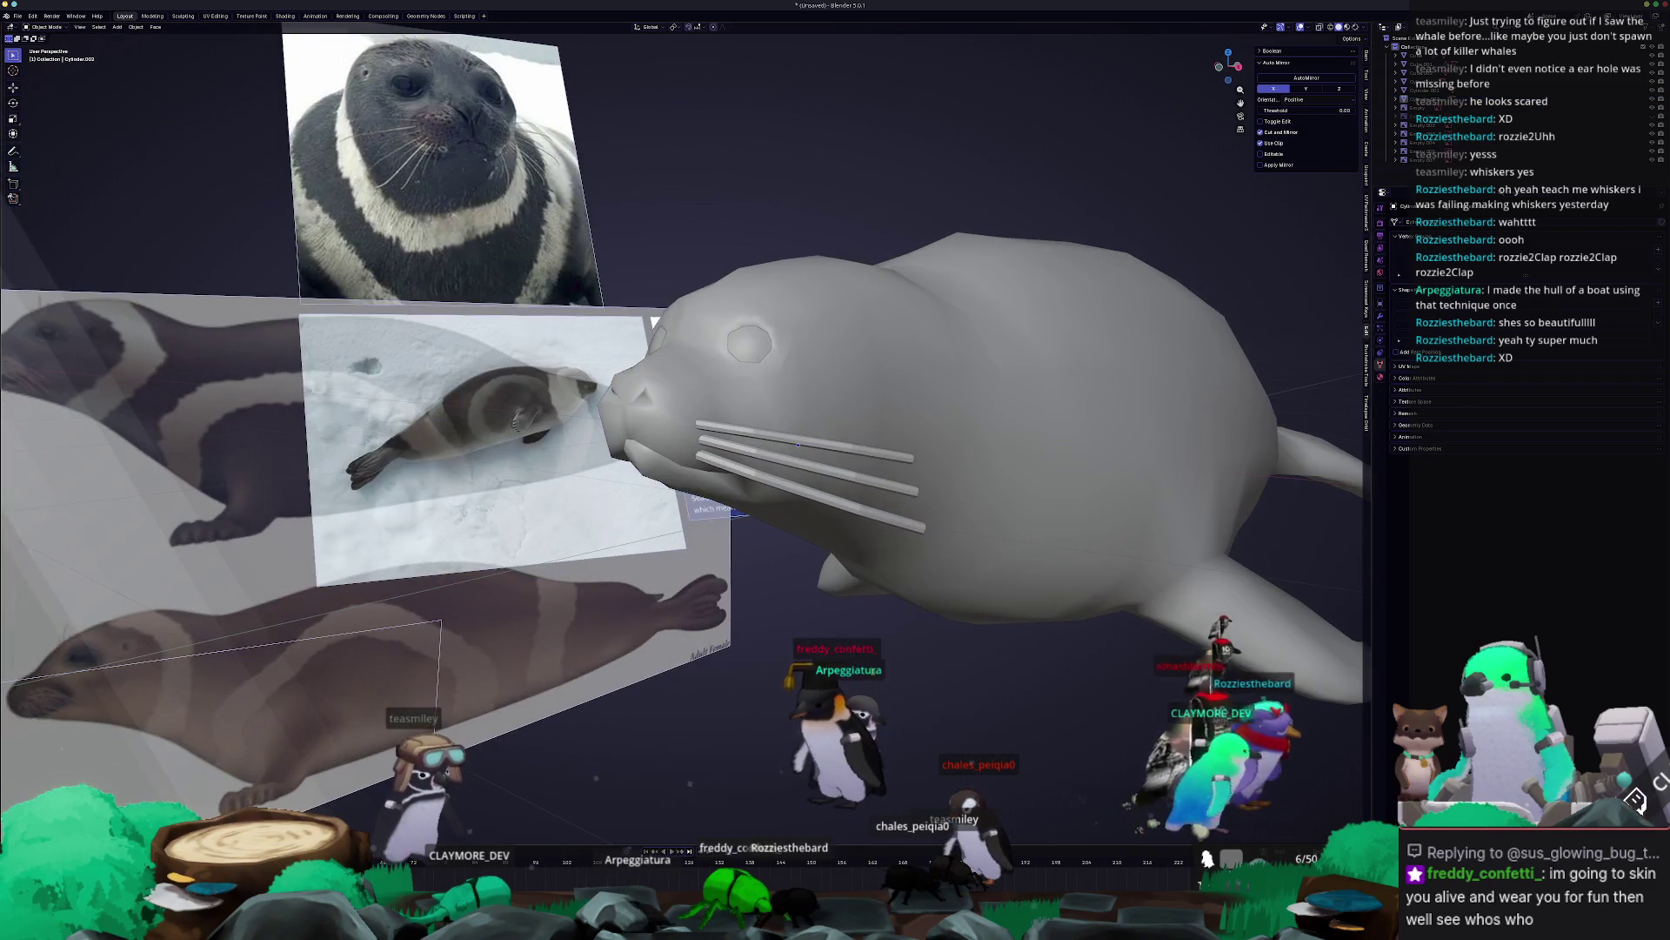
pyautogui.keyDown('shift'); pyautogui.click(857, 479); pyautogui.keyUp('shift')
pyautogui.keyDown('shift'); pyautogui.click(861, 499); pyautogui.keyUp('shift')
pyautogui.scroll(-5, 870, 522)
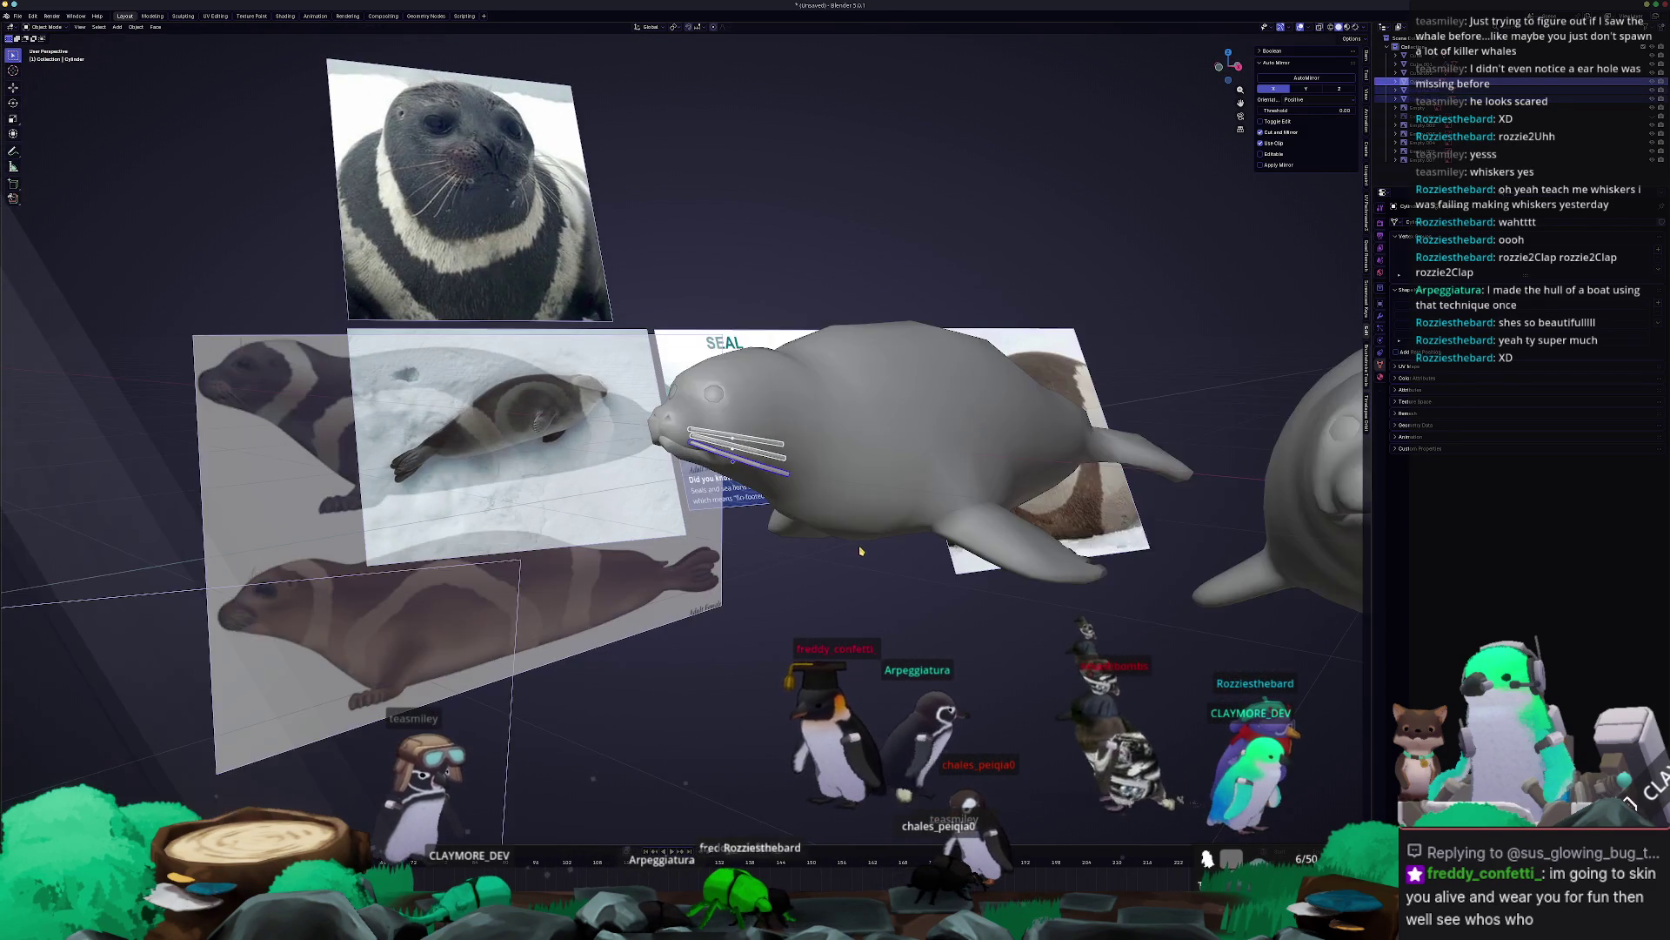
pyautogui.moveTo(870, 522); pyautogui.dragTo(878, 563, button='middle')
# Add a Mirror modifier across the seal body and shade the whiskers smooth.
pyautogui.click(1390, 311)
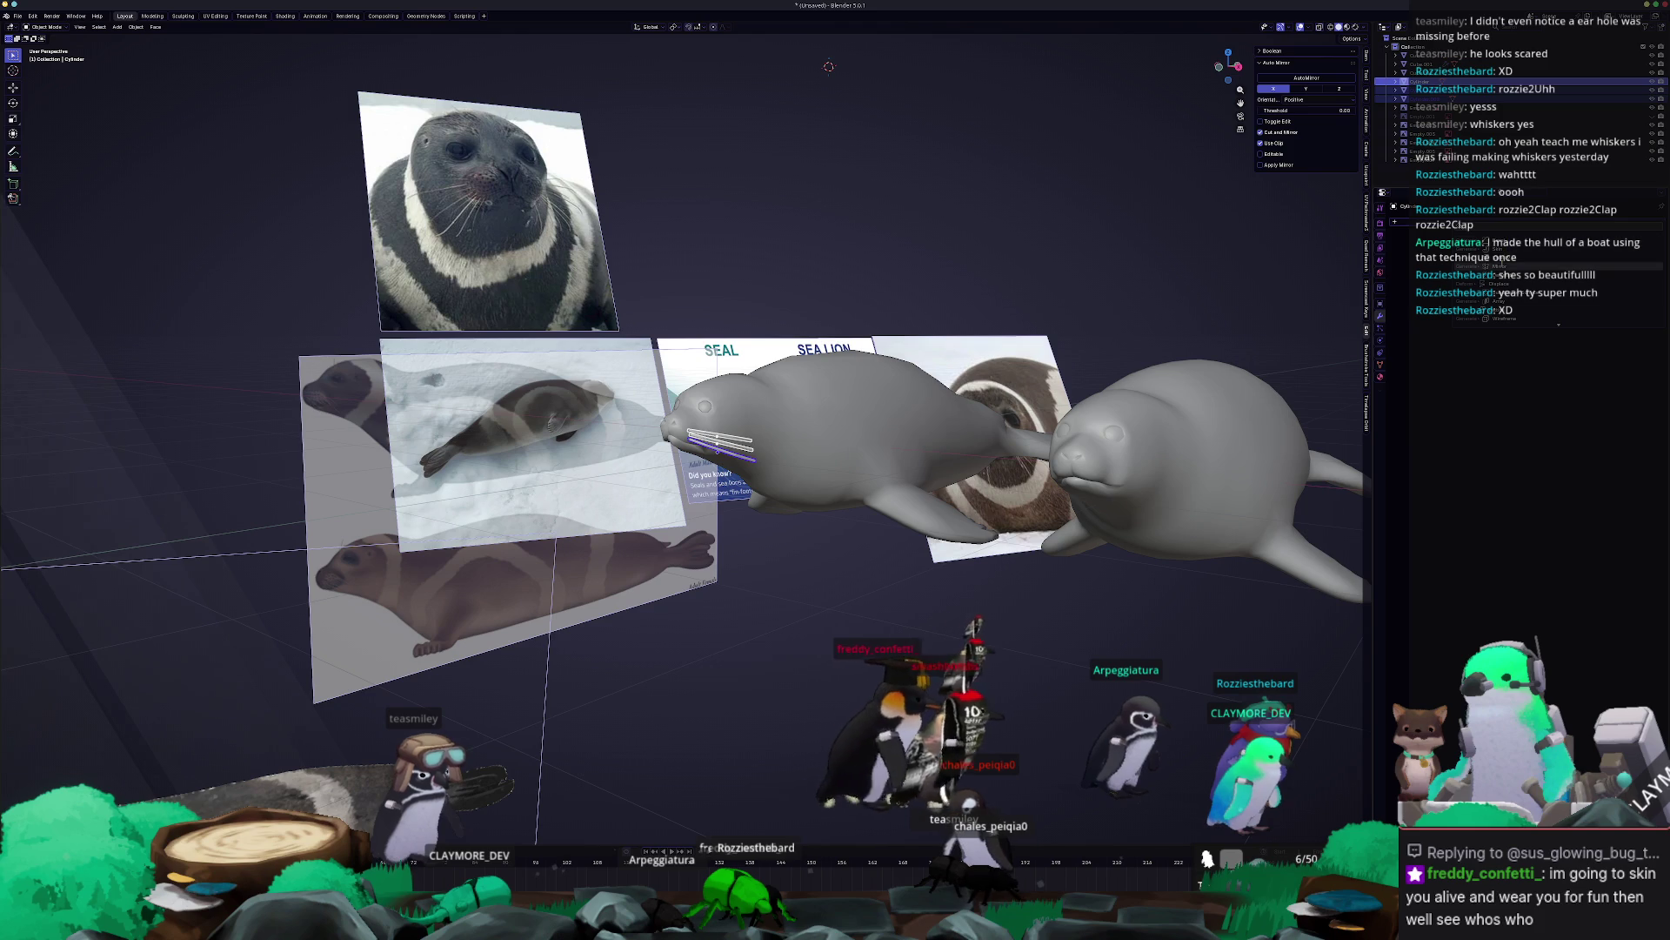
pyautogui.click(1479, 287)
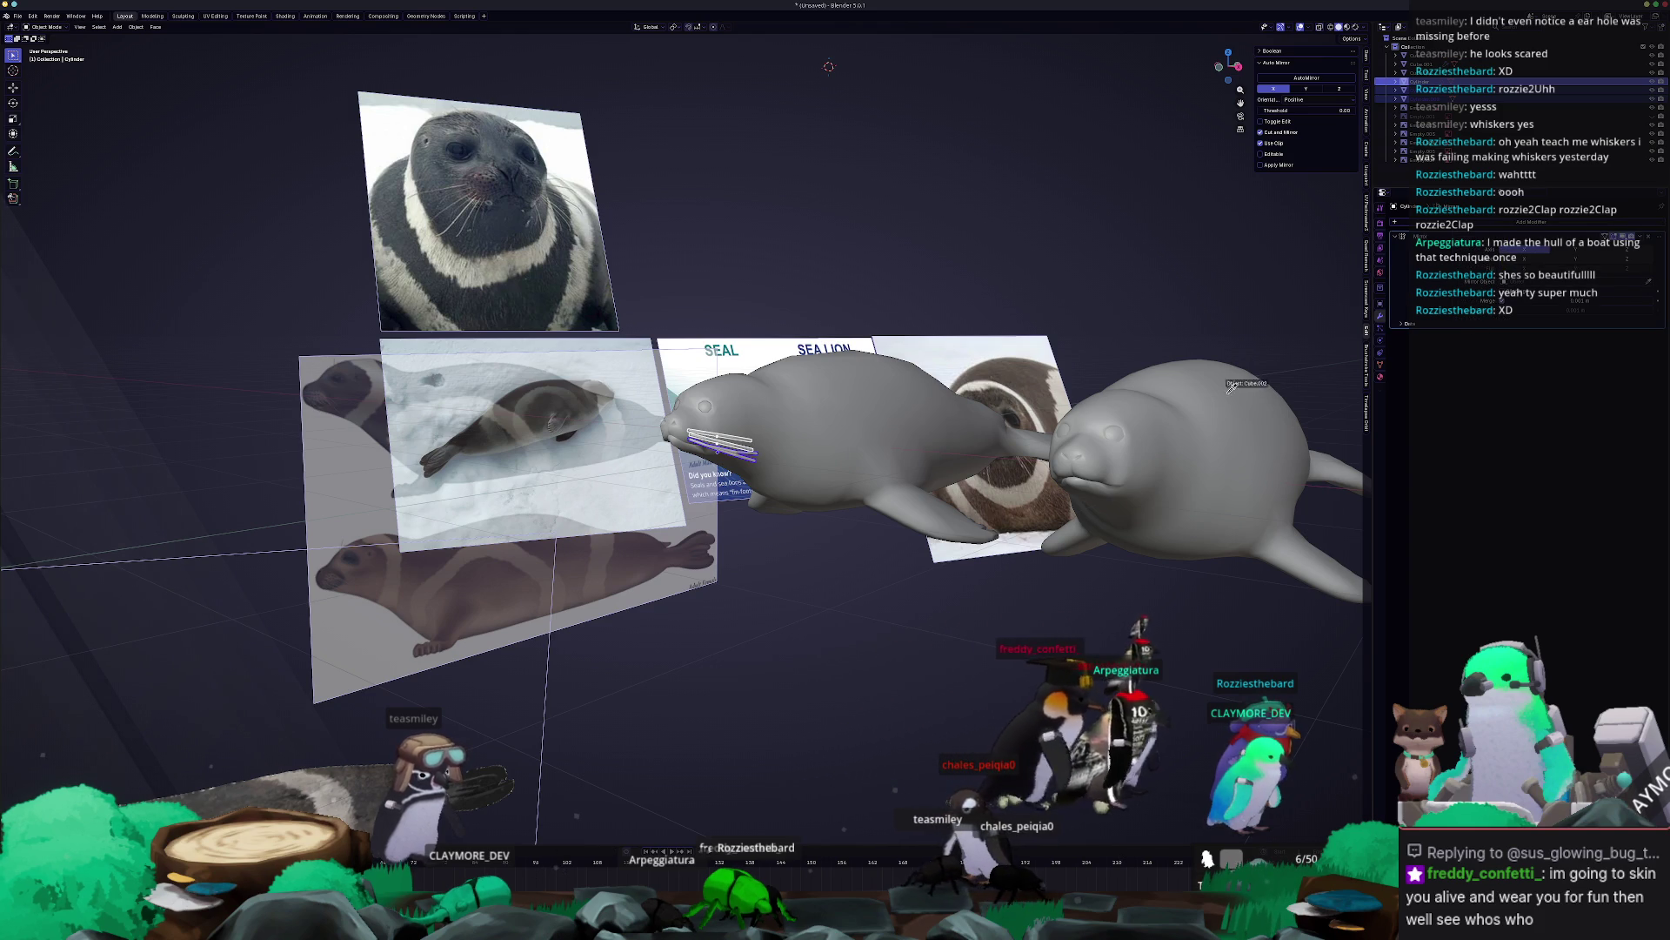
pyautogui.click(842, 448)
pyautogui.scroll(2, 846, 538)
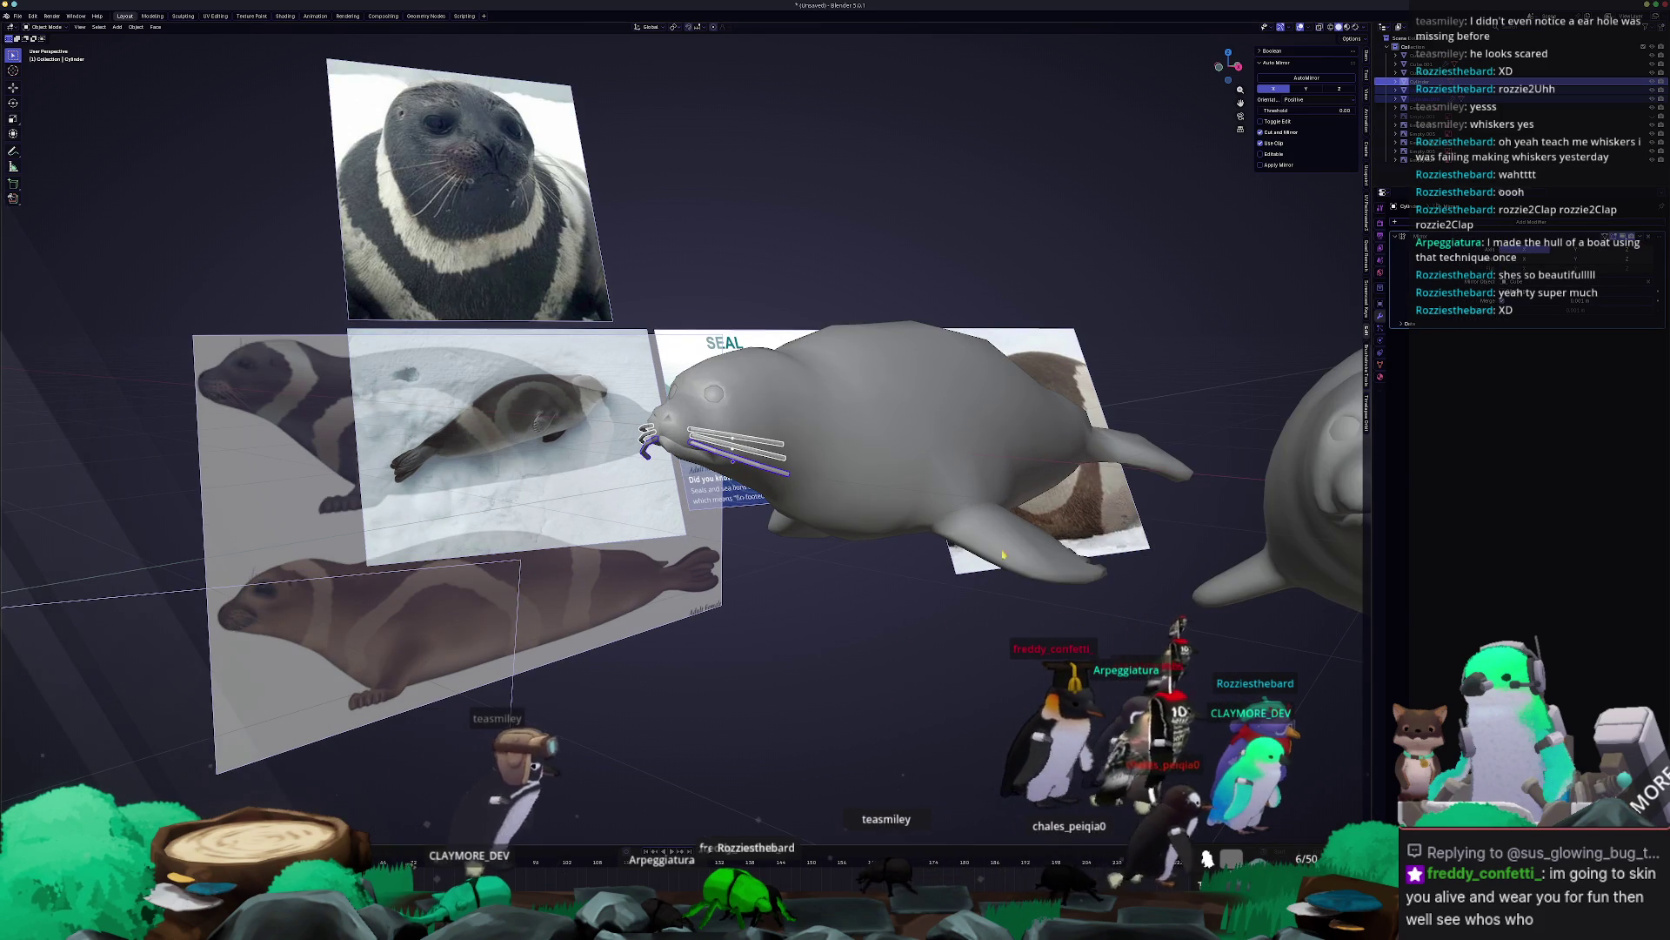
pyautogui.rightClick(909, 562)
pyautogui.click(909, 561)
pyautogui.moveTo(909, 564)
pyautogui.mouseDown(button='middle')
pyautogui.moveTo(835, 566)
pyautogui.moveTo(903, 576)
pyautogui.moveTo(840, 572)
pyautogui.moveTo(885, 546)
pyautogui.moveTo(900, 609)
pyautogui.mouseUp(button='middle')
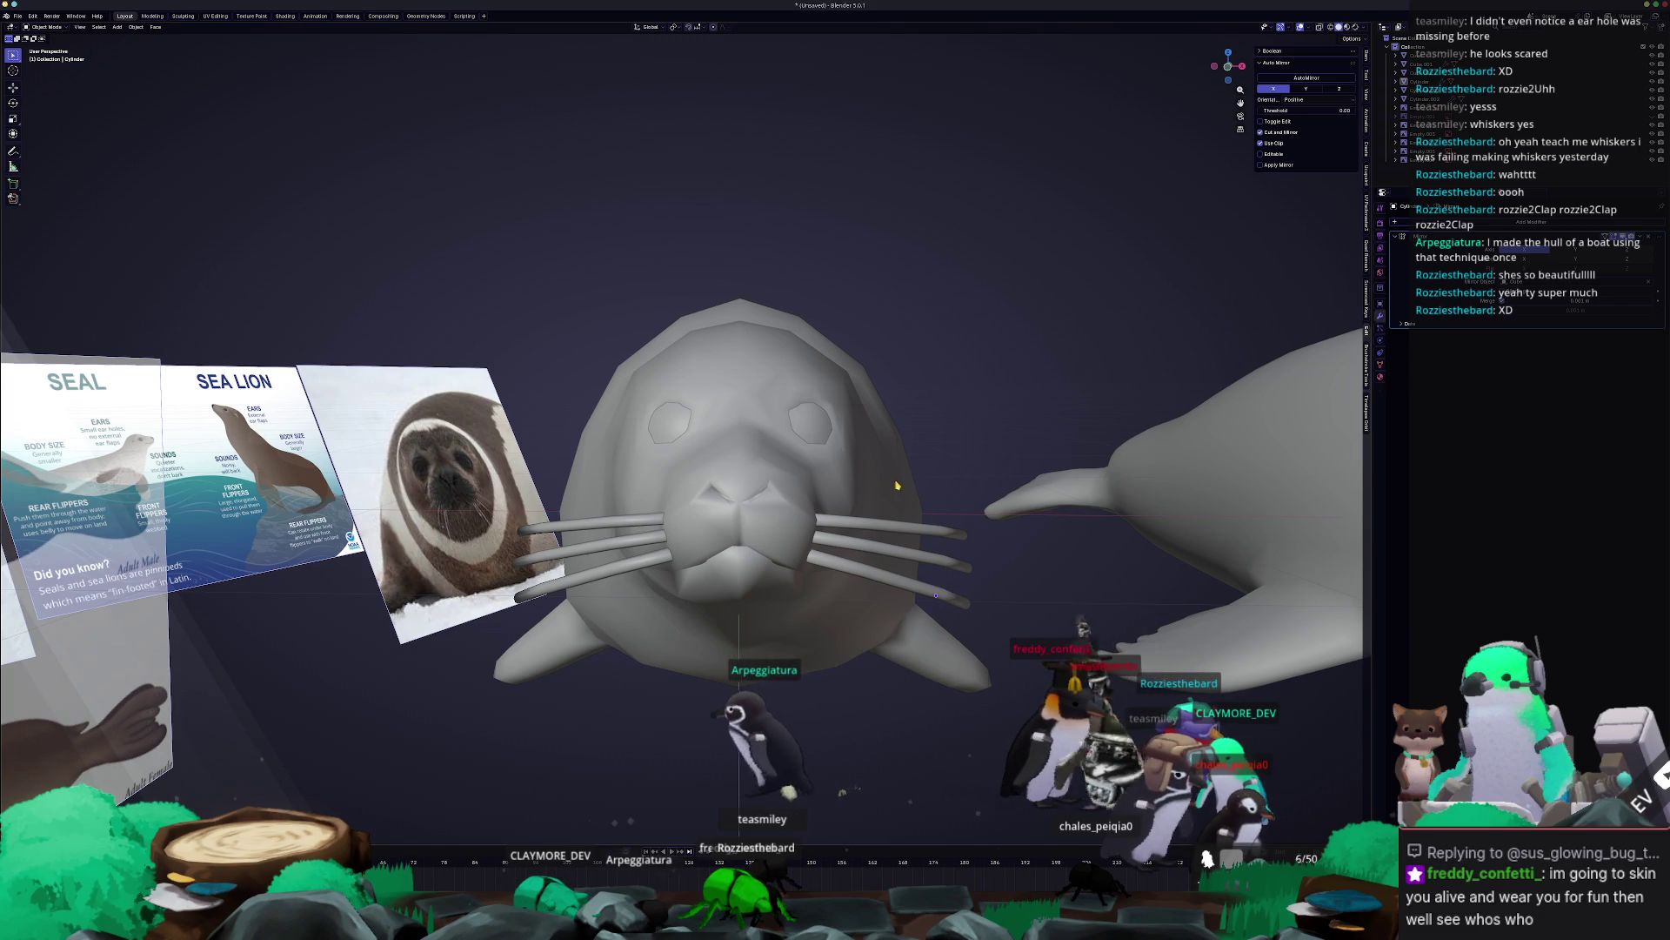
# Slide a vertex of the seal body upward in Edit Mode.
pyautogui.click(774, 474)
pyautogui.press('Tab')
pyautogui.moveTo(773, 474)
pyautogui.mouseDown(button='middle')
pyautogui.moveTo(858, 409)
pyautogui.moveTo(792, 579)
pyautogui.moveTo(837, 536)
pyautogui.mouseUp(button='middle')
pyautogui.press('g')
pyautogui.press('g')
pyautogui.click(809, 542)
pyautogui.press('Tab')
# Select all the whiskers and give them level-1 subdivision smoothing with Ctrl+1.
pyautogui.click(839, 520)
pyautogui.keyDown('shift'); pyautogui.click(841, 519); pyautogui.keyUp('shift')
pyautogui.keyDown('shift'); pyautogui.click(845, 519); pyautogui.keyUp('shift')
pyautogui.keyDown('shift'); pyautogui.click(869, 544); pyautogui.keyUp('shift')
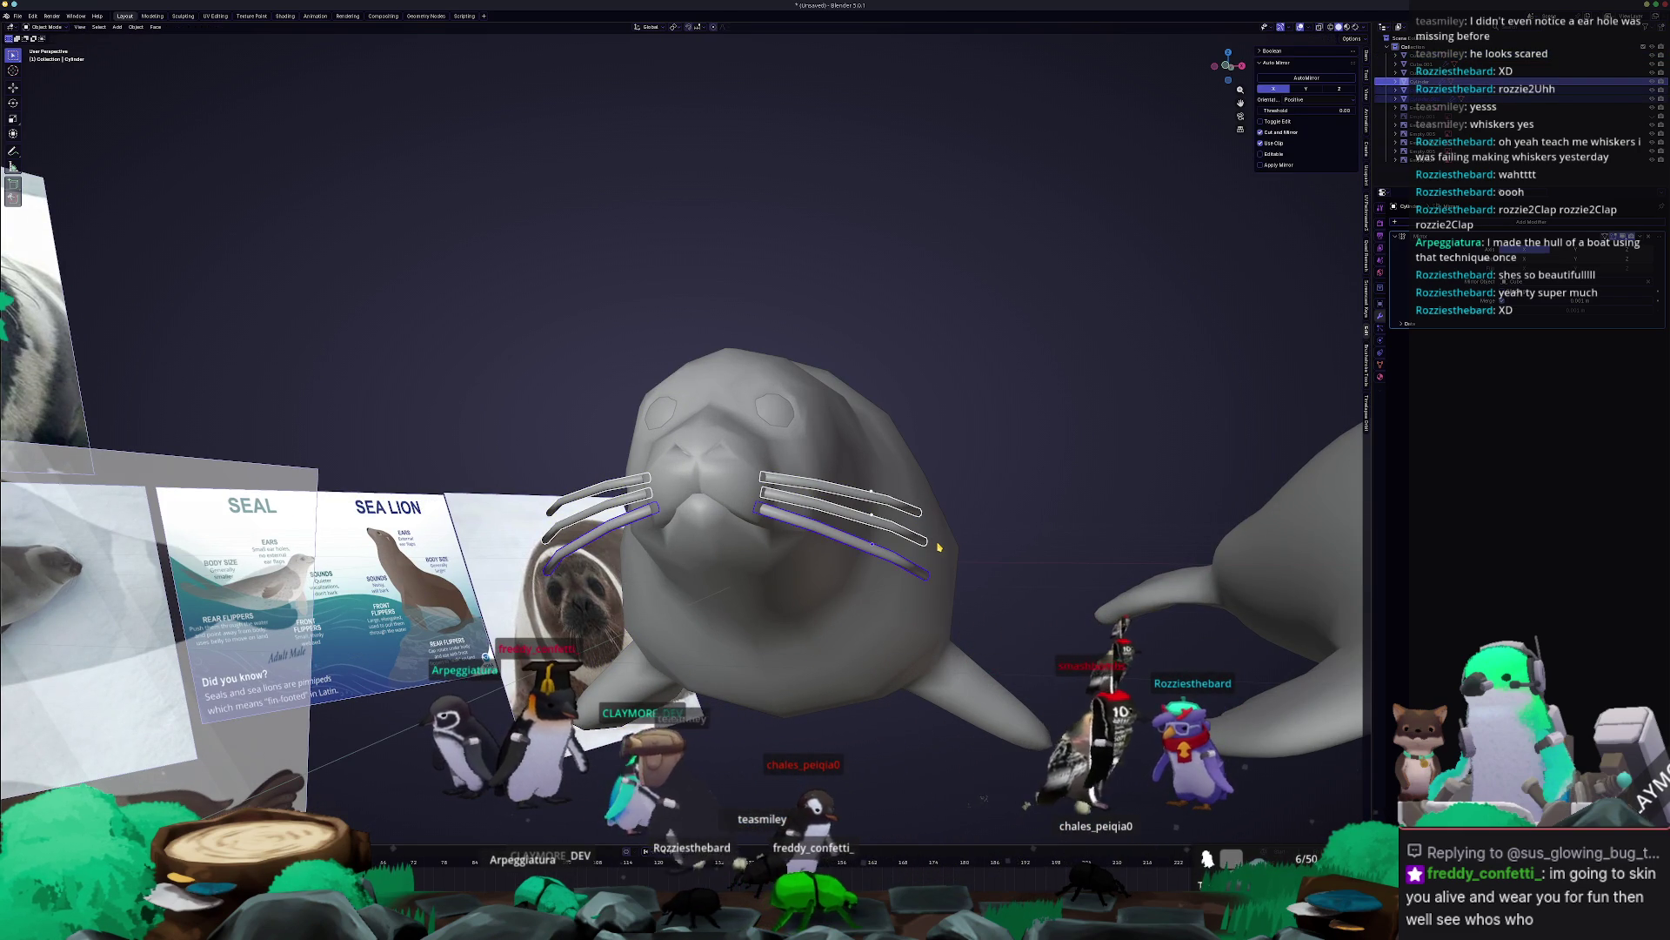
pyautogui.hotkey('ctrl', '1')
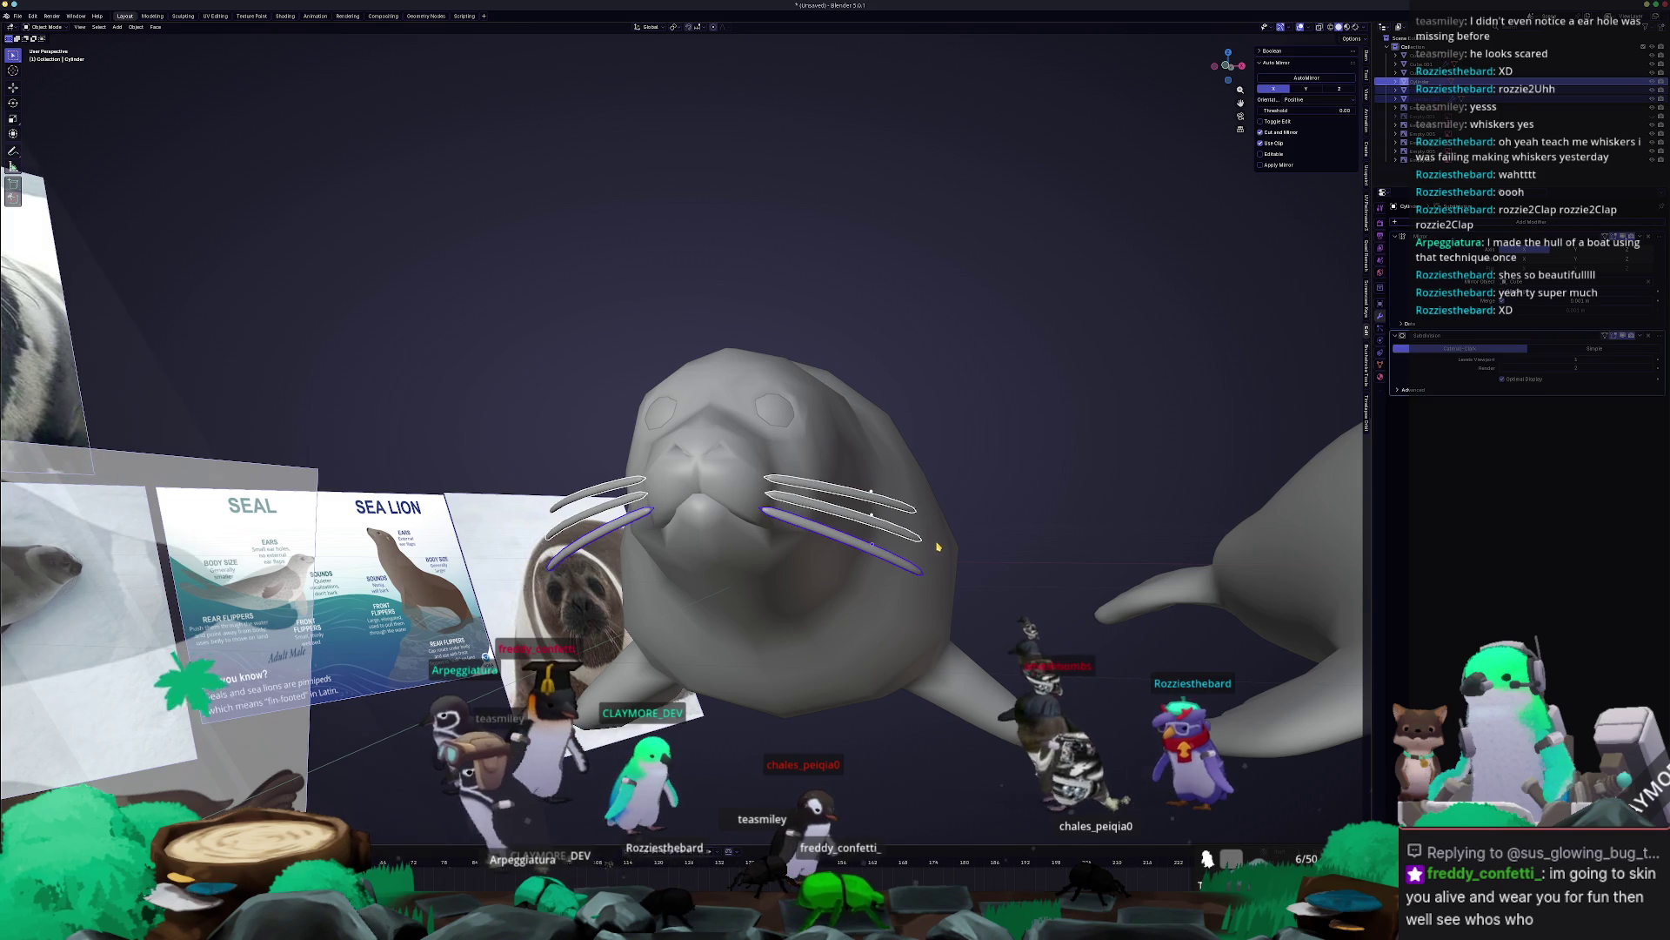
pyautogui.moveTo(934, 542)
pyautogui.mouseDown(button='middle')
pyautogui.moveTo(1136, 547)
pyautogui.moveTo(1016, 556)
pyautogui.mouseUp(button='middle')
# Duplicate the whiskers and move the copies 2 m along X onto the second seal.
pyautogui.hotkey('shift', 'd')
pyautogui.press('x')
pyautogui.click(1136, 547)
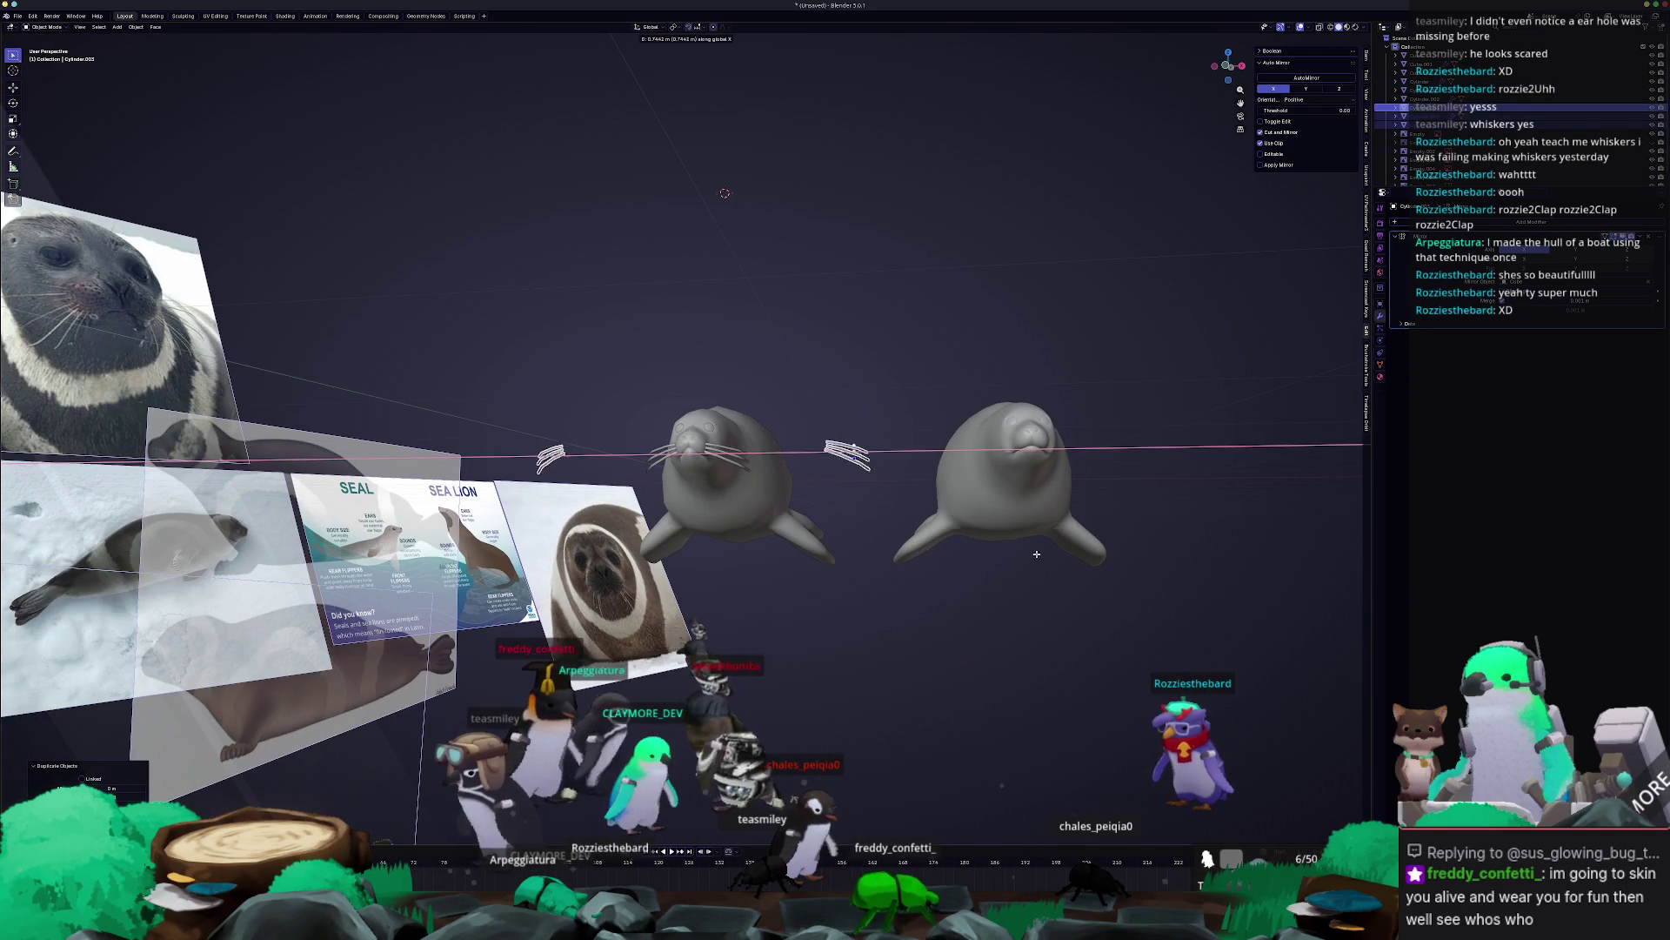
pyautogui.press('Return')
pyautogui.moveTo(1207, 552); pyautogui.dragTo(1294, 454, button='middle')
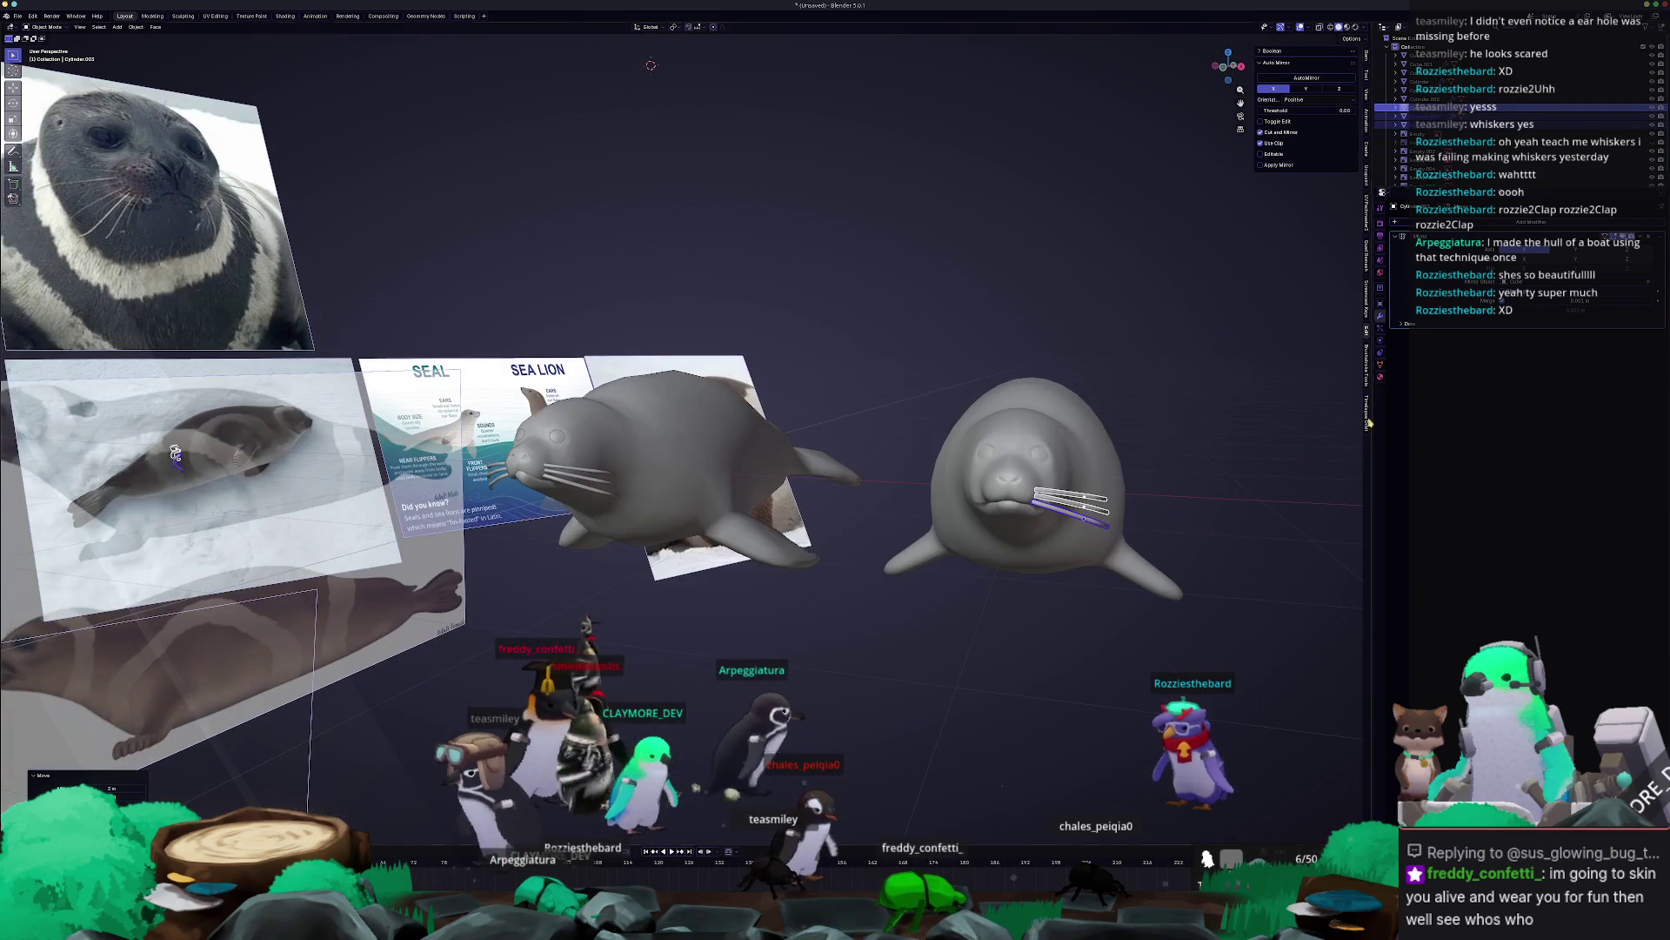
# Copy the Mirror modifier to the other whiskers with Copy to Selected.
pyautogui.click(1018, 461)
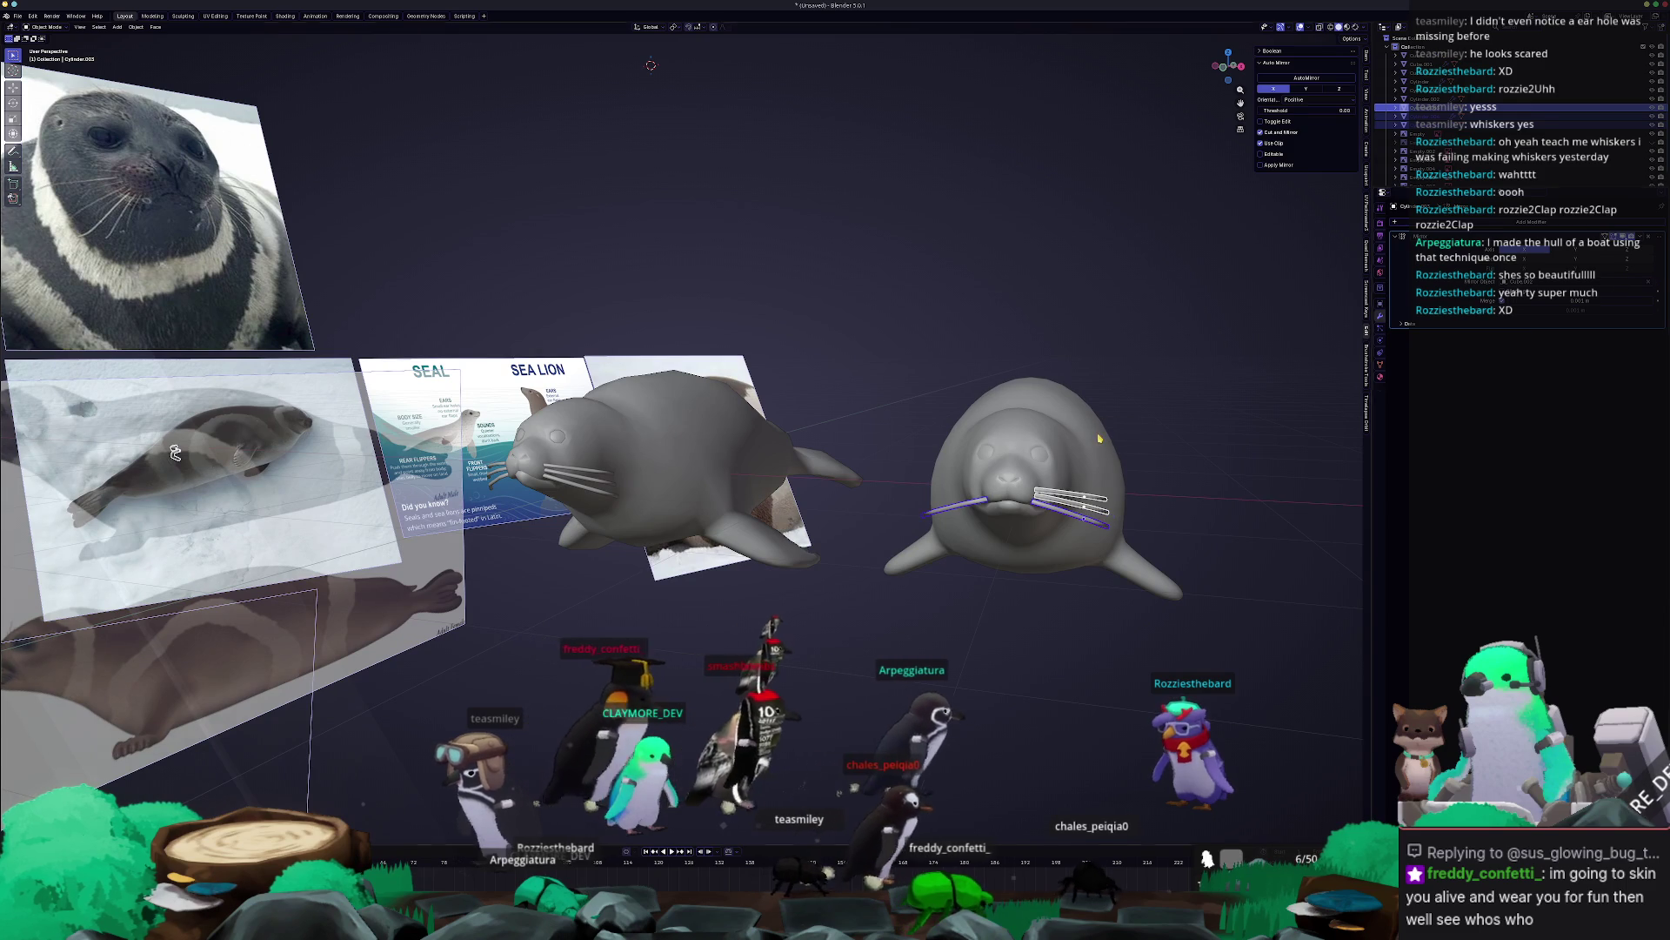
pyautogui.click(1633, 237)
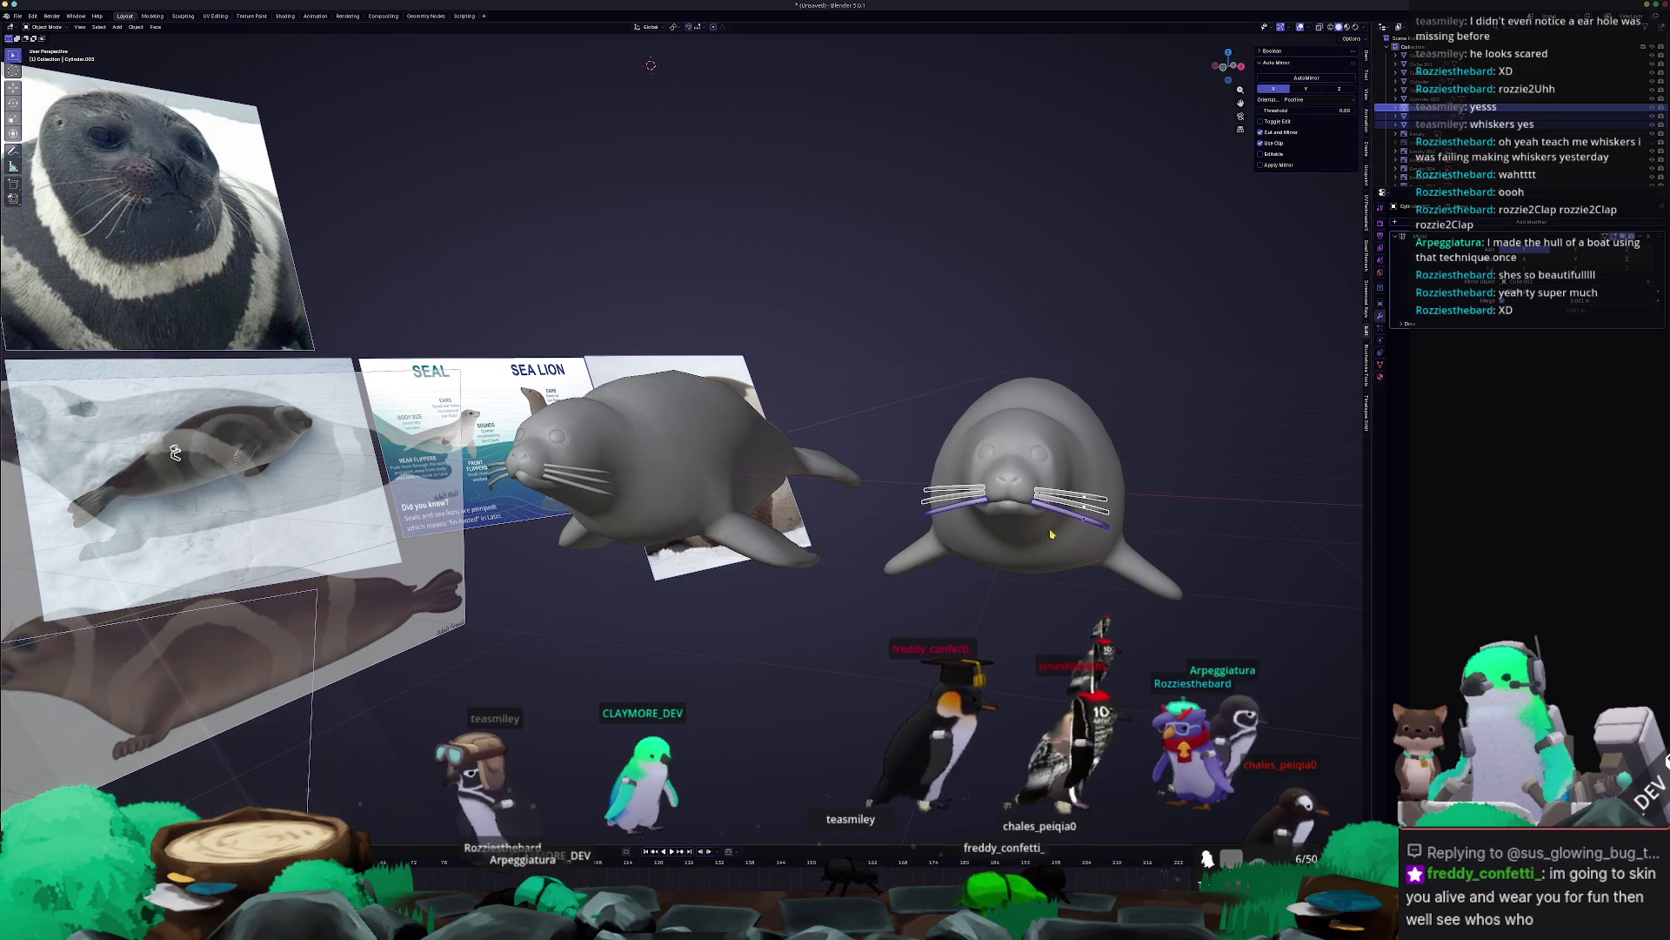
pyautogui.click(1609, 249)
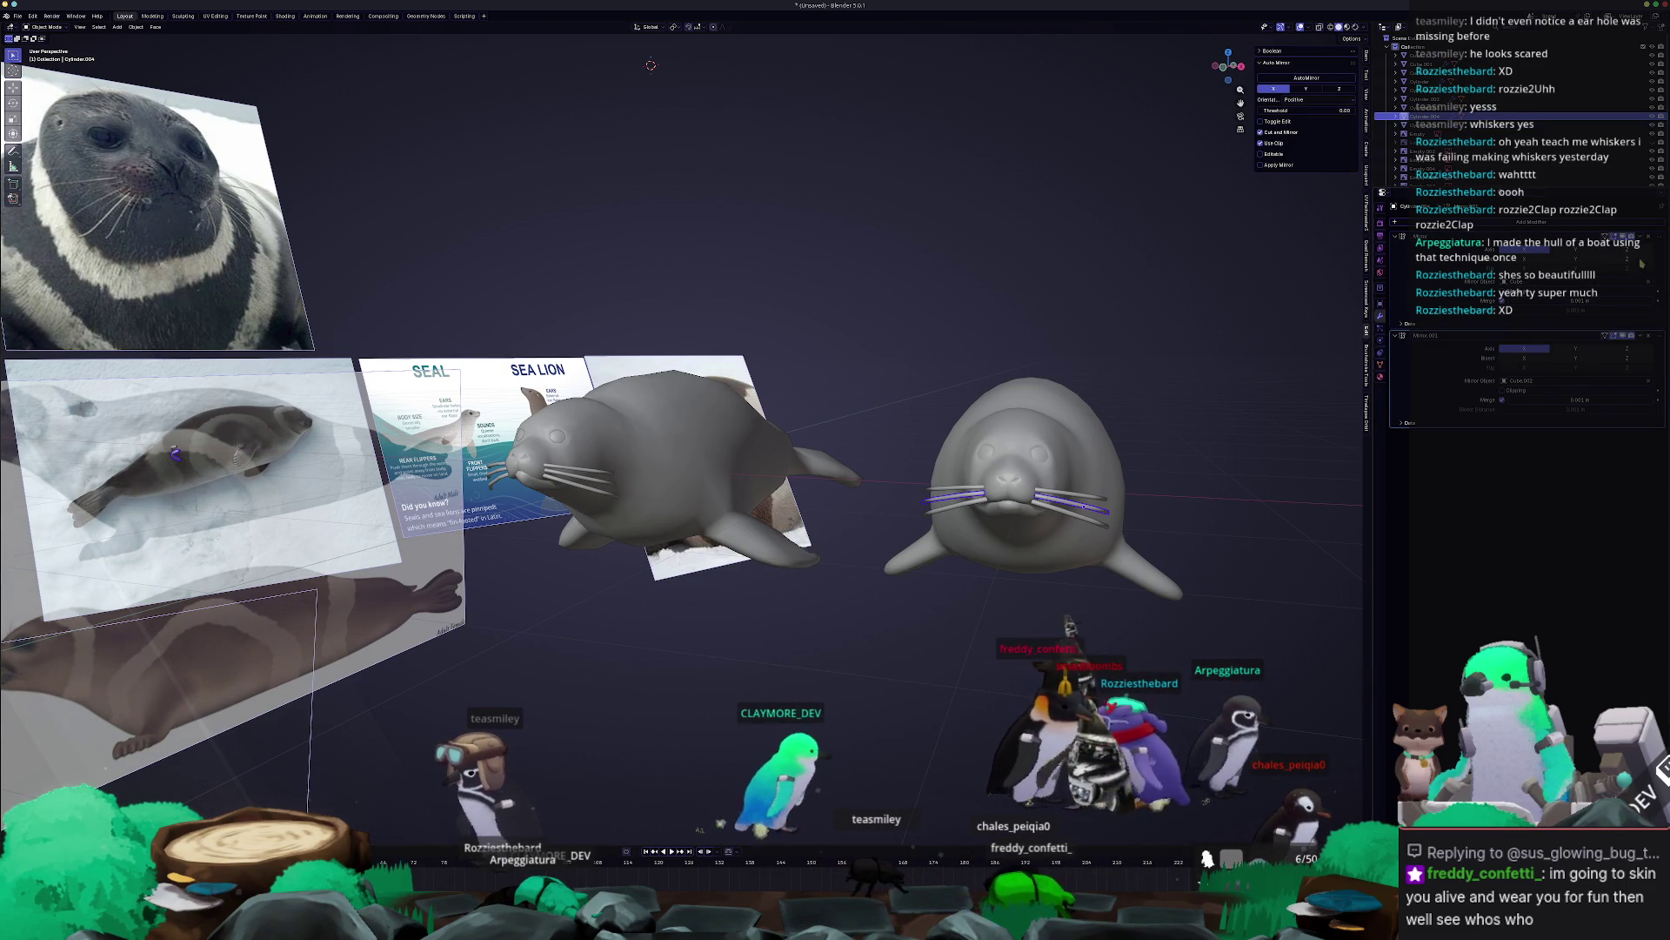
pyautogui.click(1088, 498)
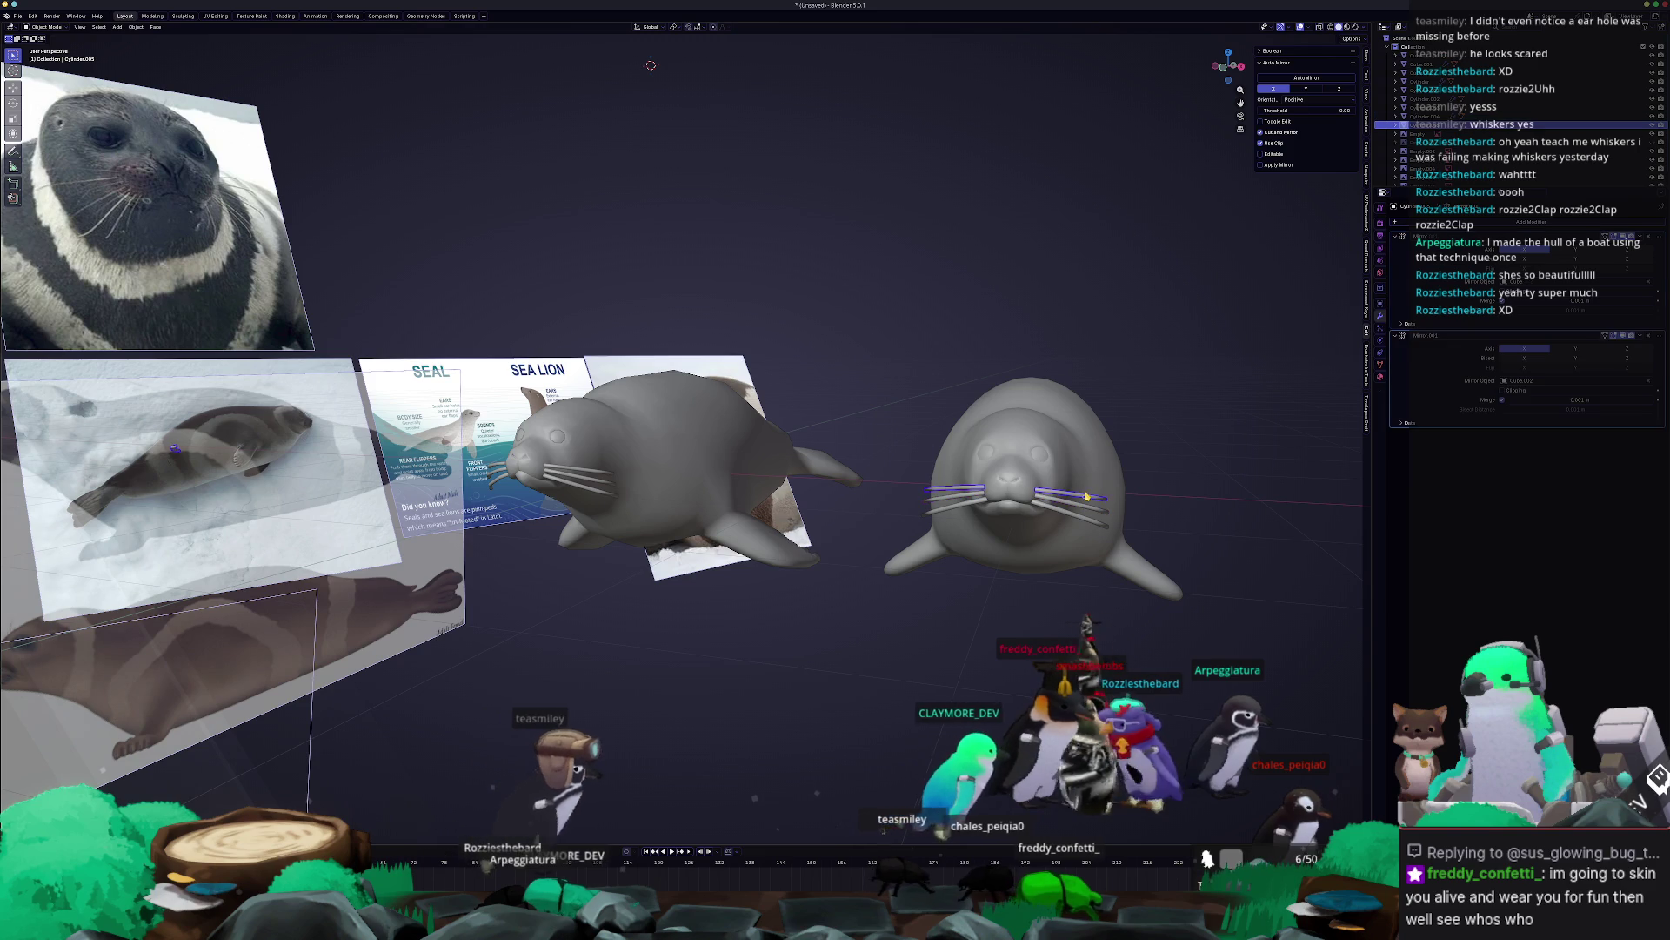
pyautogui.moveTo(740, 417); pyautogui.dragTo(775, 394, button='middle')
# Select the lower whisker pair and add an edge loop along a whisker.
pyautogui.scroll(3, 775, 393)
pyautogui.press('Tab')
pyautogui.press('Tab')
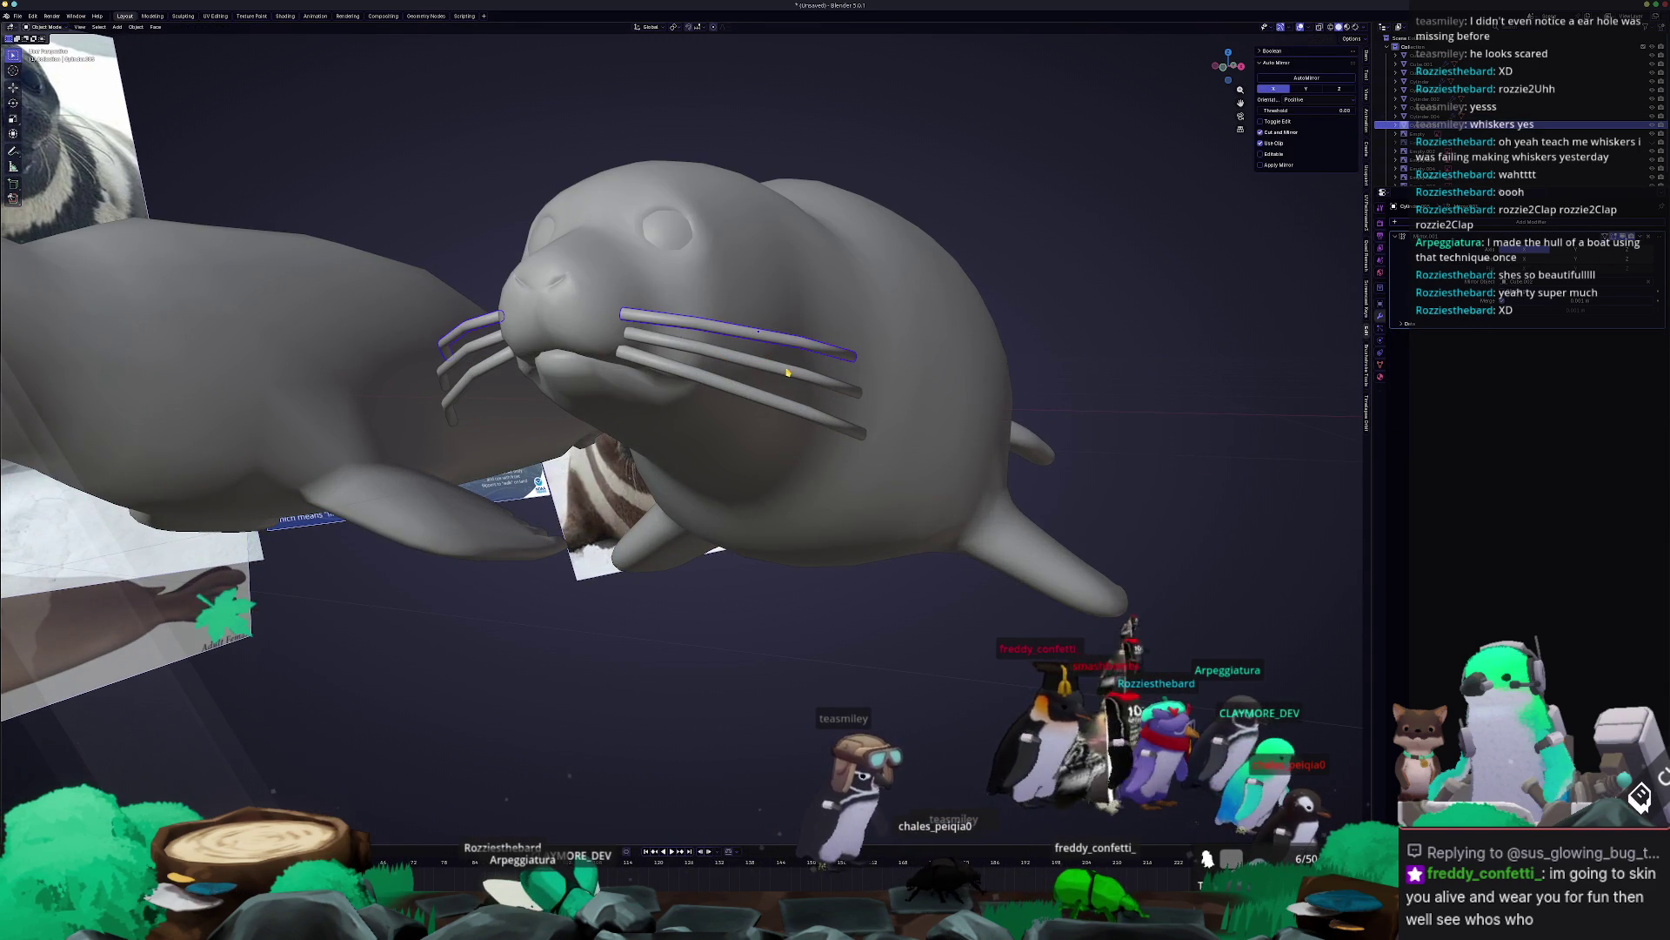
pyautogui.click(760, 395)
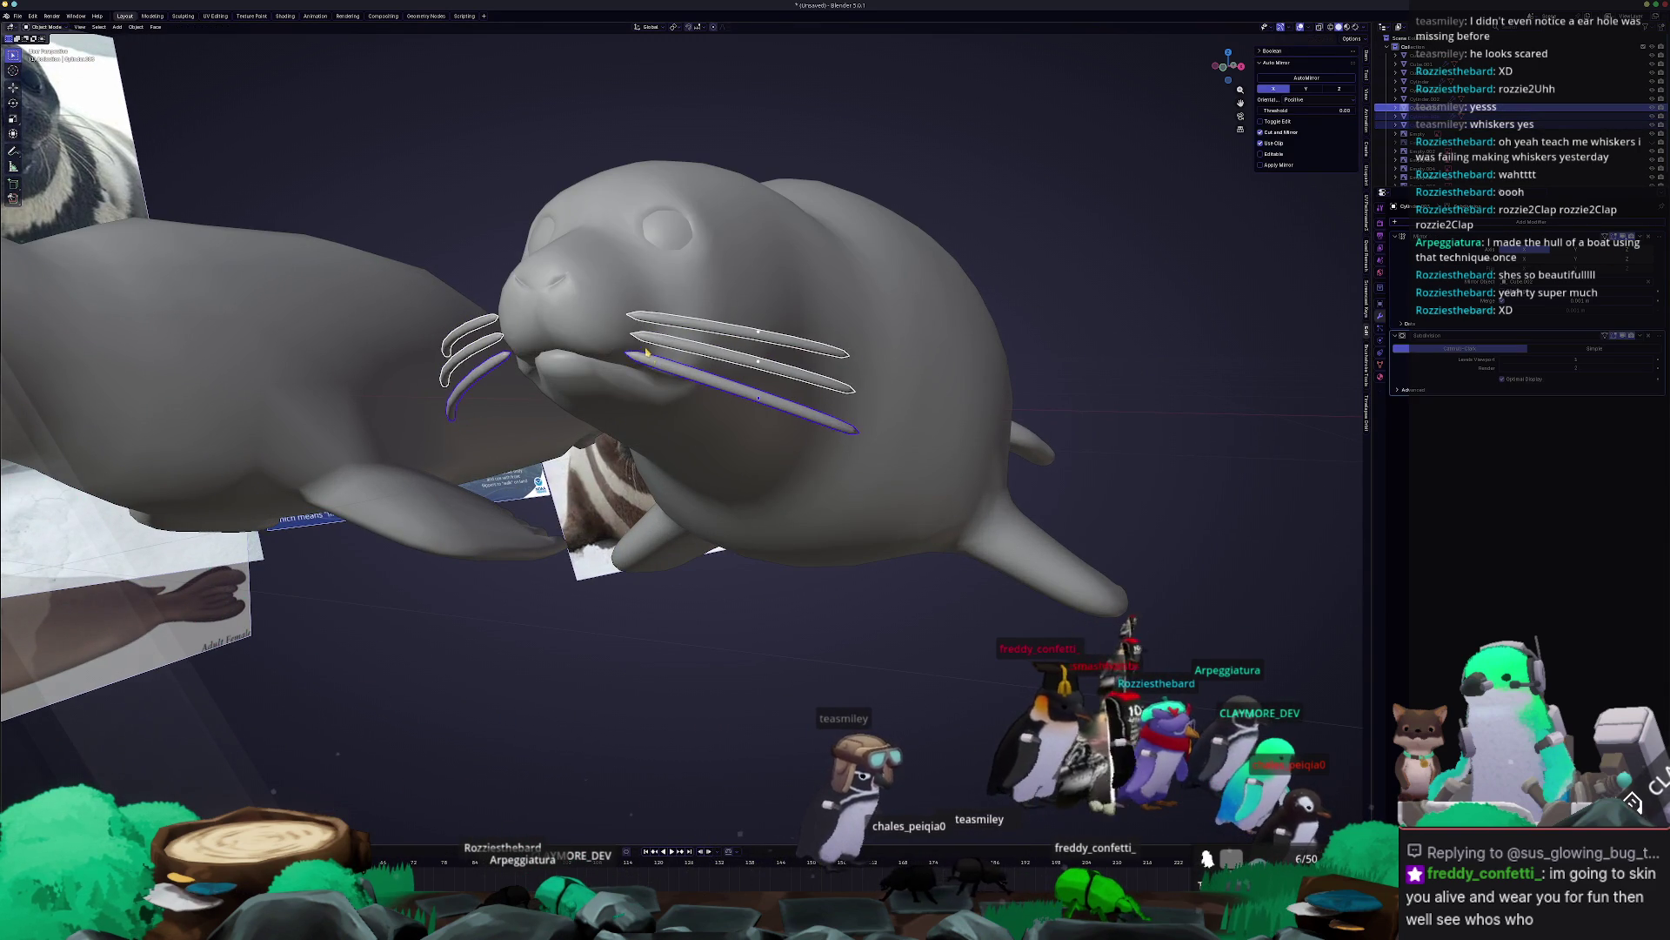
pyautogui.moveTo(757, 404); pyautogui.dragTo(739, 435, button='middle')
pyautogui.press('Tab')
pyautogui.hotkey('ctrl', 'r')
pyautogui.click(738, 438)
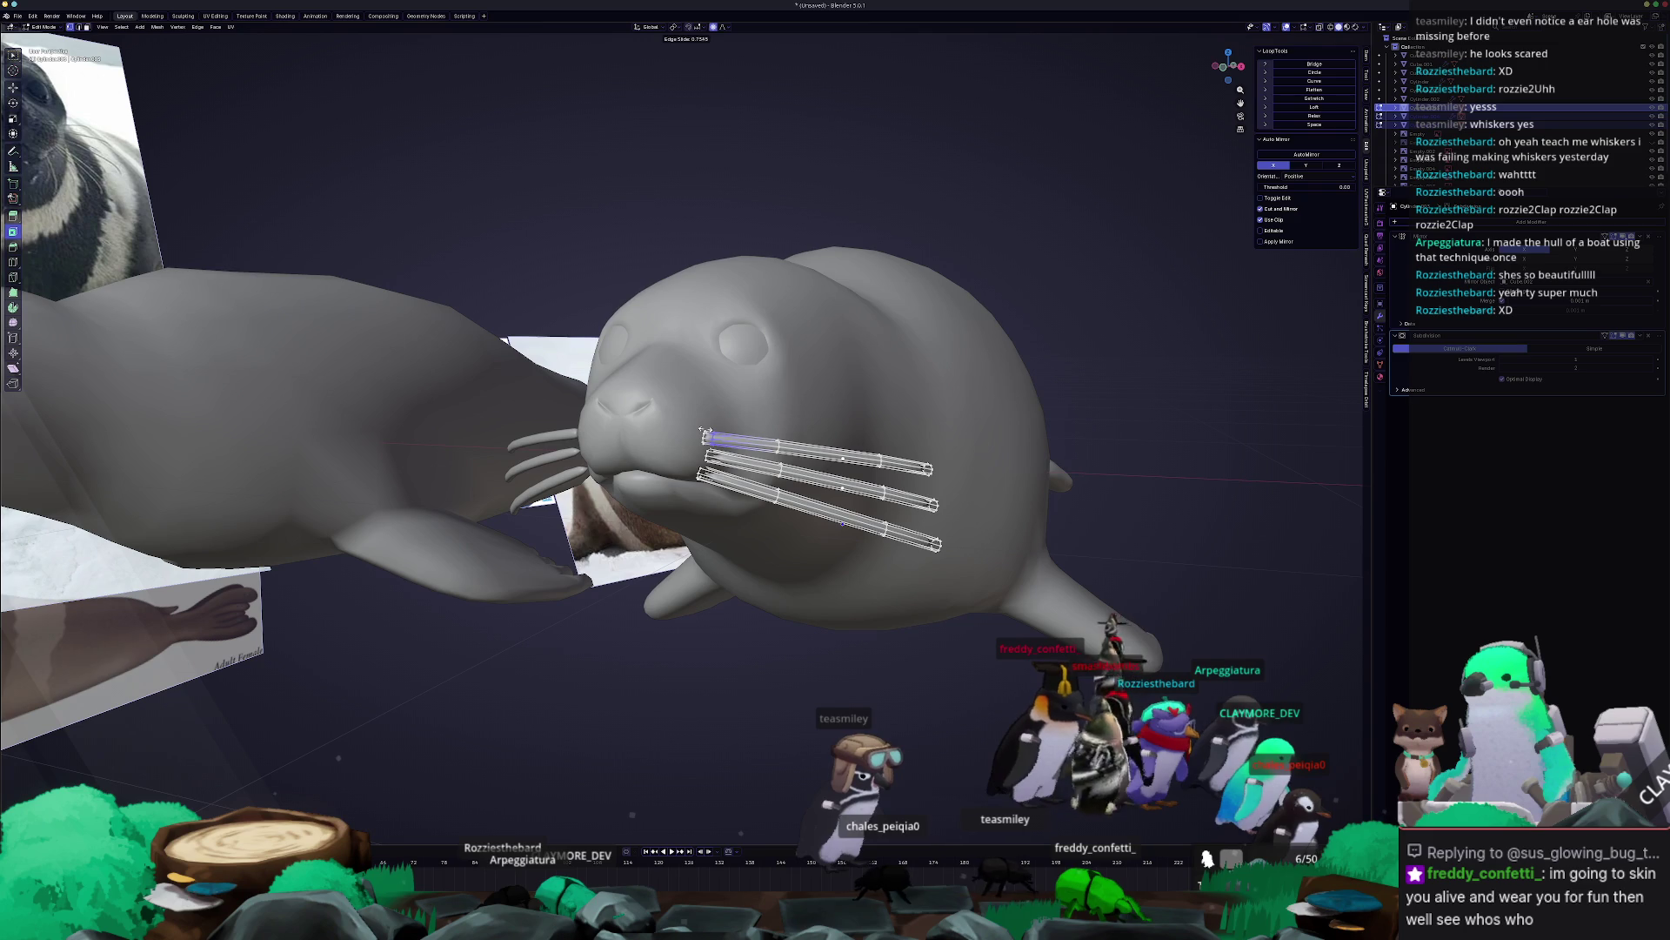
pyautogui.click(696, 428)
pyautogui.press('a')
pyautogui.moveTo(696, 428); pyautogui.dragTo(1044, 527, button='middle')
# Slide the loop into place in X-ray, return to Object Mode, then select the middle and lower whiskers.
pyautogui.hotkey('alt', 'z')
pyautogui.hotkey('alt', 'a')
pyautogui.press('c')
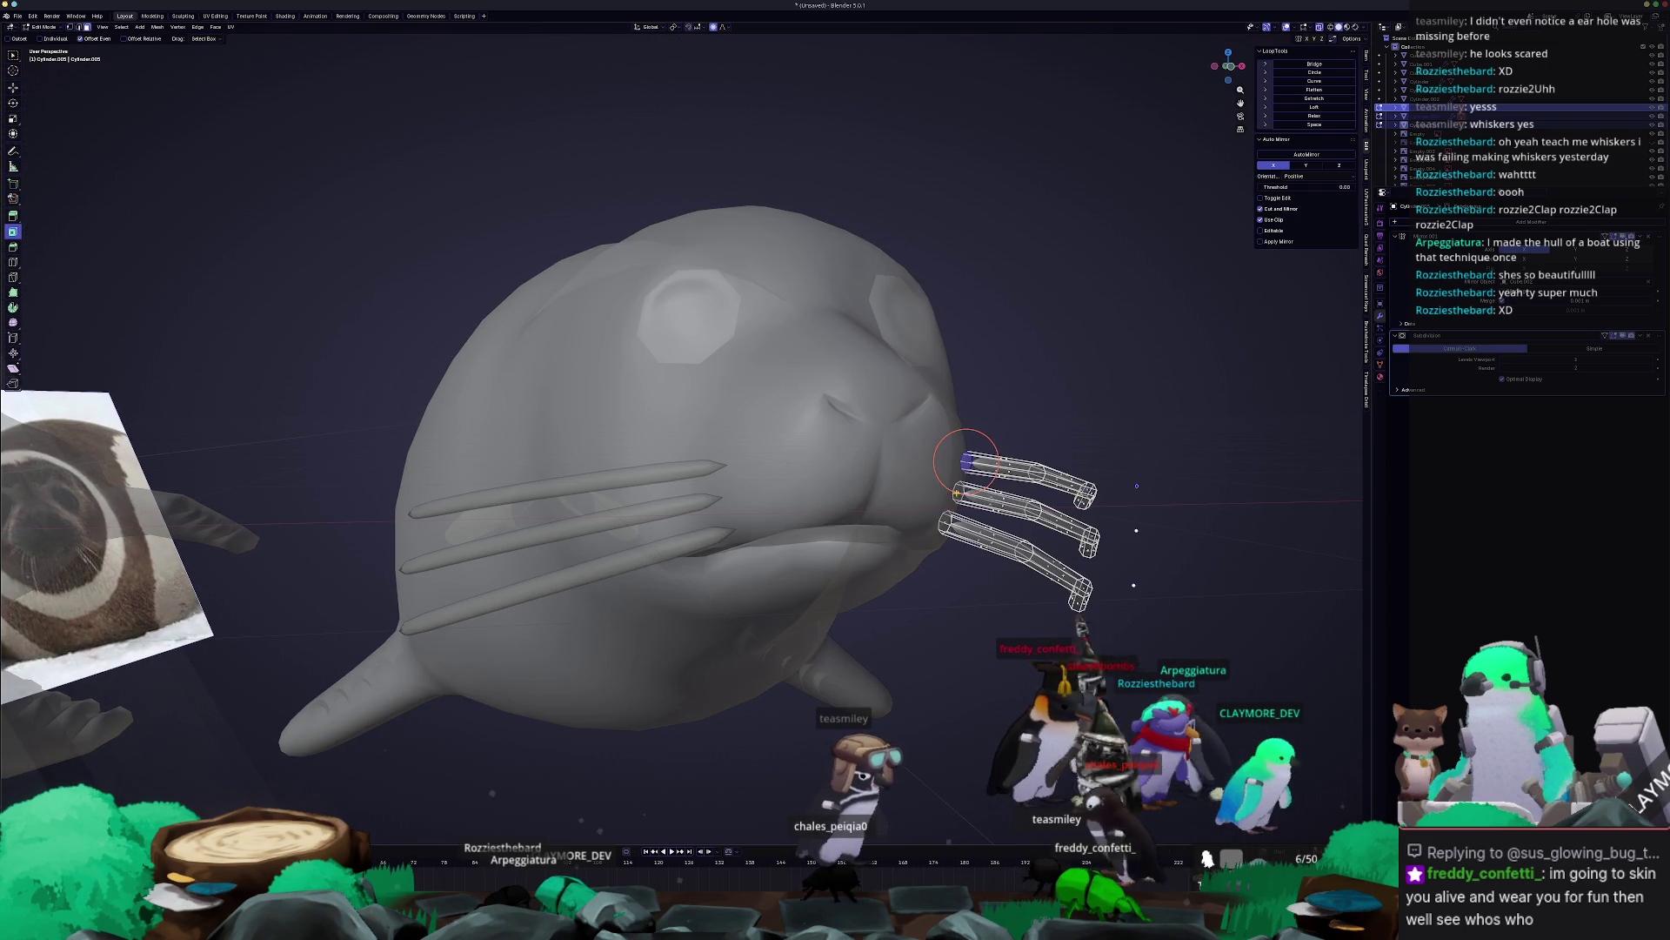
pyautogui.moveTo(956, 491)
pyautogui.mouseDown(button='middle')
pyautogui.moveTo(989, 512)
pyautogui.moveTo(851, 493)
pyautogui.moveTo(644, 522)
pyautogui.mouseUp(button='middle')
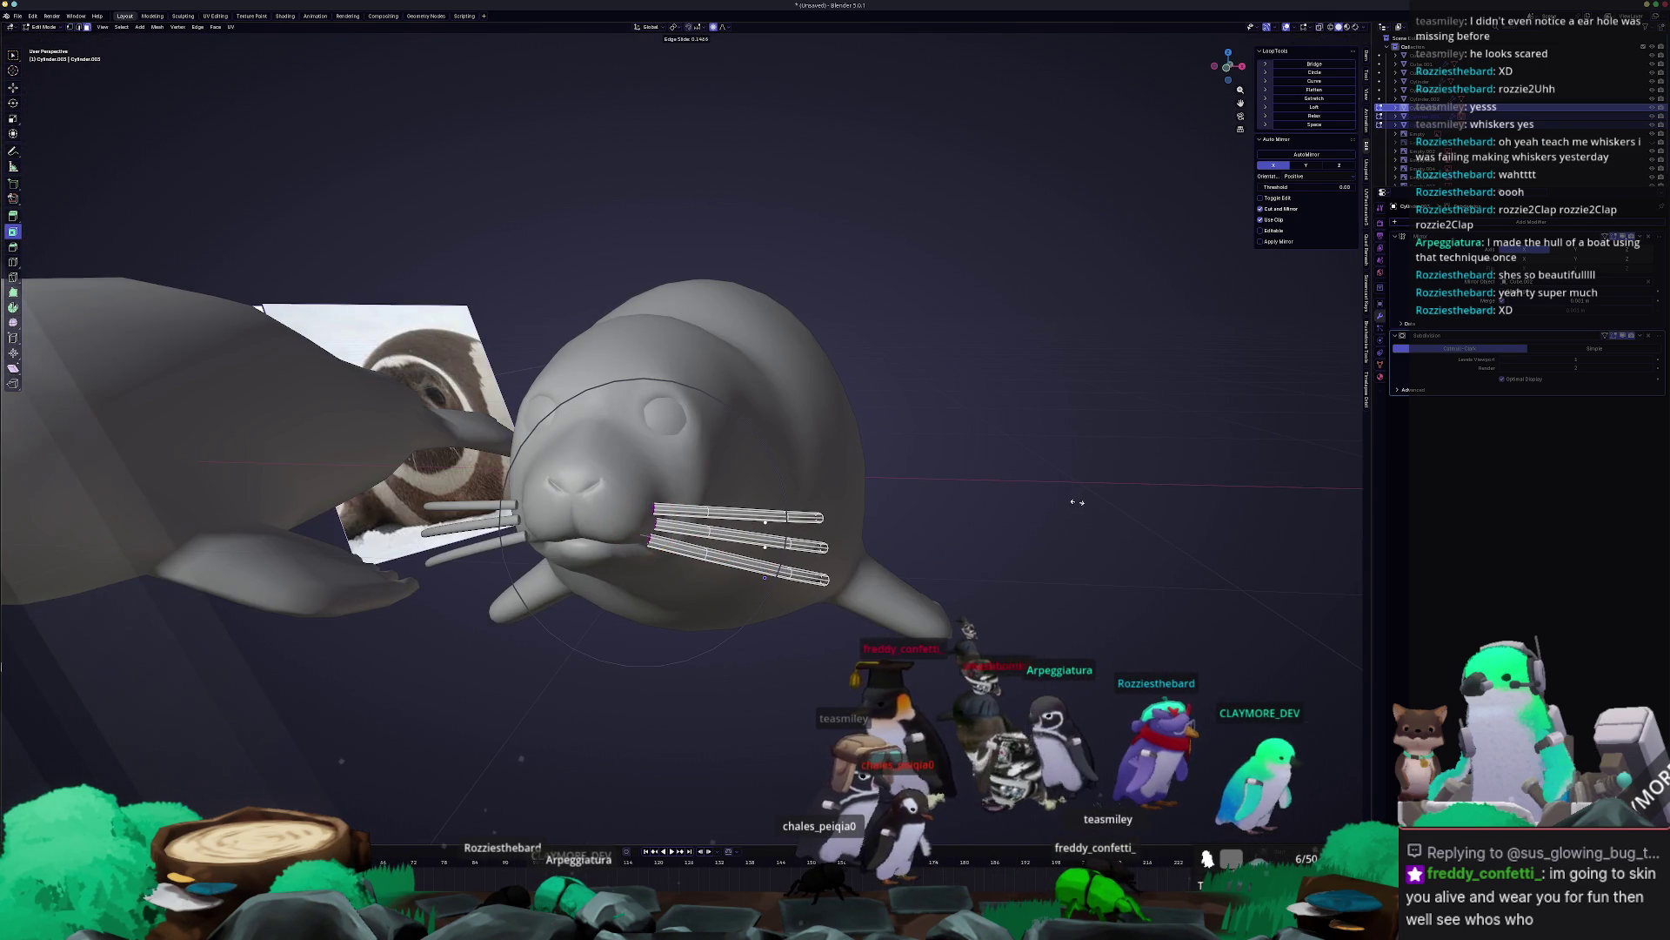
pyautogui.click(1059, 497)
pyautogui.click(616, 519)
pyautogui.moveTo(616, 520)
pyautogui.mouseDown(button='middle')
pyautogui.moveTo(1014, 513)
pyautogui.moveTo(826, 537)
pyautogui.moveTo(626, 392)
pyautogui.moveTo(631, 462)
pyautogui.moveTo(1109, 459)
pyautogui.mouseUp(button='middle')
pyautogui.click(639, 436)
pyautogui.click(644, 452)
# Select the second seal's whiskers and body, and inspect the body's mesh wireframe.
pyautogui.click(1132, 477)
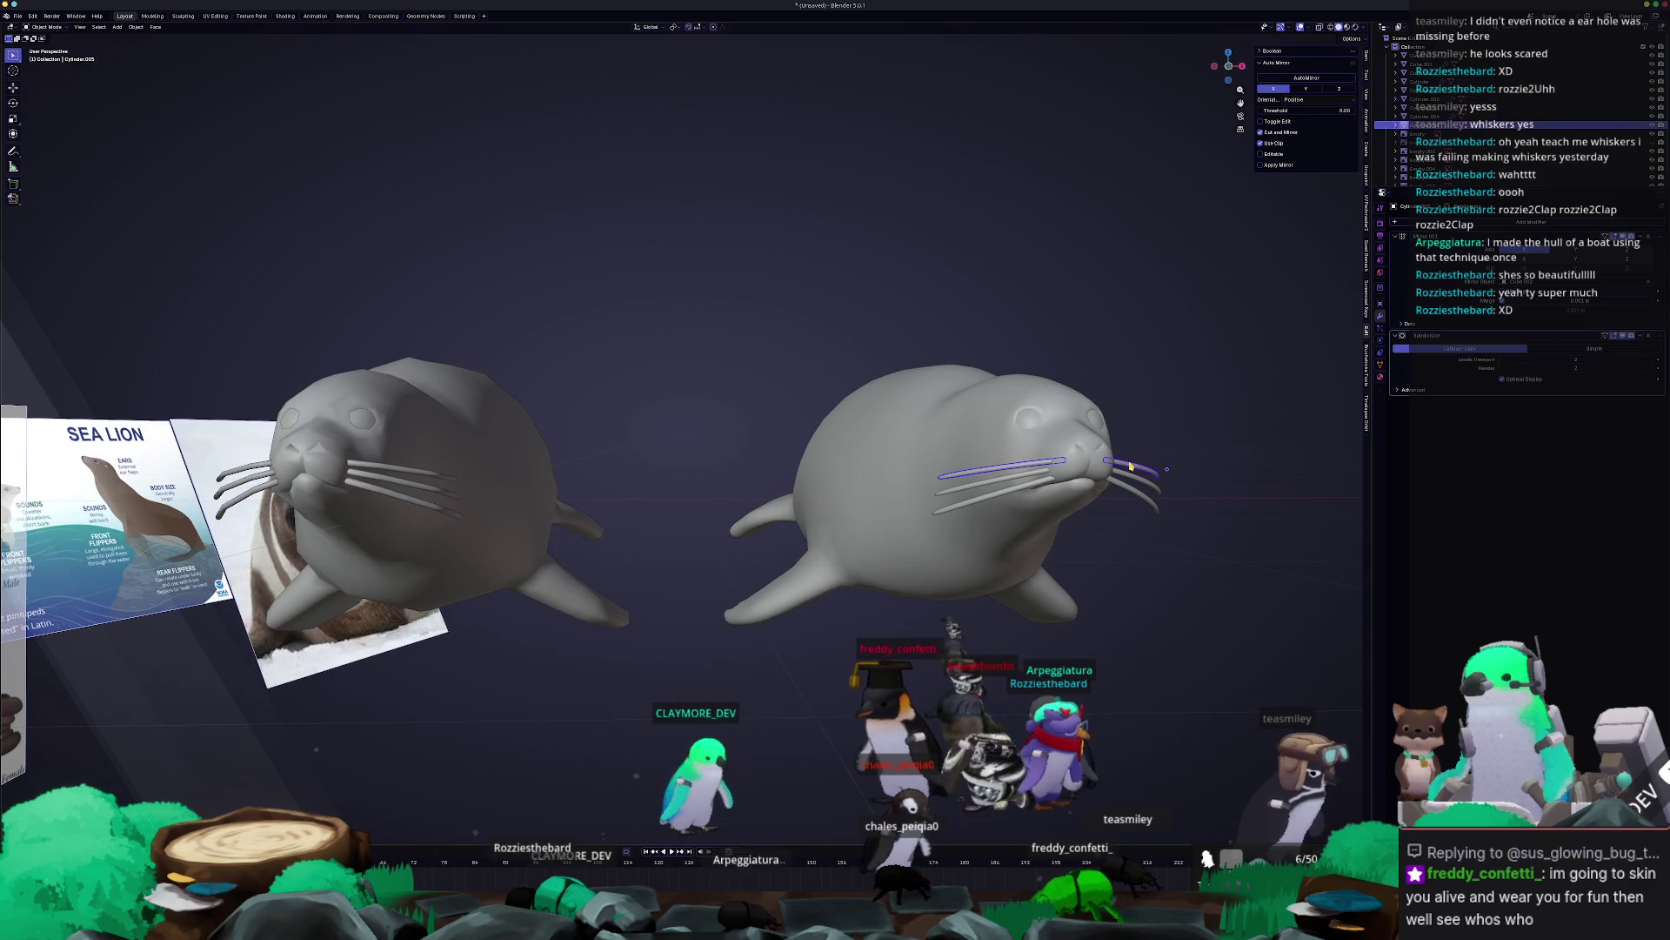
pyautogui.click(1133, 493)
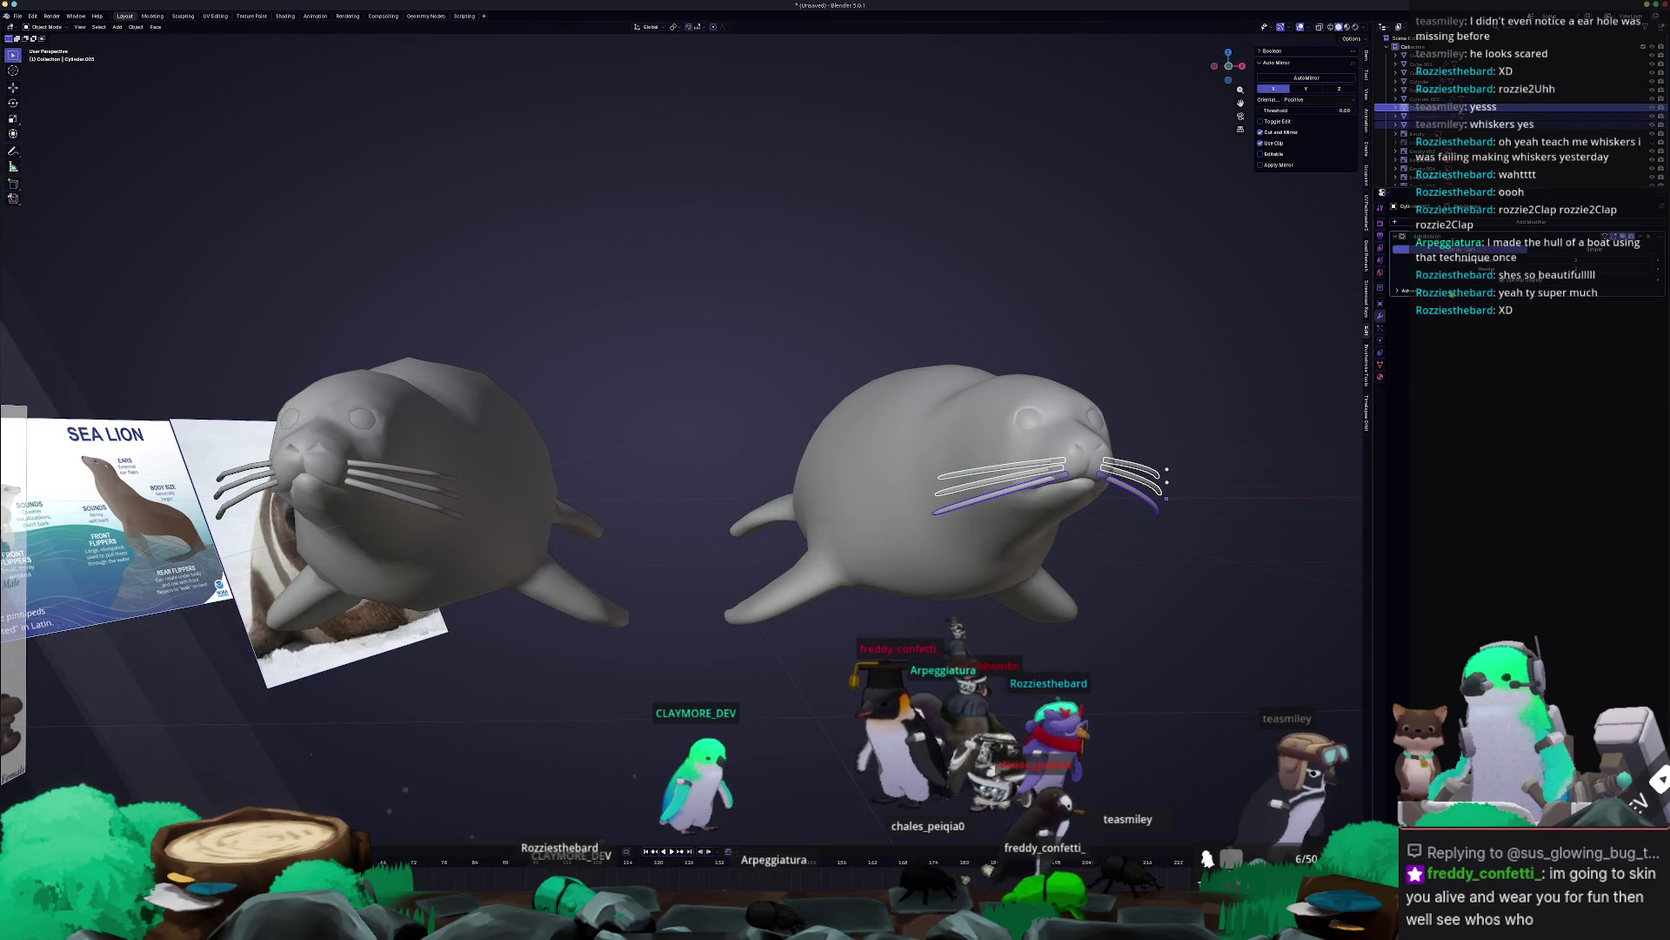
pyautogui.click(1053, 454)
pyautogui.press('Tab')
pyautogui.press('KP_Decimal')
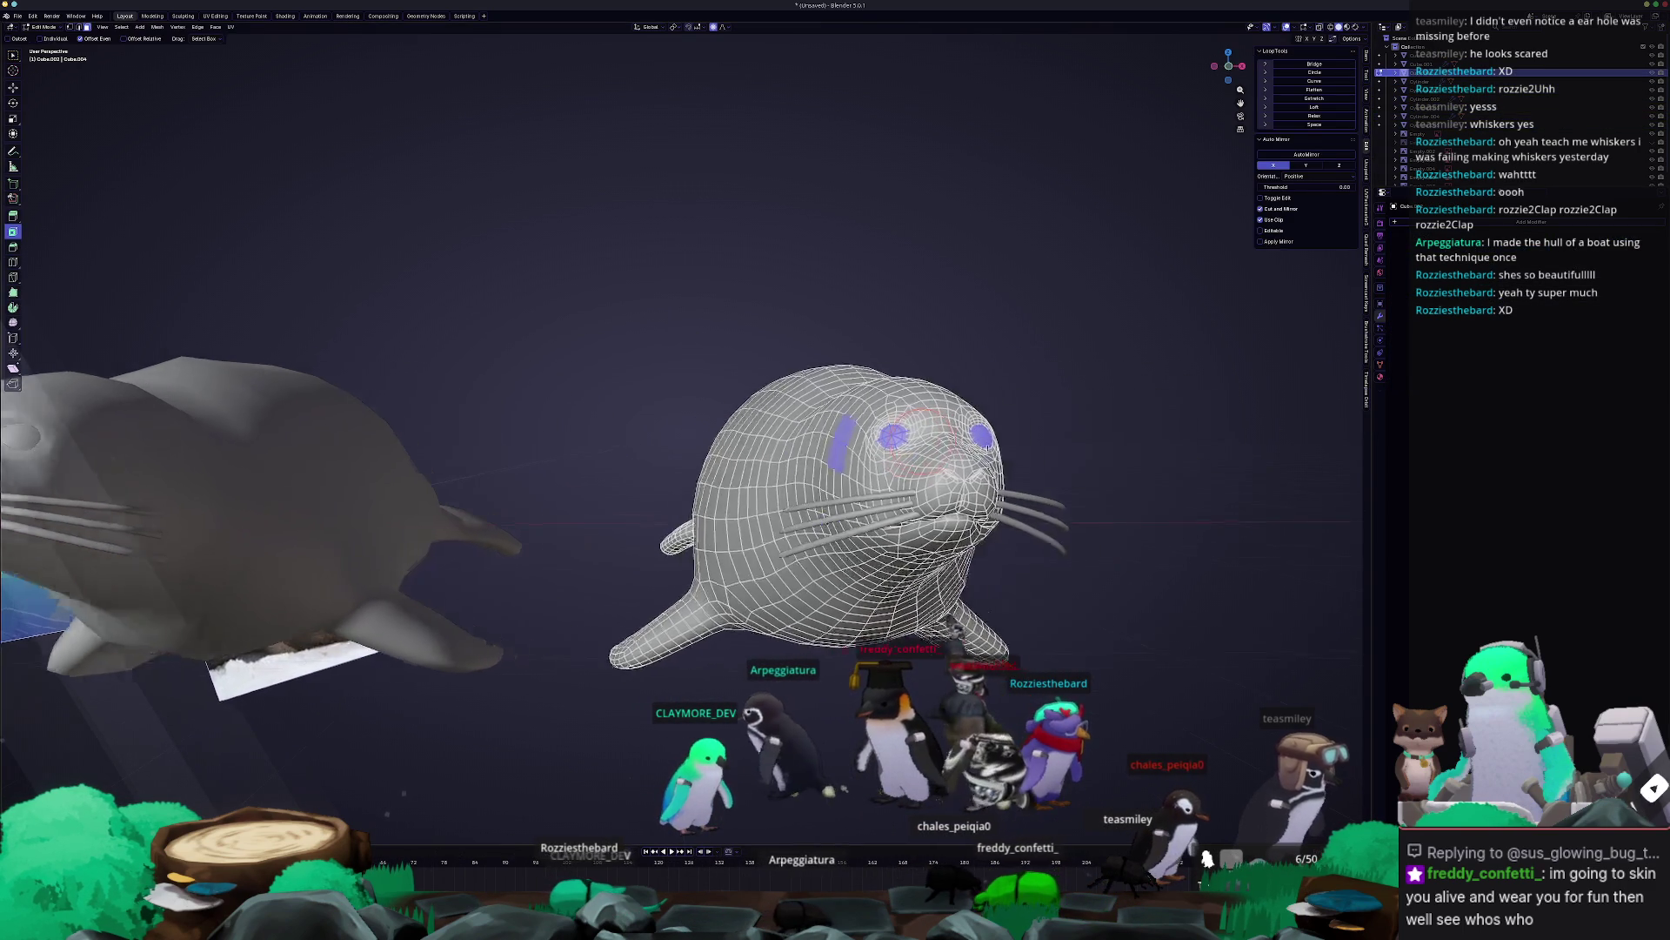
pyautogui.scroll(3, 1029, 421)
pyautogui.press('Tab')
pyautogui.scroll(-3, 1076, 440)
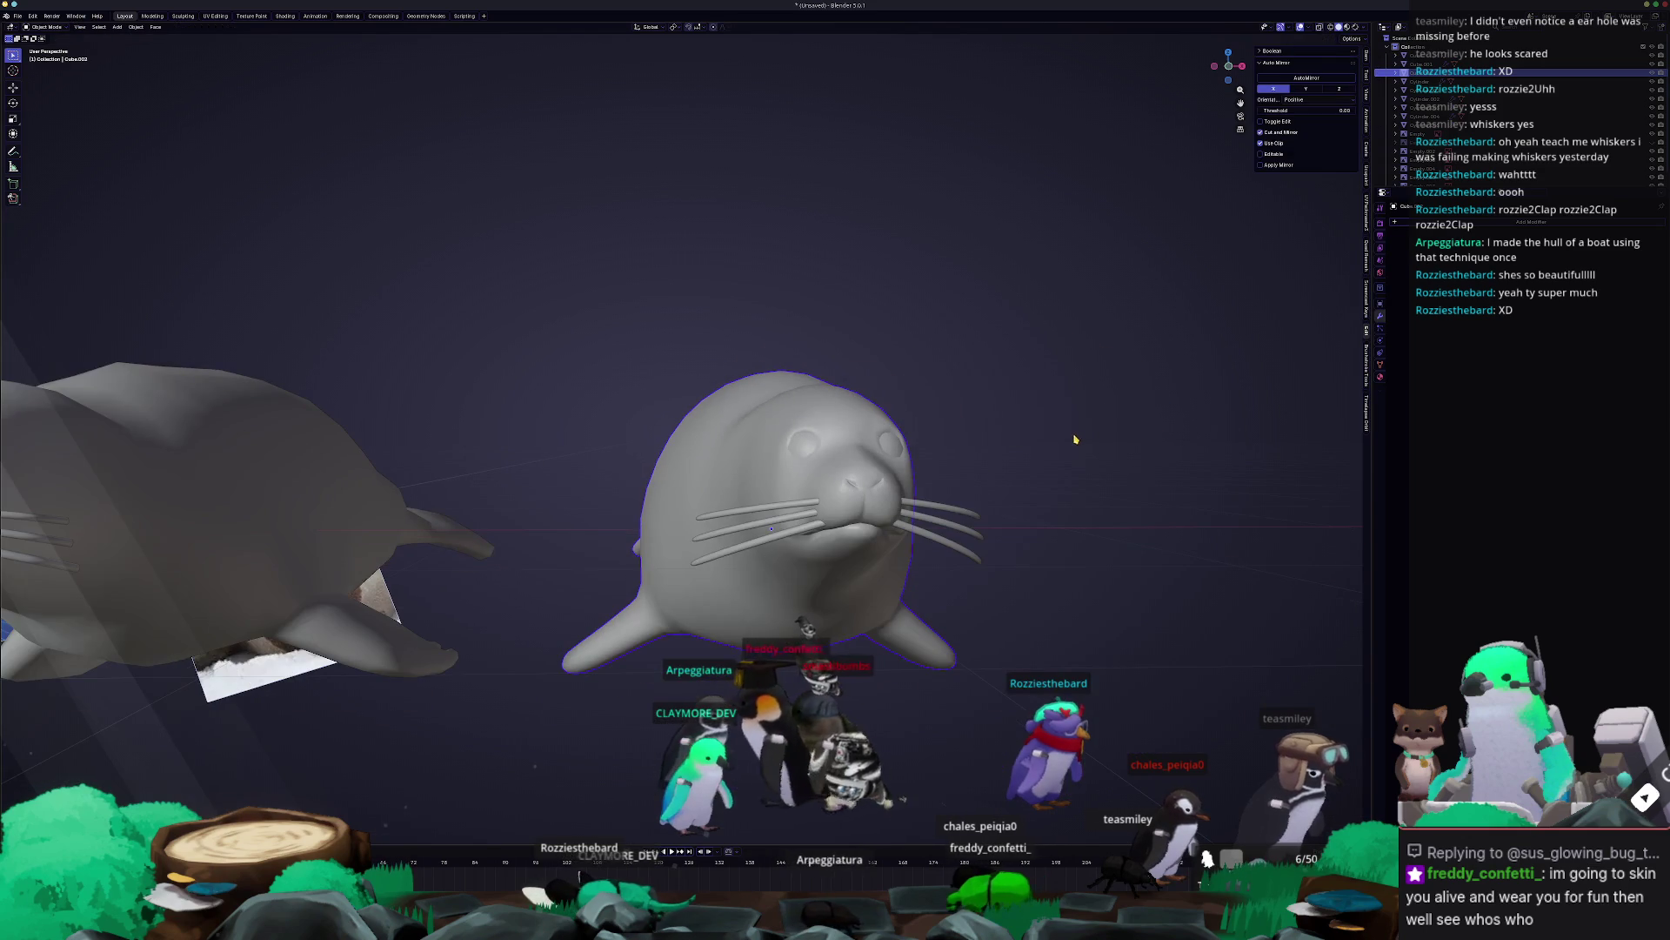
# Convert the whiskers and seal body to mesh and join them with Ctrl+J.
pyautogui.click(960, 512)
pyautogui.keyDown('shift'); pyautogui.click(896, 574); pyautogui.keyUp('shift')
pyautogui.rightClick(931, 546)
pyautogui.moveTo(957, 547)
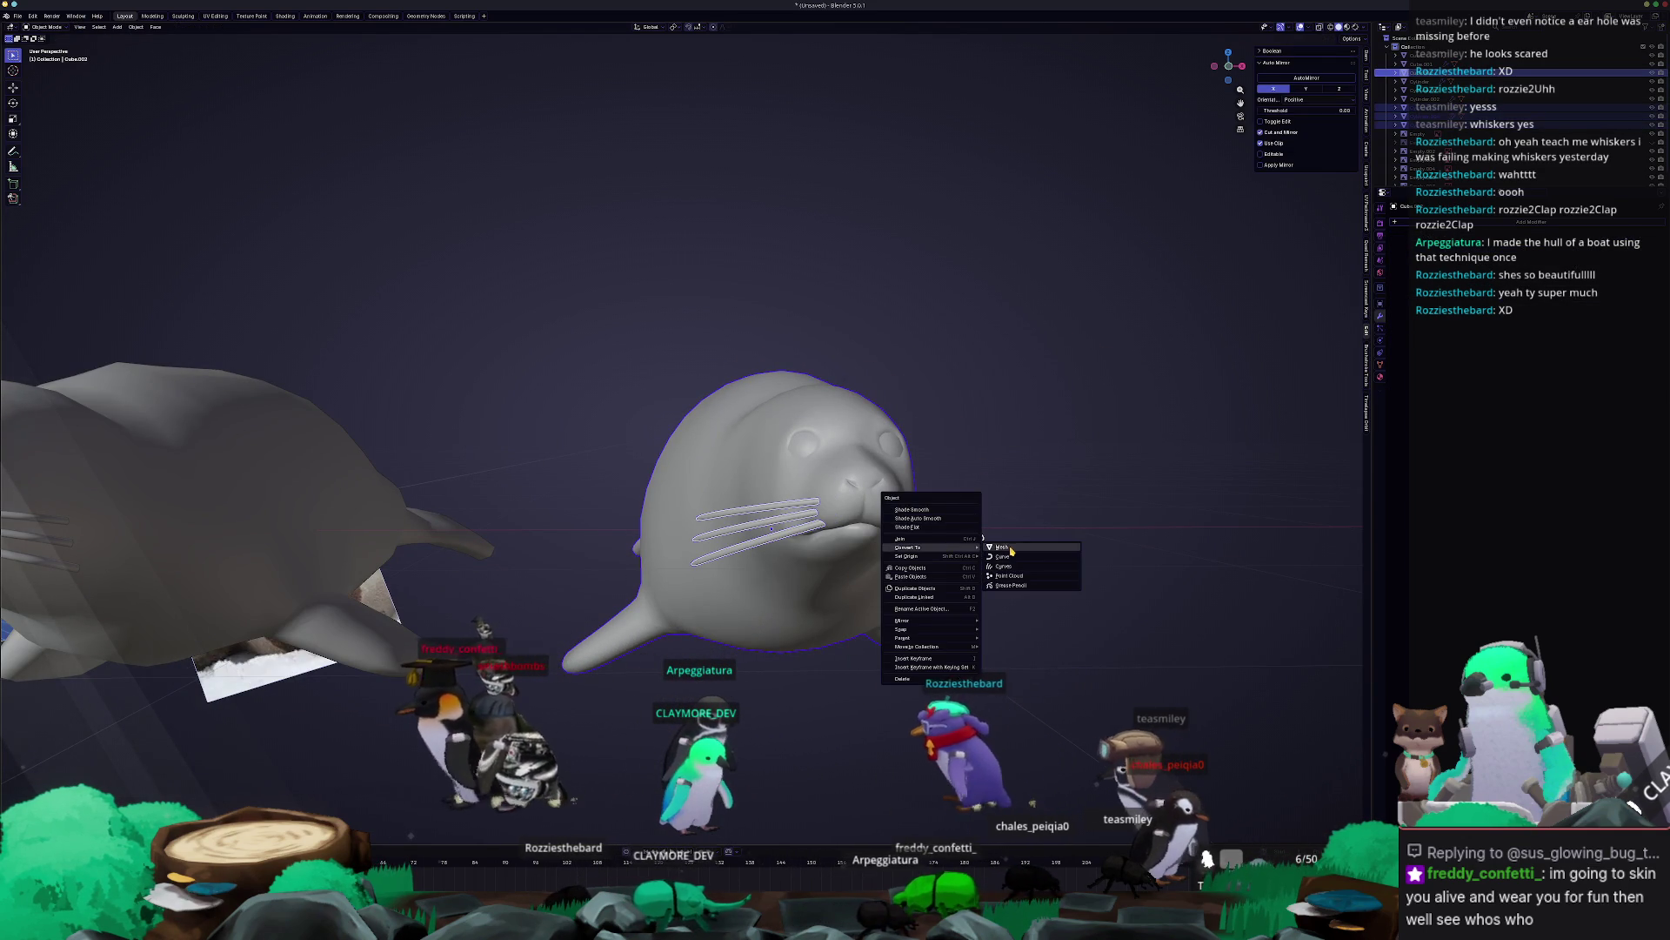
pyautogui.click(1009, 548)
pyautogui.hotkey('ctrl', 'j')
# Check the joined seal mesh in Edit Mode, then return to Object Mode.
pyautogui.press('Tab')
pyautogui.press('a')
pyautogui.hotkey('alt', 'a')
pyautogui.moveTo(1047, 503)
pyautogui.mouseDown(button='middle')
pyautogui.moveTo(851, 622)
pyautogui.moveTo(843, 576)
pyautogui.moveTo(856, 584)
pyautogui.moveTo(788, 605)
pyautogui.moveTo(851, 597)
pyautogui.moveTo(827, 605)
pyautogui.mouseUp(button='middle')
pyautogui.scroll(5, 1001, 531)
pyautogui.scroll(-5, 859, 647)
pyautogui.scroll(-3, 857, 584)
pyautogui.press('Tab')
pyautogui.scroll(-5, 851, 596)
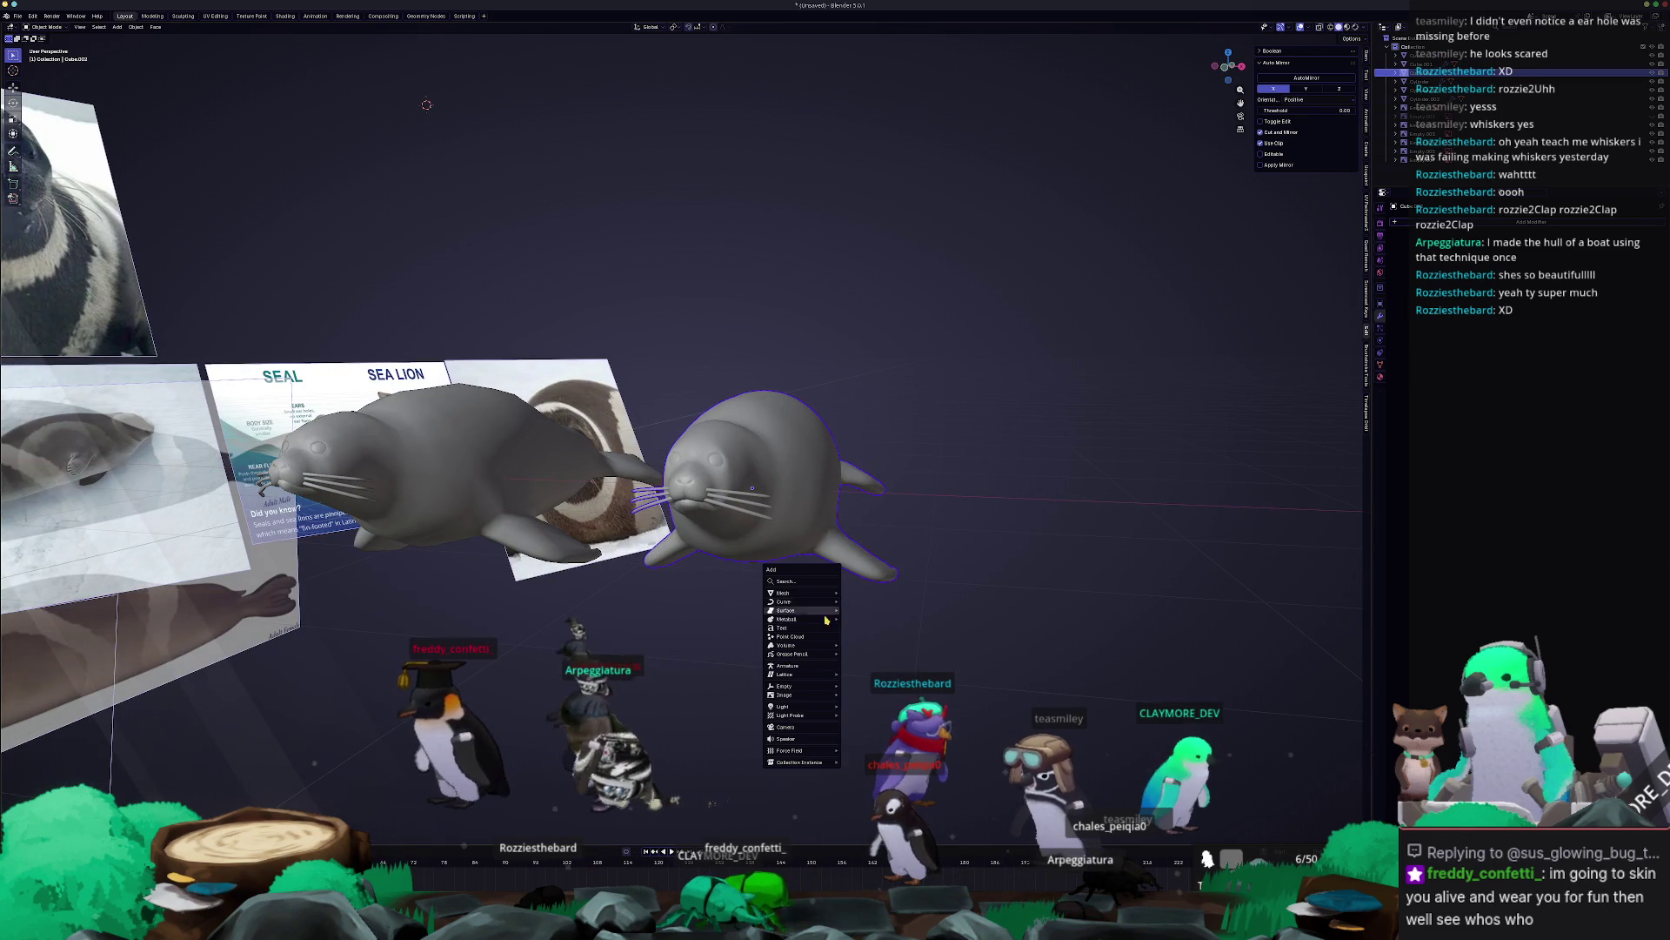
# Add a single-bone armature and move it along X onto the second seal.
pyautogui.click(810, 666)
pyautogui.press('g')
pyautogui.press('x')
pyautogui.click(1148, 600)
pyautogui.moveTo(1148, 601); pyautogui.dragTo(935, 594, button='middle')
pyautogui.press('KP_3')
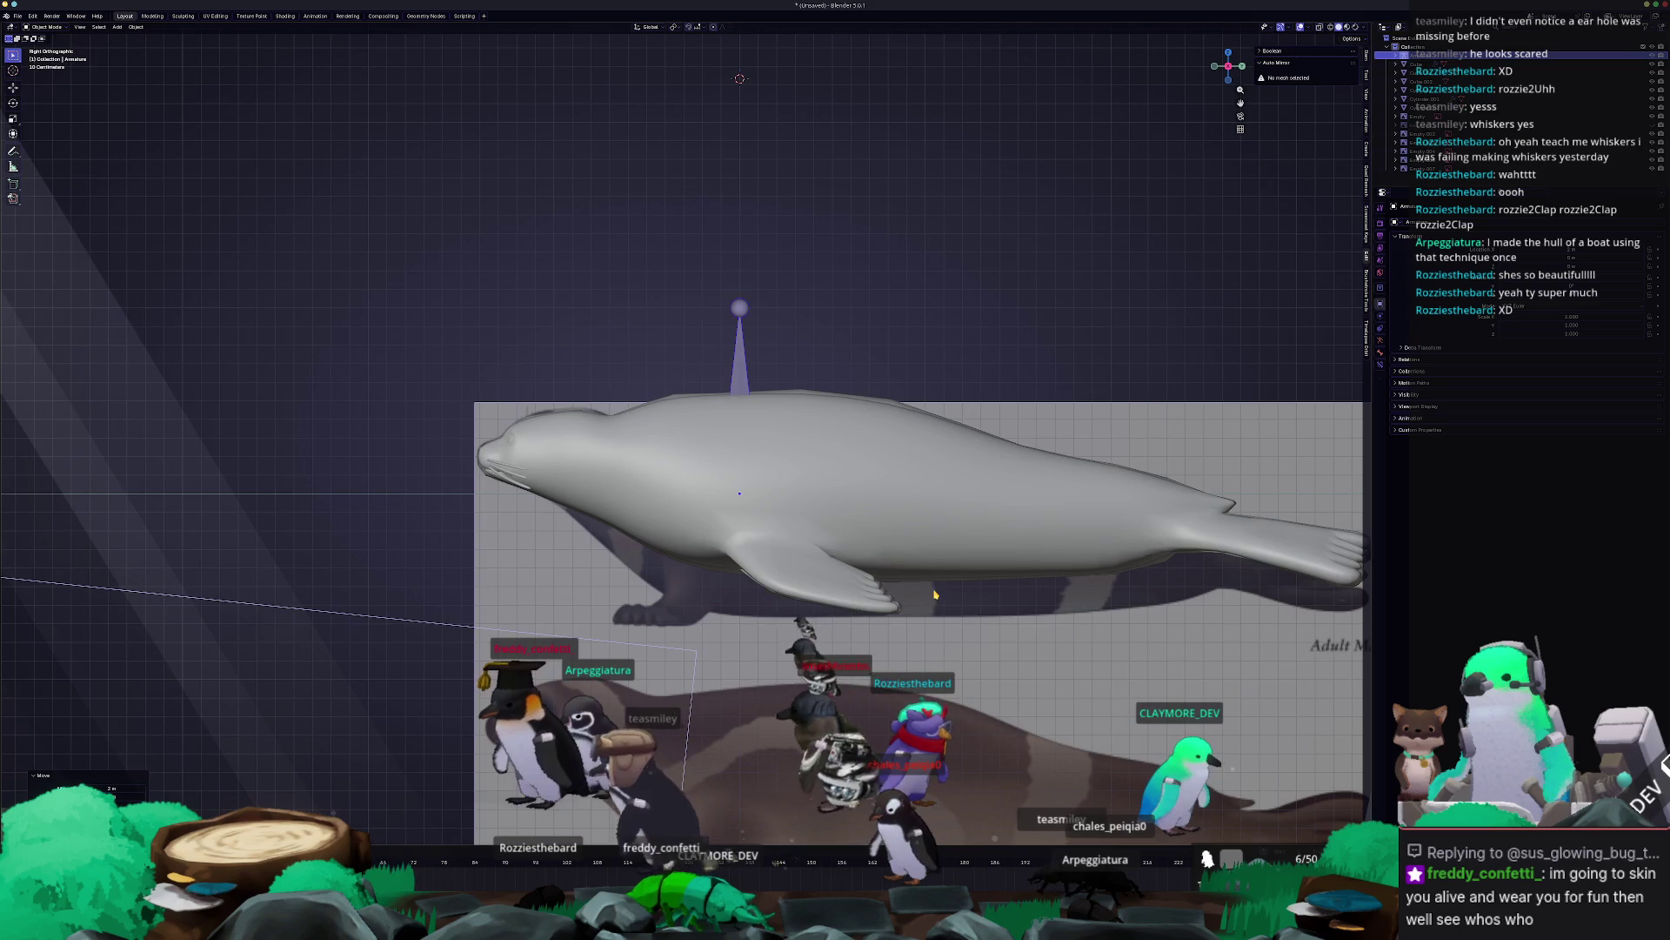
# In Right Orthographic view, duplicate the bone and angle it toward the head, then add a third copy.
pyautogui.hotkey('shift', 'd')
pyautogui.click(626, 365)
pyautogui.press('r')
pyautogui.click(505, 383)
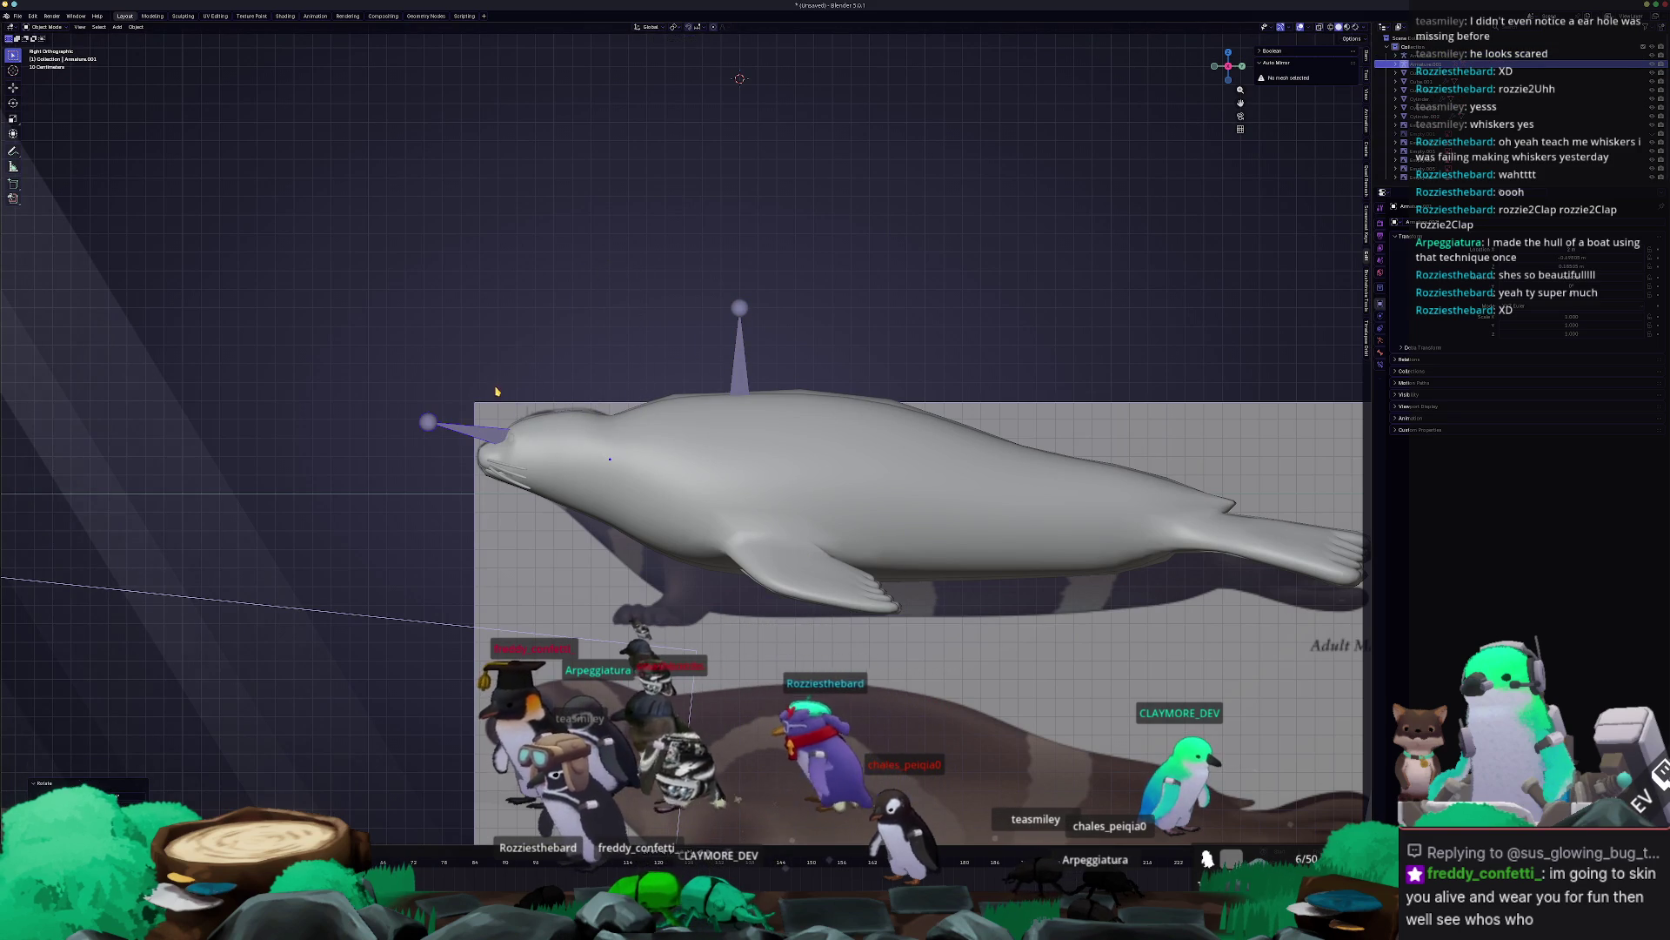
pyautogui.hotkey('shift', 'd')
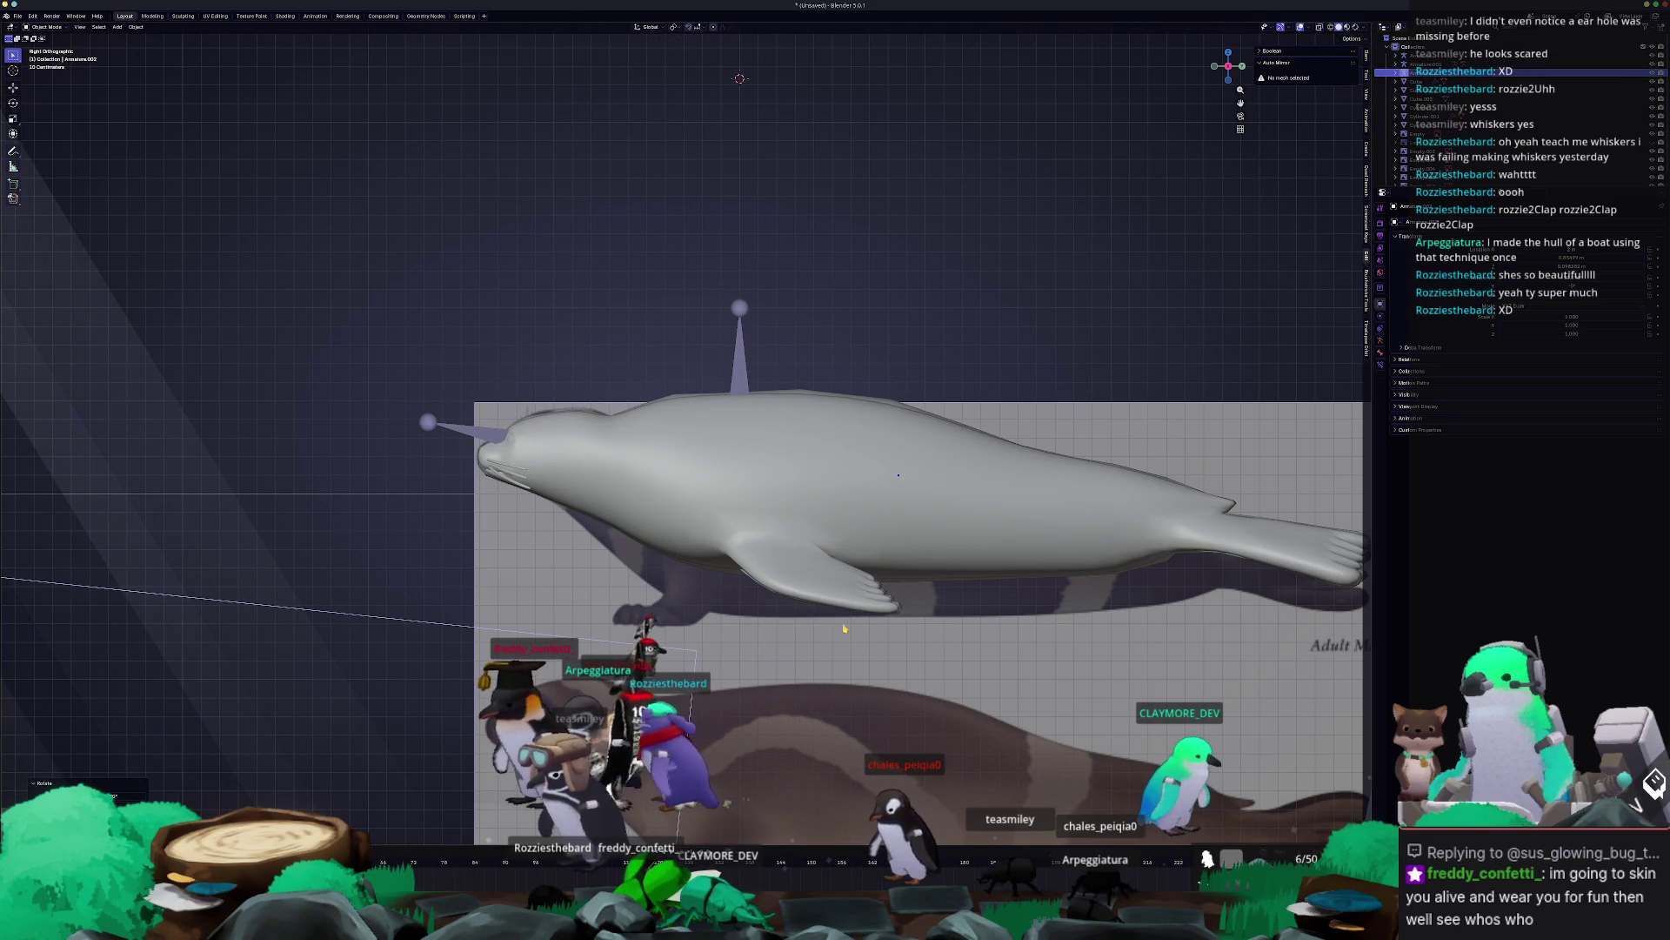
pyautogui.click(1180, 642)
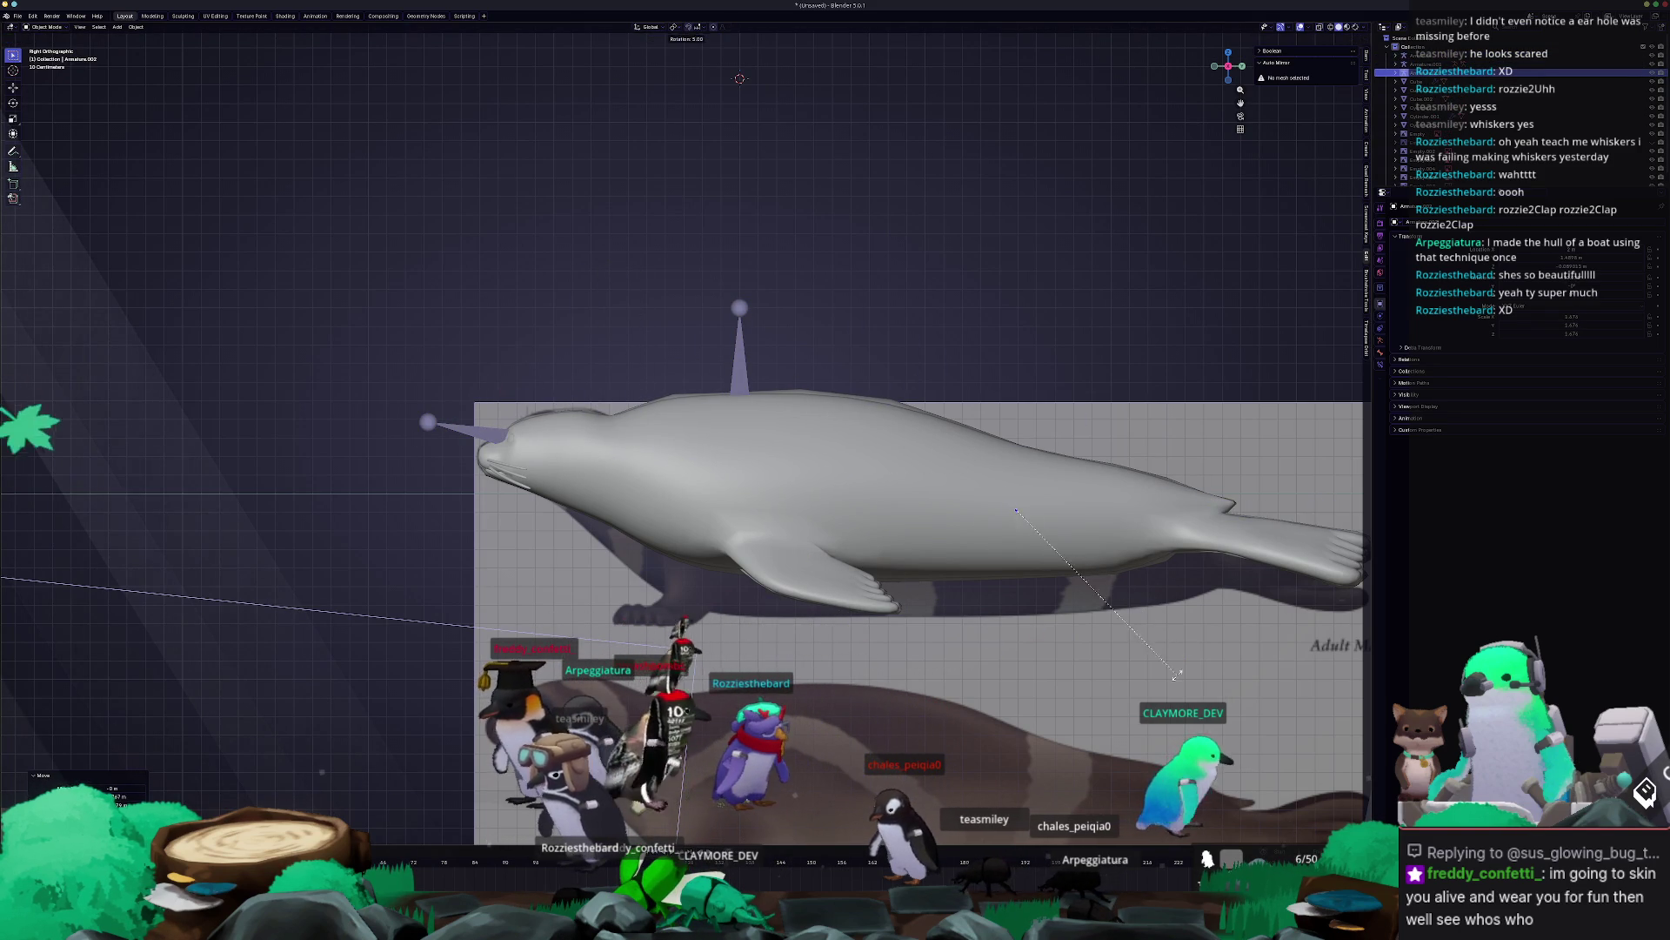
pyautogui.moveTo(1181, 642); pyautogui.dragTo(992, 659, button='middle')
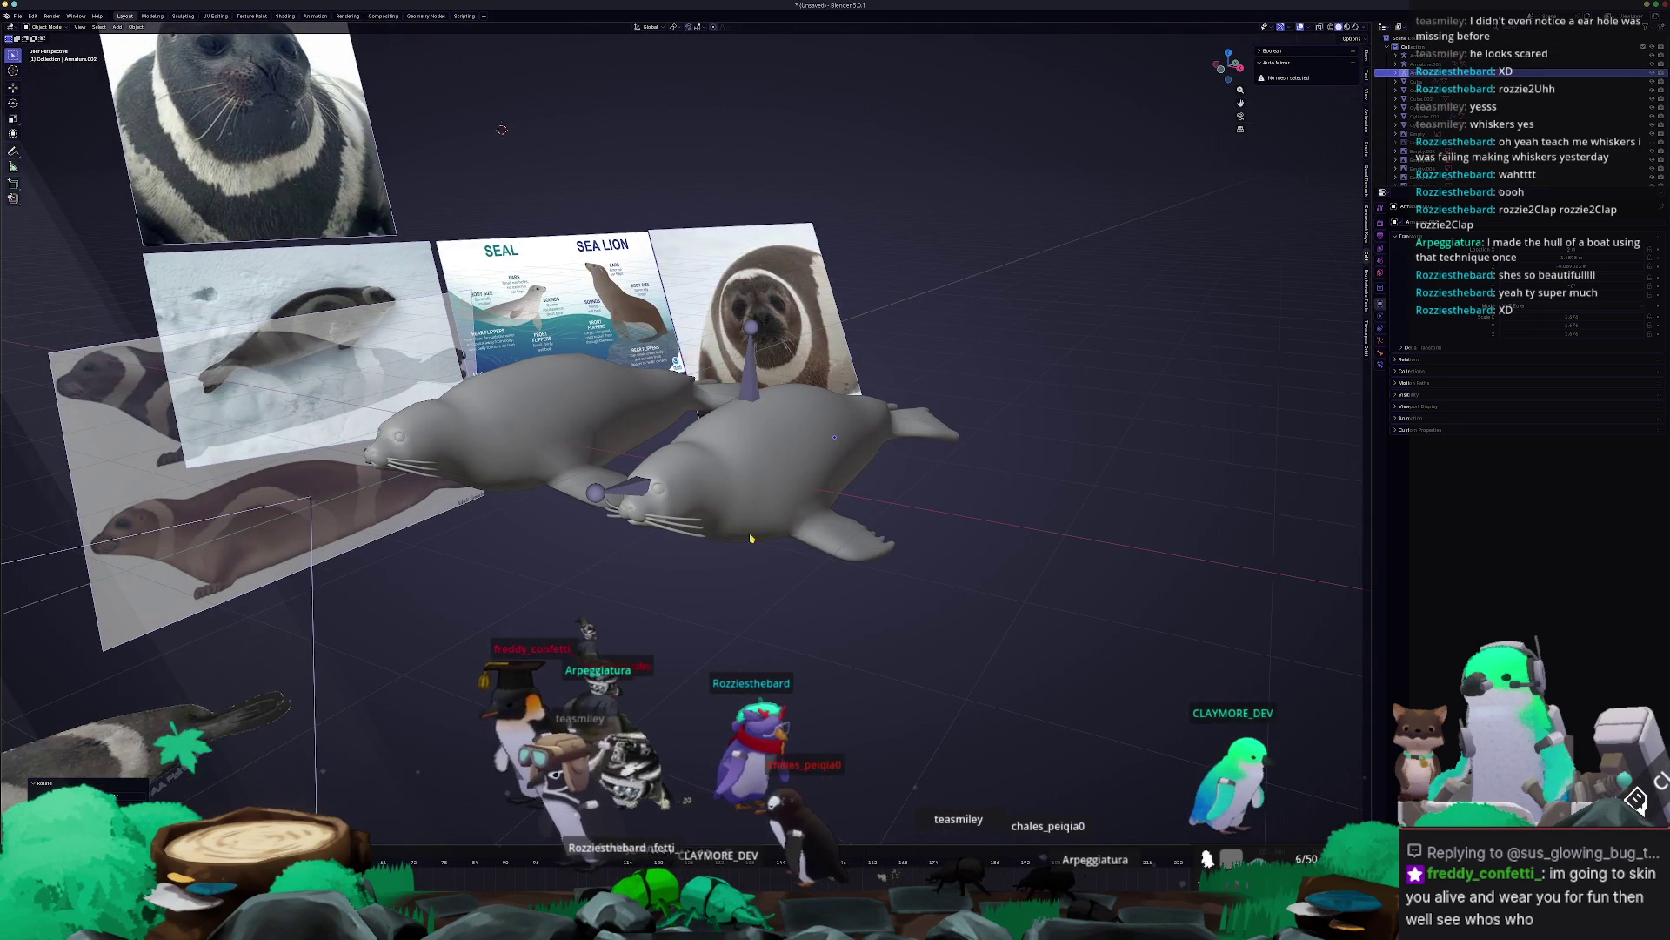
# Select the armatures and the second seal's body, trying the parenting menu once.
pyautogui.hotkey('ctrl', 'Tab')
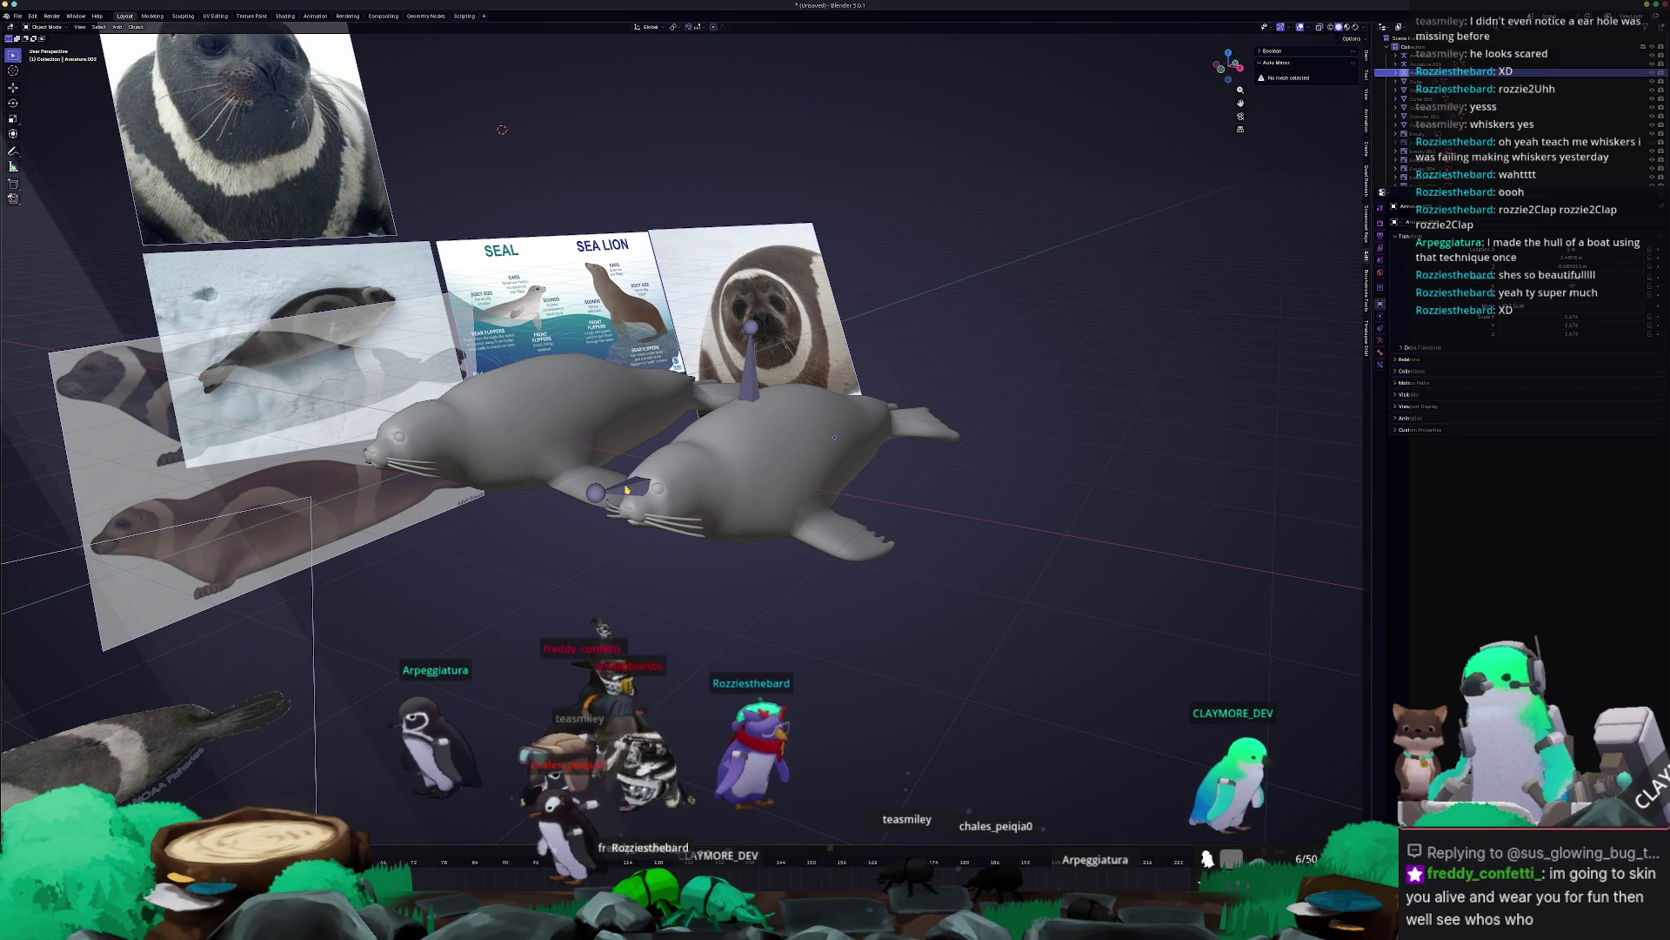
pyautogui.click(650, 490)
pyautogui.click(758, 400)
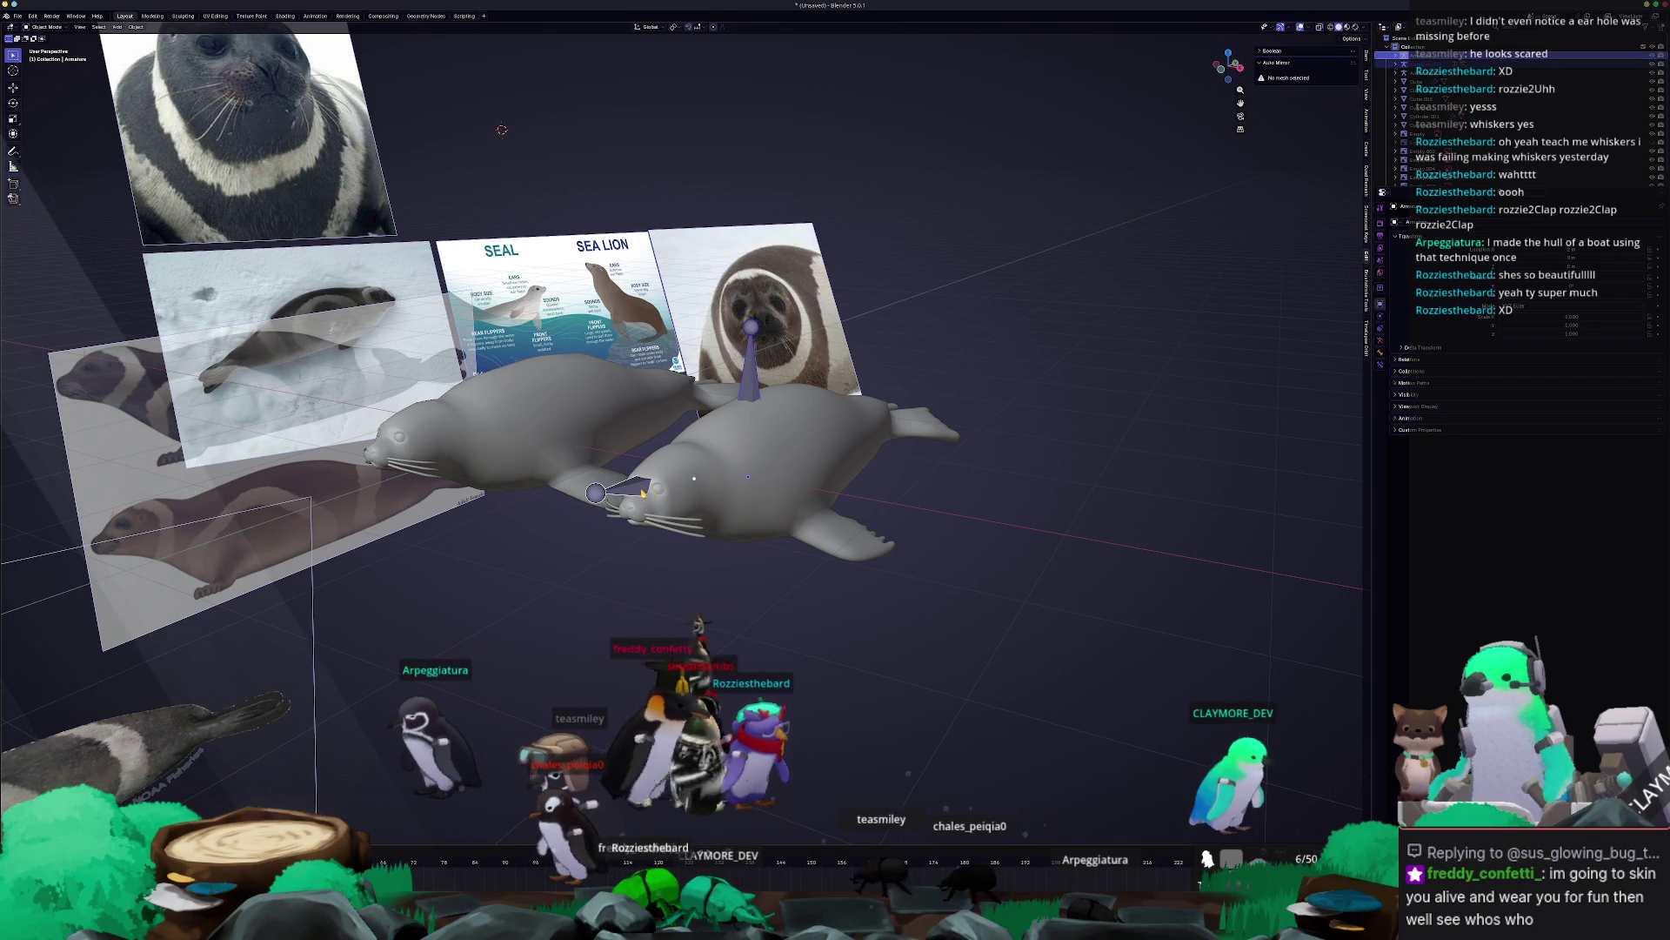
pyautogui.rightClick(1079, 386)
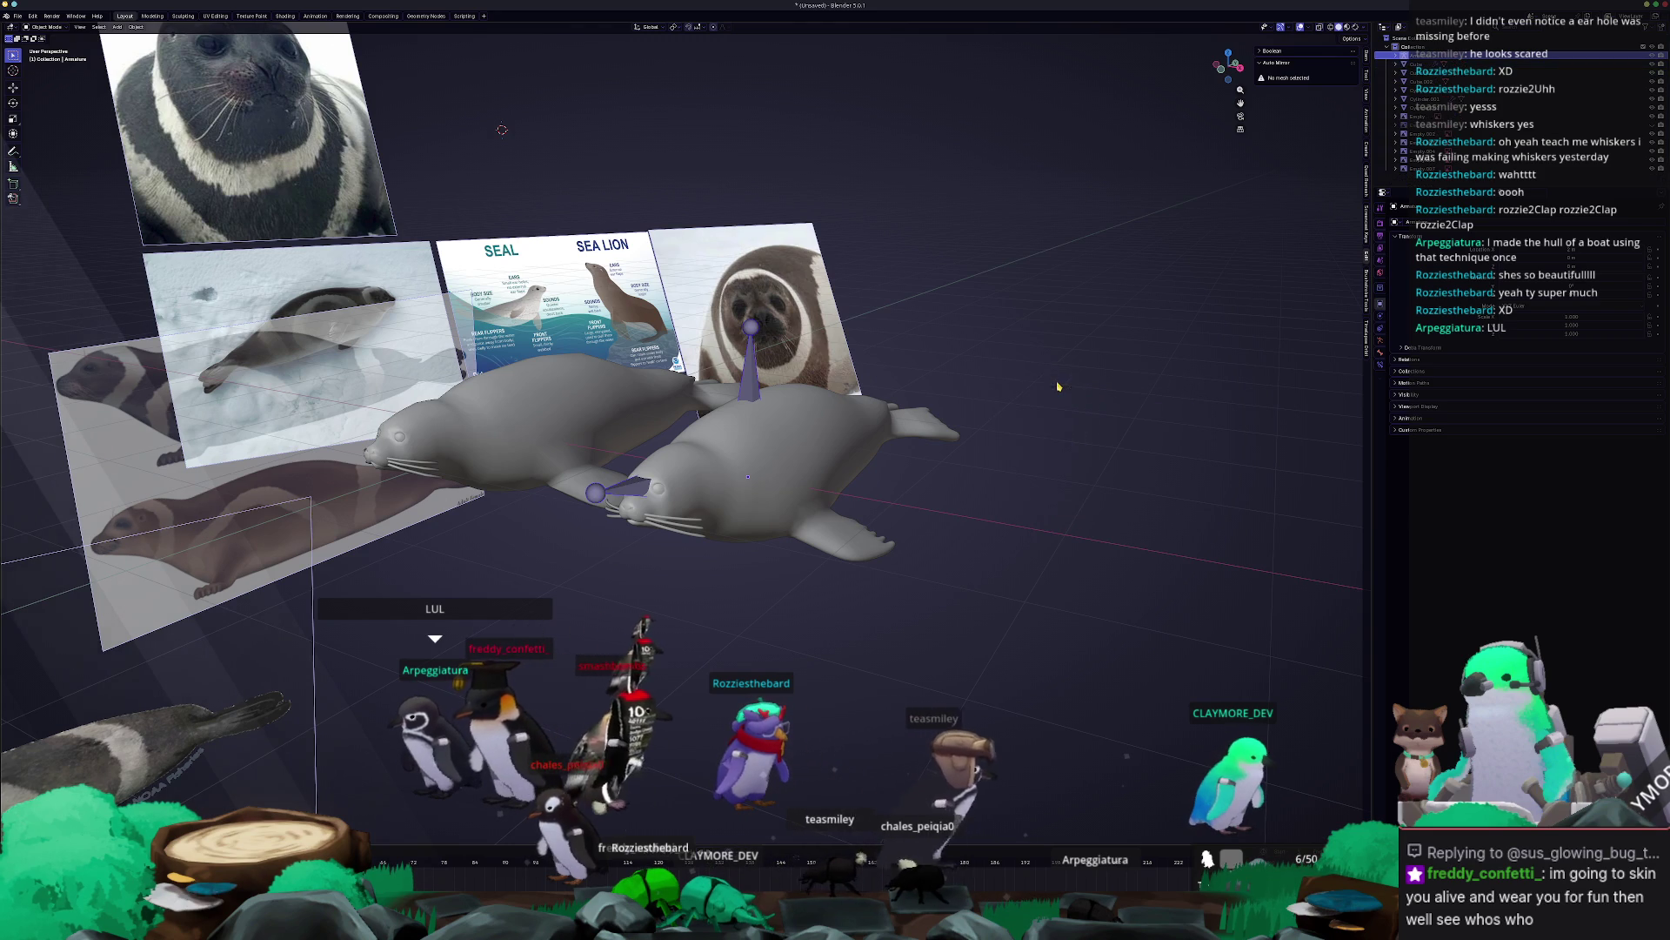
pyautogui.scroll(2, 783, 396)
pyautogui.click(783, 396)
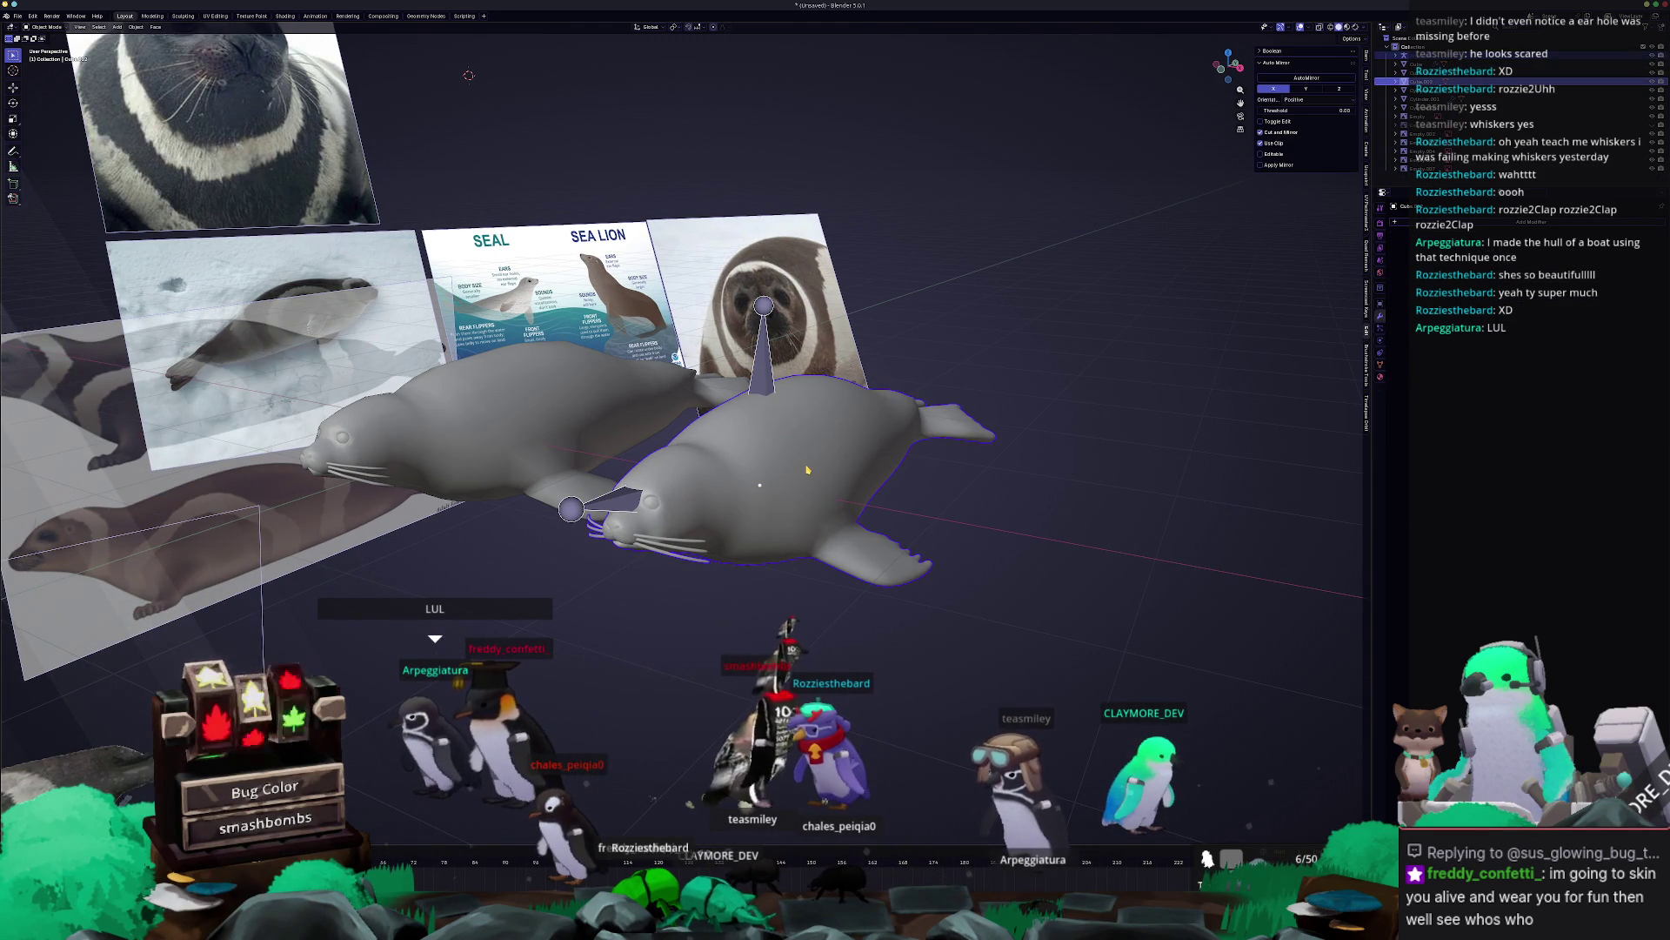
pyautogui.hotkey('ctrl', 'p')
pyautogui.press('Down')
pyautogui.press('Down')
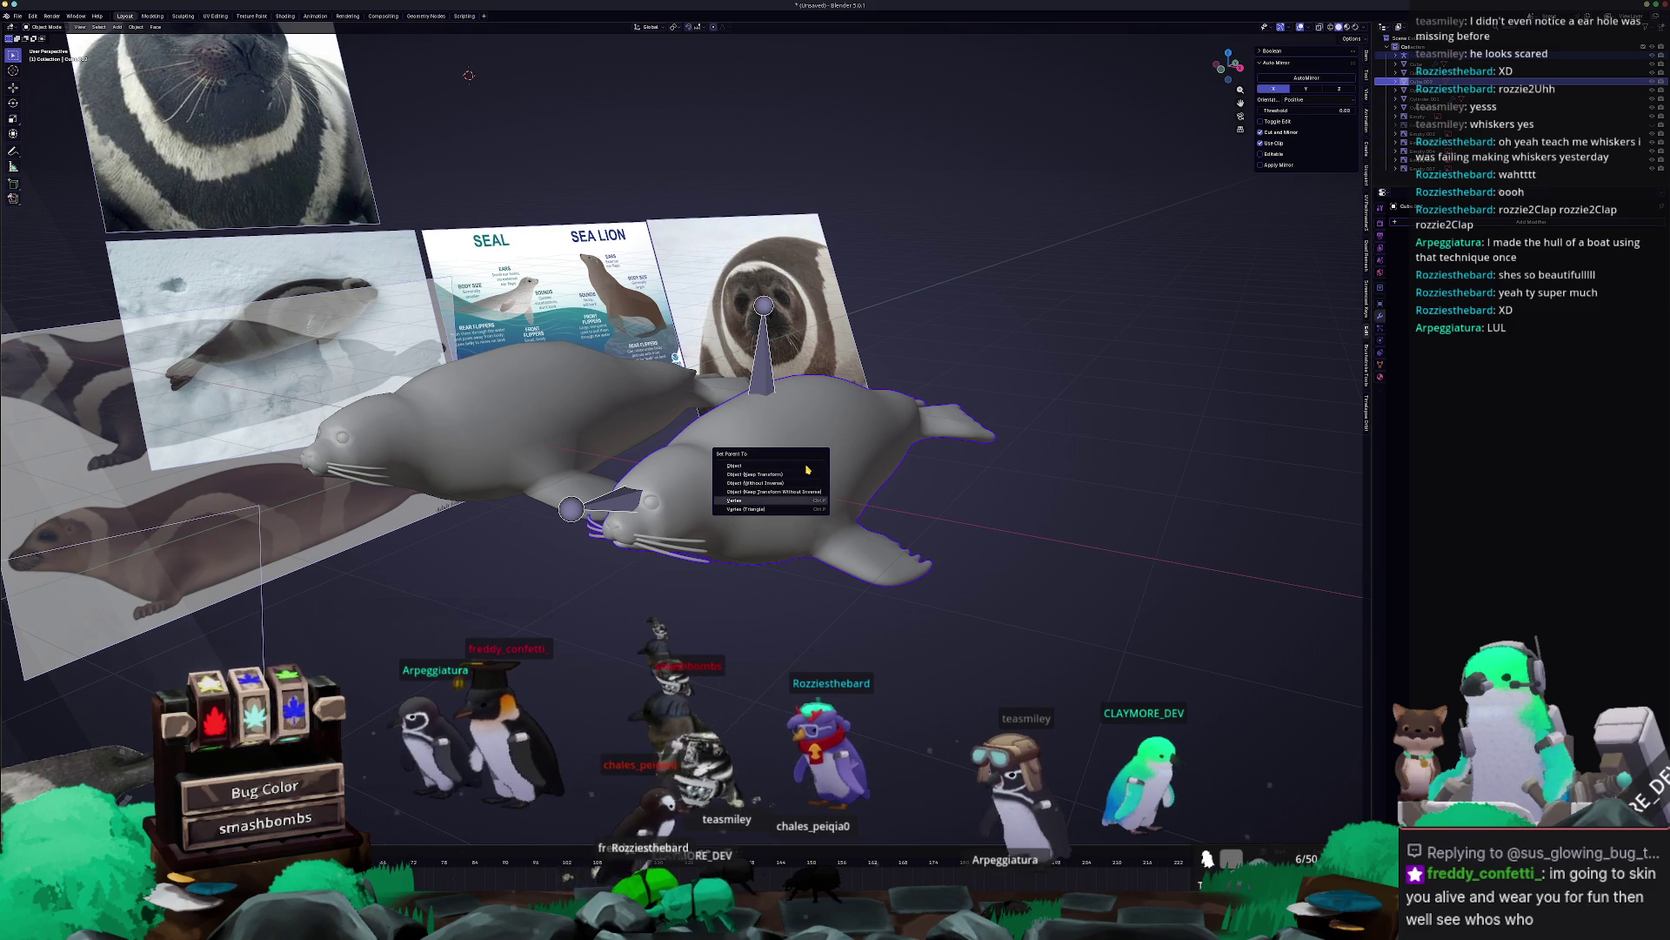
pyautogui.press('Return')
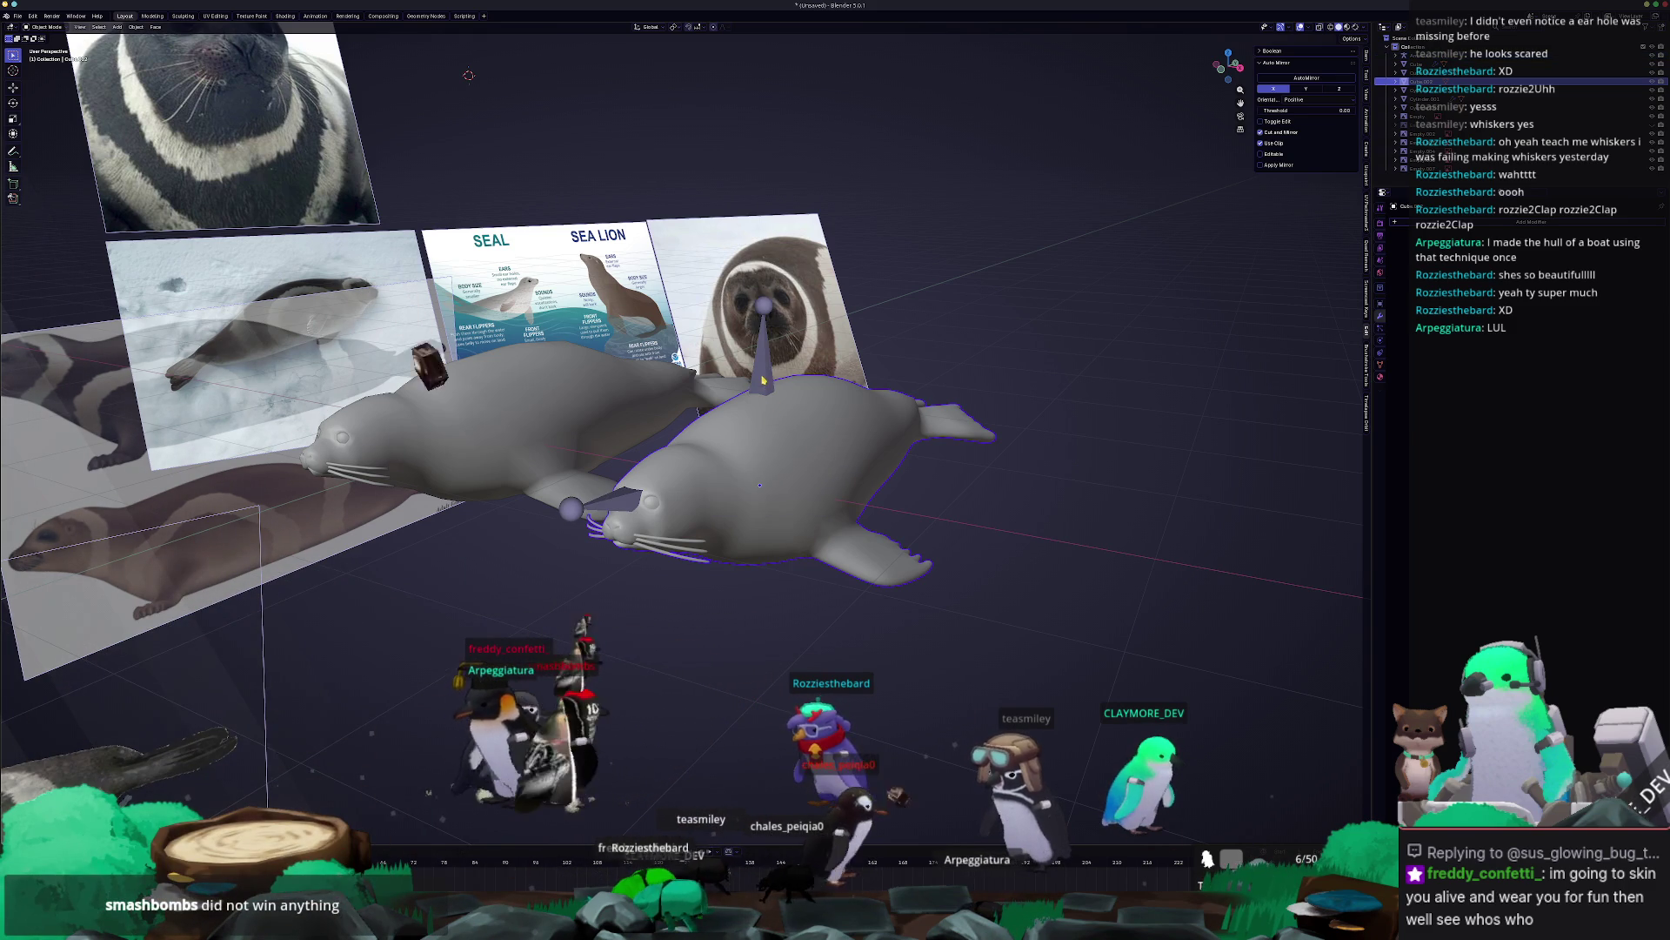
# Parent the seal to the armature With Automatic Weights and pose the head bone downward.
pyautogui.click(767, 384)
pyautogui.hotkey('ctrl', 'p')
pyautogui.press('Down')
pyautogui.press('Down')
pyautogui.press('Down')
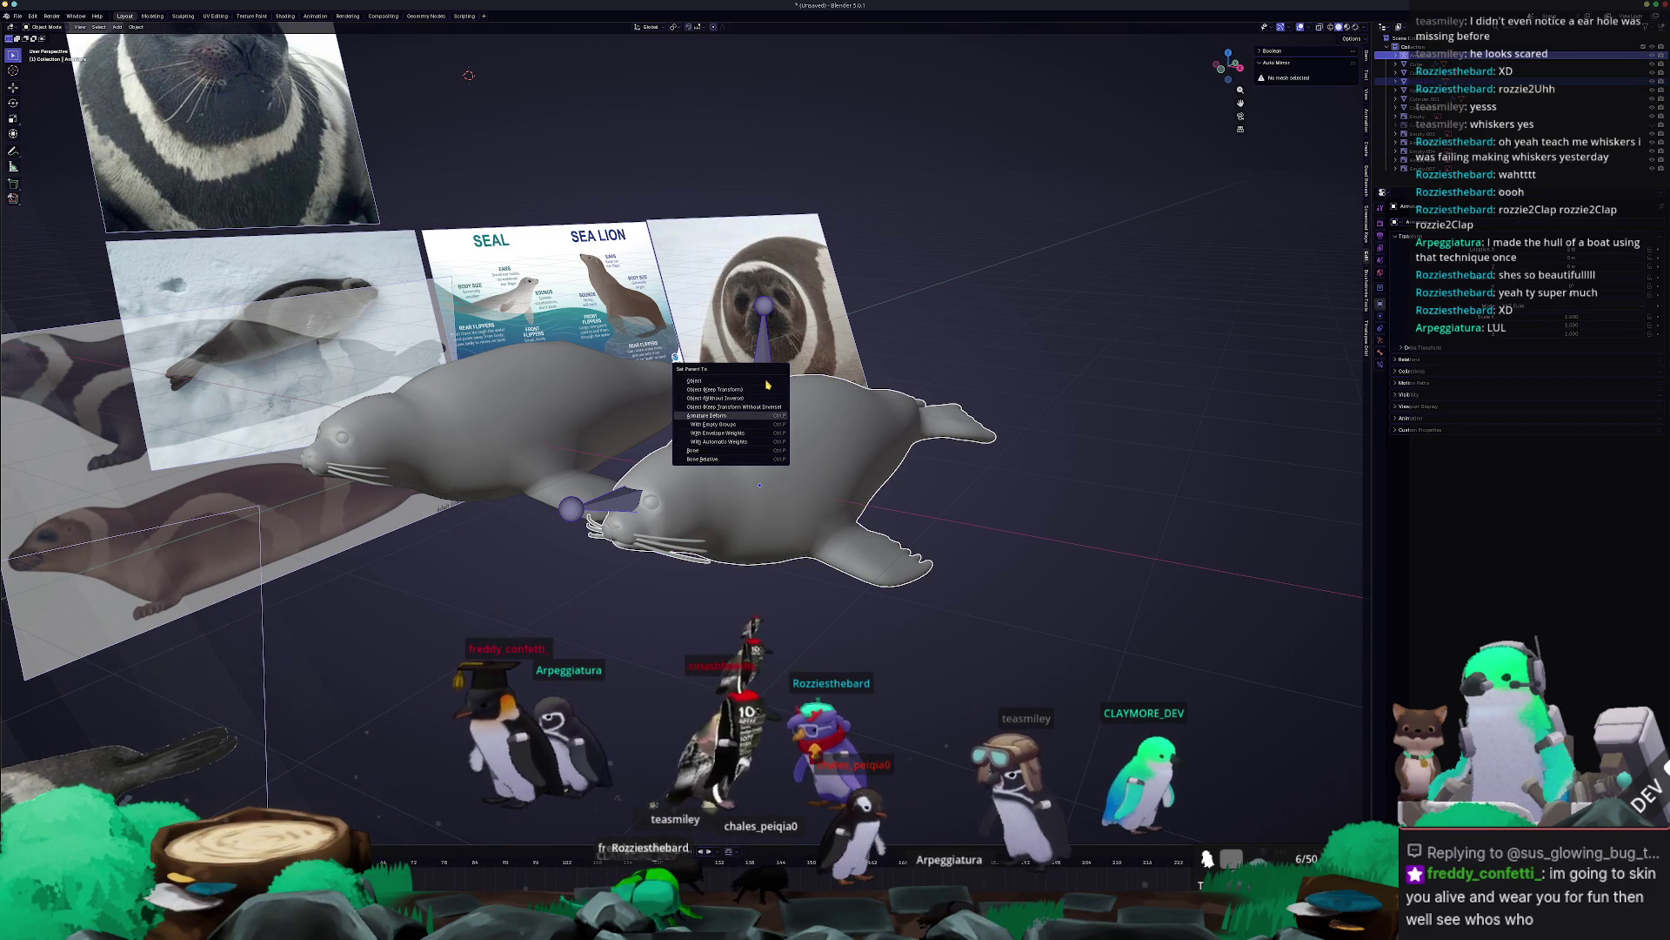
pyautogui.press('Return')
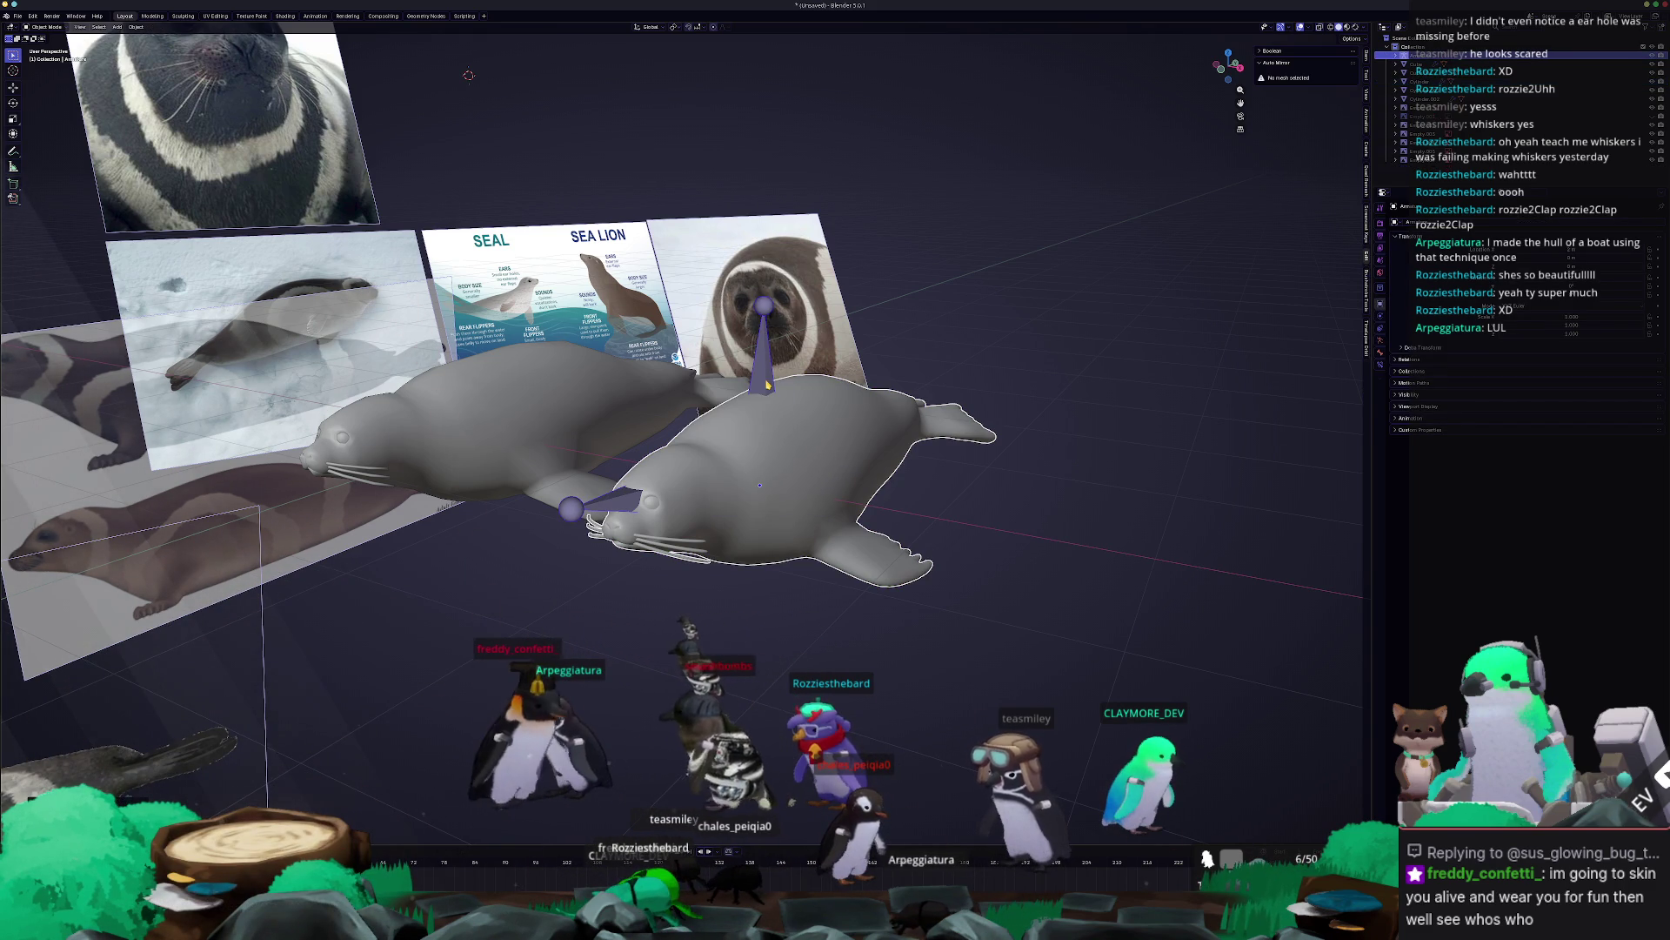
pyautogui.hotkey('ctrl', 'Tab')
pyautogui.press('g')
pyautogui.click(574, 687)
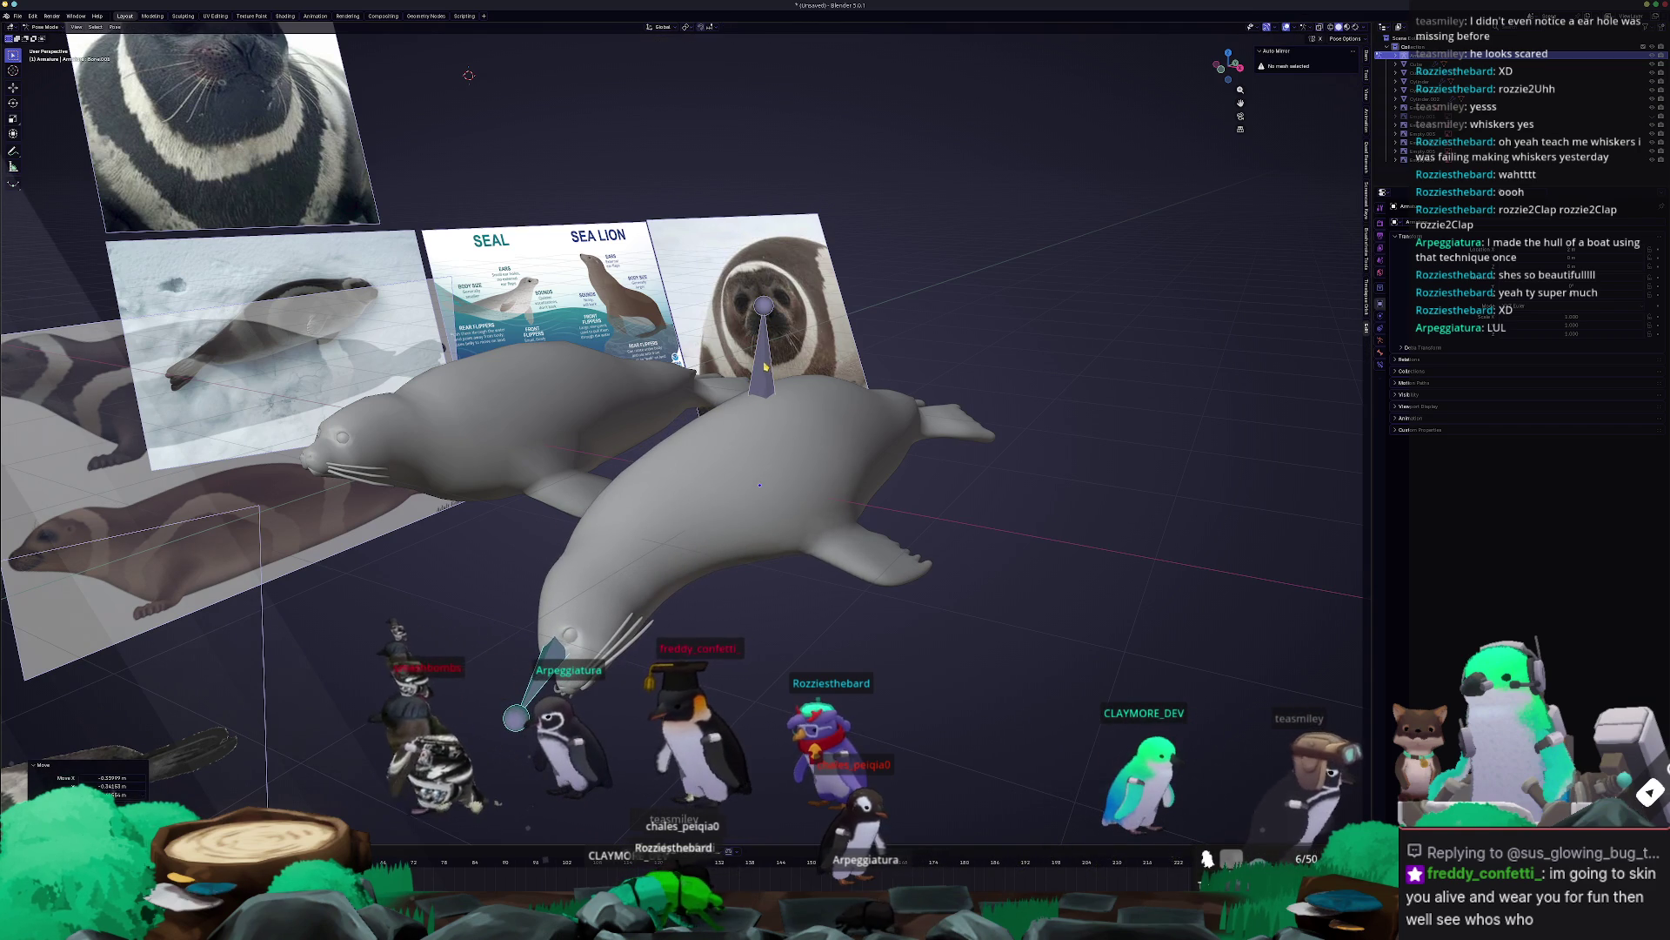
# Swing the head bone down and right, then bend the neck vertically toward the other seal.
pyautogui.press('g')
pyautogui.click(1001, 366)
pyautogui.moveTo(1000, 365); pyautogui.dragTo(600, 389, button='middle')
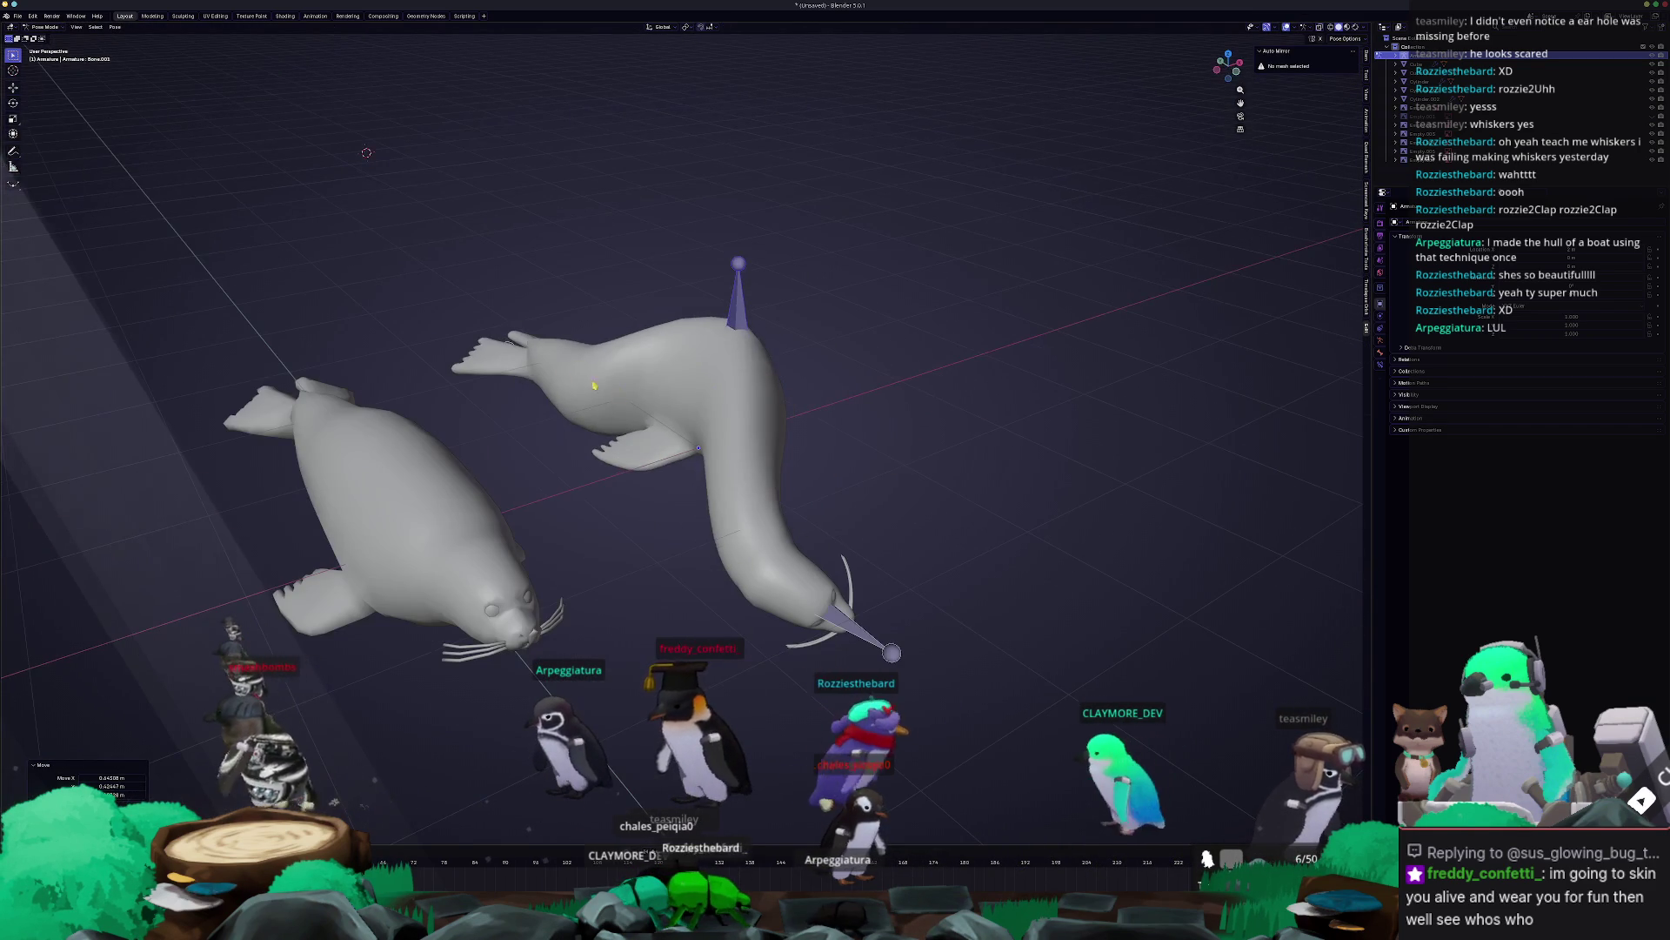
pyautogui.press('g')
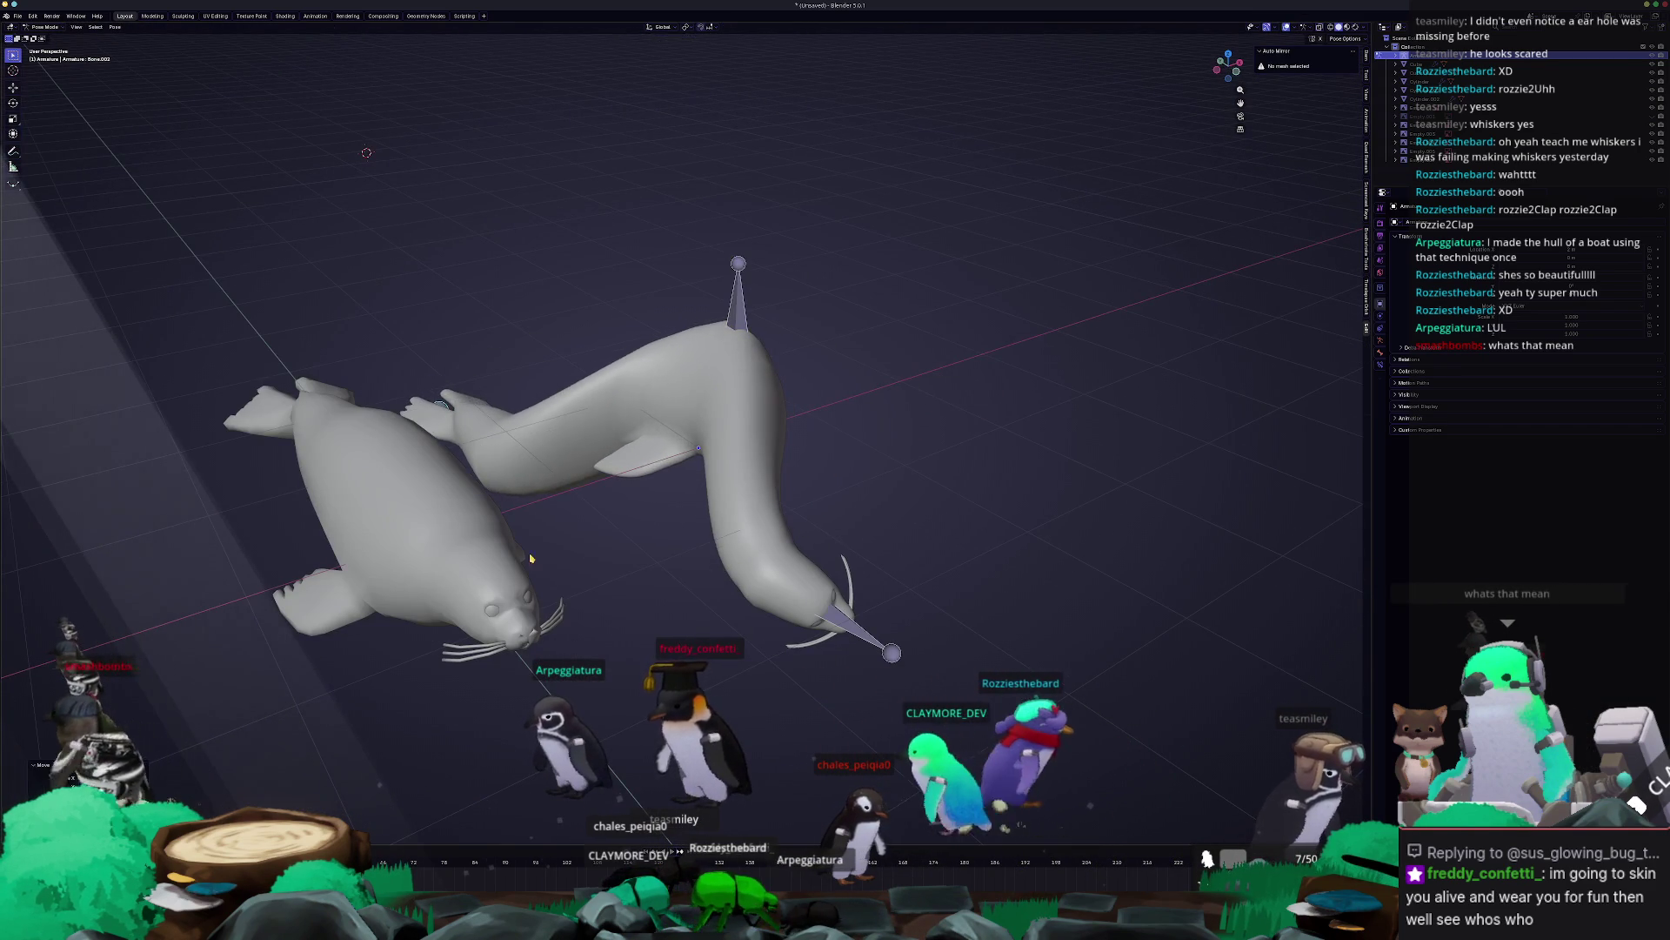
pyautogui.moveTo(529, 555); pyautogui.dragTo(522, 566, button='middle')
pyautogui.press('g')
pyautogui.press('z')
pyautogui.moveTo(577, 550); pyautogui.dragTo(766, 496, button='middle')
# Enlarge the head bone and move it to a new position.
pyautogui.press('s')
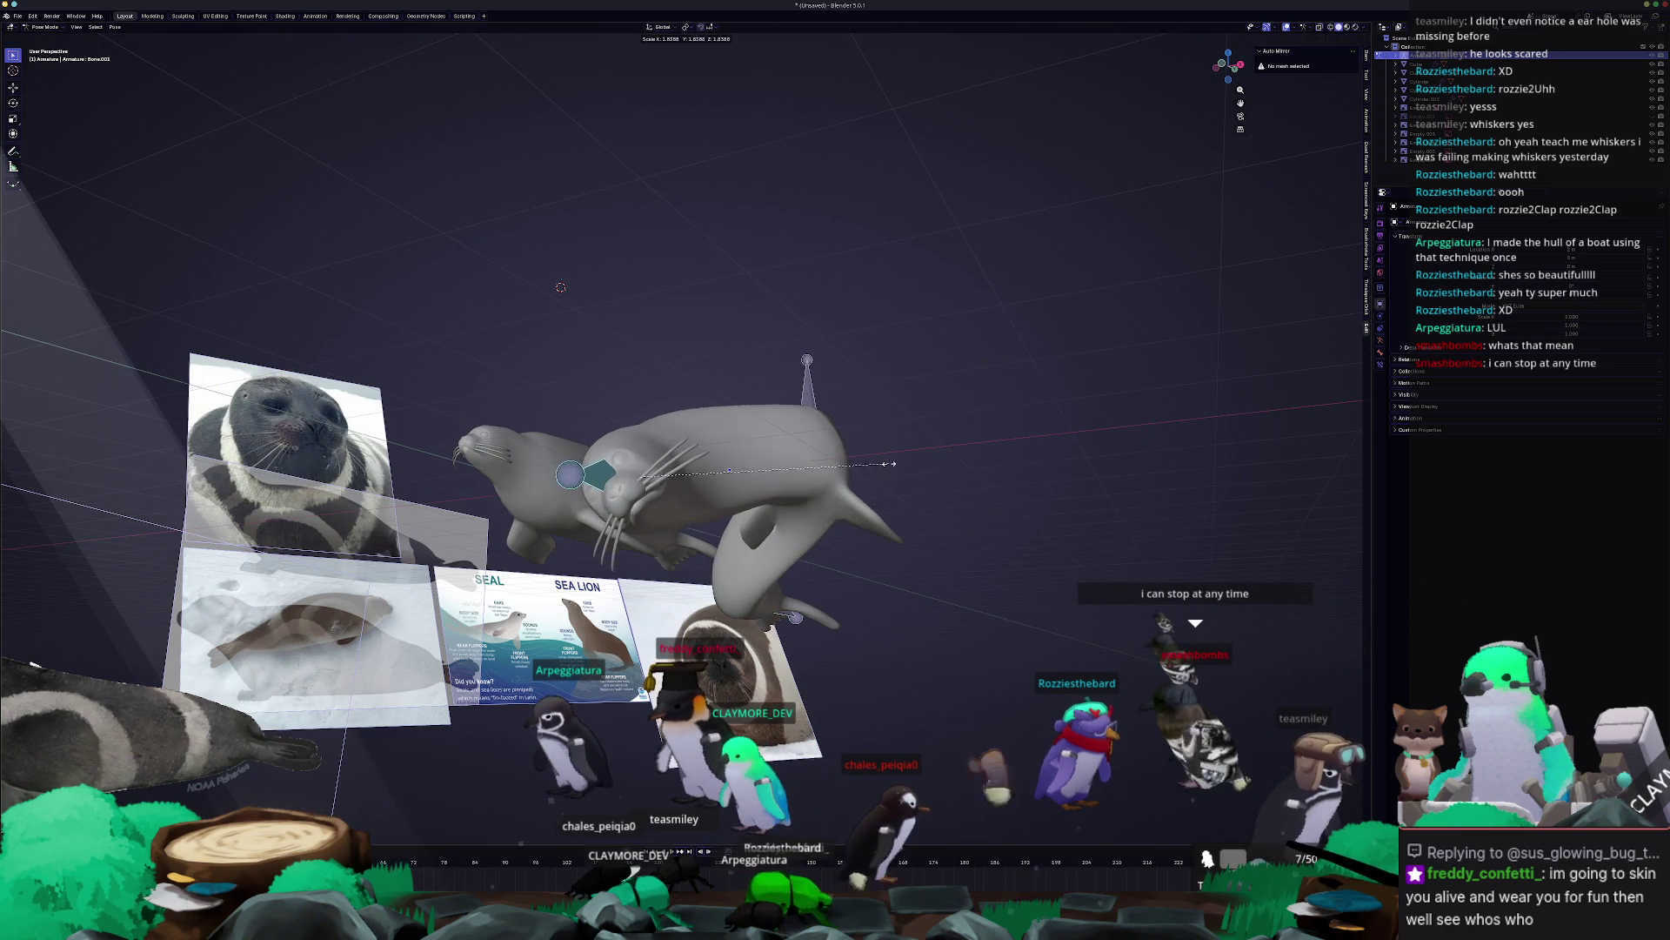
pyautogui.click(827, 514)
pyautogui.moveTo(765, 535)
pyautogui.mouseDown(button='middle')
pyautogui.moveTo(789, 550)
pyautogui.moveTo(818, 522)
pyautogui.mouseUp(button='middle')
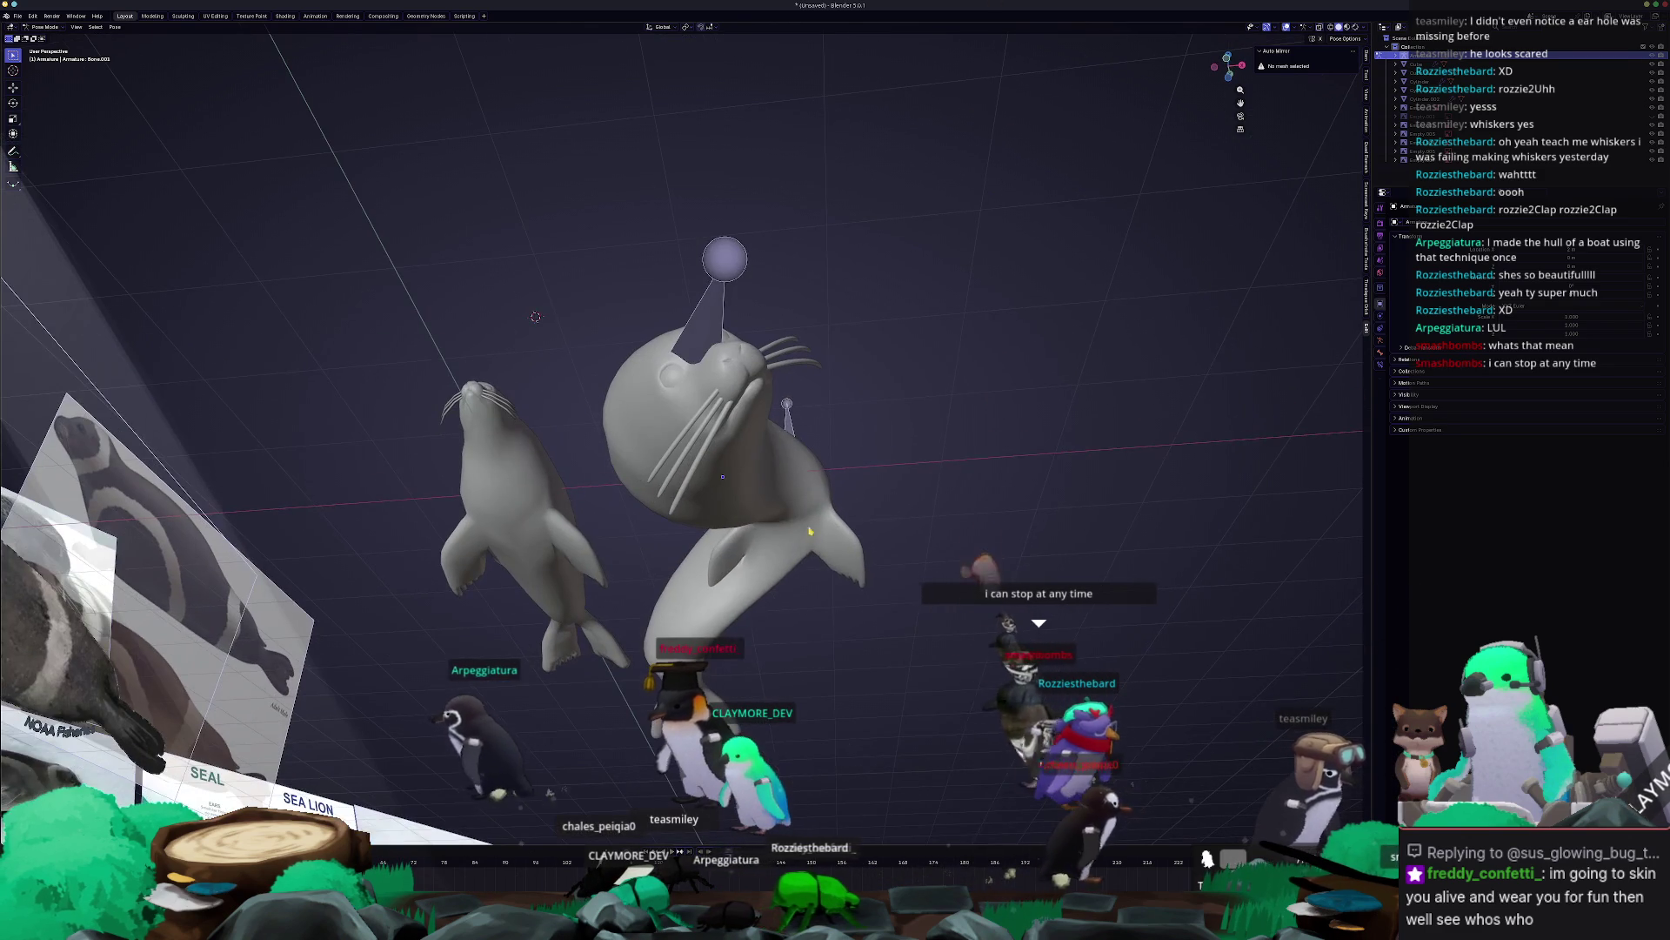
pyautogui.press('r')
pyautogui.press('Escape')
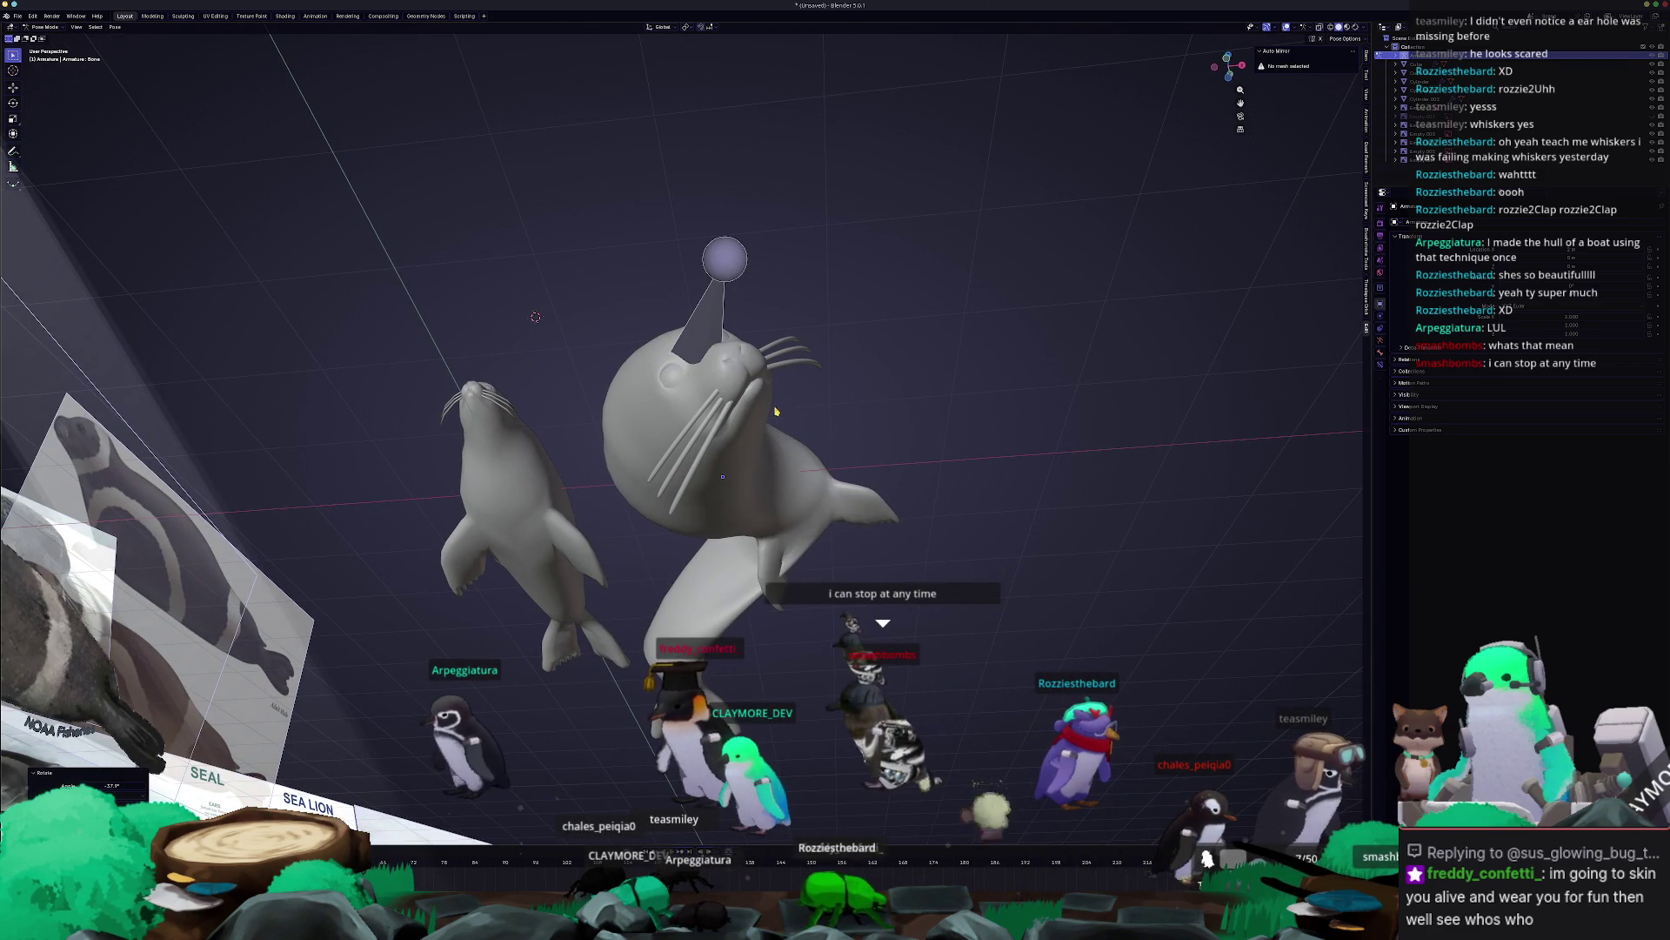
pyautogui.press('g')
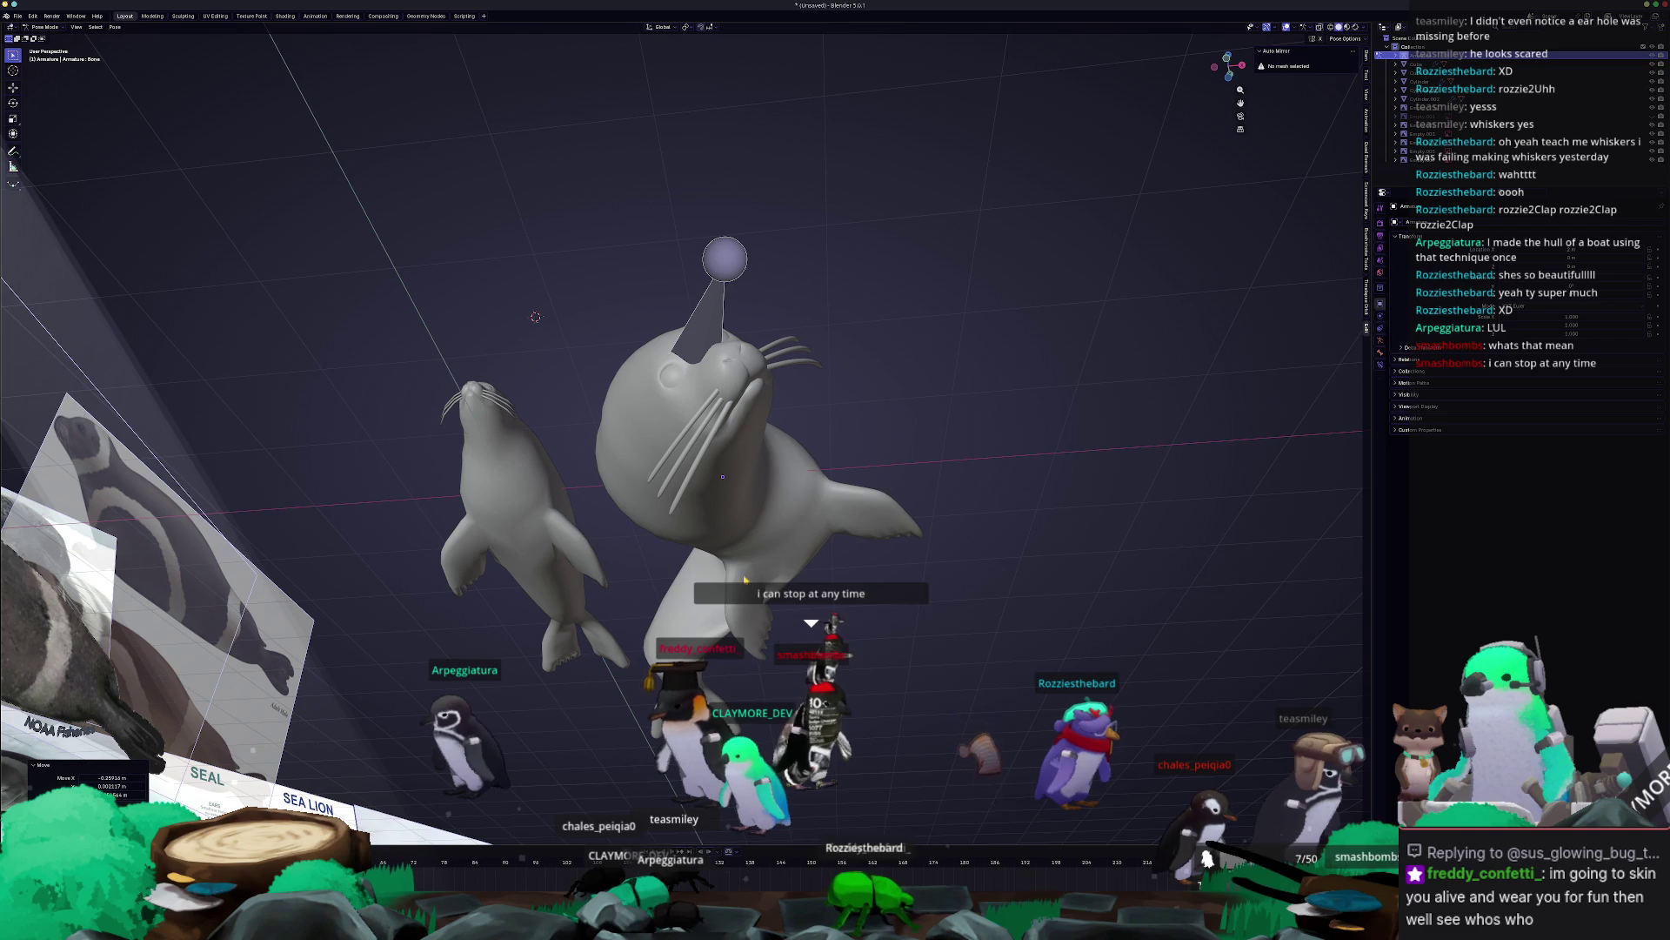
pyautogui.click(722, 677)
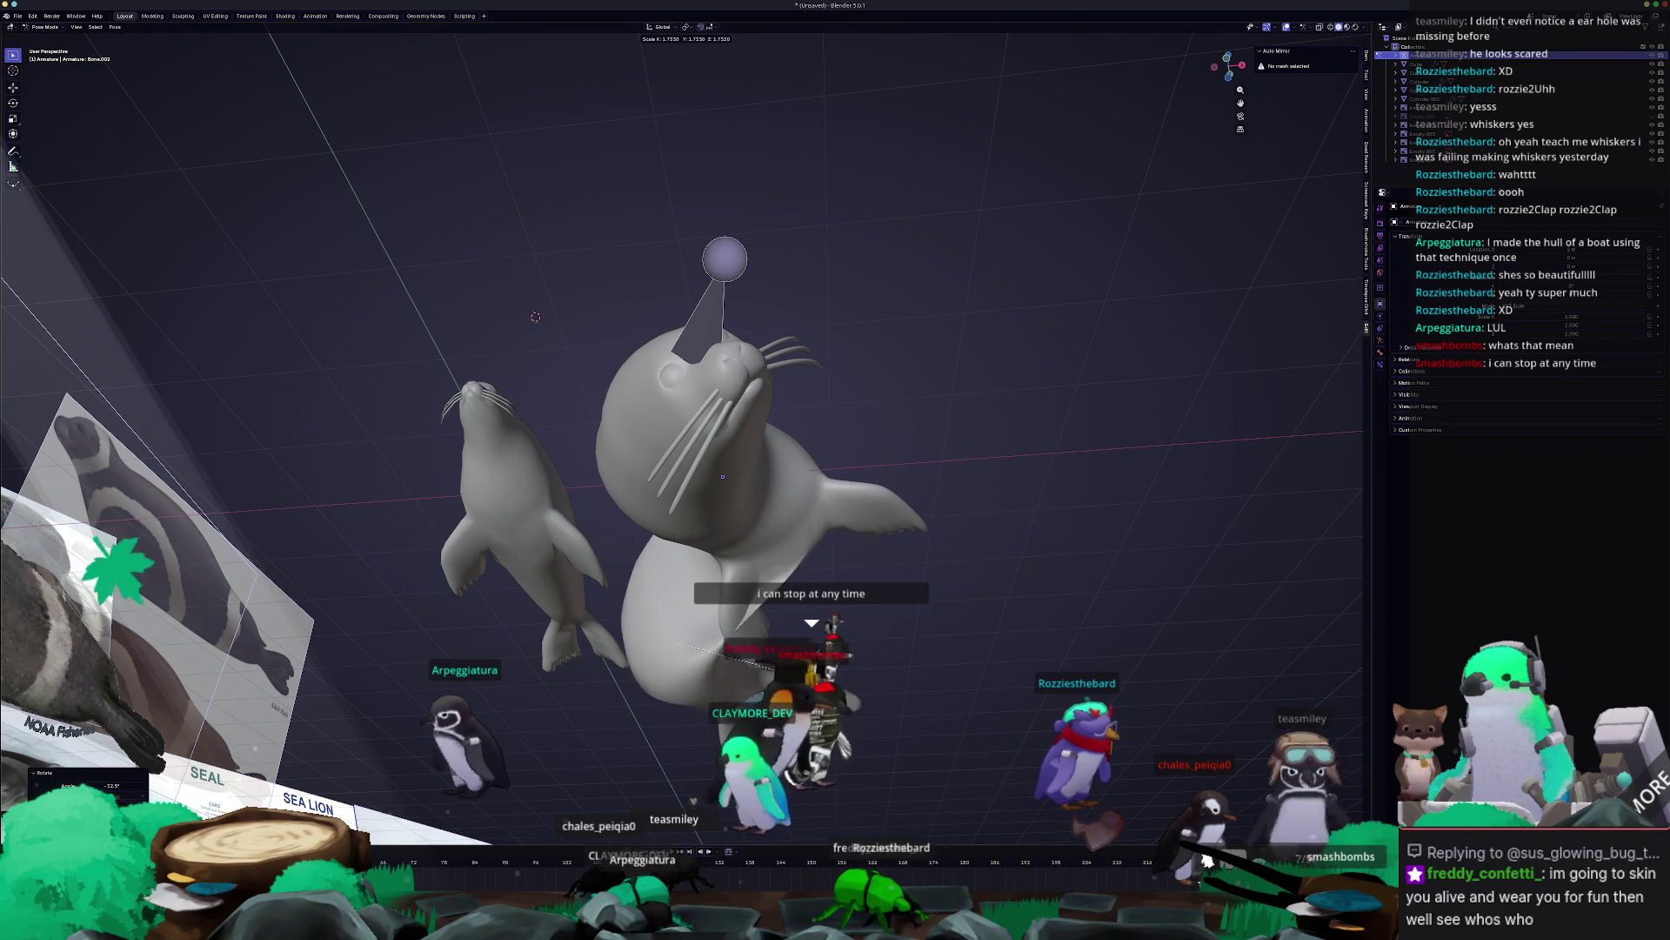
pyautogui.press('s')
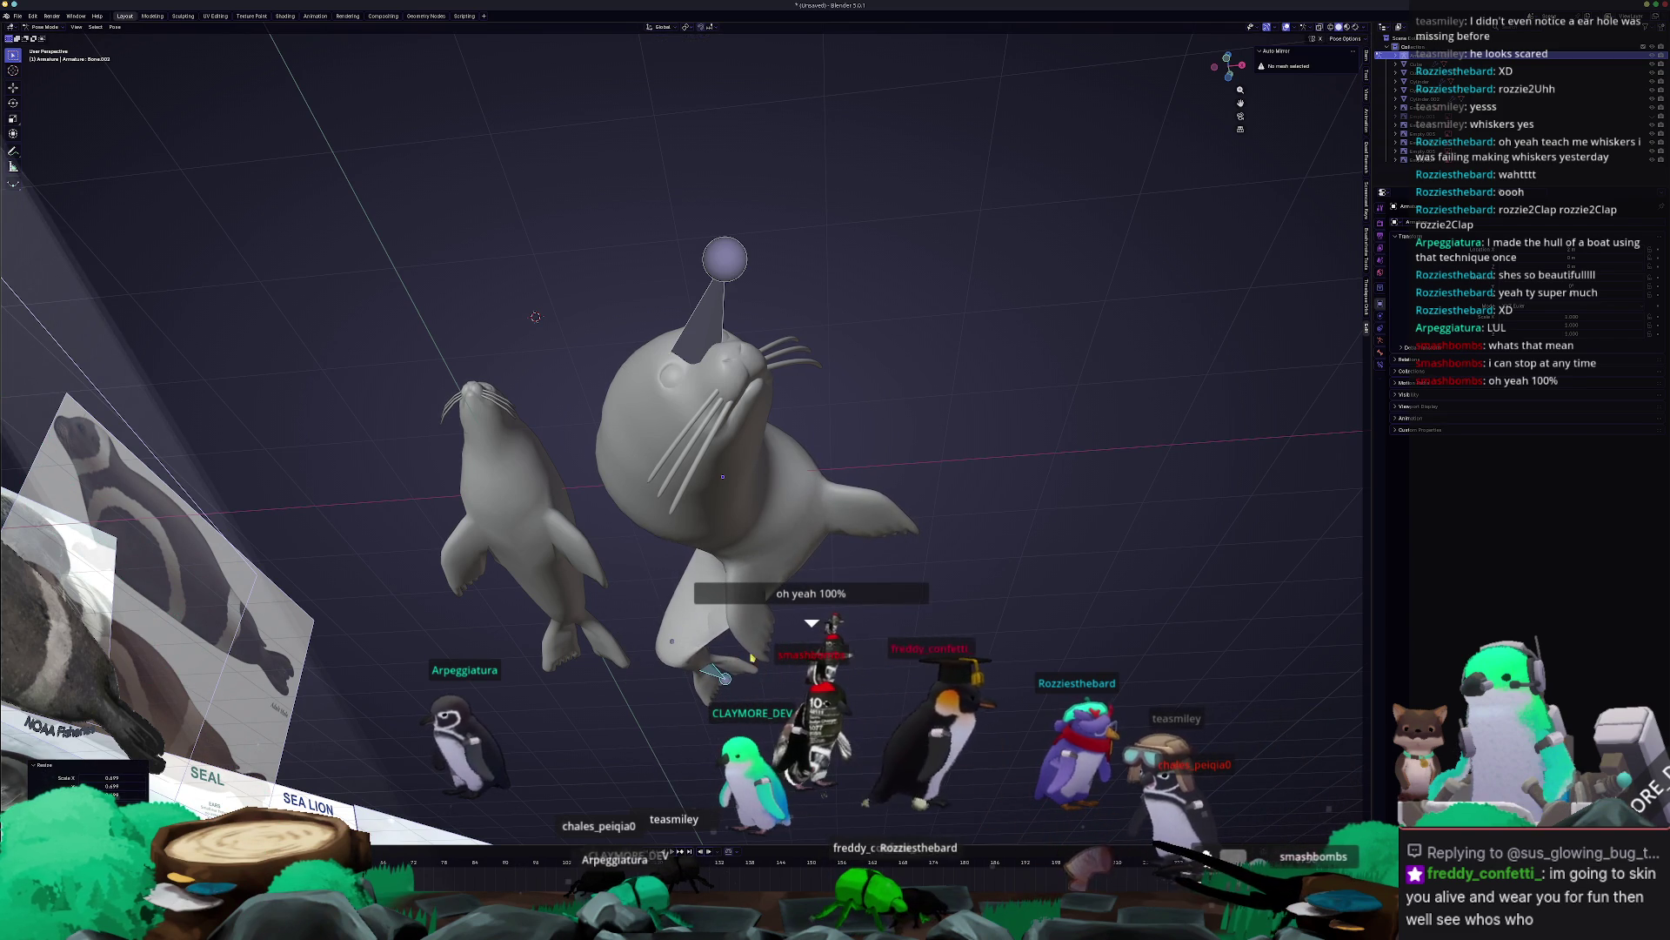
pyautogui.moveTo(892, 660); pyautogui.dragTo(603, 539, button='middle')
# Rotate and scale the main bone 'Bone' to turn the seal's head.
pyautogui.click(722, 462)
pyautogui.press('r')
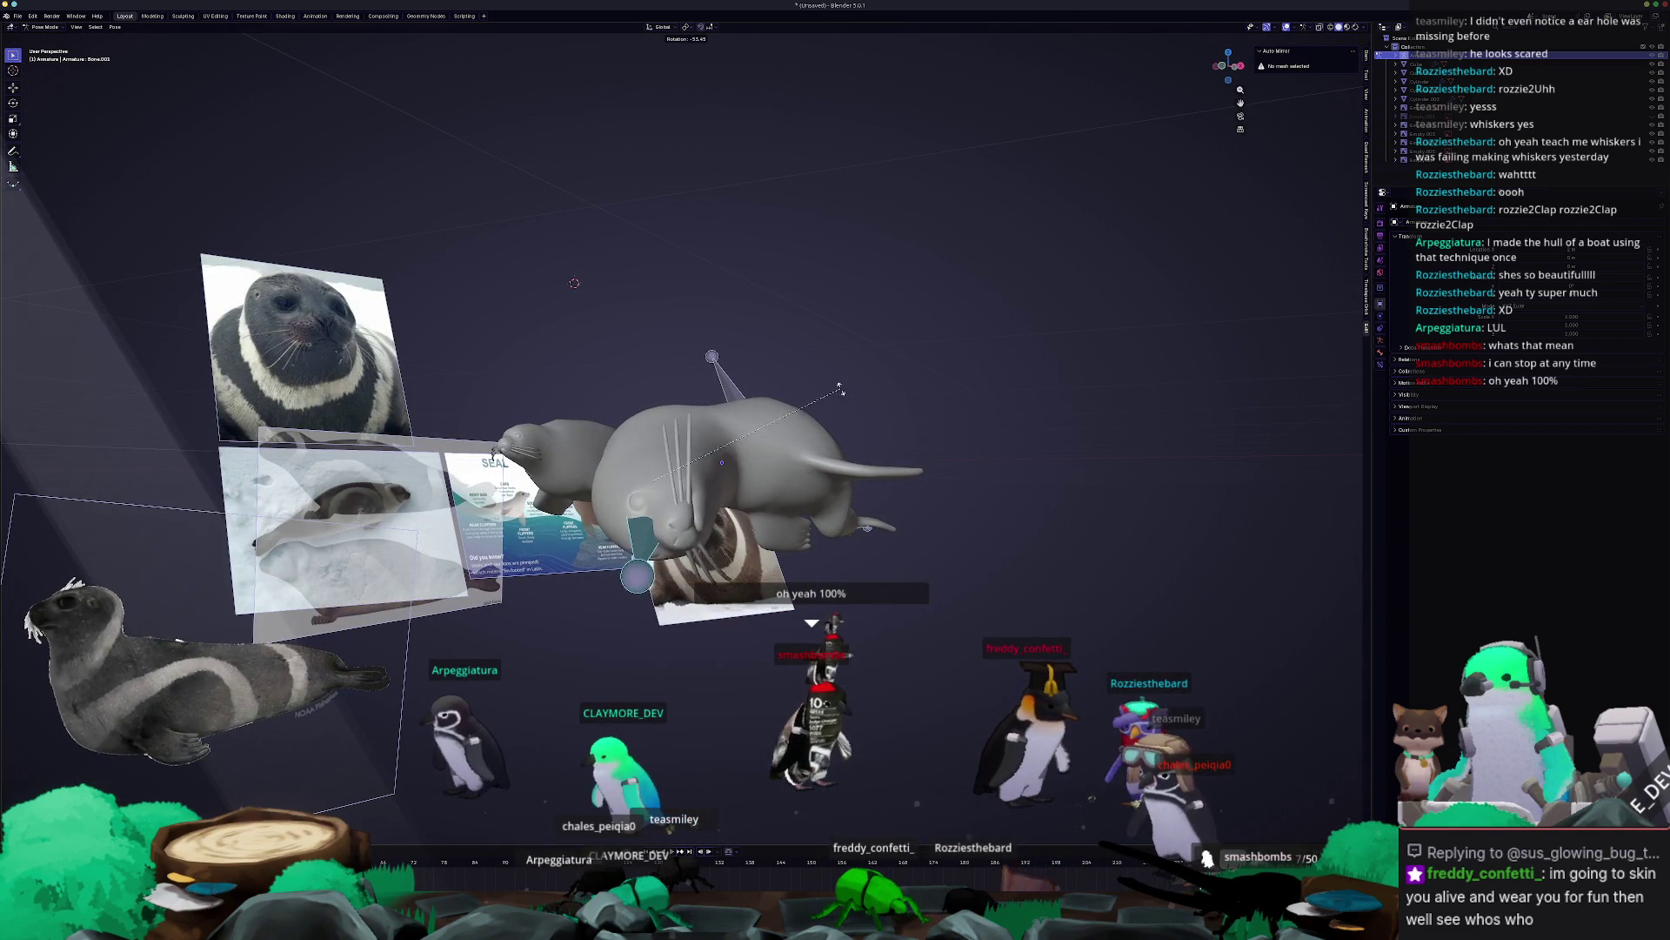
pyautogui.click(930, 350)
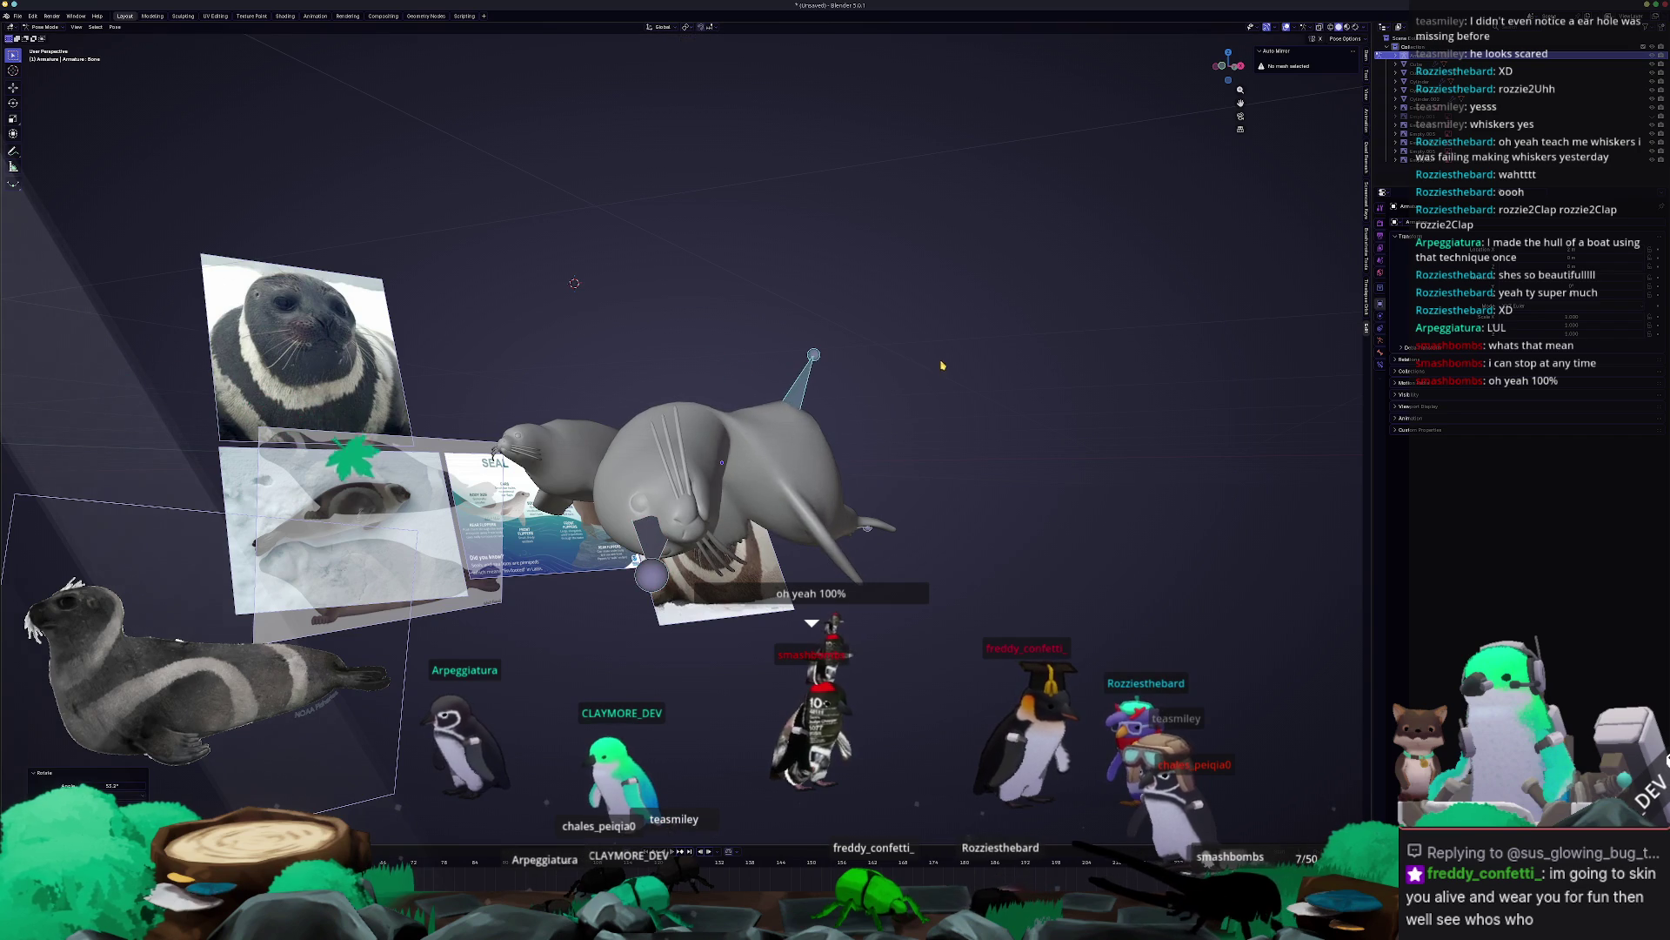
pyautogui.press('s')
pyautogui.click(901, 353)
pyautogui.moveTo(901, 354)
pyautogui.mouseDown(button='middle')
pyautogui.moveTo(968, 534)
pyautogui.moveTo(957, 513)
pyautogui.moveTo(879, 514)
pyautogui.mouseUp(button='middle')
pyautogui.press('g')
# Rotate bone Bone.002 around the Y axis.
pyautogui.click(976, 503)
pyautogui.press('r')
pyautogui.press('y')
pyautogui.press('y')
pyautogui.press('y')
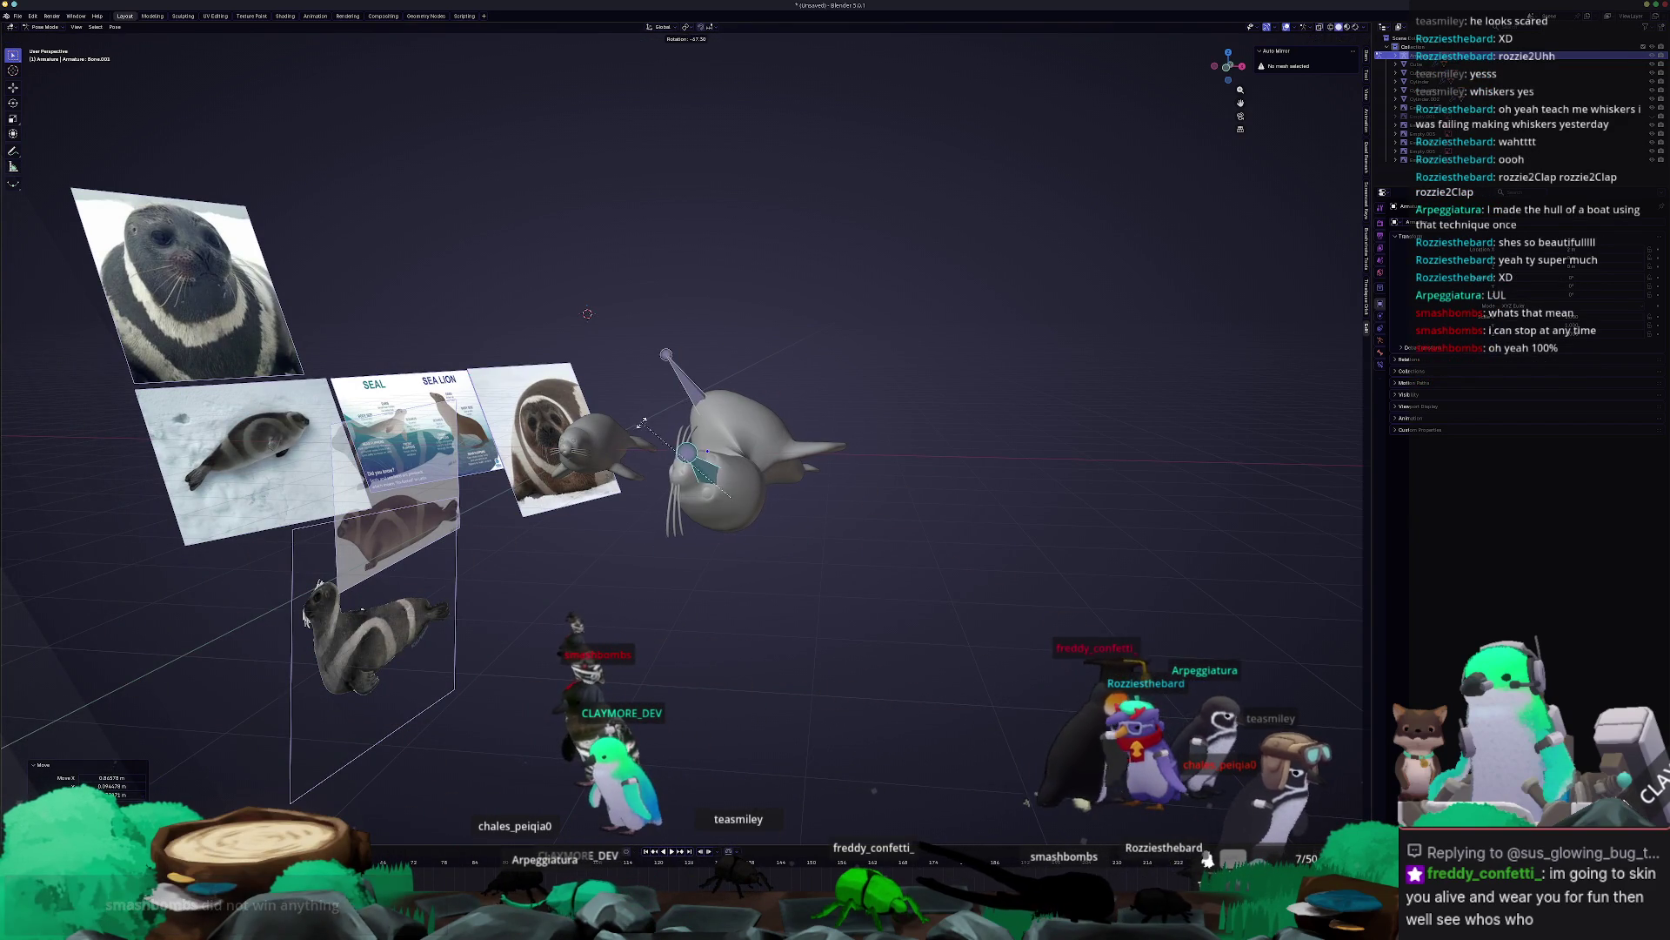
pyautogui.press('Return')
pyautogui.moveTo(661, 556); pyautogui.dragTo(581, 605, button='middle')
# Leave Pose Mode and delete the seal's armature.
pyautogui.hotkey('ctrl', 'Tab')
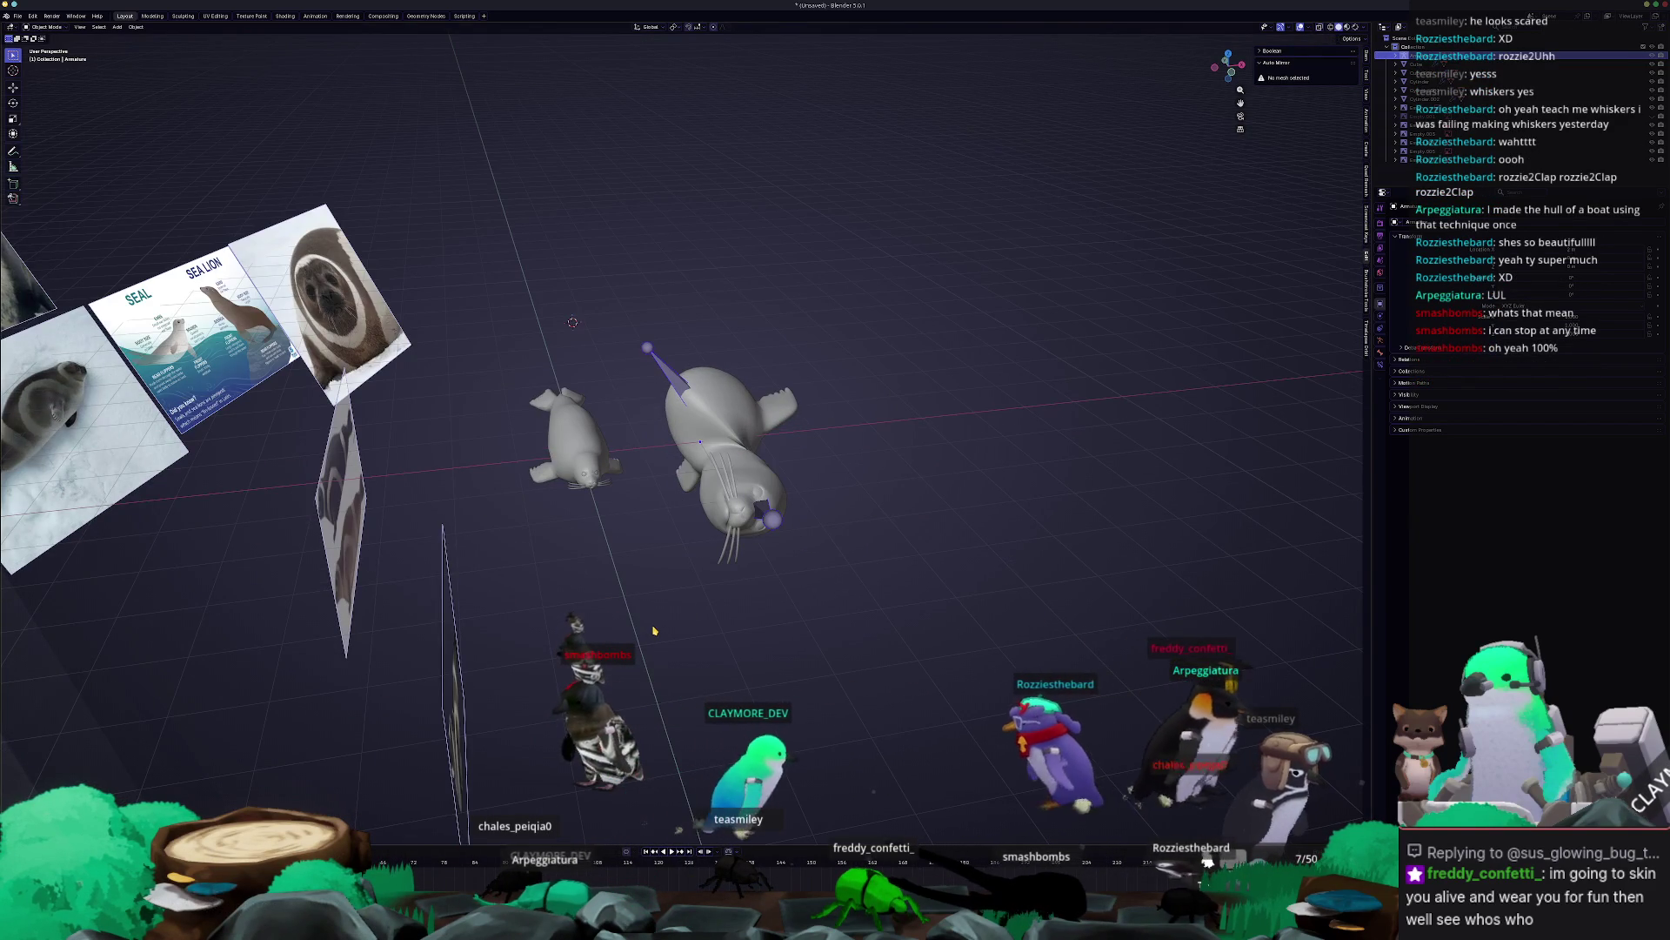
pyautogui.click(653, 628)
pyautogui.scroll(5, 766, 487)
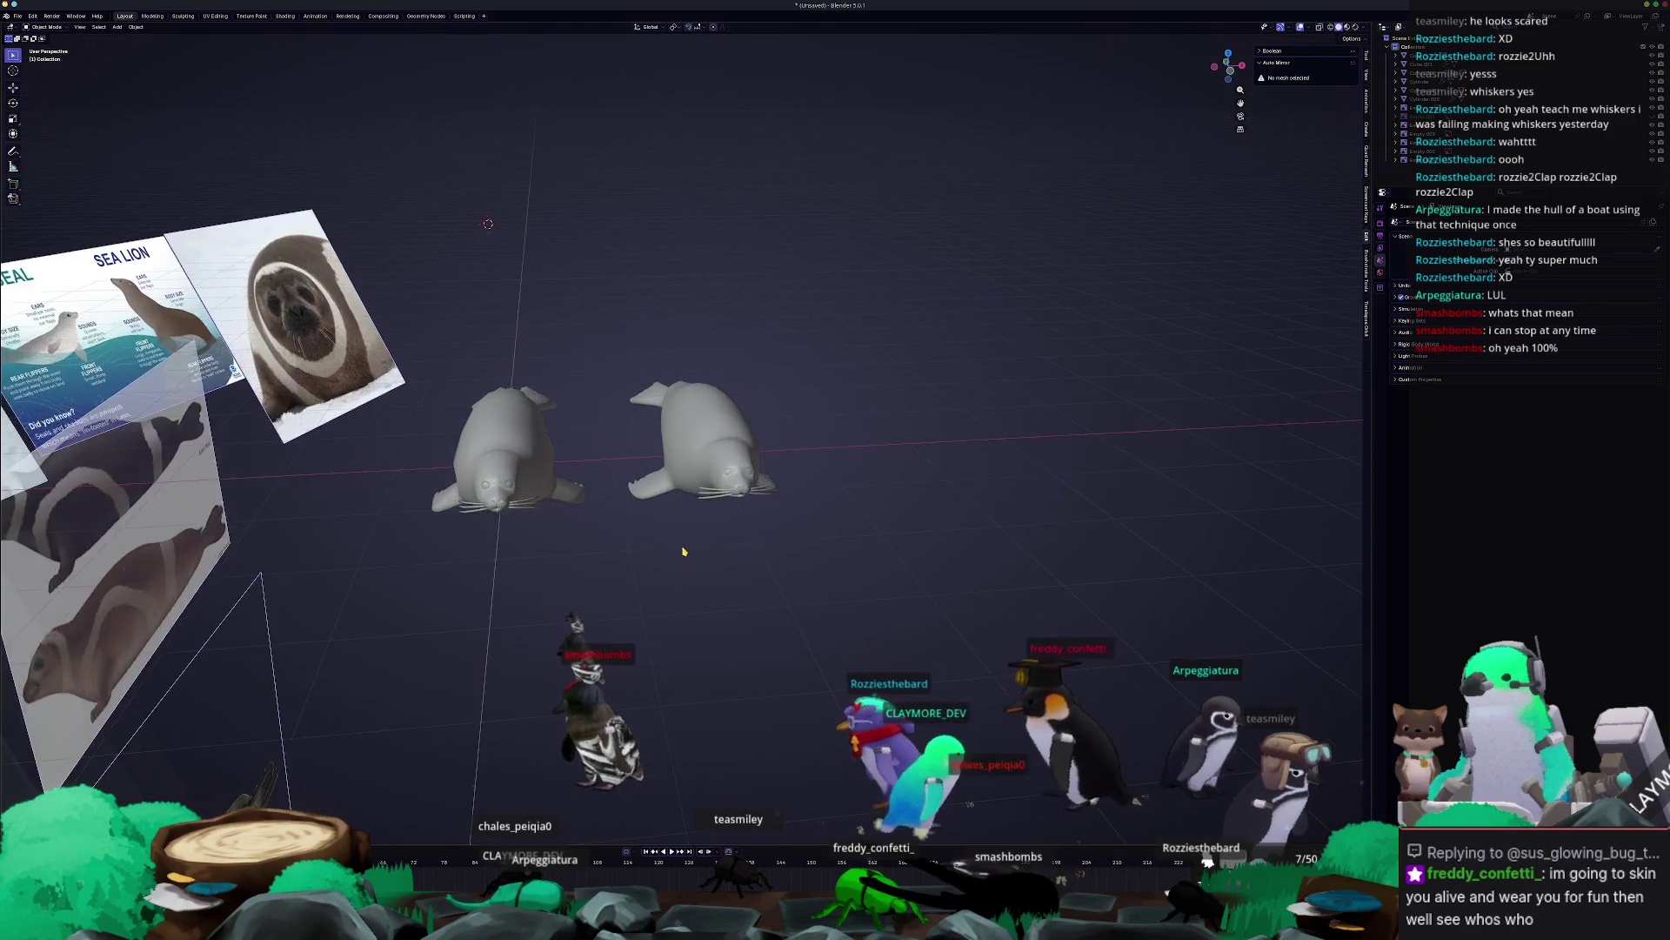
# Select the left seal and pick both sets of its whiskers in Edit Mode.
pyautogui.click(566, 452)
pyautogui.moveTo(565, 452); pyautogui.dragTo(696, 539, button='middle')
pyautogui.press('Tab')
pyautogui.press('Tab')
pyautogui.click(509, 479)
pyautogui.click(518, 484)
pyautogui.moveTo(519, 485); pyautogui.dragTo(499, 457, button='middle')
# Open the left seal's Object context menu and the File menu, then dismiss them.
pyautogui.rightClick(513, 484)
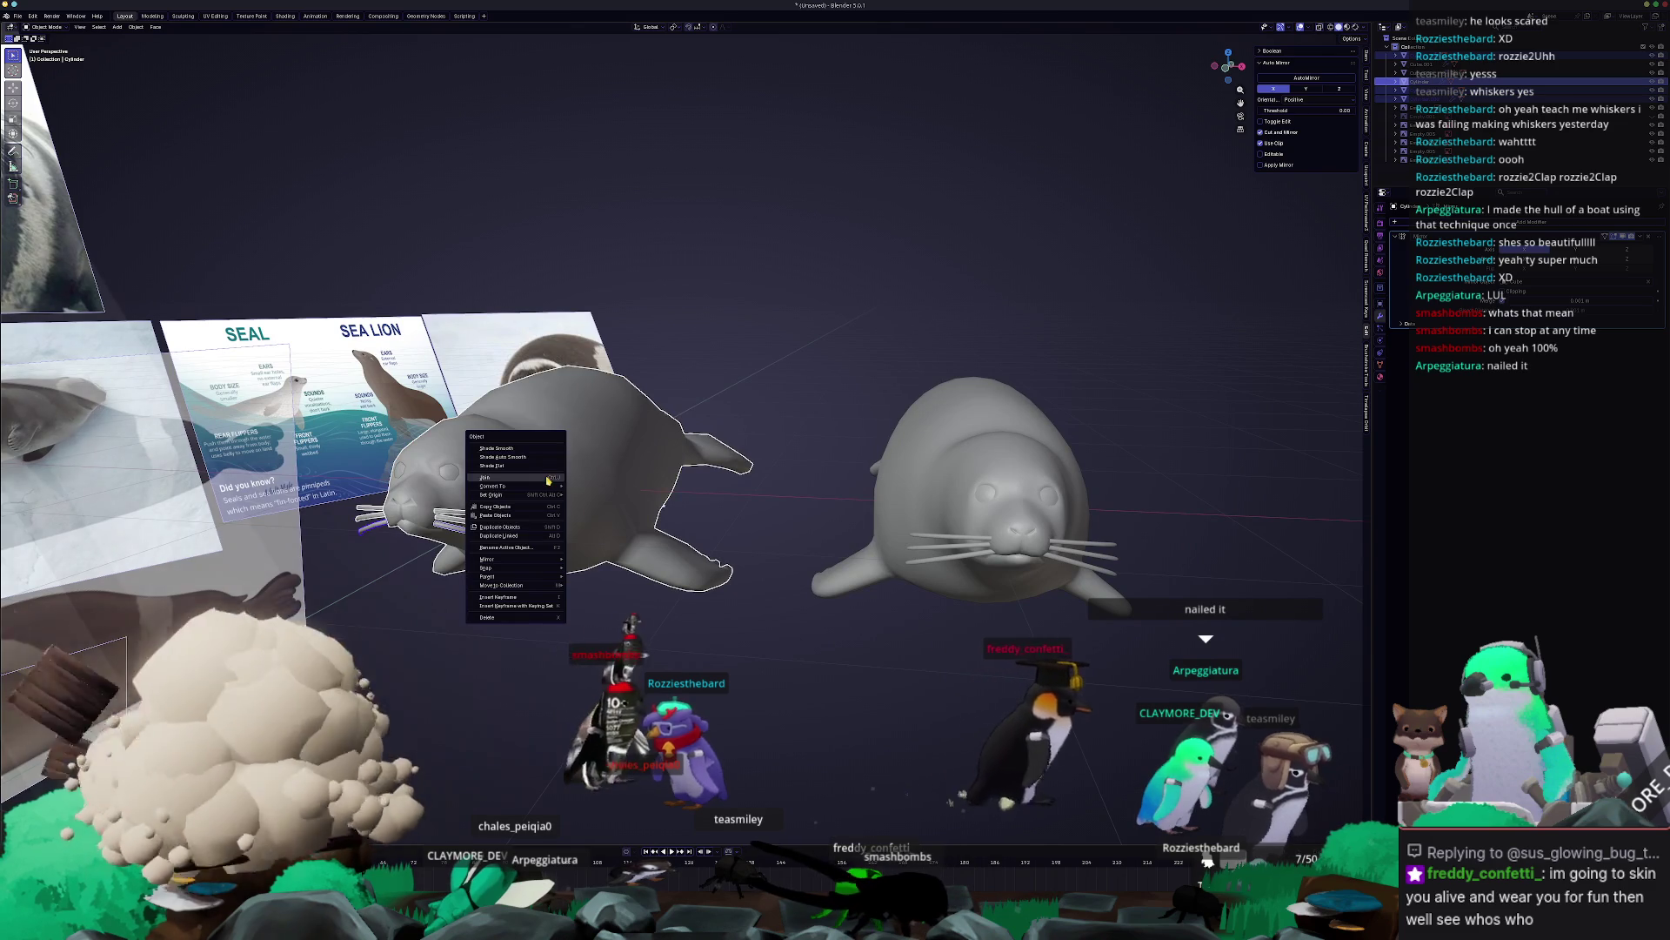
pyautogui.click(18, 16)
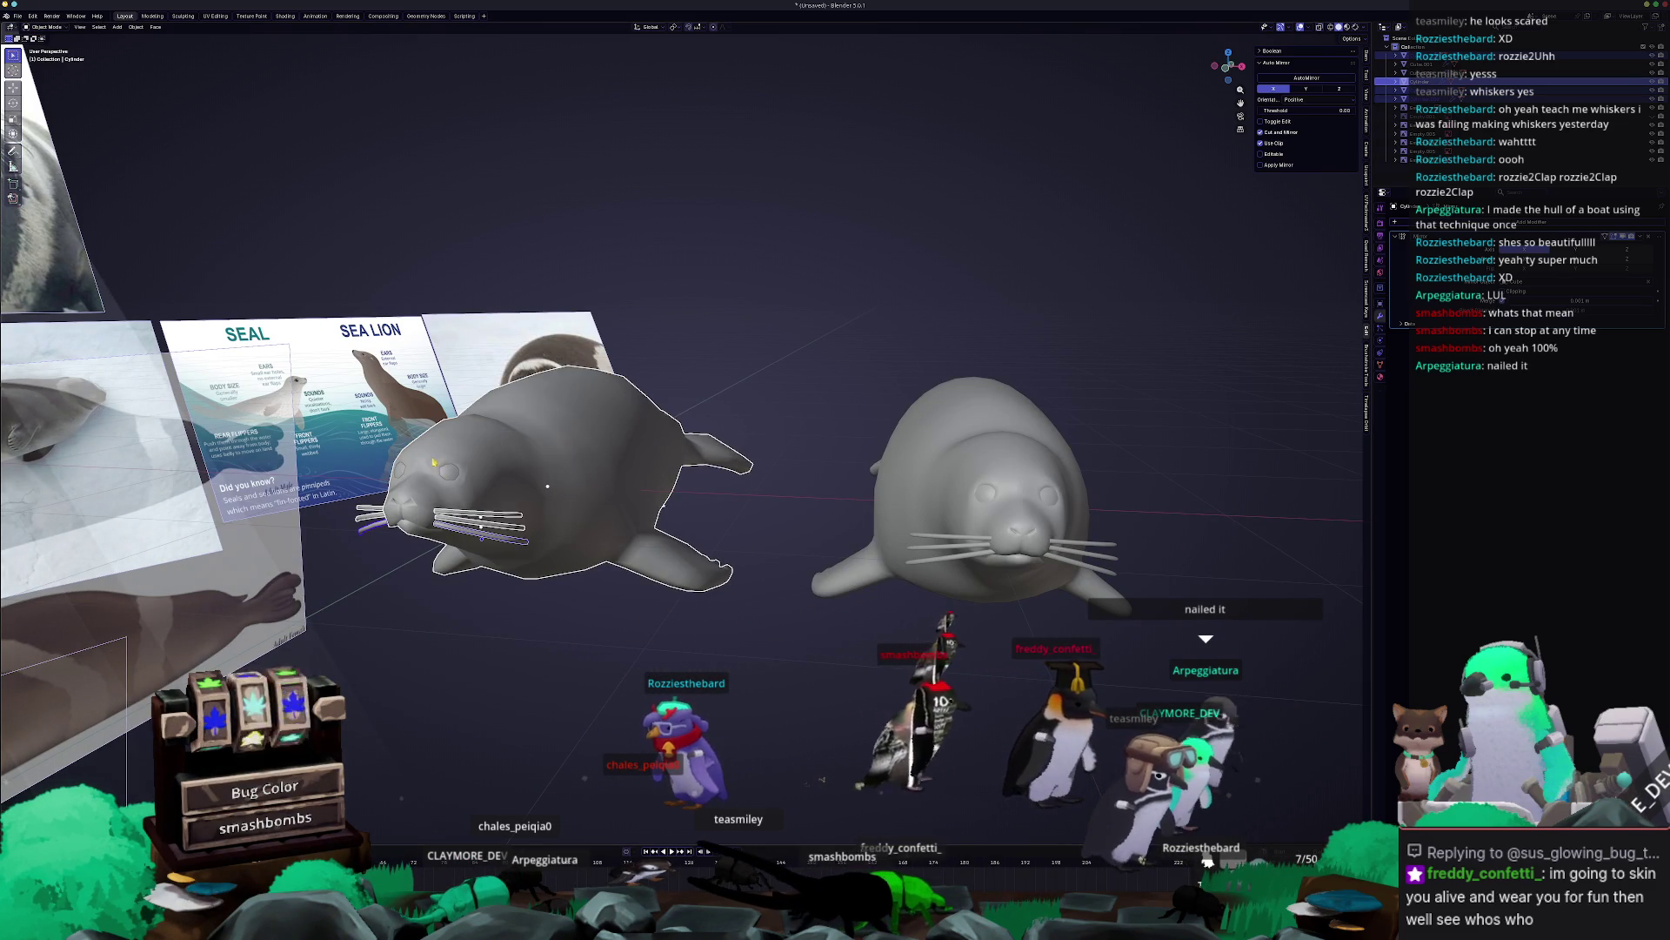
pyautogui.rightClick(574, 506)
pyautogui.press('Escape')
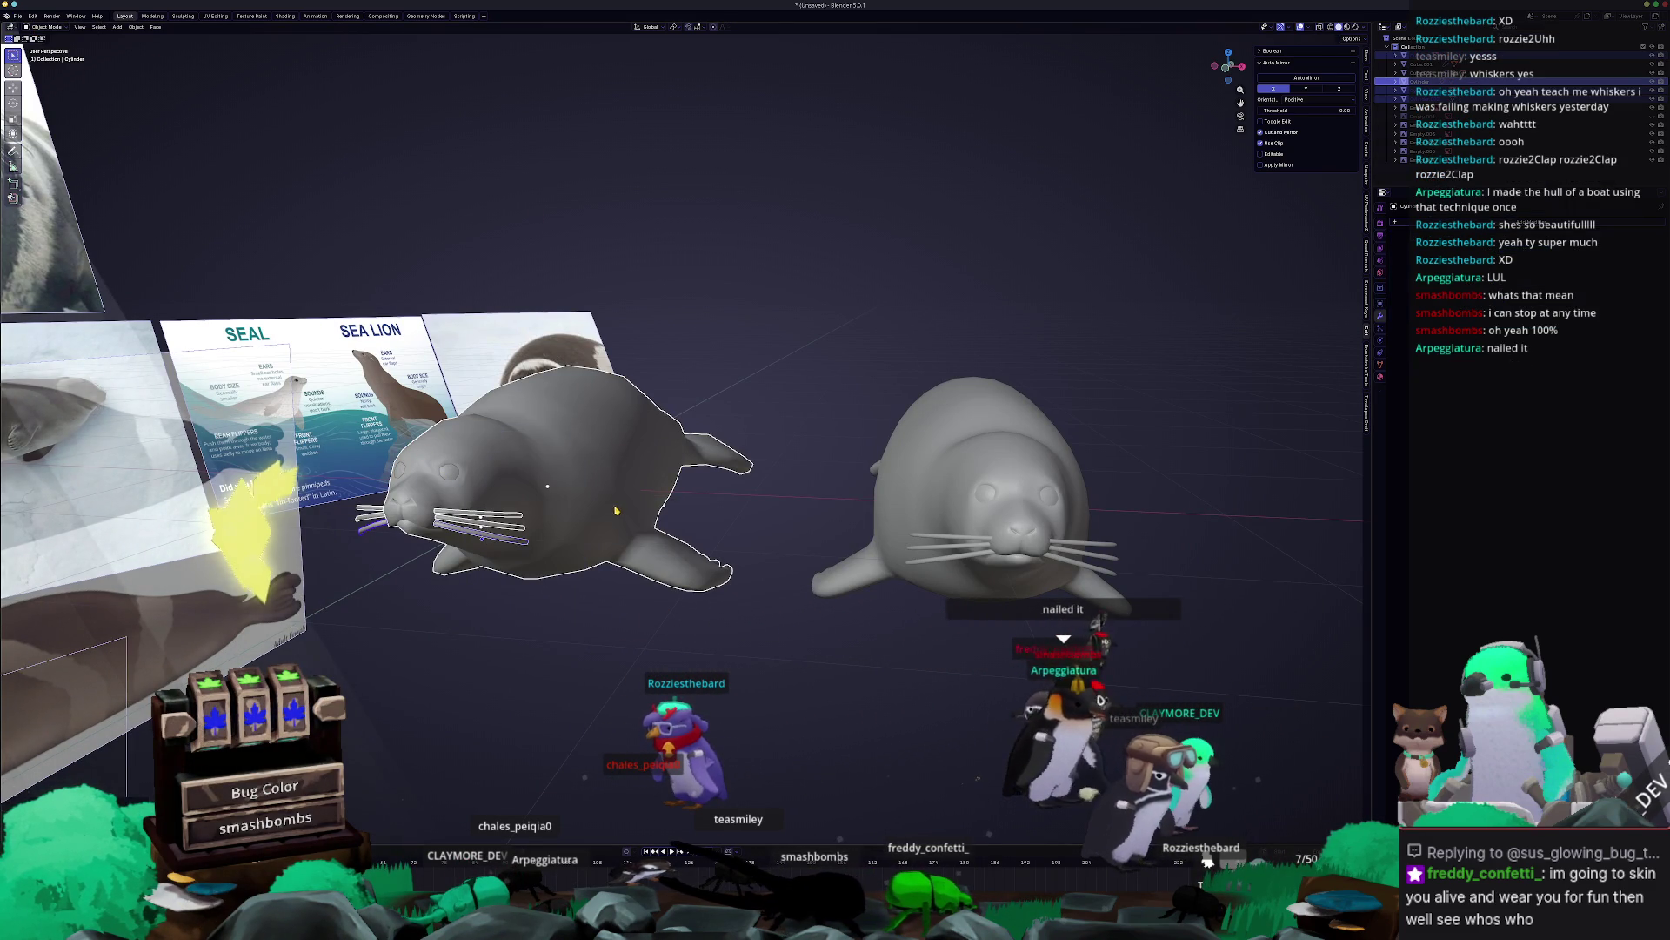
# Look over the left seal's sparse wireframe in Edit Mode.
pyautogui.click(617, 512)
pyautogui.moveTo(618, 512); pyautogui.dragTo(599, 478, button='middle')
pyautogui.press('Tab')
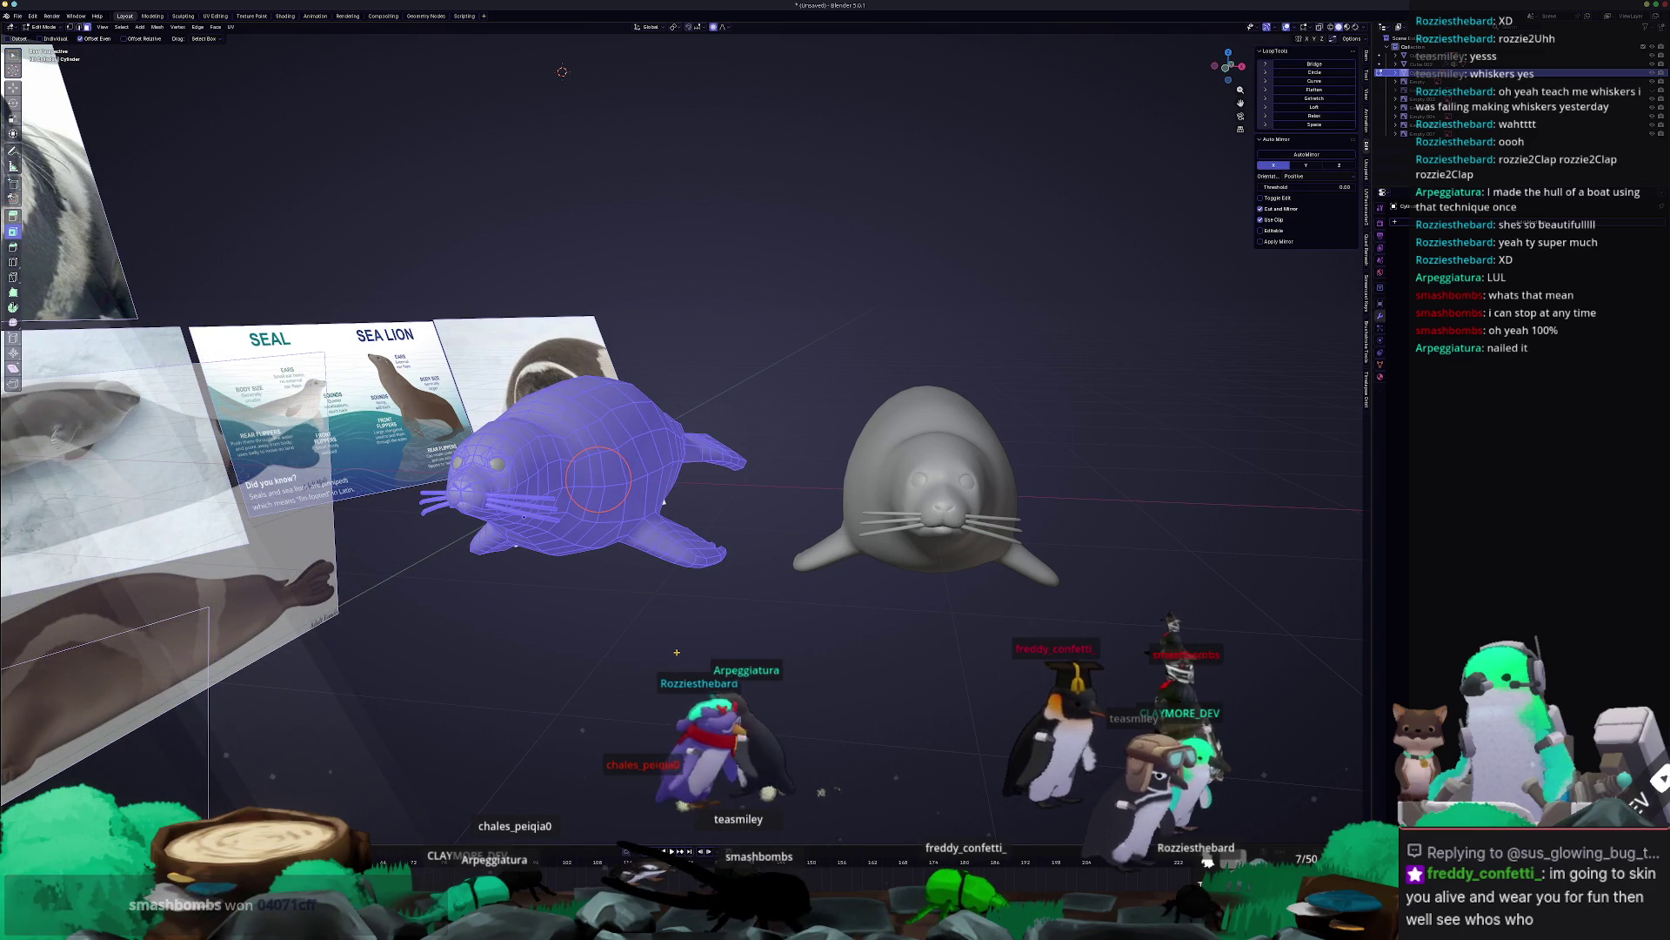
pyautogui.moveTo(598, 479); pyautogui.dragTo(535, 511, button='middle')
pyautogui.press('Tab')
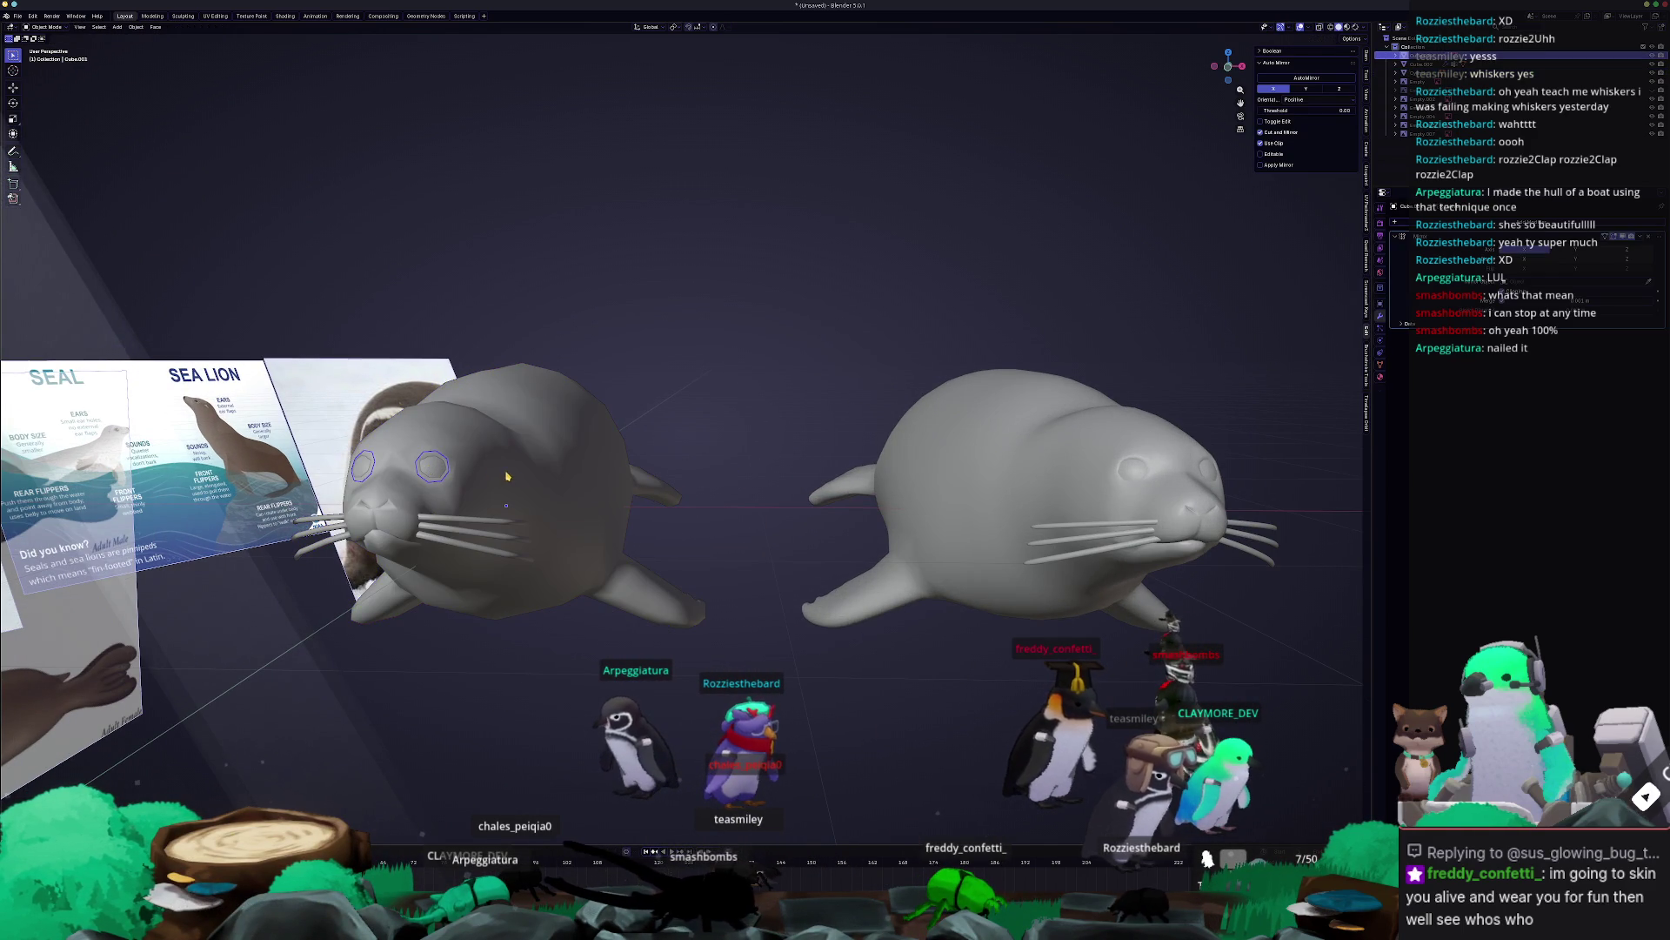
# Convert the left seal to a mesh with Convert To > Mesh and inspect it.
pyautogui.rightClick(519, 478)
pyautogui.click(564, 476)
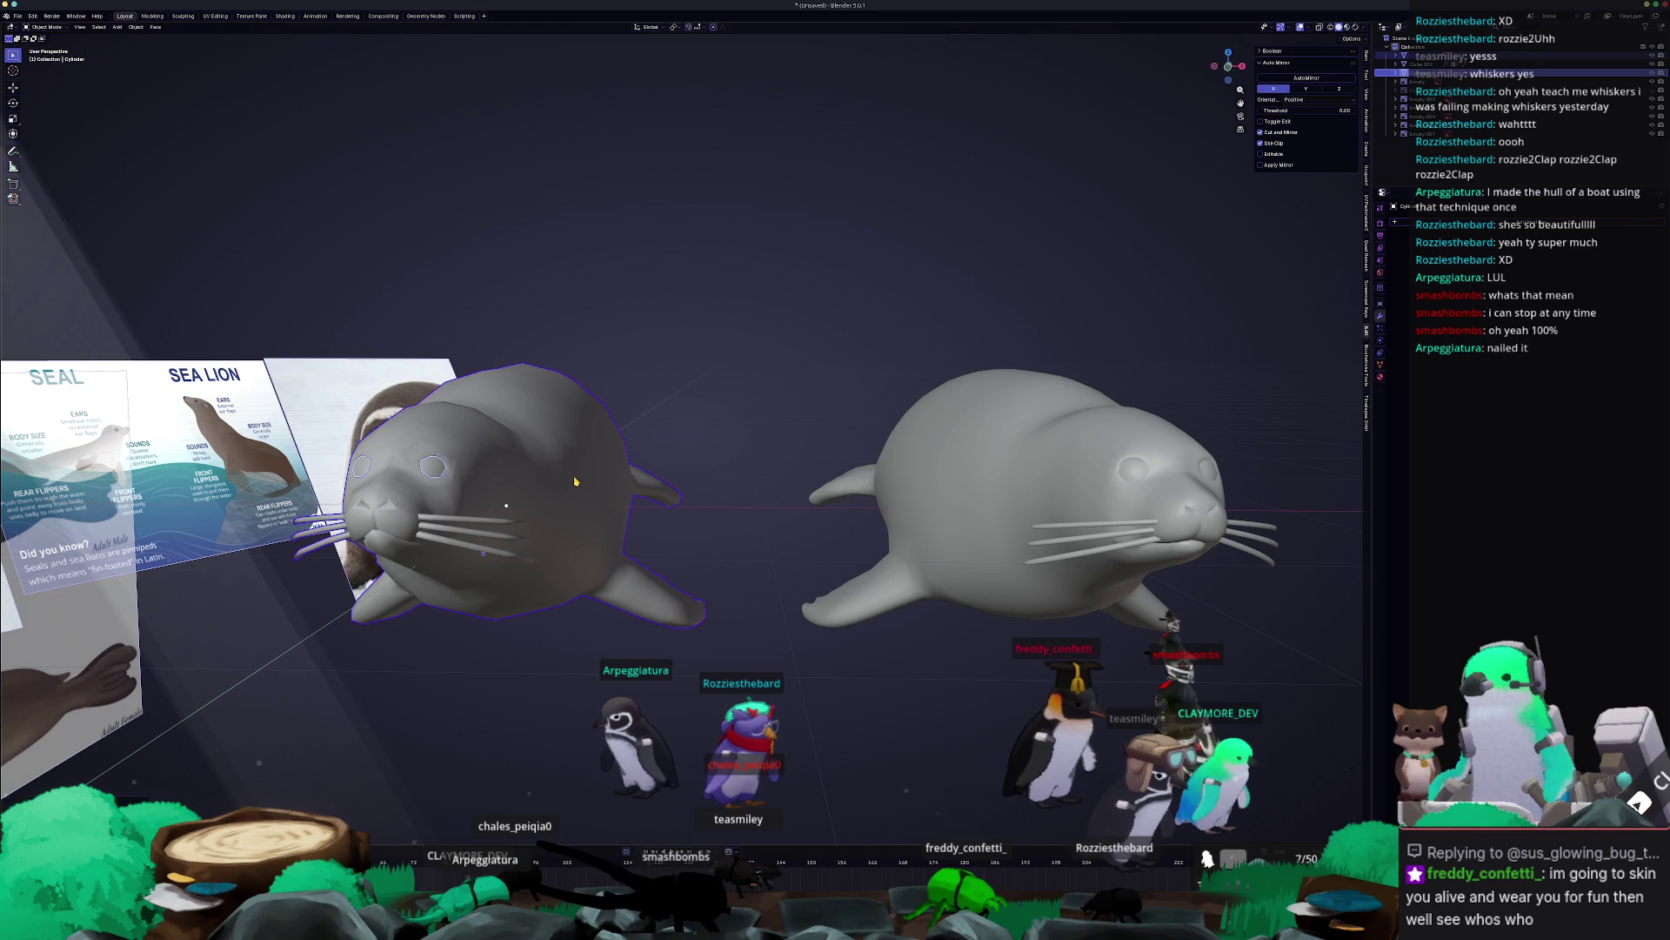
pyautogui.press('Tab')
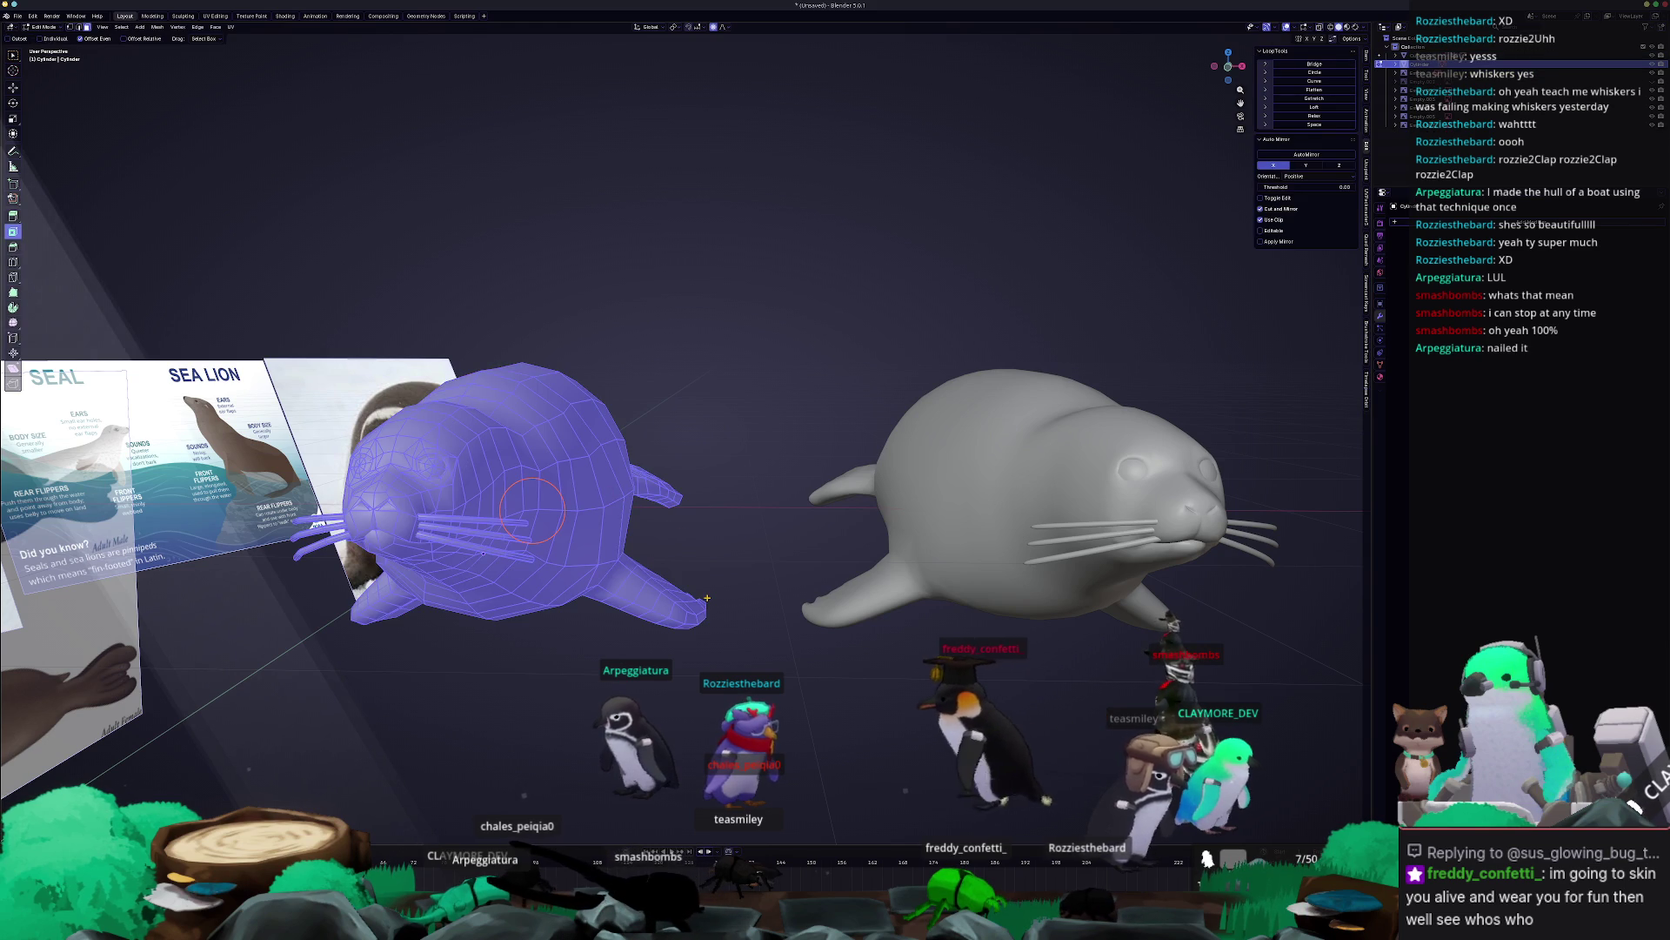
pyautogui.moveTo(708, 597); pyautogui.dragTo(920, 576, button='middle')
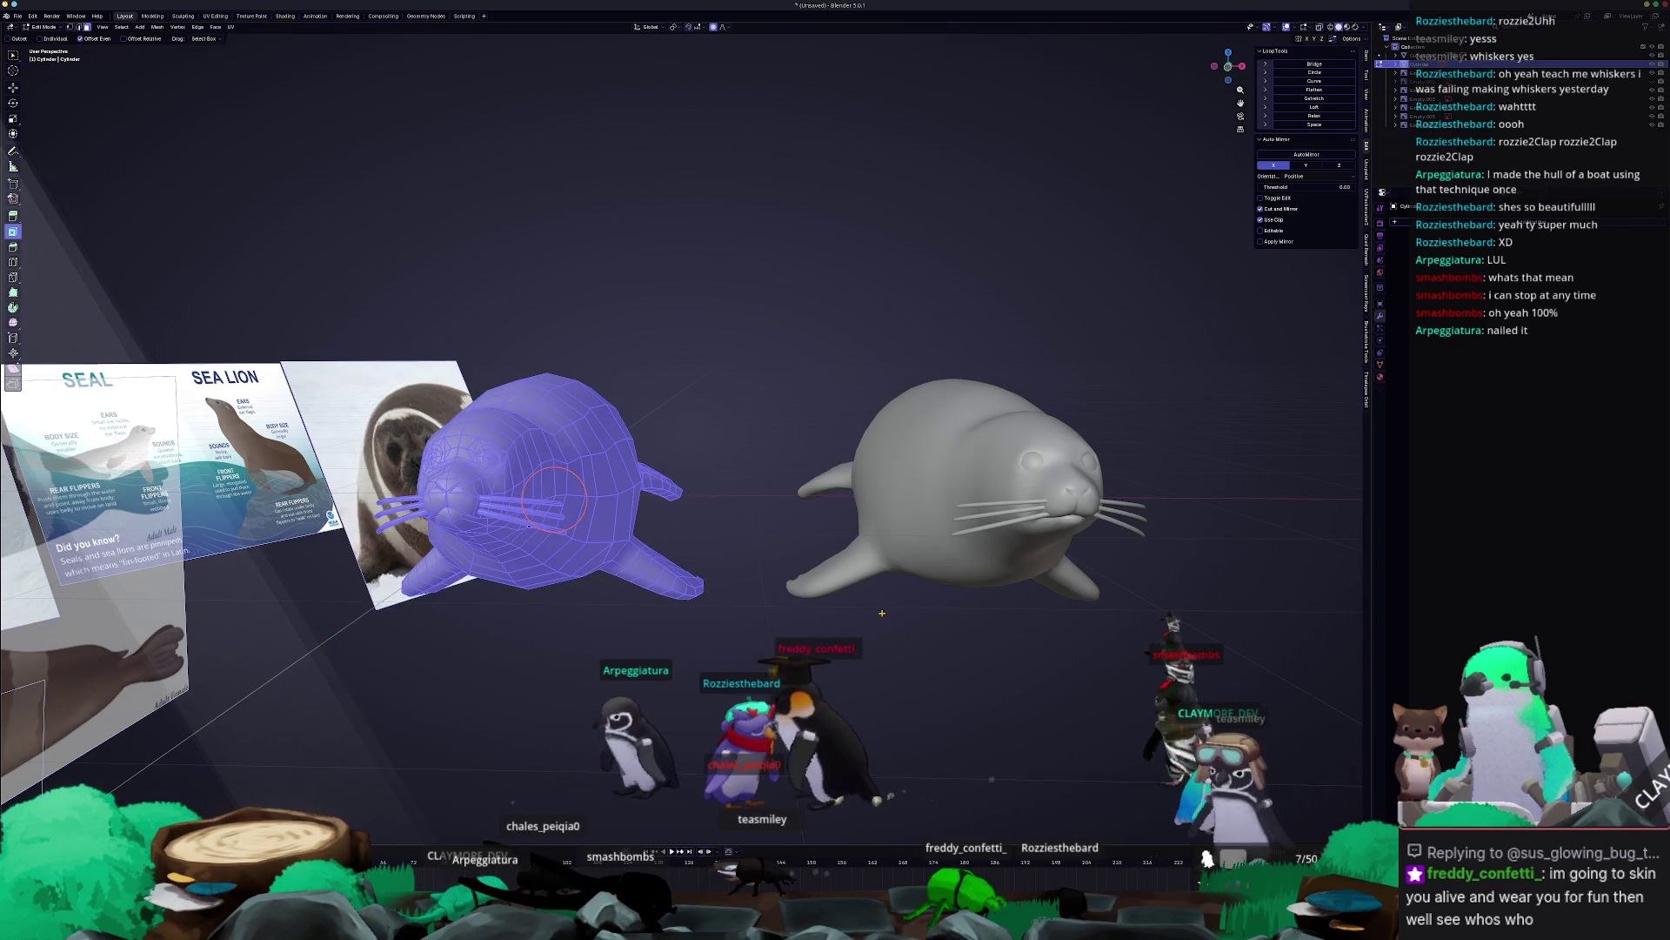
pyautogui.press('Tab')
# Inspect the right seal's dense mesh, then switch to the right side view.
pyautogui.click(921, 576)
pyautogui.press('Tab')
pyautogui.press('a')
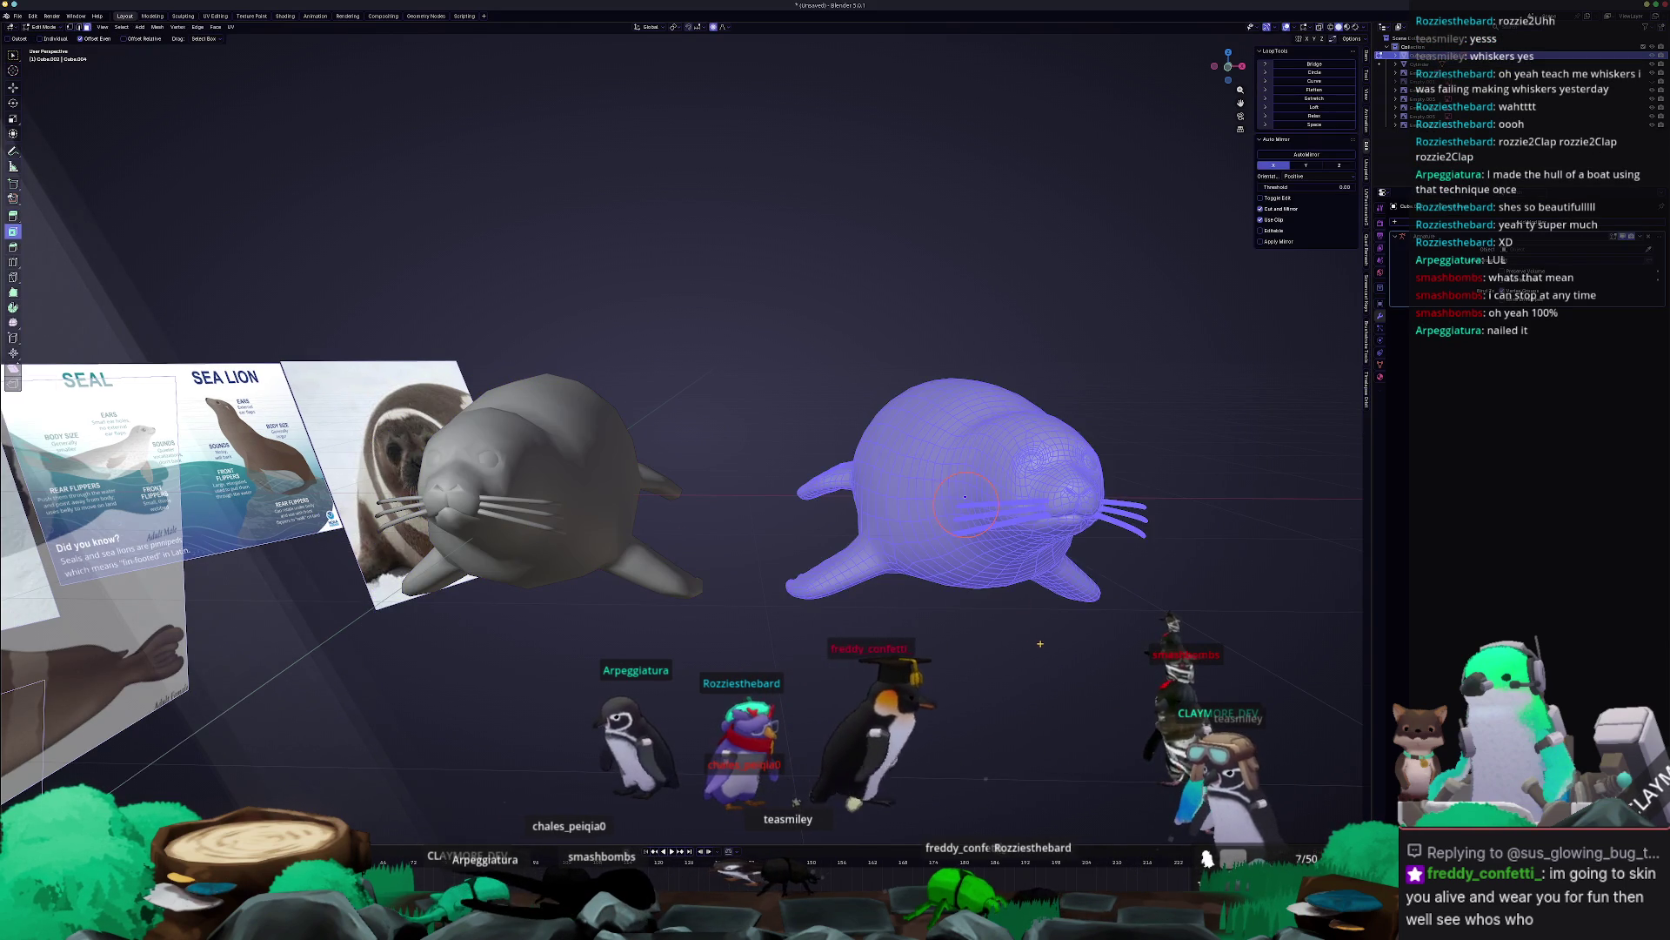
pyautogui.moveTo(920, 576); pyautogui.dragTo(889, 492, button='middle')
pyautogui.moveTo(879, 671); pyautogui.dragTo(1000, 696, button='middle')
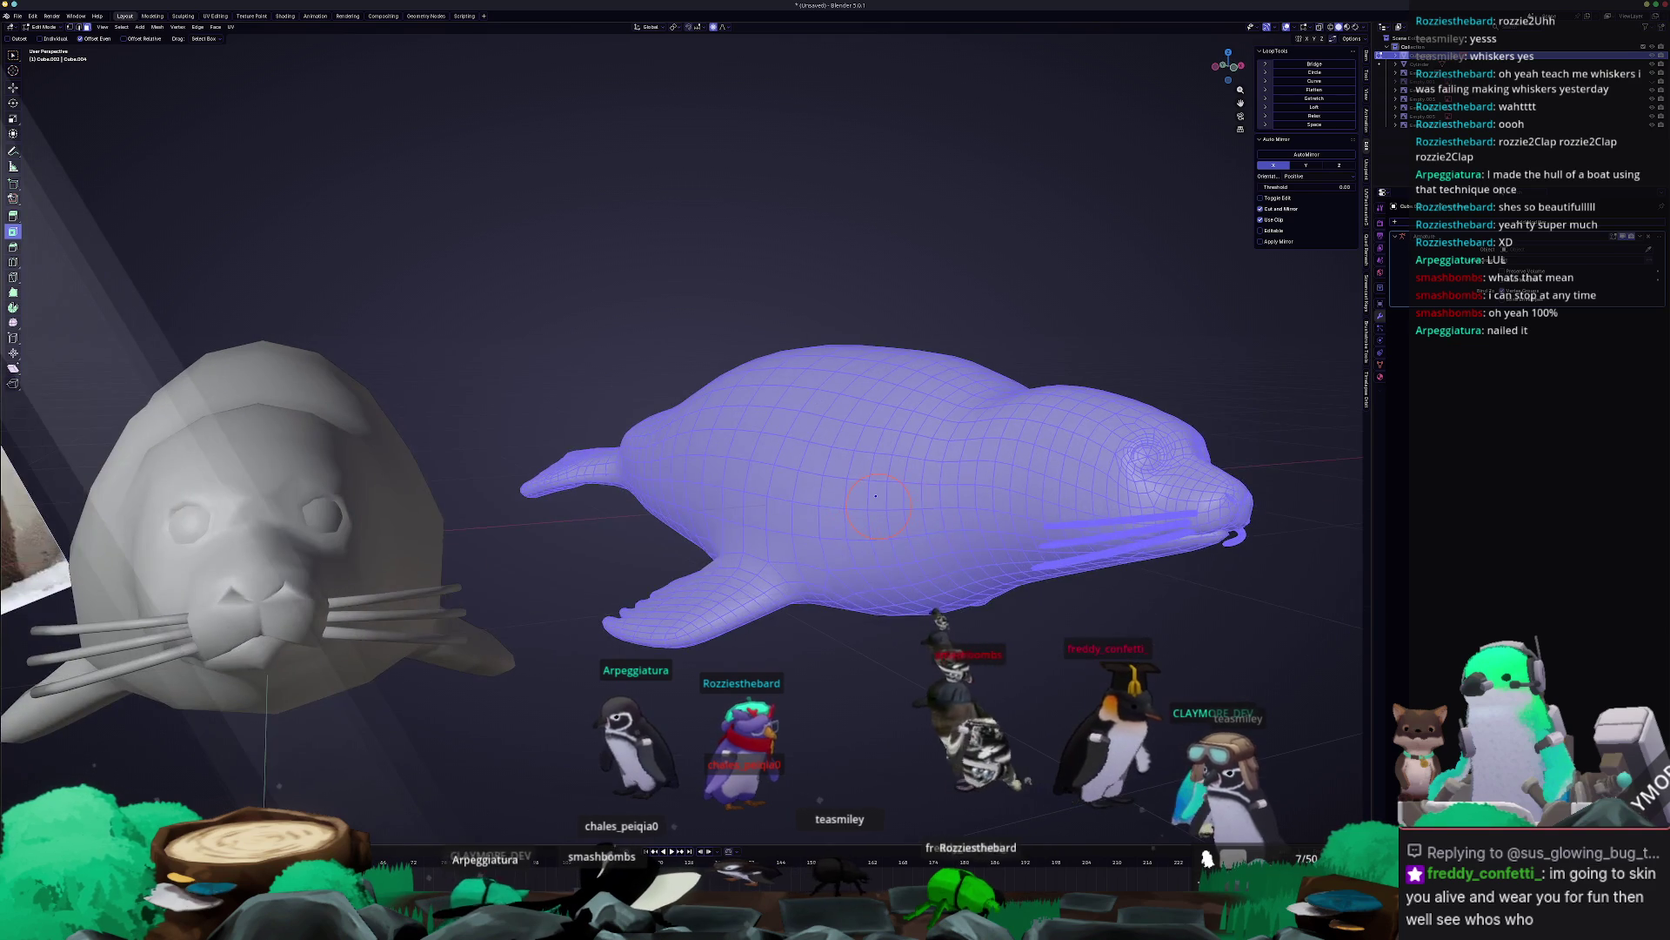
pyautogui.press('Tab')
pyautogui.press('KP_3')
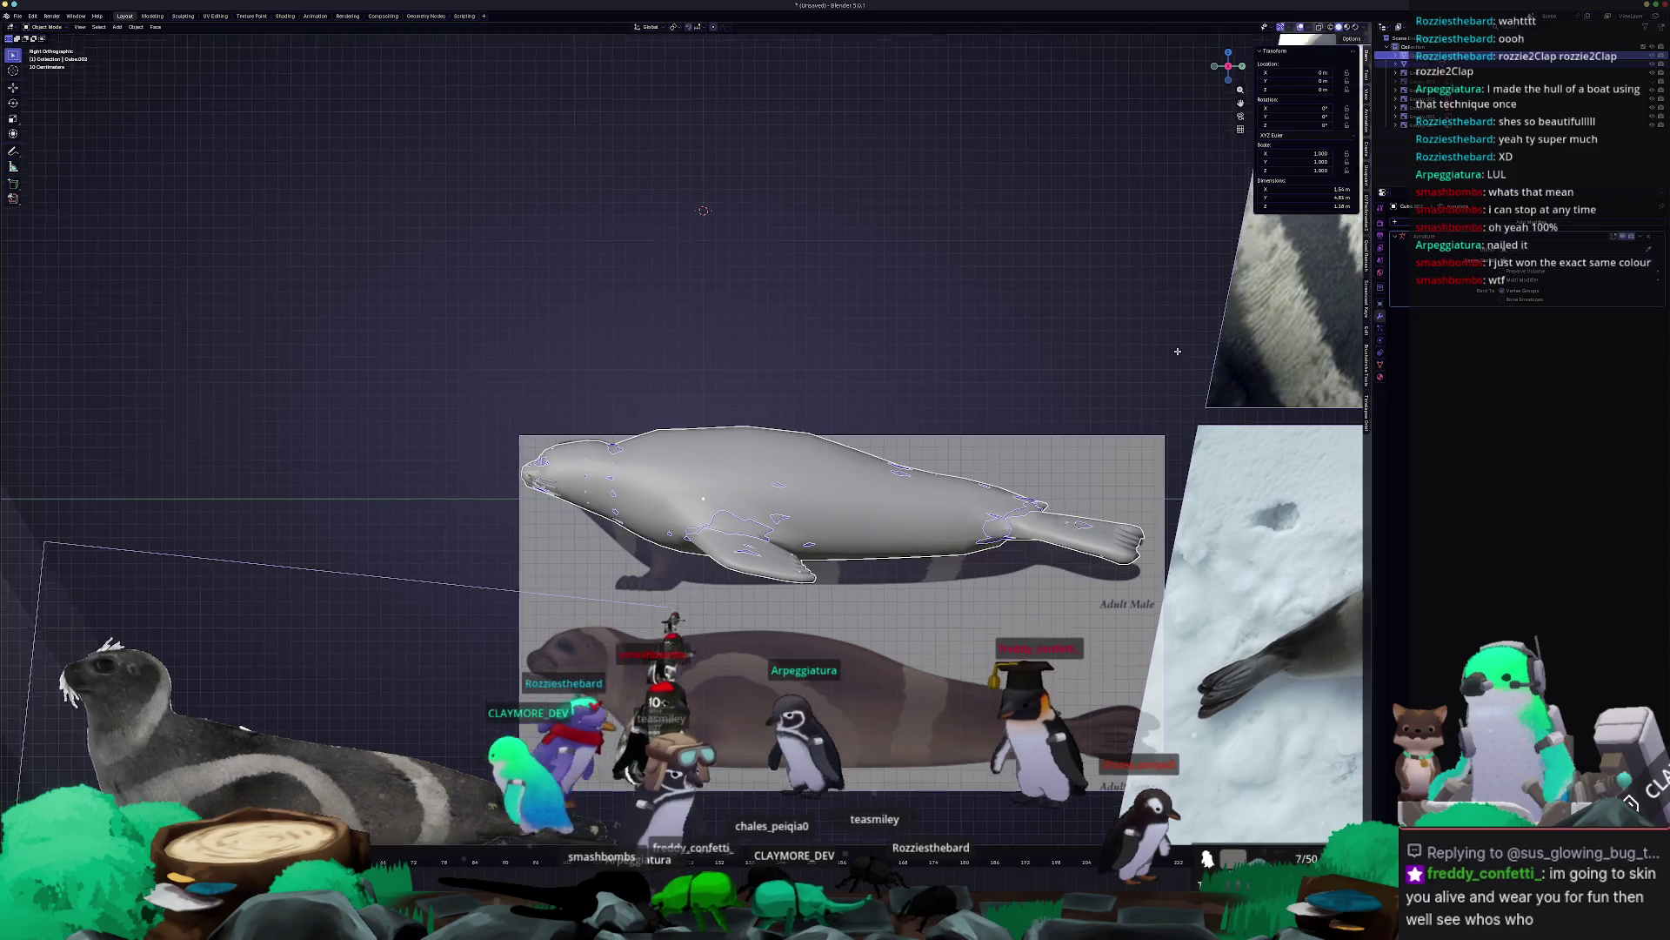
# Scale the seal up slightly to match the side-view reference drawing.
pyautogui.press('s')
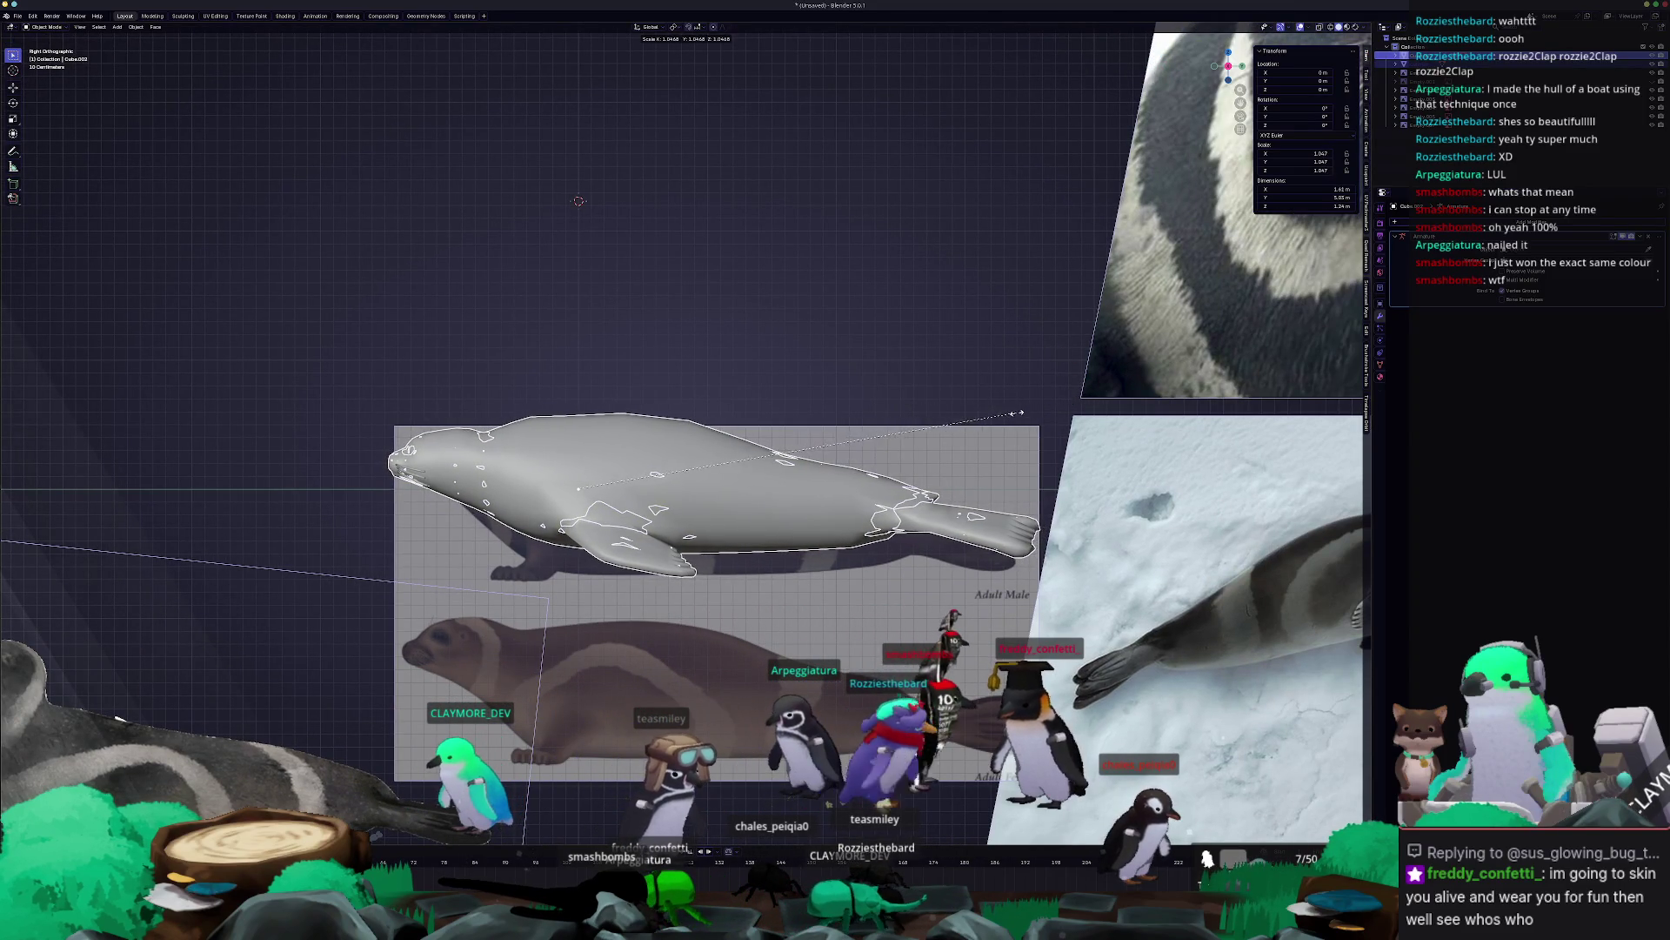
pyautogui.click(982, 428)
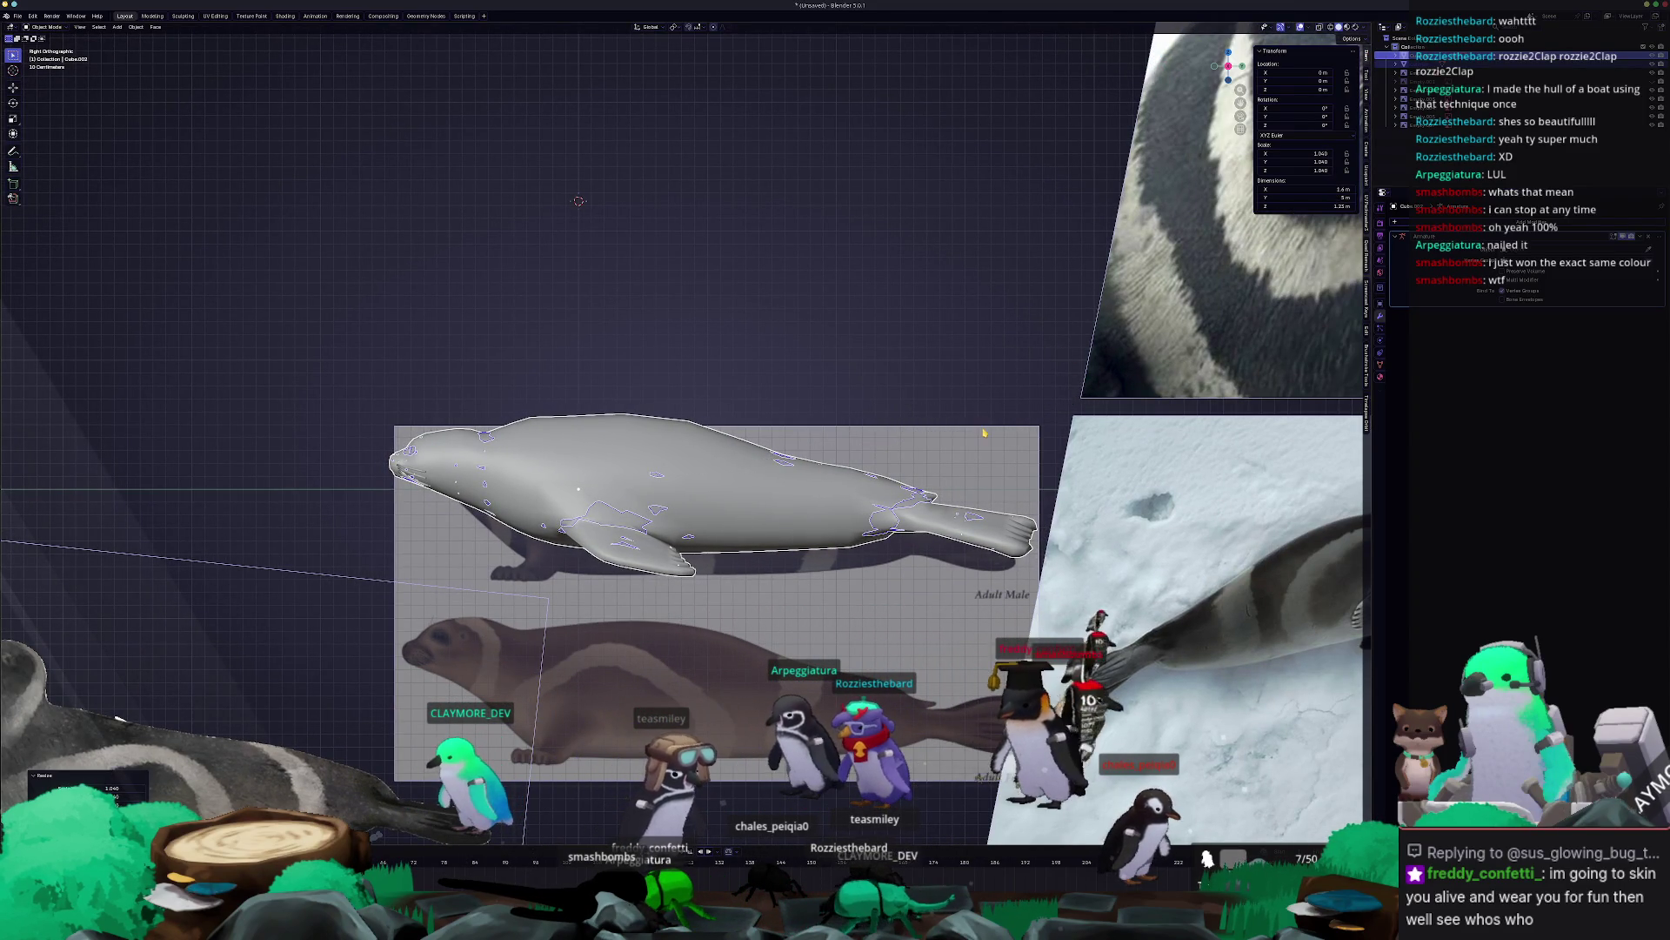
pyautogui.moveTo(981, 428); pyautogui.dragTo(970, 450, button='middle')
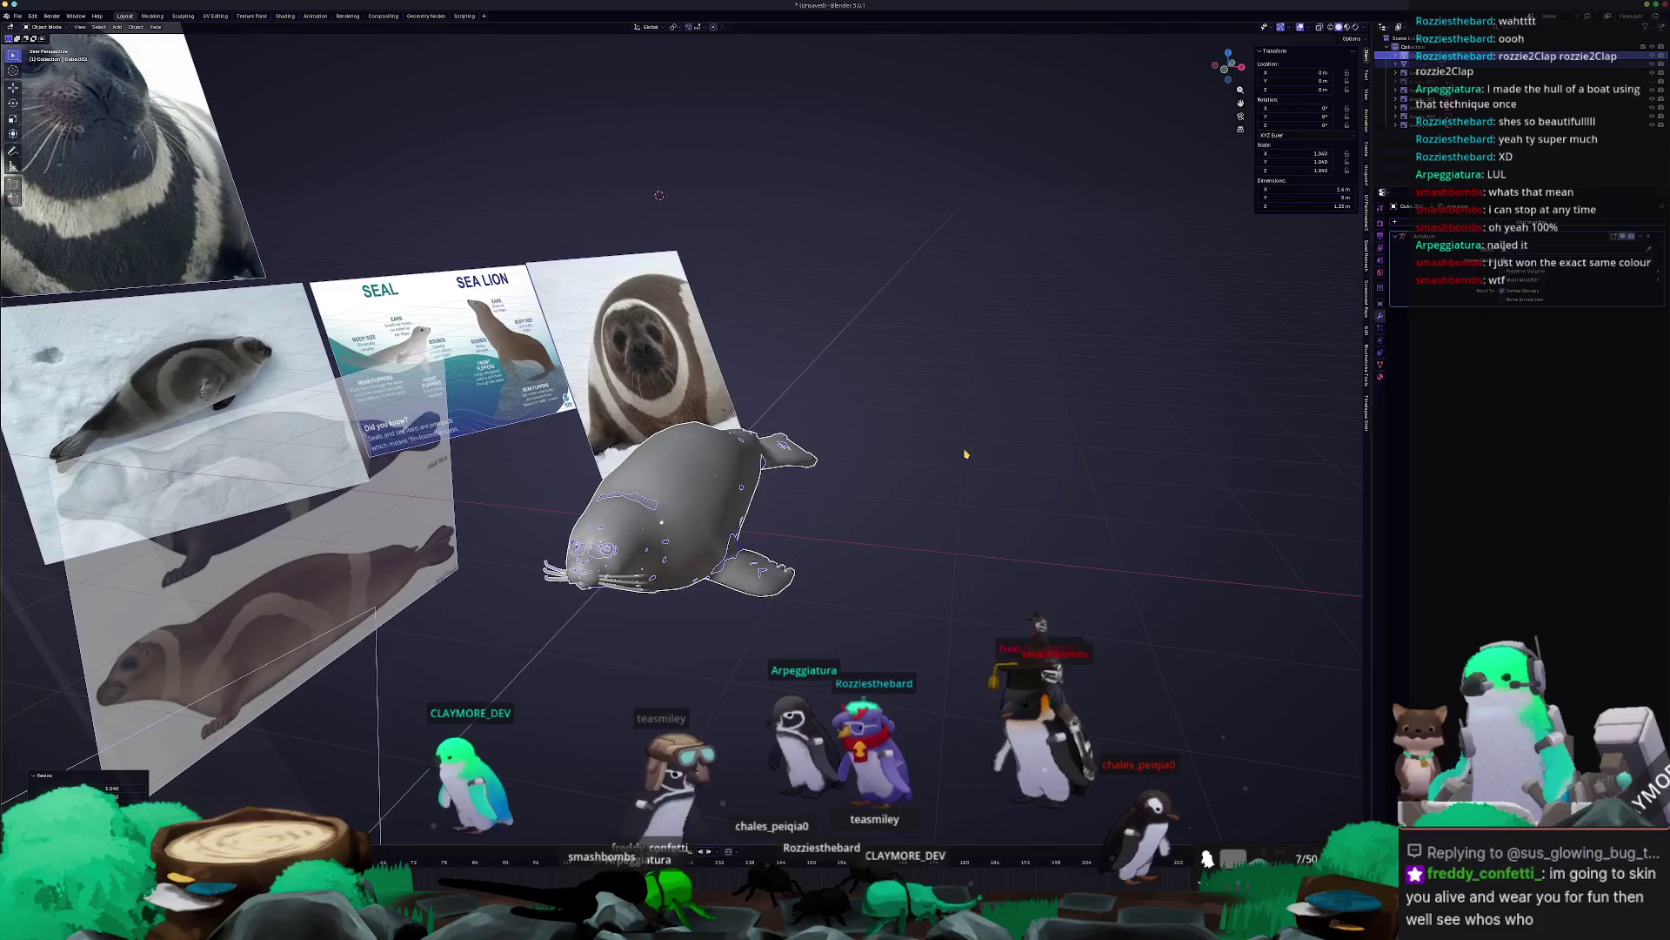
# Apply All Transforms to the seal and bring up the save window.
pyautogui.hotkey('ctrl', 'a')
pyautogui.click(965, 451)
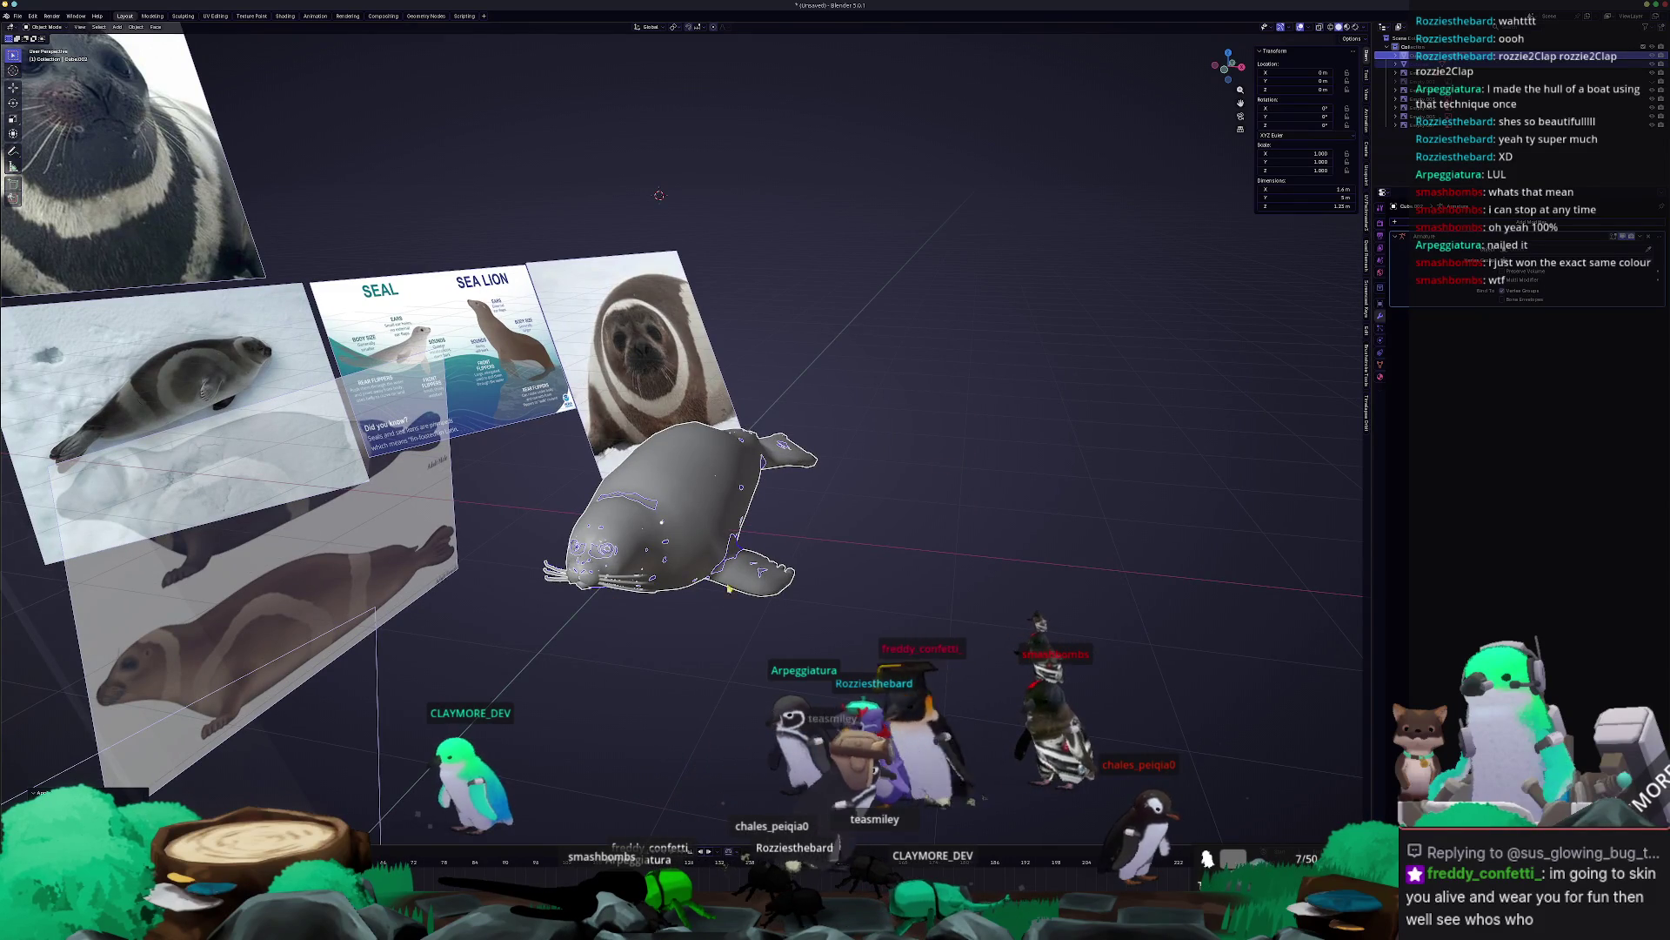
pyautogui.hotkey('ctrl', 's')
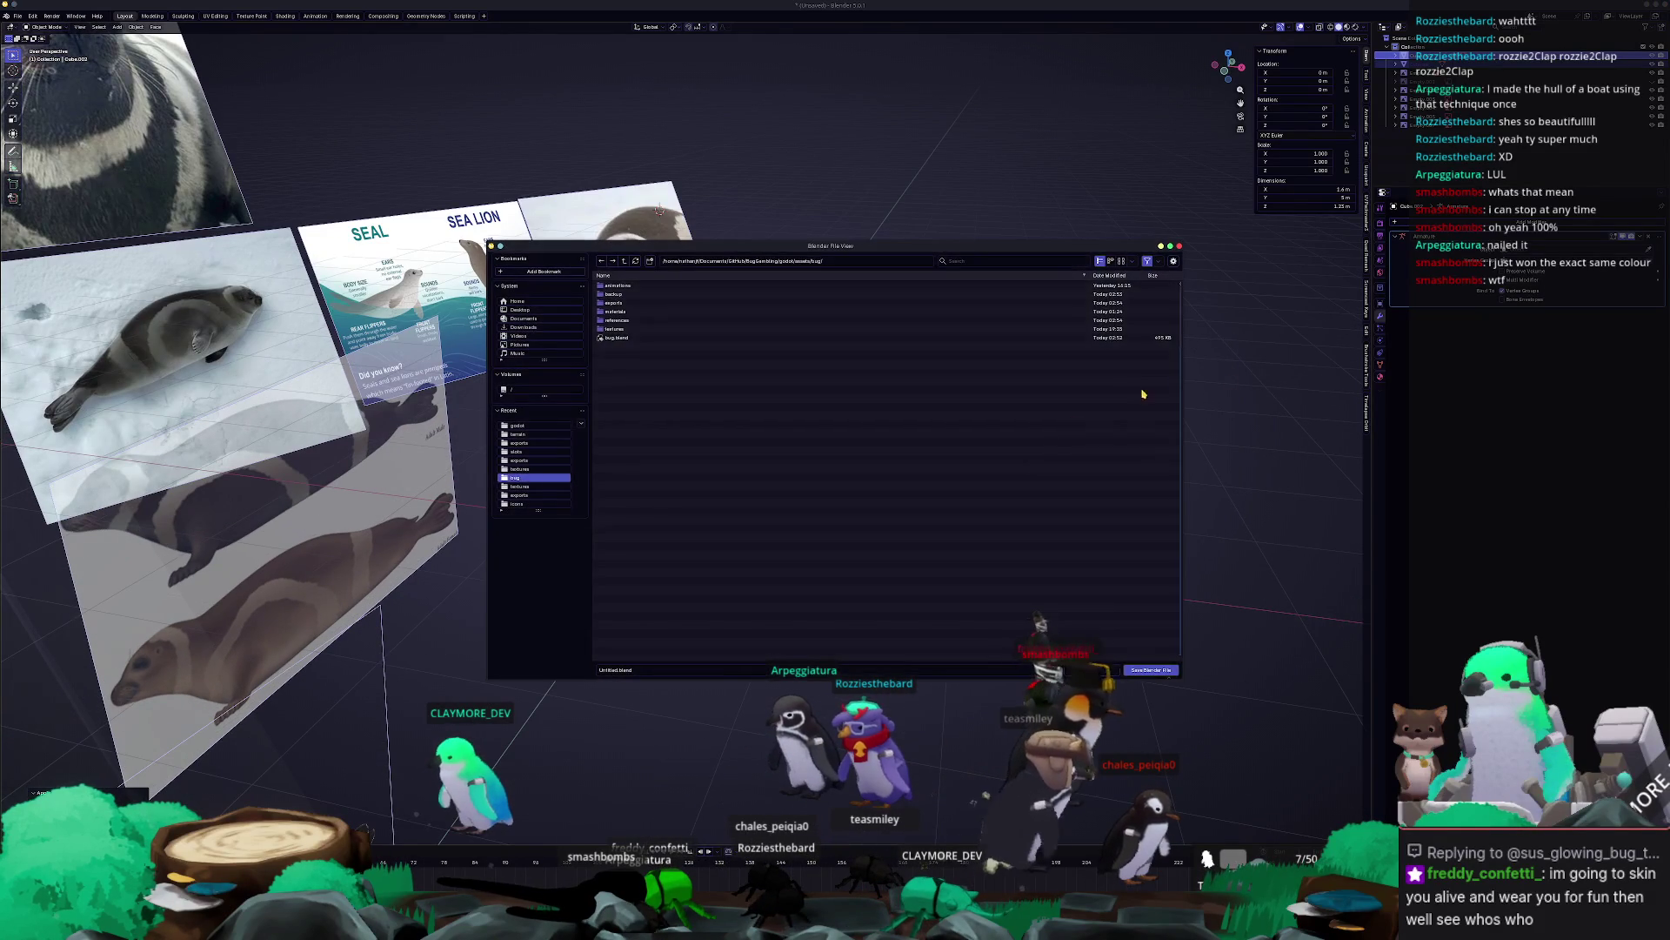
# Dismiss the save window and place a duplicate seal 3 m along X with gx3.
pyautogui.press('Escape')
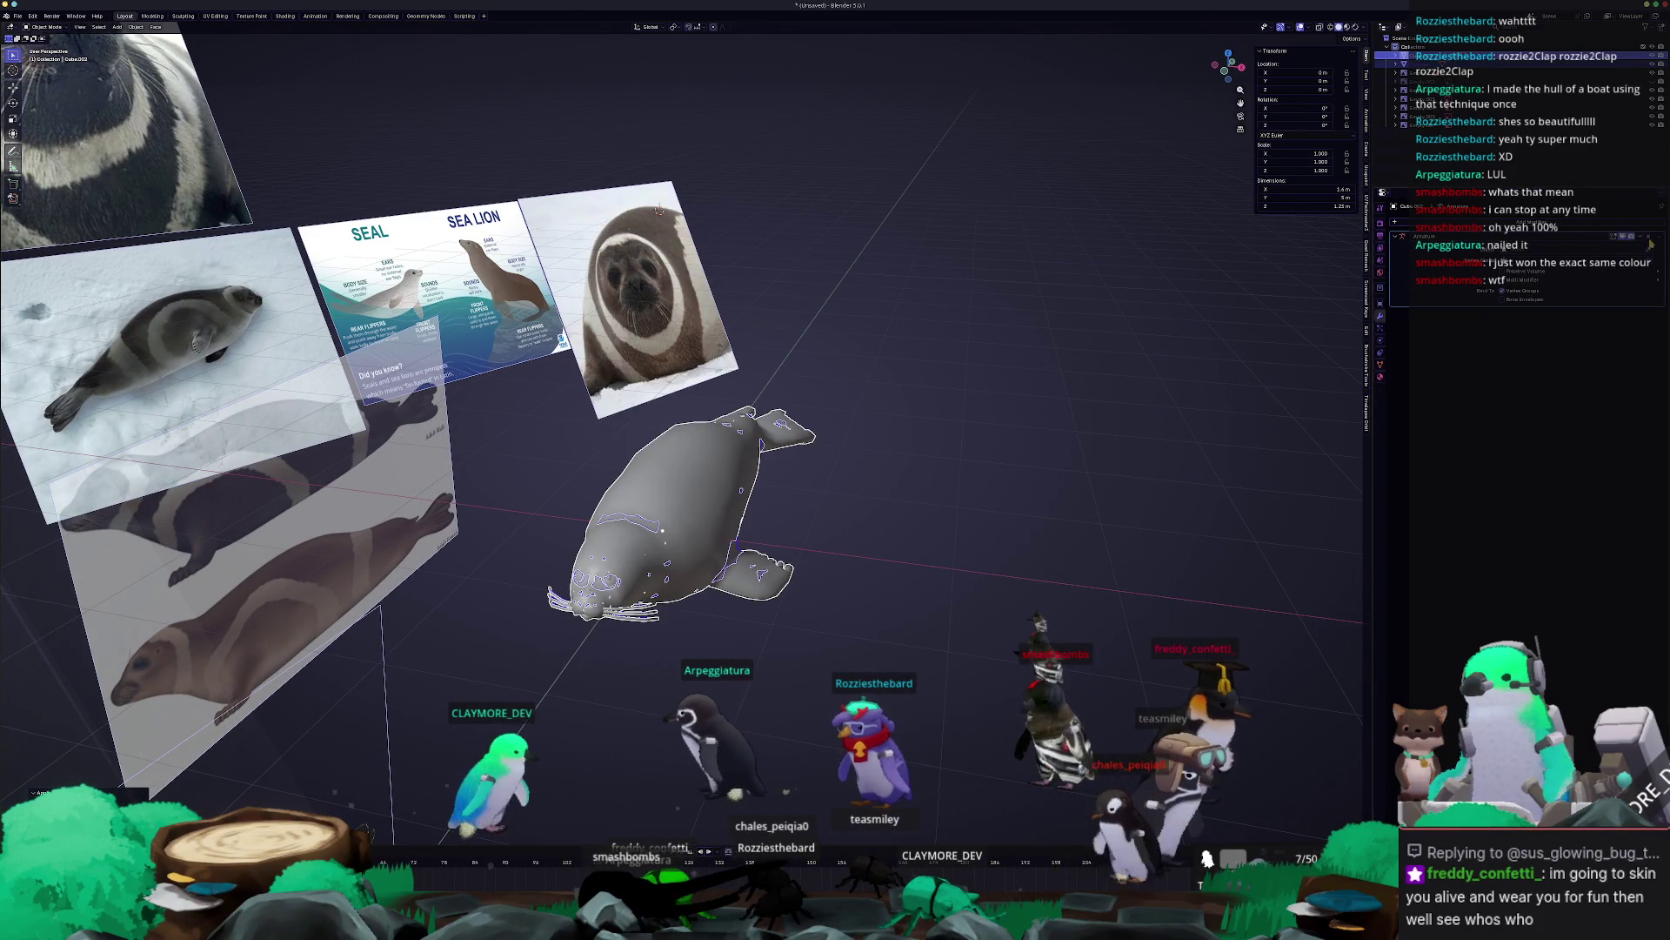
pyautogui.hotkey('shift', 'd')
pyautogui.press('x')
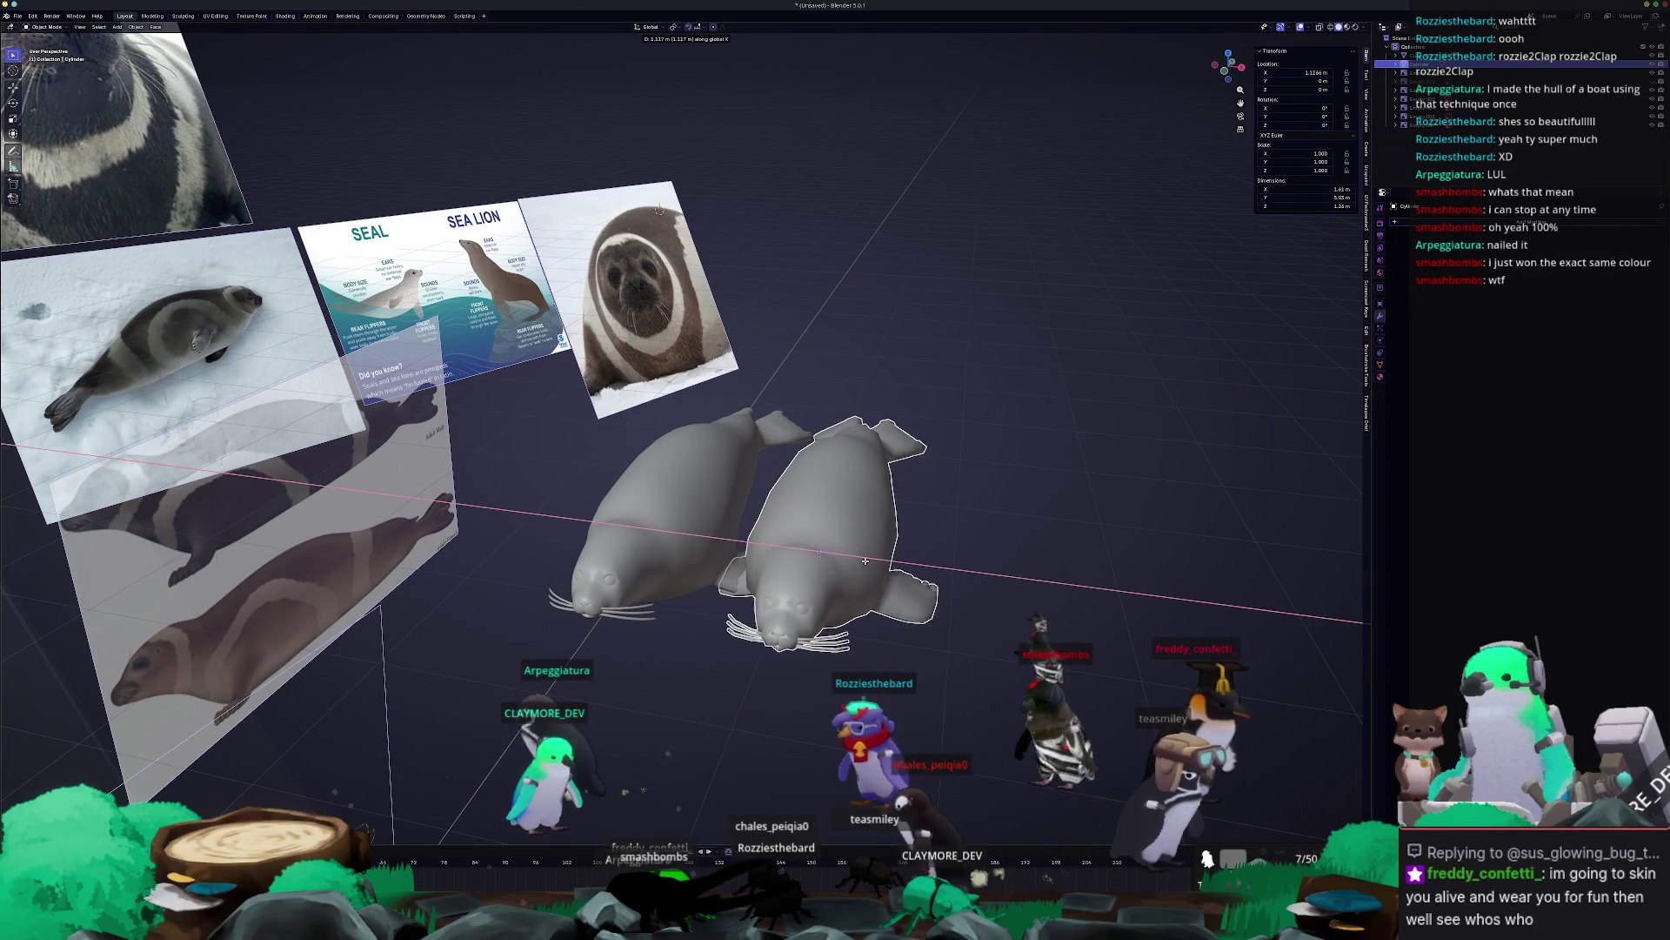
pyautogui.press('Escape')
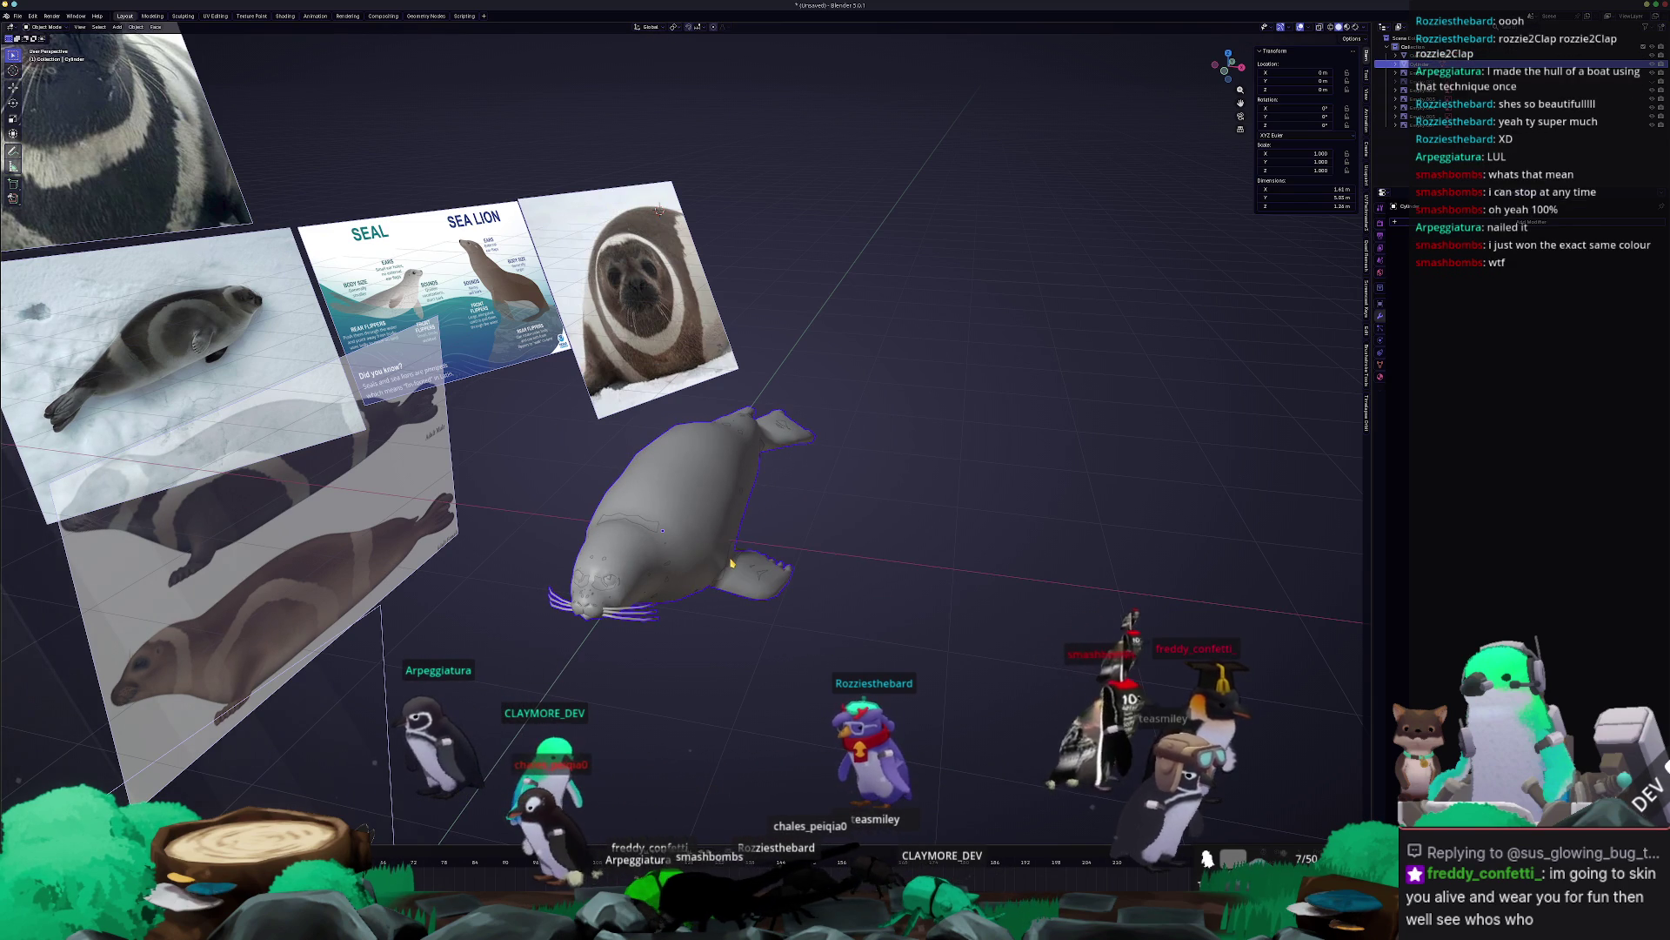
pyautogui.press('g')
pyautogui.press('x')
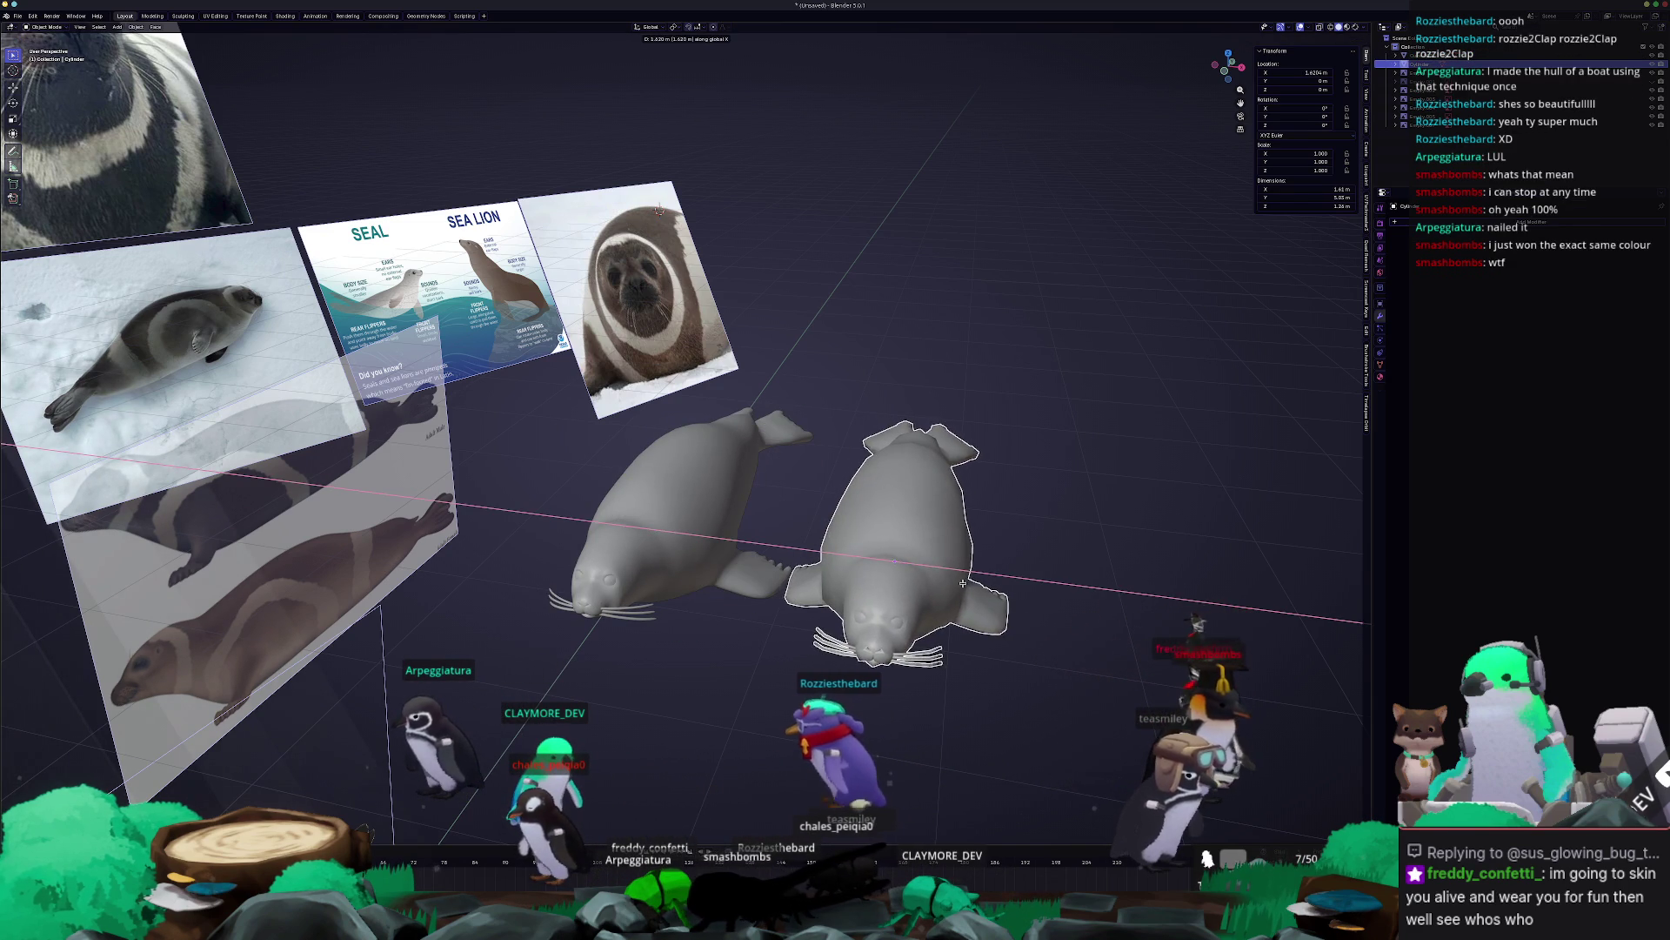
pyautogui.press('Escape')
pyautogui.write('gx')
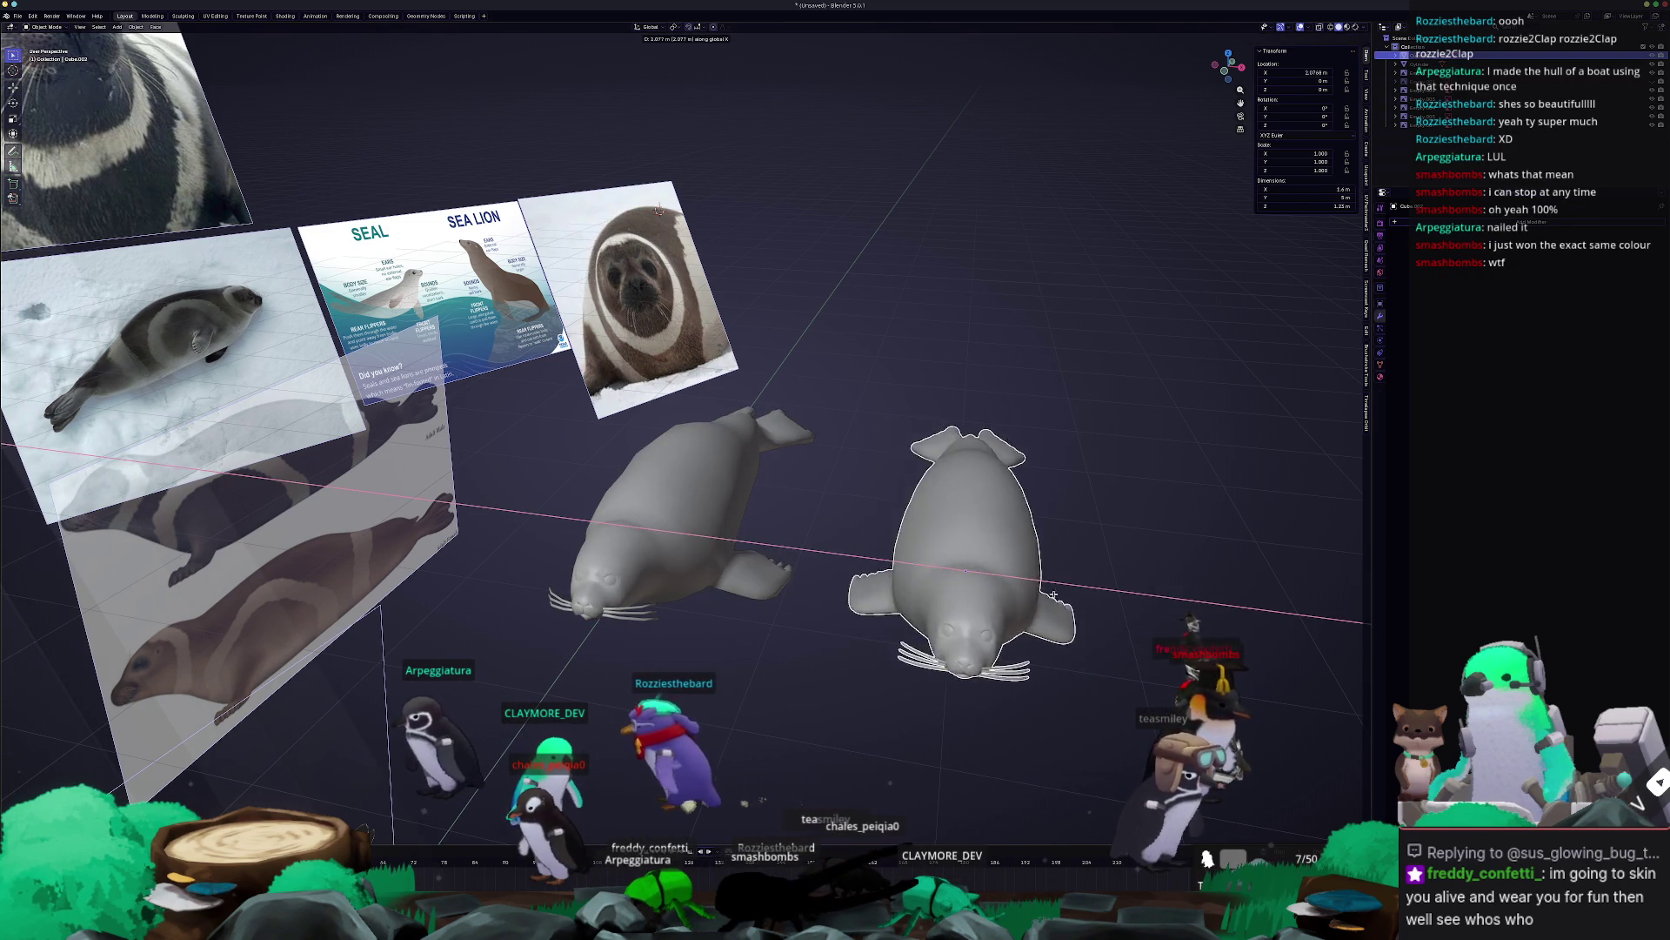
pyautogui.write('3')
pyautogui.press('Return')
# Select the left seal and open its mesh in Edit Mode.
pyautogui.click(850, 653)
pyautogui.moveTo(1077, 599)
pyautogui.mouseDown(button='middle')
pyautogui.moveTo(681, 574)
pyautogui.moveTo(793, 660)
pyautogui.moveTo(815, 531)
pyautogui.mouseUp(button='middle')
pyautogui.click(682, 575)
pyautogui.scroll(5, 748, 569)
pyautogui.press('Tab')
pyautogui.hotkey('alt', 'a')
pyautogui.hotkey('alt', 'z')
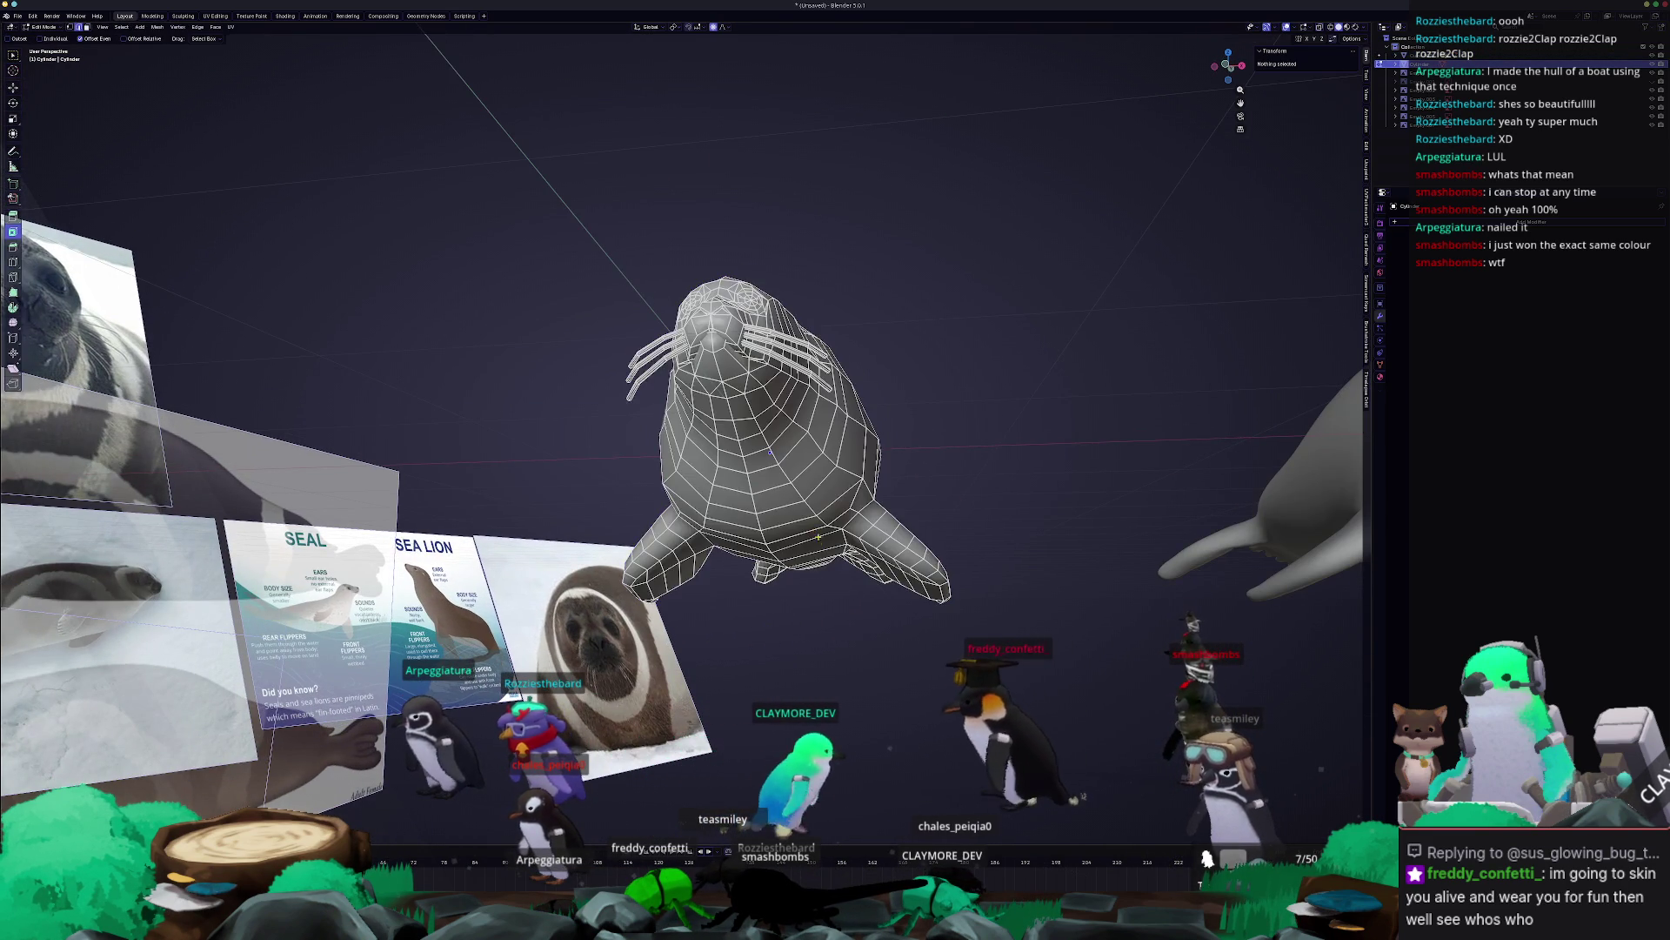
# Switch to UV Editing and examine the seal's head and body with X-ray toggled.
pyautogui.scroll(-4, 815, 531)
pyautogui.click(215, 16)
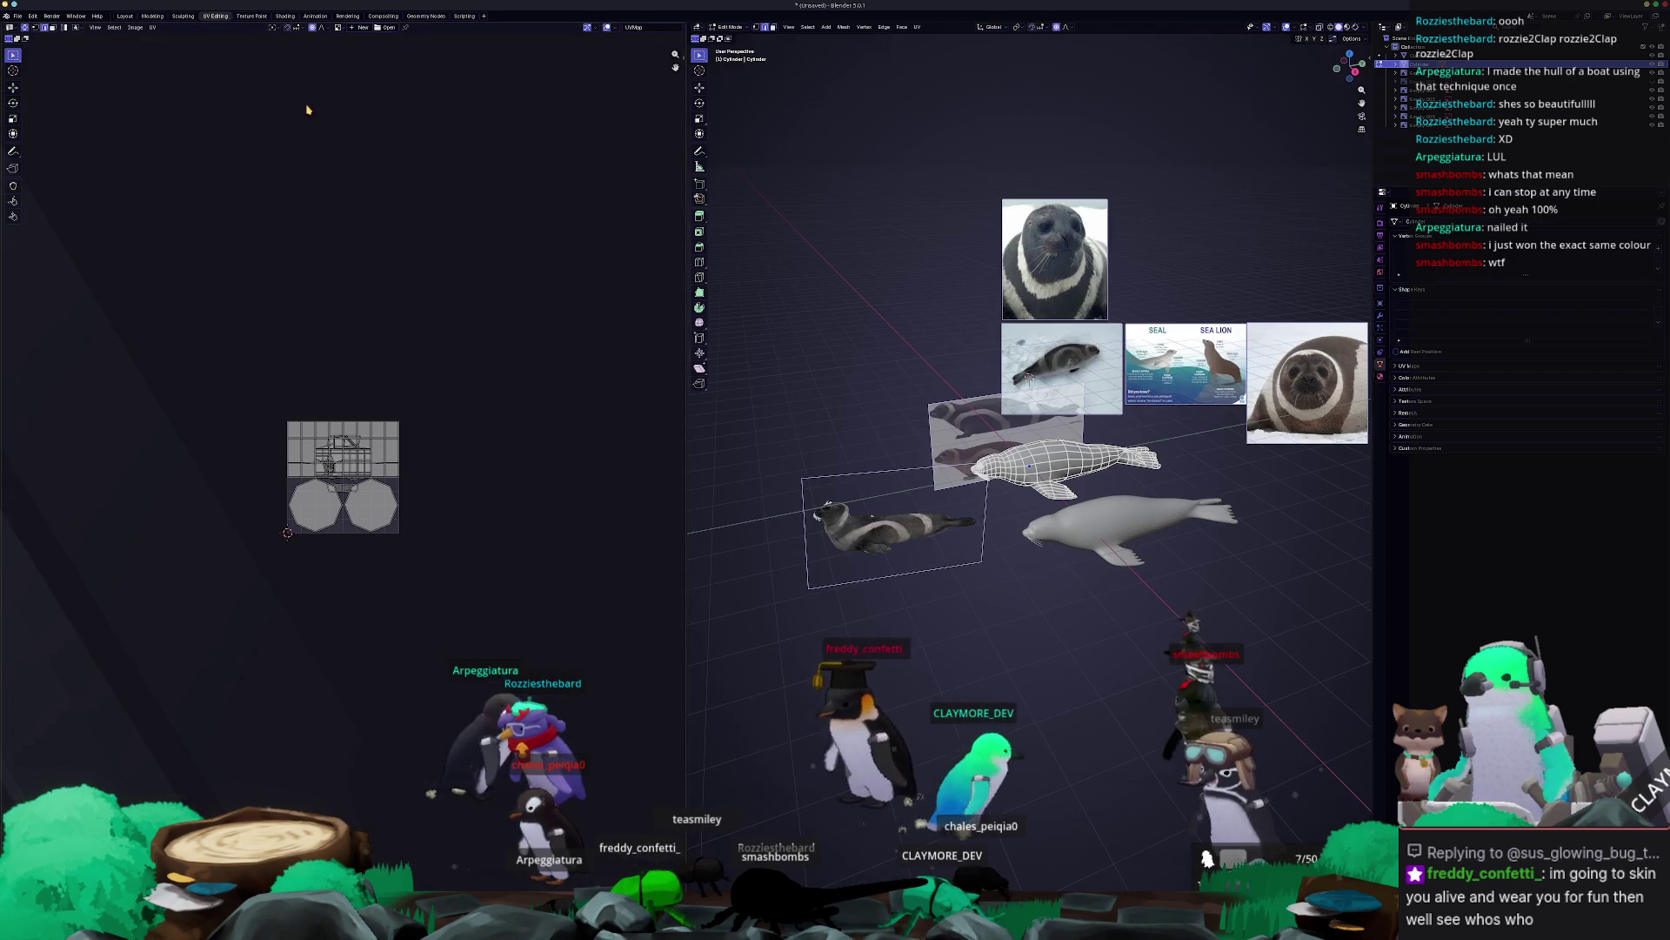
pyautogui.scroll(2, 1030, 465)
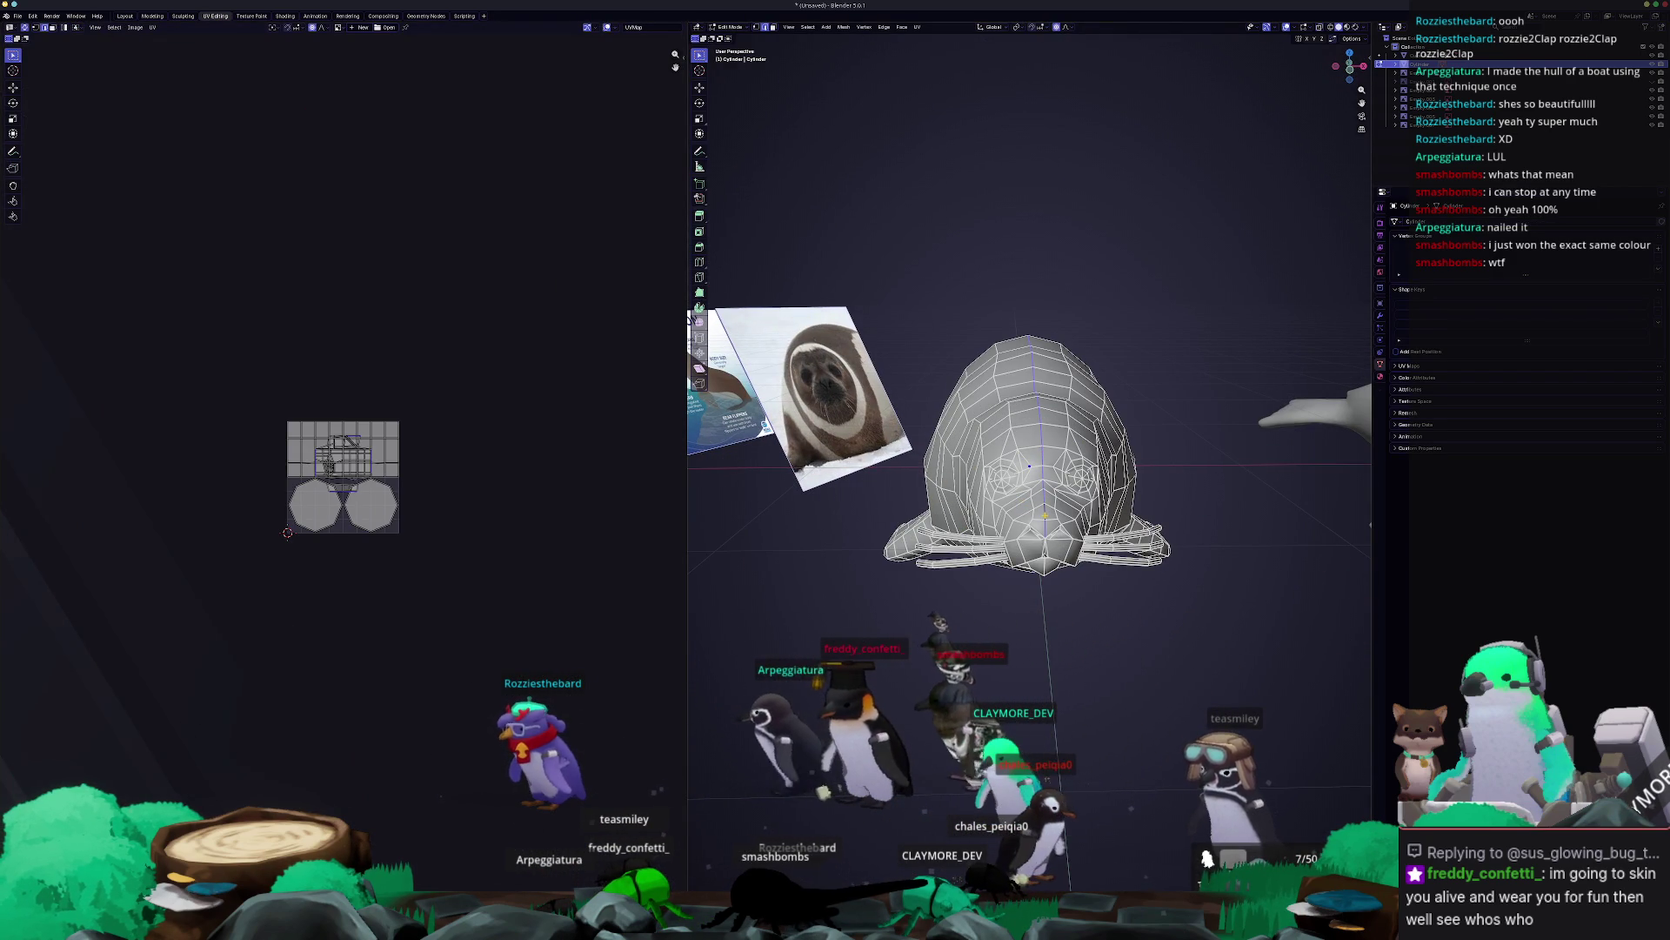
pyautogui.moveTo(1001, 366)
pyautogui.mouseDown(button='middle')
pyautogui.moveTo(973, 347)
pyautogui.moveTo(1034, 352)
pyautogui.mouseUp(button='middle')
pyautogui.scroll(5, 973, 347)
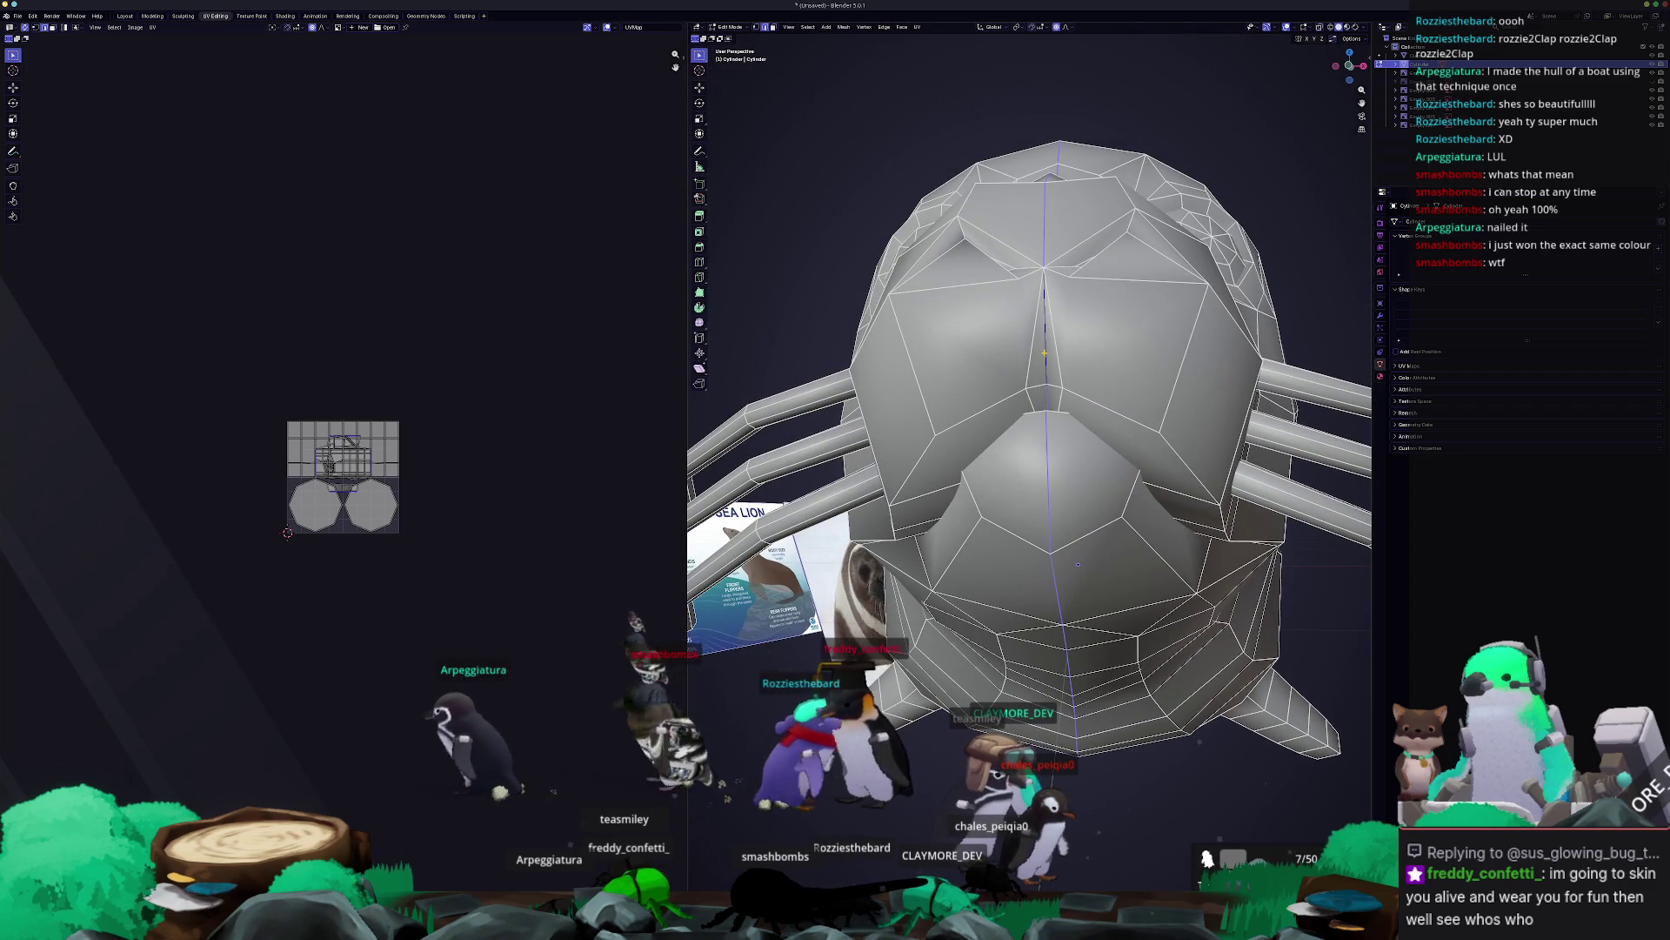
pyautogui.hotkey('alt', 'z')
pyautogui.moveTo(1078, 564)
pyautogui.mouseDown(button='middle')
pyautogui.moveTo(943, 555)
pyautogui.moveTo(998, 523)
pyautogui.moveTo(999, 440)
pyautogui.moveTo(1022, 482)
pyautogui.moveTo(1237, 442)
pyautogui.moveTo(1089, 507)
pyautogui.mouseUp(button='middle')
pyautogui.hotkey('alt', 'z')
# Inspect the head, flippers and underside, then return to Object Mode and select the whiskered seal.
pyautogui.scroll(3, 1096, 530)
pyautogui.moveTo(1084, 616)
pyautogui.mouseDown(button='middle')
pyautogui.moveTo(774, 564)
pyautogui.moveTo(809, 391)
pyautogui.mouseUp(button='middle')
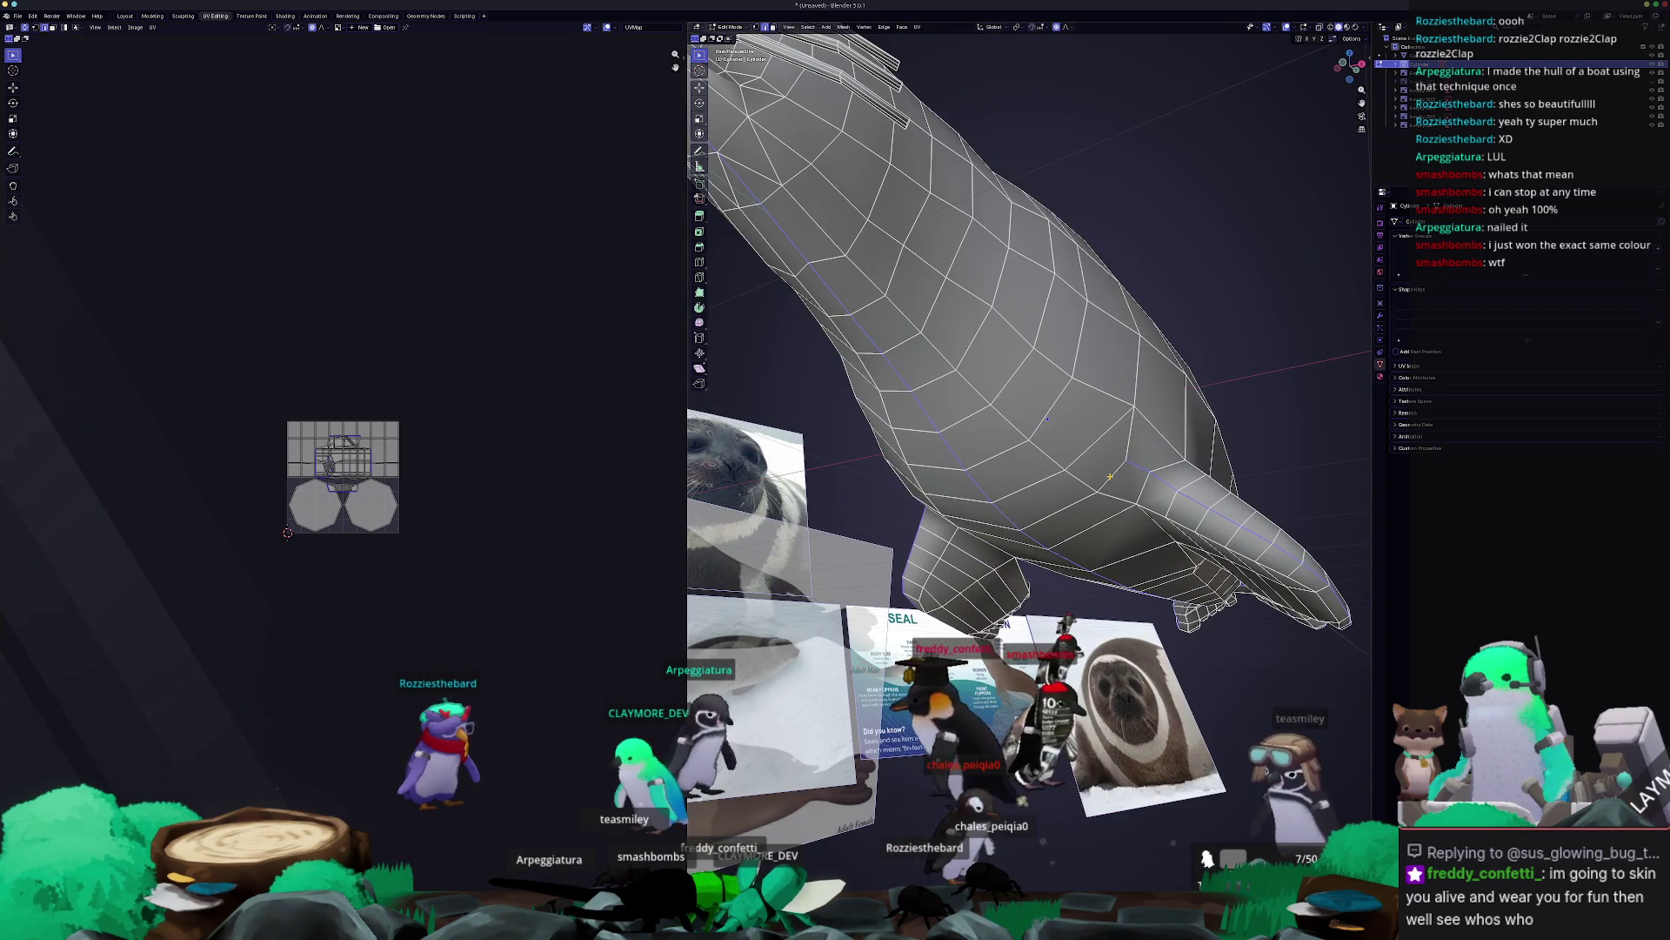
pyautogui.moveTo(1110, 475)
pyautogui.mouseDown(button='middle')
pyautogui.moveTo(1053, 472)
pyautogui.moveTo(1024, 354)
pyautogui.moveTo(1039, 352)
pyautogui.moveTo(1069, 455)
pyautogui.moveTo(1117, 496)
pyautogui.mouseUp(button='middle')
pyautogui.scroll(-5, 1025, 301)
pyautogui.press('Tab')
pyautogui.click(1069, 455)
pyautogui.scroll(4, 1069, 455)
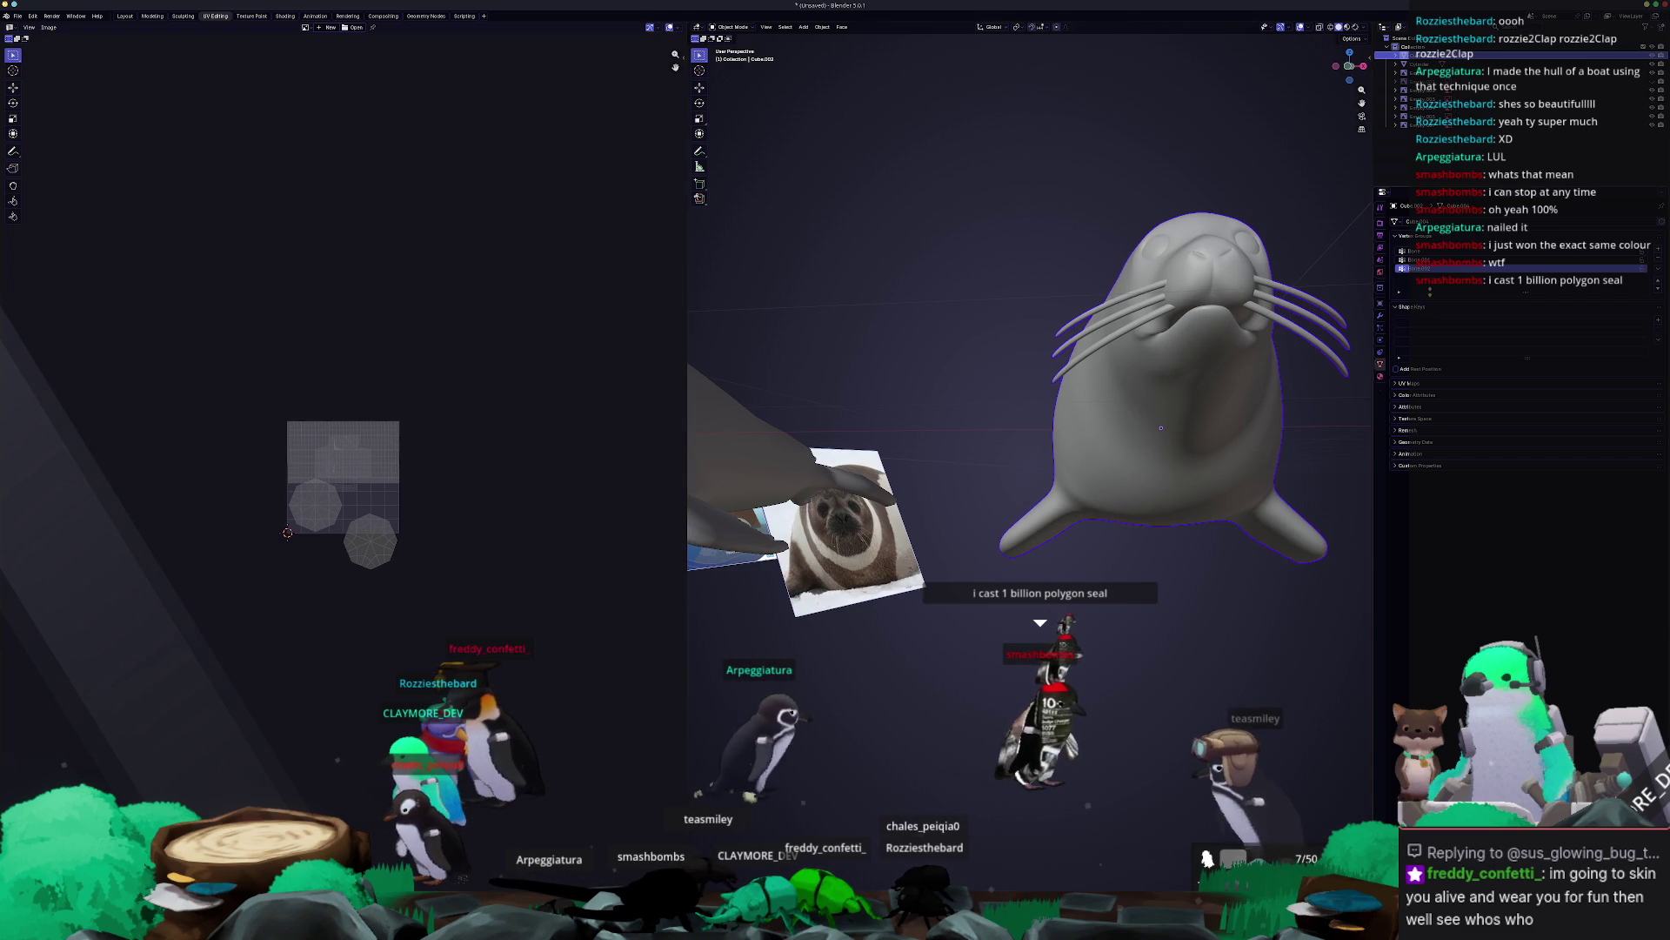
# Show the whiskered seal's modifiers and check its mesh in Edit Mode.
pyautogui.click(1380, 315)
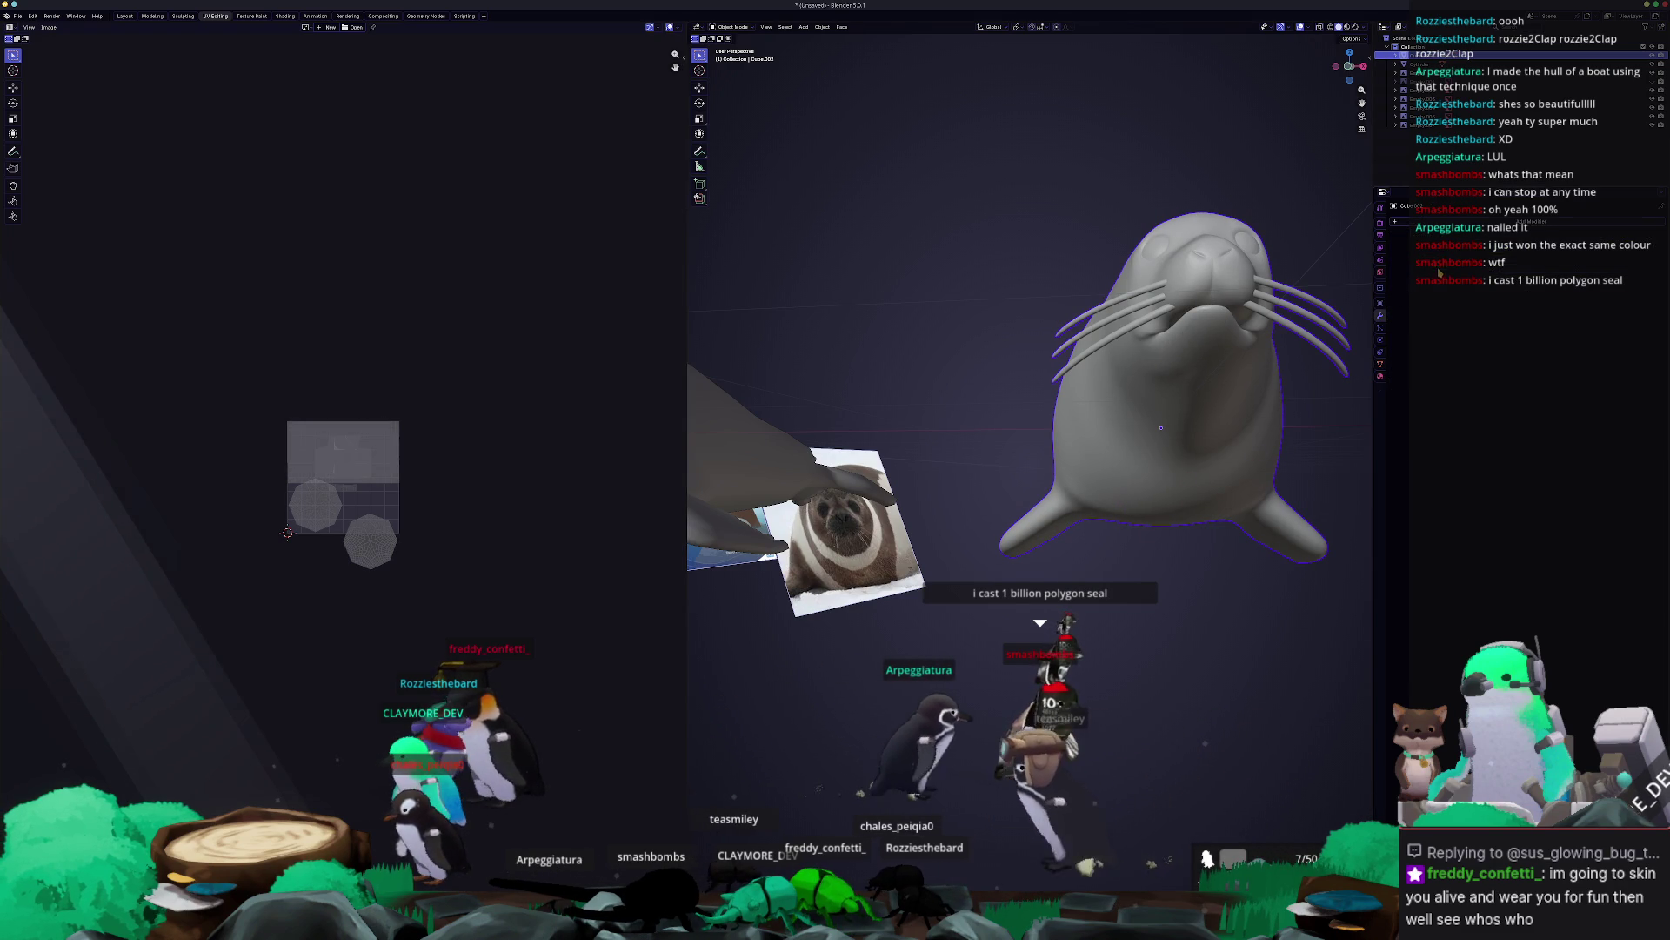
pyautogui.press('Tab')
pyautogui.moveTo(1087, 391); pyautogui.dragTo(887, 418, button='middle')
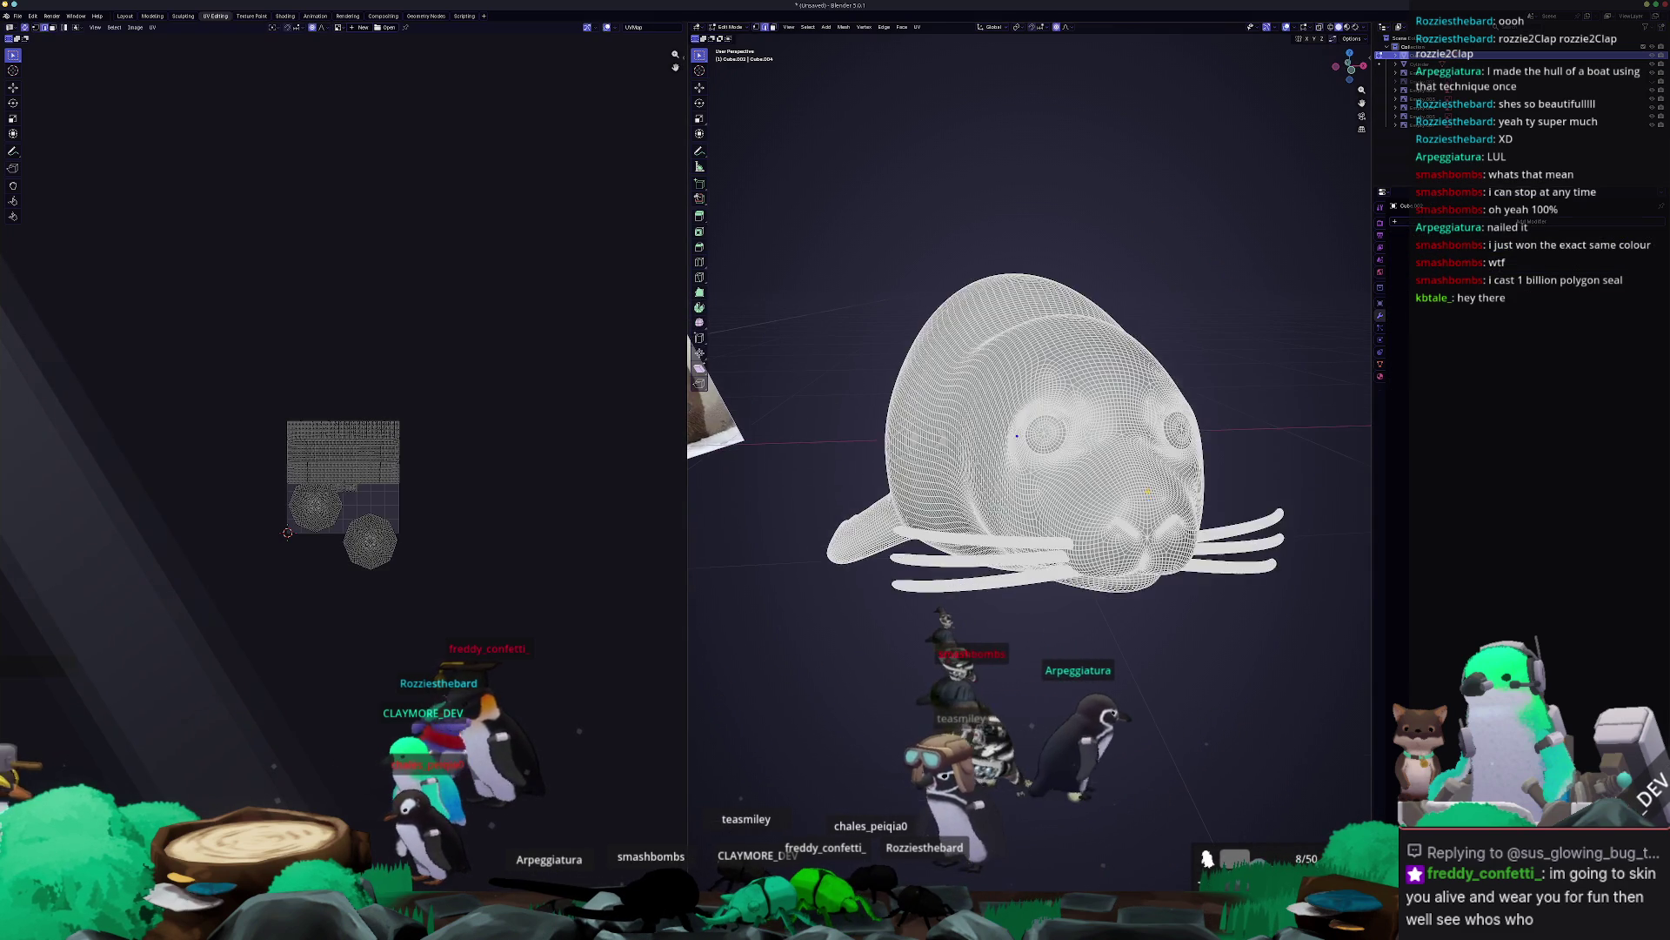
pyautogui.press('a')
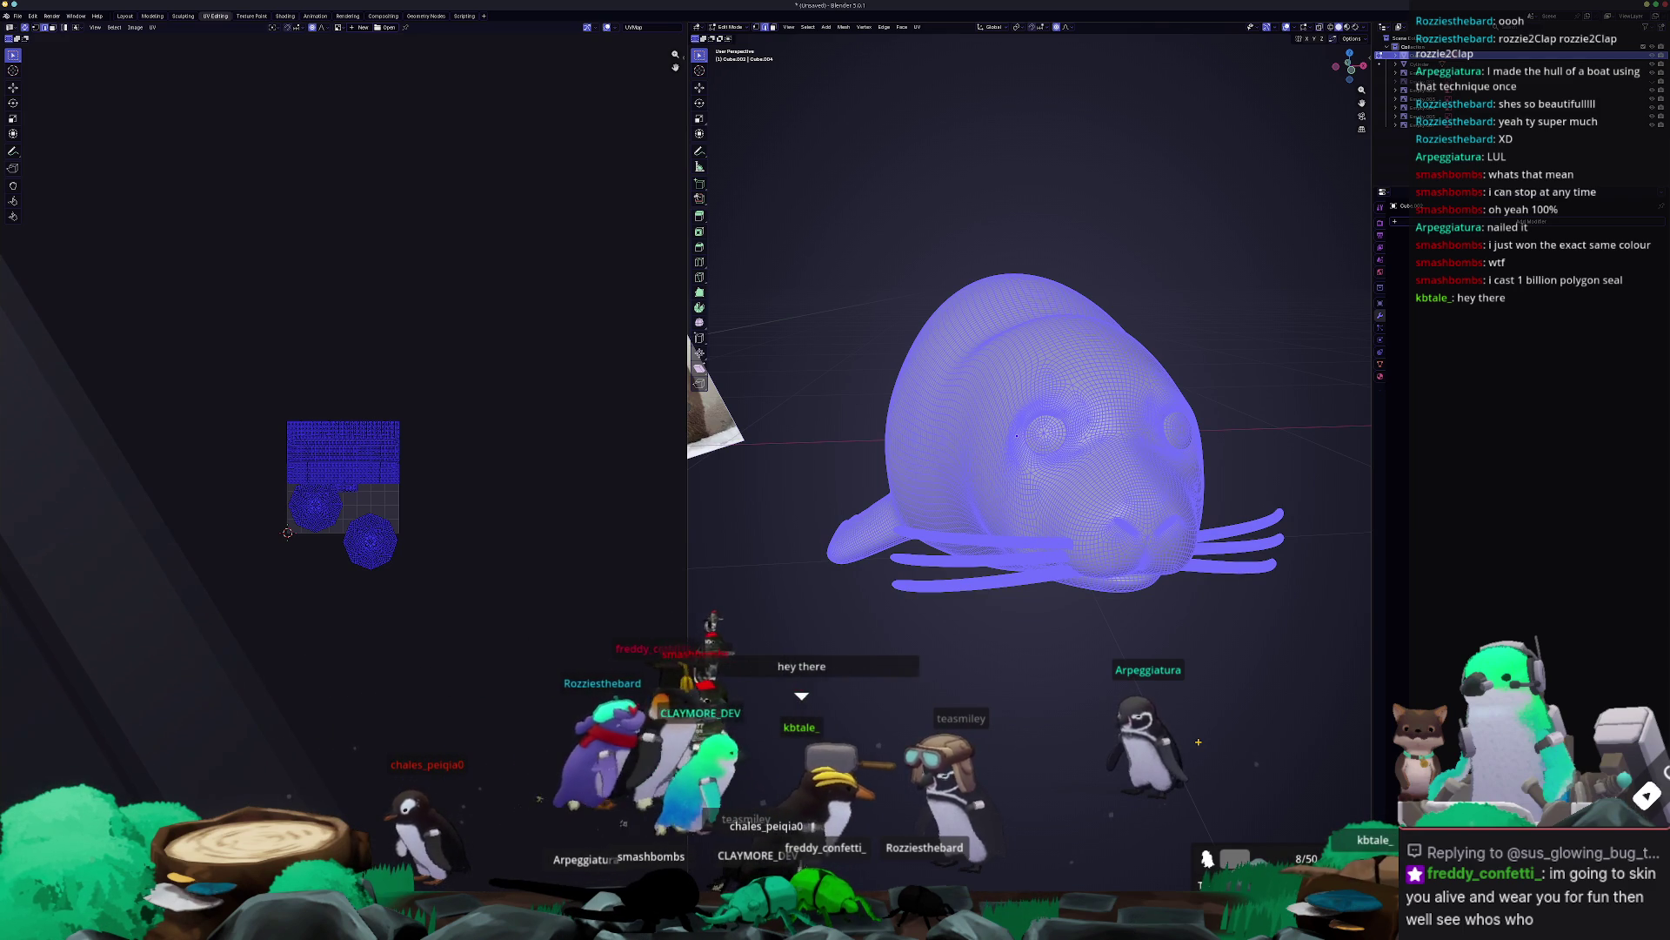
pyautogui.press('Tab')
pyautogui.moveTo(1016, 435)
pyautogui.mouseDown(button='middle')
pyautogui.moveTo(1088, 461)
pyautogui.moveTo(1151, 528)
pyautogui.moveTo(1085, 533)
pyautogui.moveTo(1063, 567)
pyautogui.moveTo(1007, 581)
pyautogui.moveTo(1024, 533)
pyautogui.mouseUp(button='middle')
pyautogui.scroll(-3, 1087, 461)
pyautogui.press('Tab')
pyautogui.scroll(3, 1072, 540)
pyautogui.scroll(5, 1071, 539)
pyautogui.press('Tab')
# Apply Shade Flat to the seal from the Object context menu.
pyautogui.rightClick(1063, 543)
pyautogui.click(1014, 526)
pyautogui.scroll(-5, 1060, 574)
pyautogui.scroll(6, 1044, 587)
pyautogui.scroll(-5, 1014, 568)
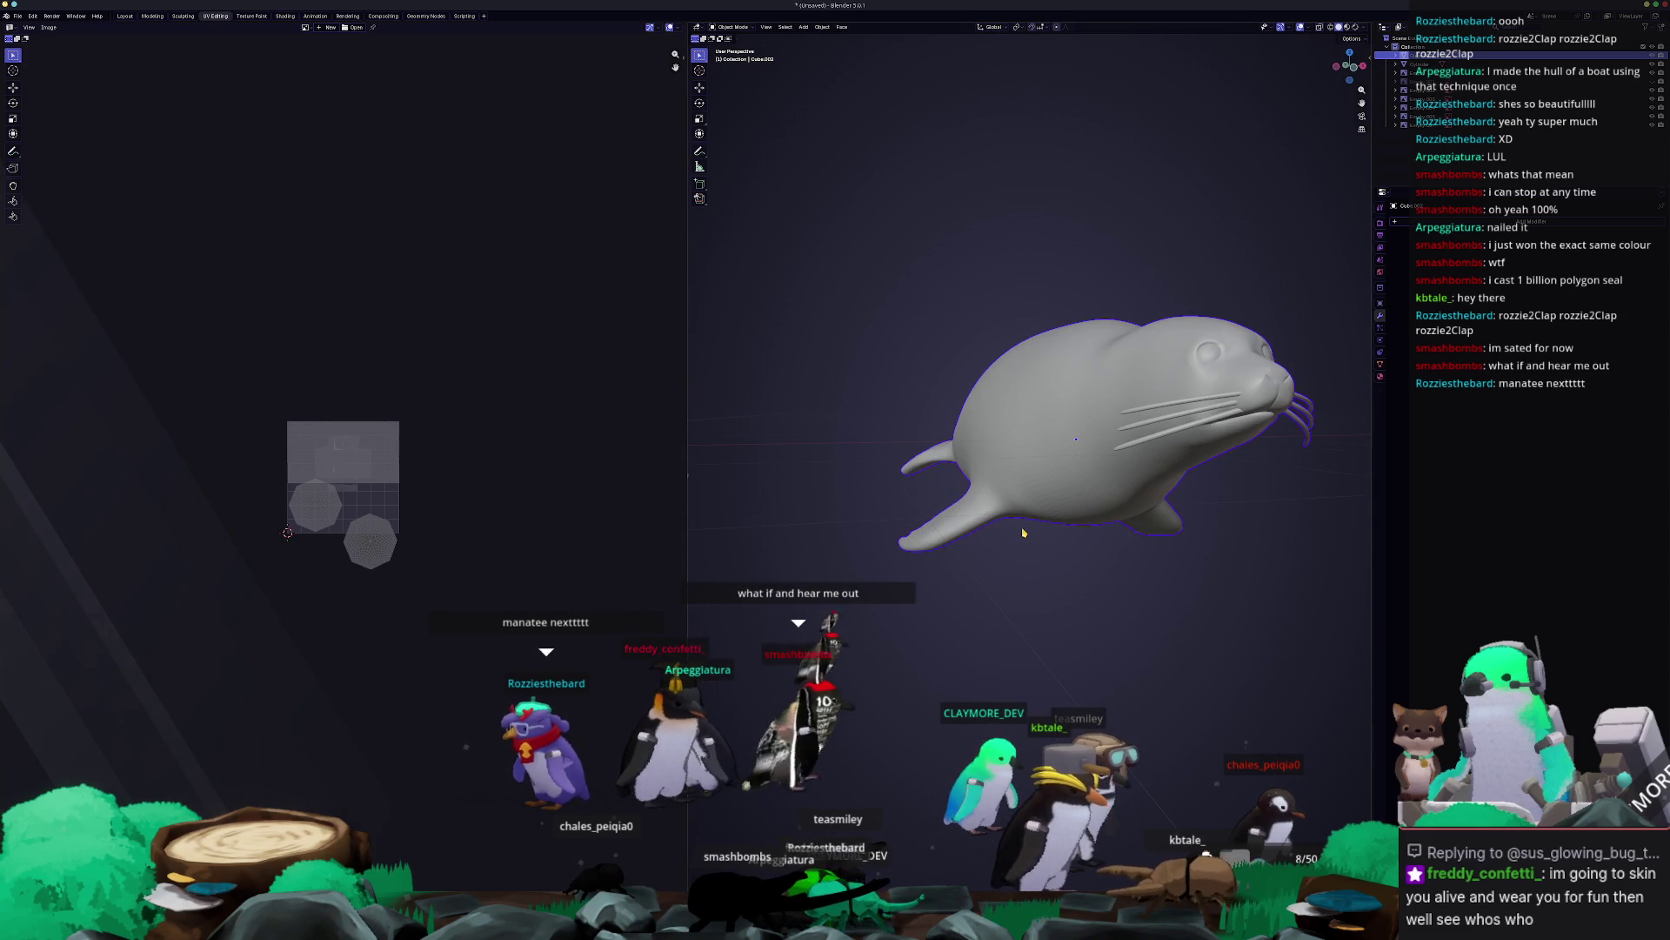
pyautogui.scroll(2, 1024, 535)
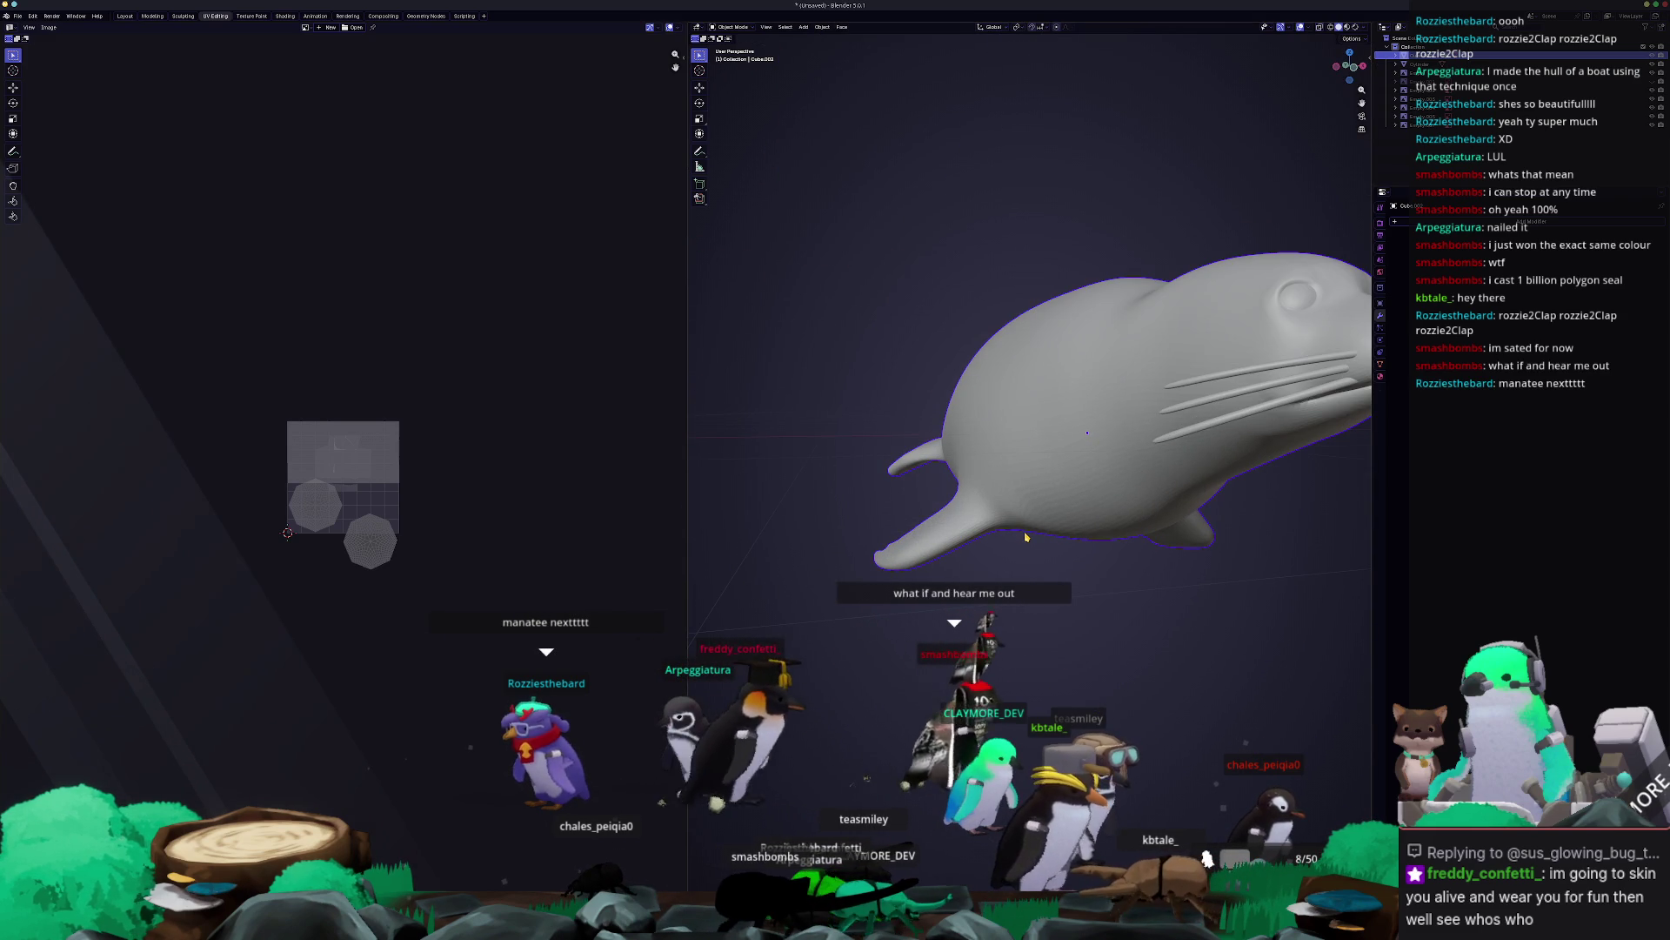
# Apply the Subdivision modifier and open the dense seal in Edit Mode.
pyautogui.press('Tab')
pyautogui.press('Tab')
pyautogui.press('Tab')
pyautogui.press('Tab')
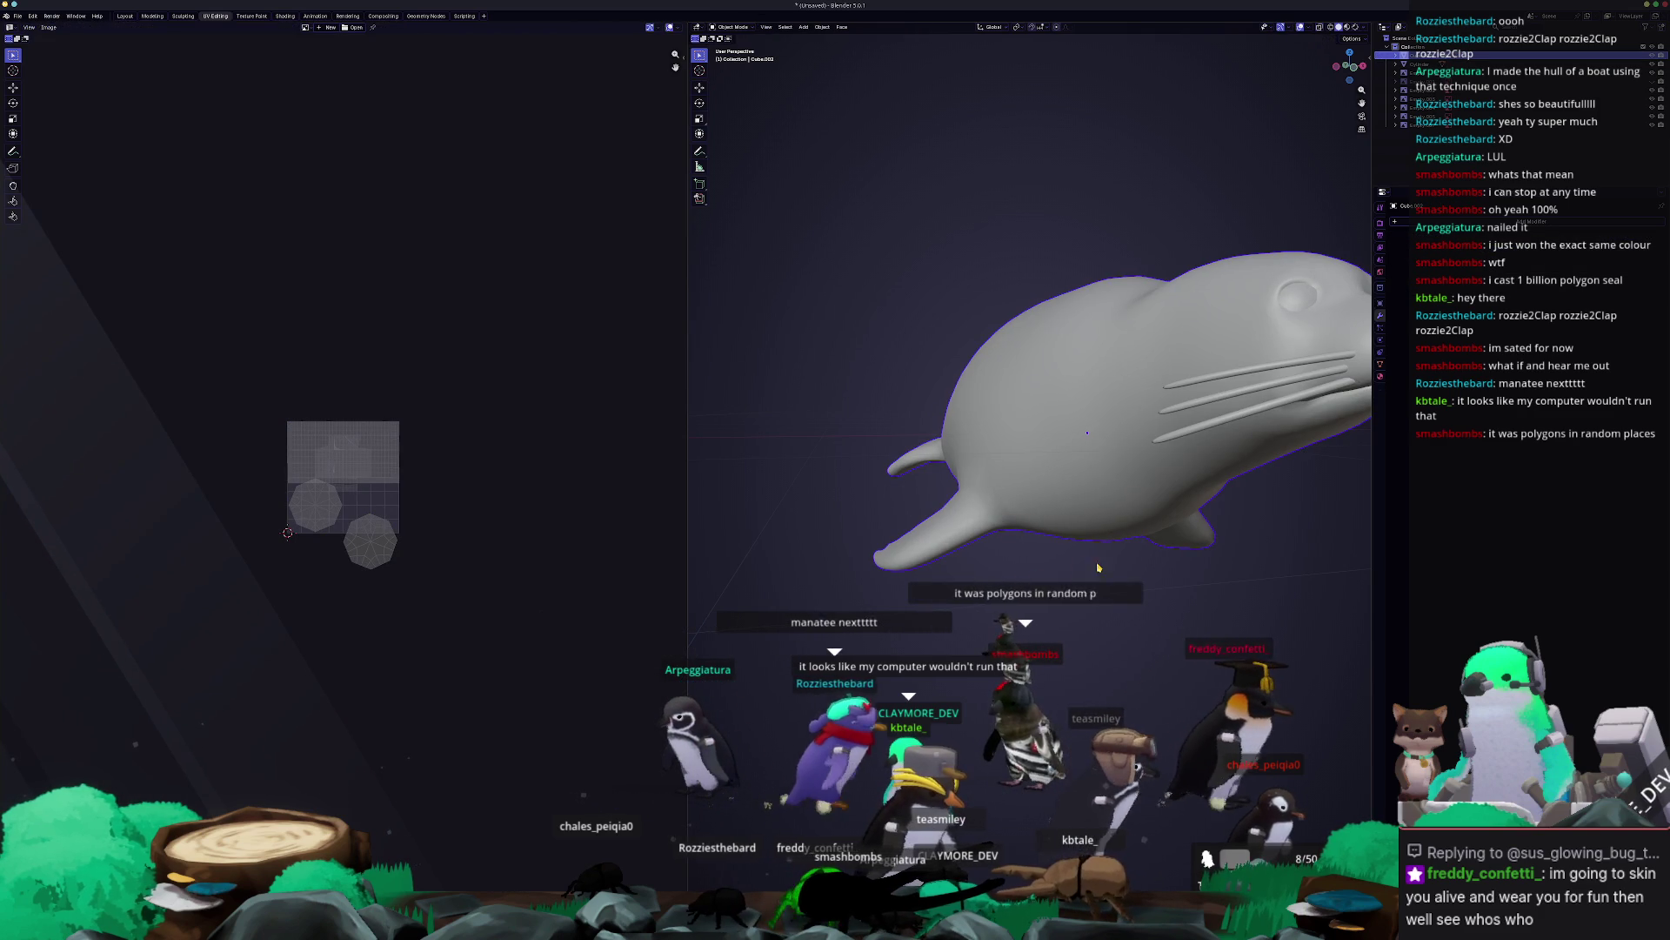
pyautogui.moveTo(1036, 578); pyautogui.dragTo(1096, 558, button='middle')
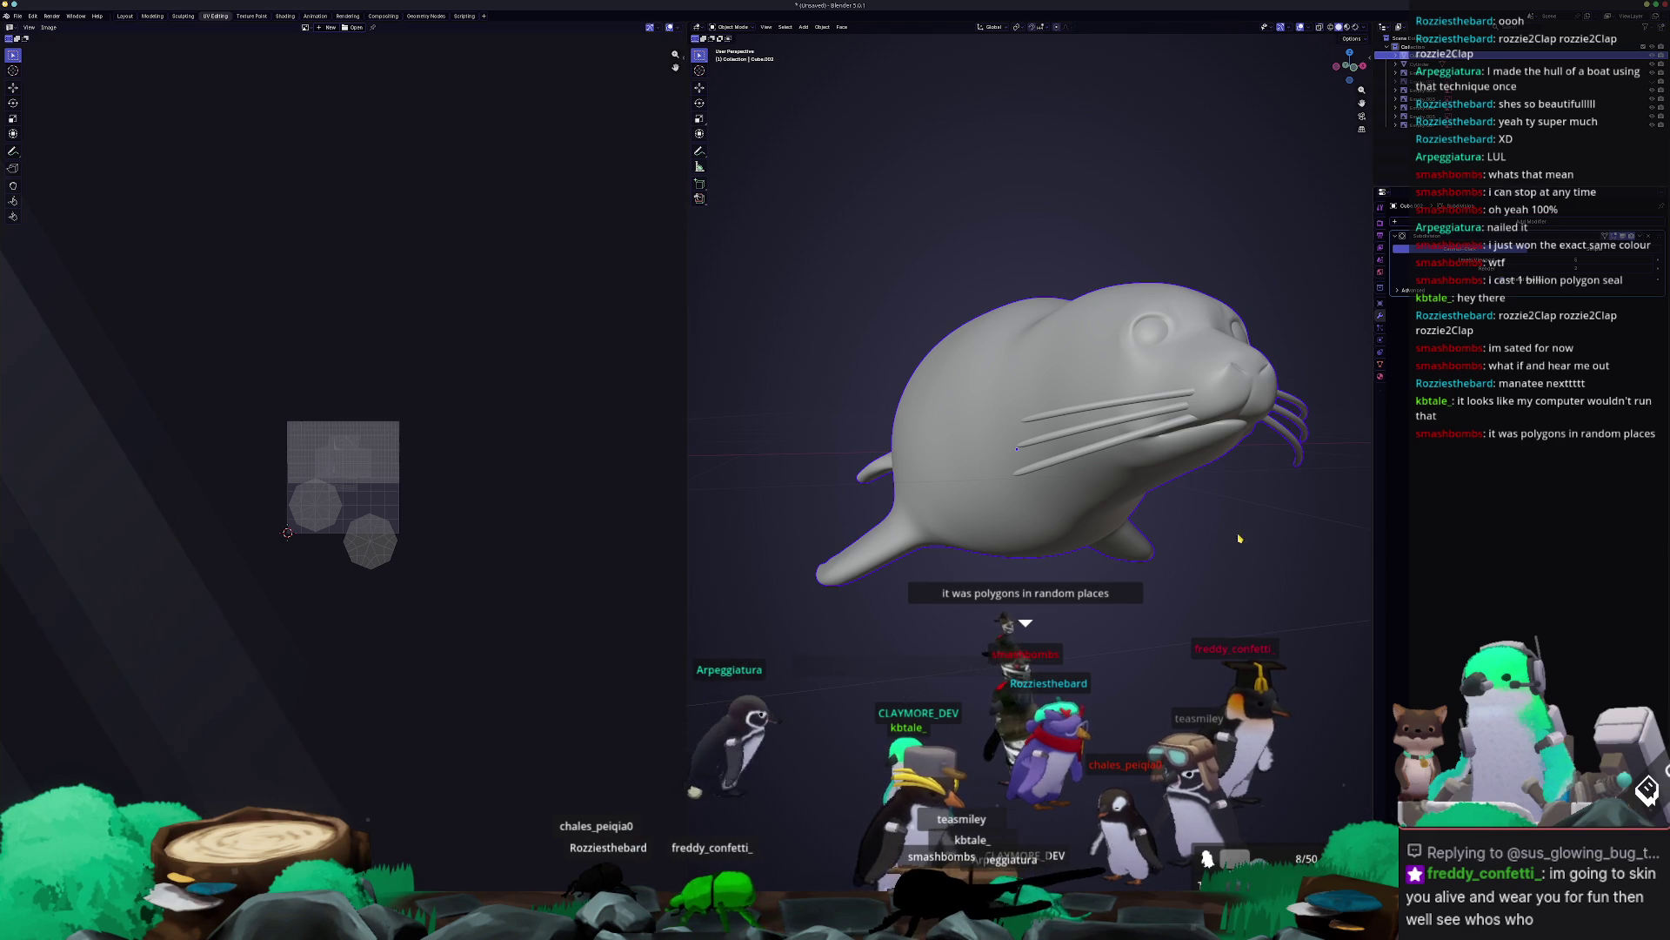
pyautogui.hotkey('ctrl', 'z')
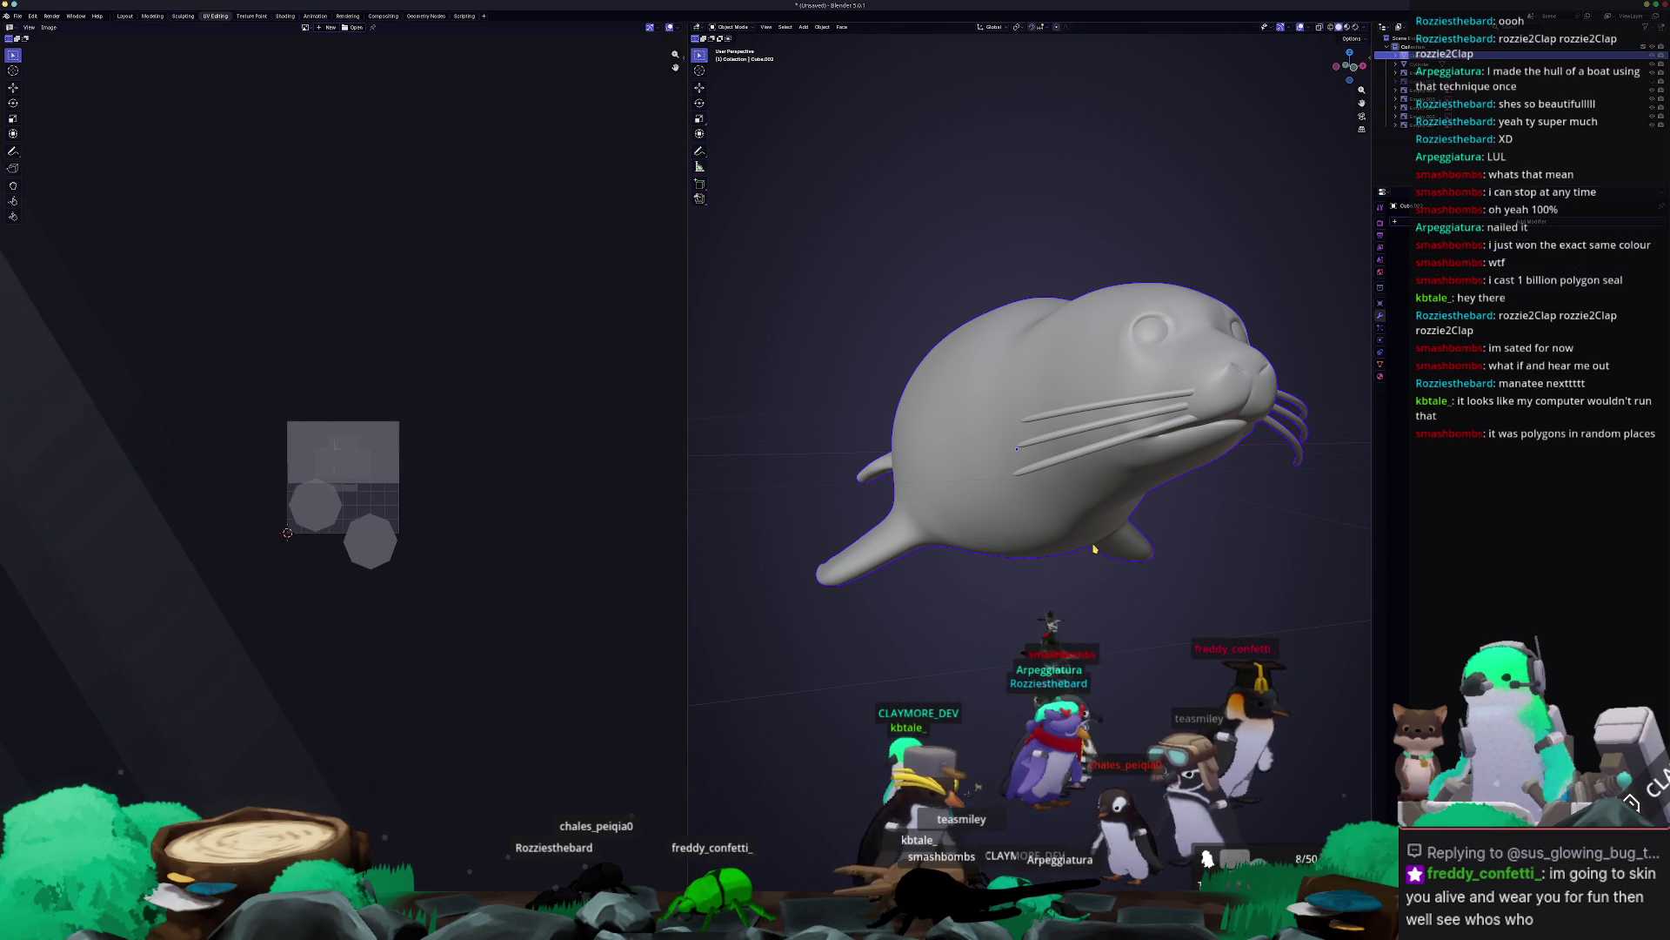
pyautogui.press('Tab')
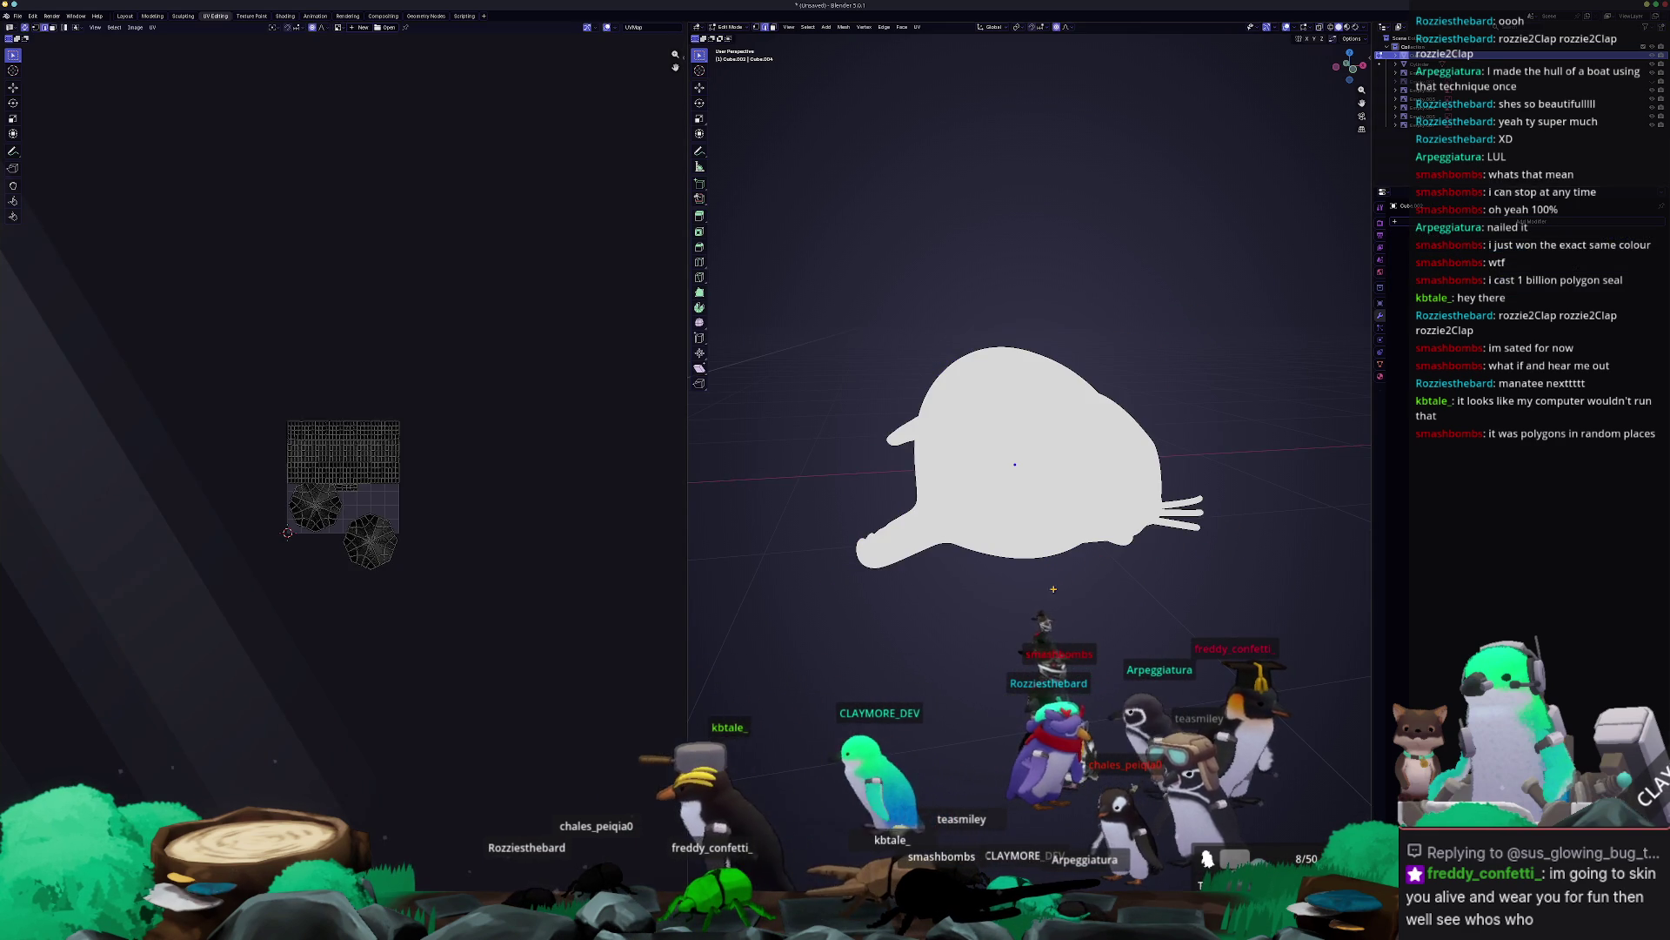
# Orbit the dense seal mesh to a front view with nothing selected.
pyautogui.scroll(2, 1054, 589)
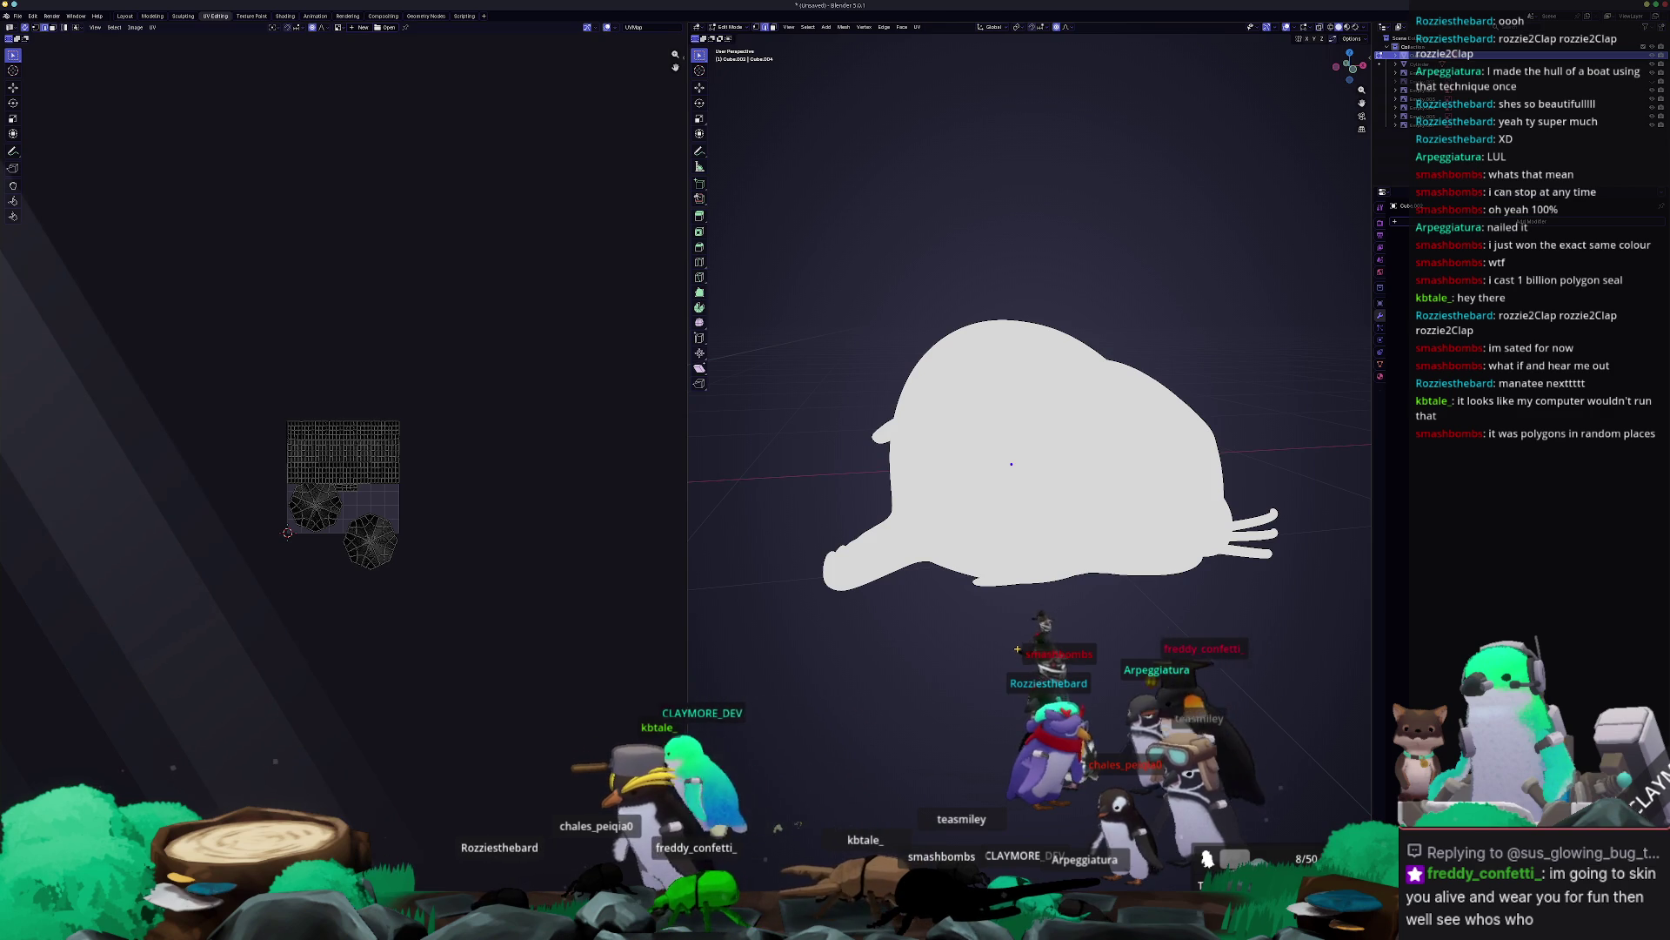
pyautogui.press('a')
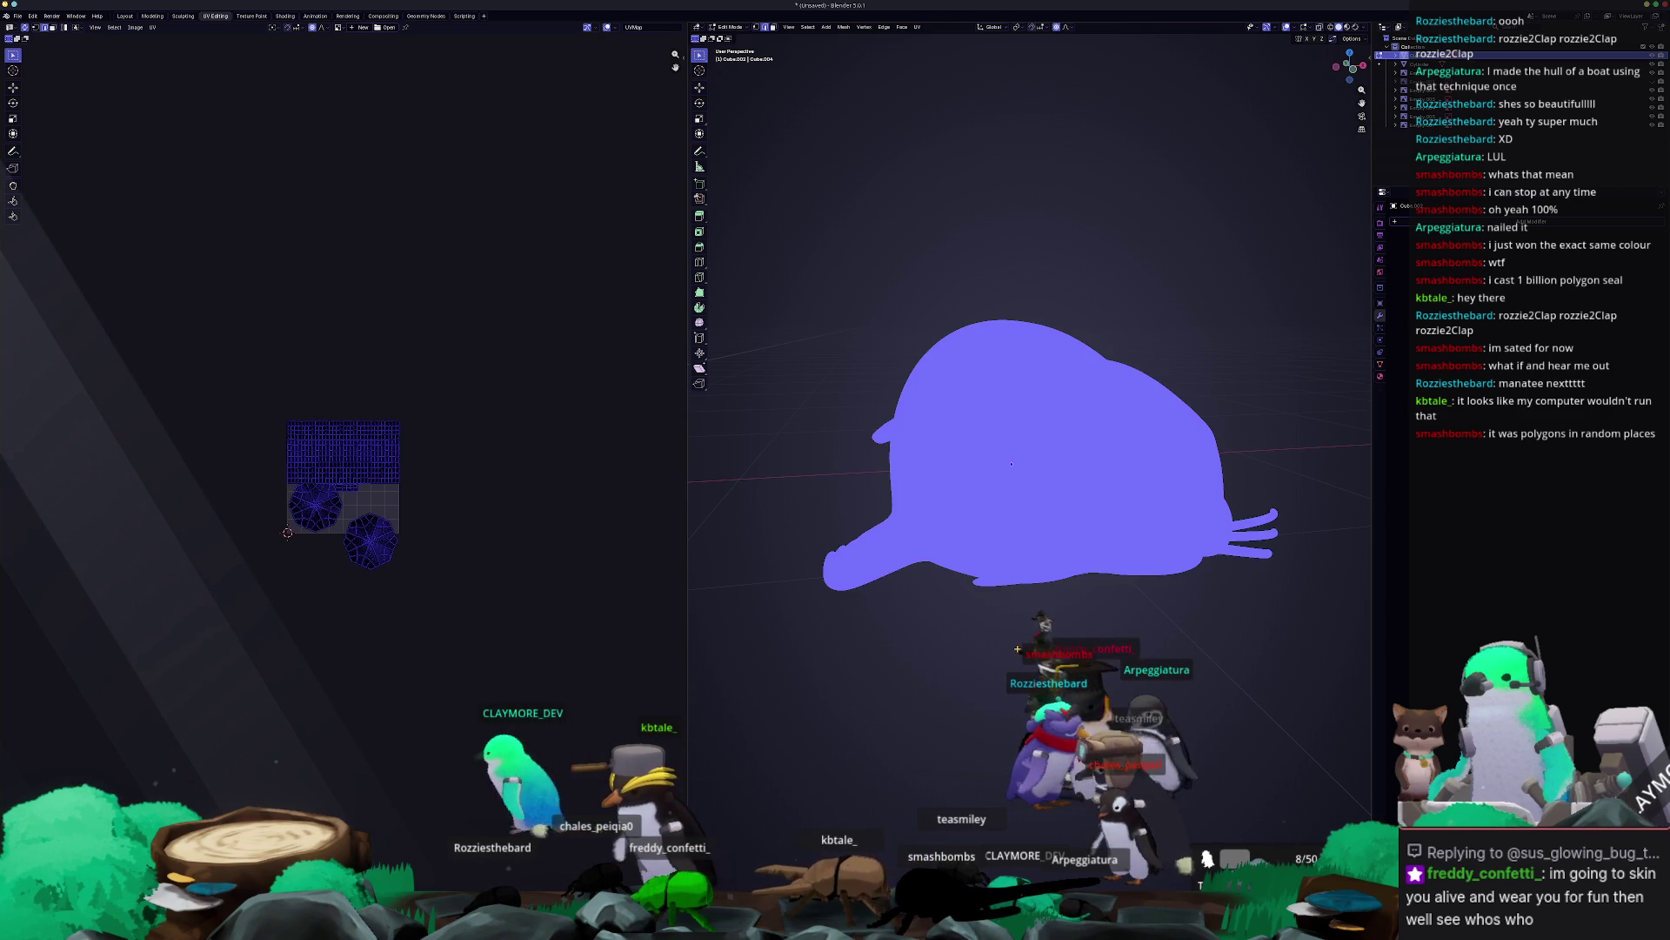
pyautogui.scroll(3, 1017, 649)
pyautogui.scroll(-10, 993, 462)
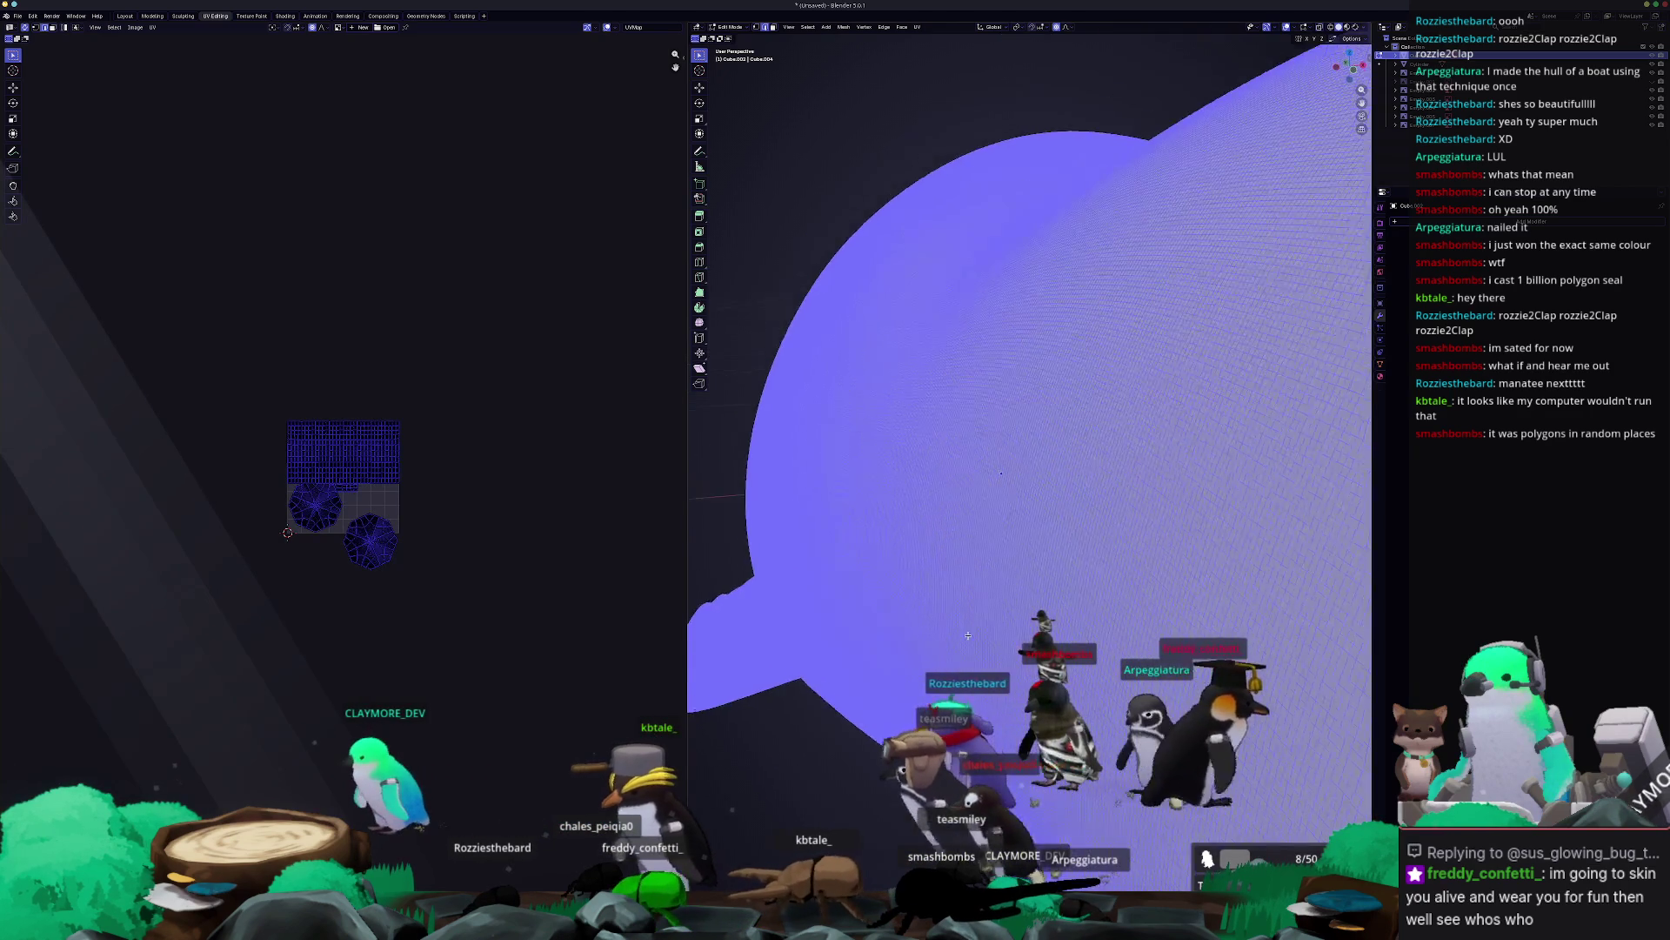
pyautogui.moveTo(1026, 665)
pyautogui.mouseDown(button='middle')
pyautogui.moveTo(982, 637)
pyautogui.moveTo(986, 611)
pyautogui.moveTo(938, 612)
pyautogui.moveTo(951, 608)
pyautogui.mouseUp(button='middle')
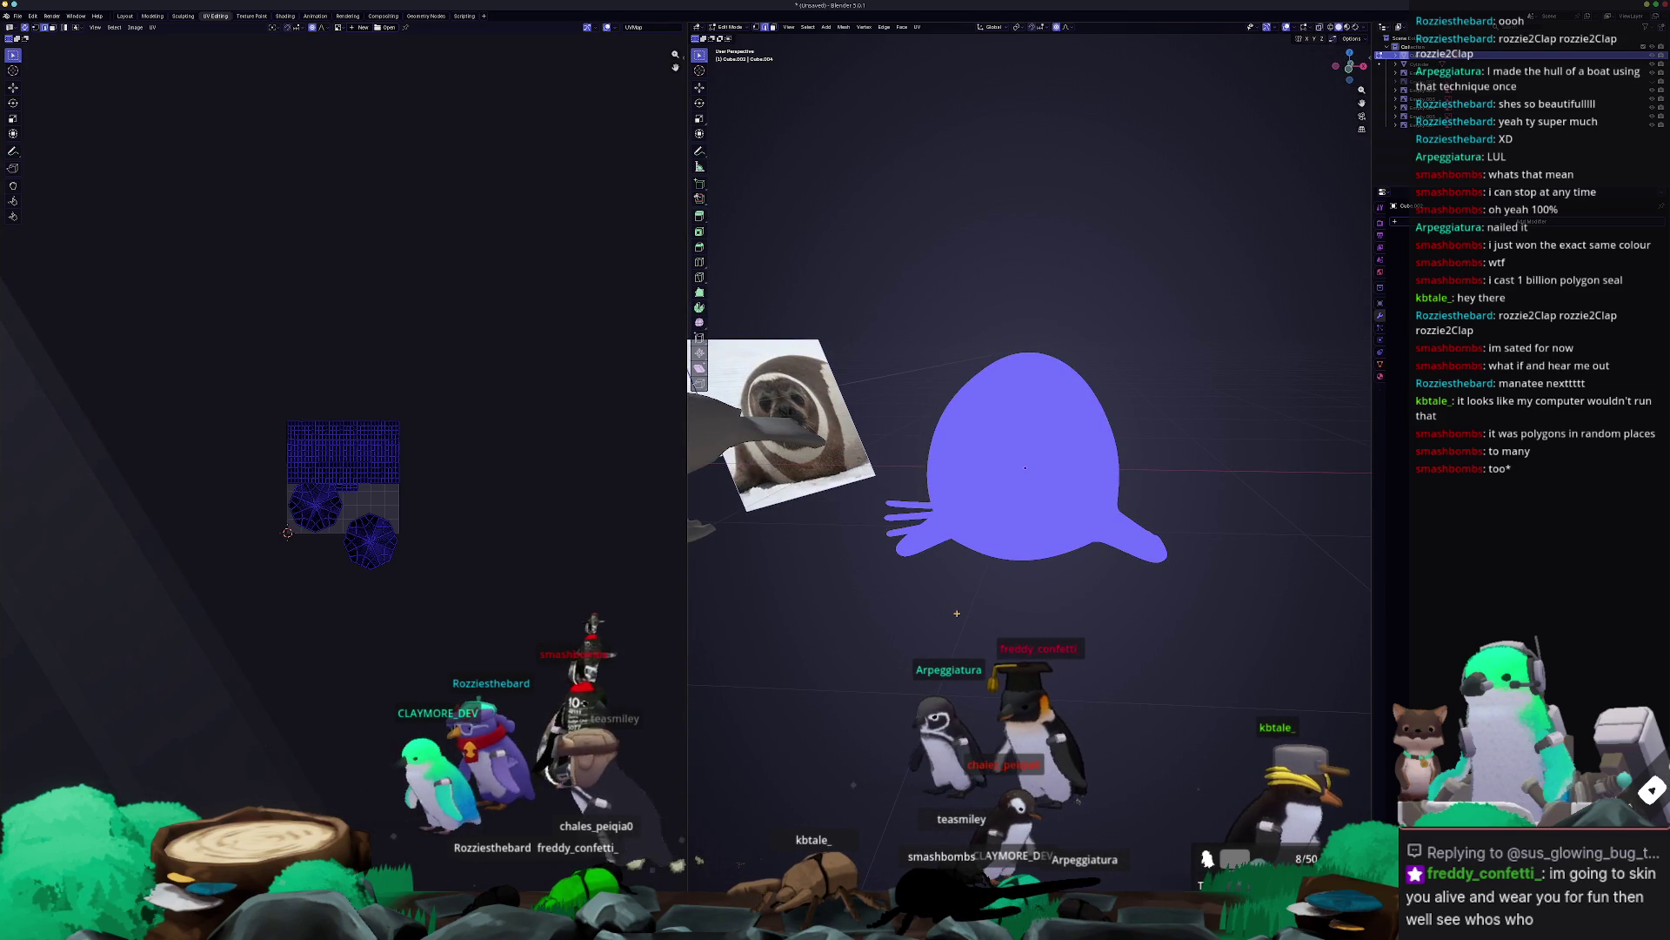
pyautogui.hotkey('alt', 'a')
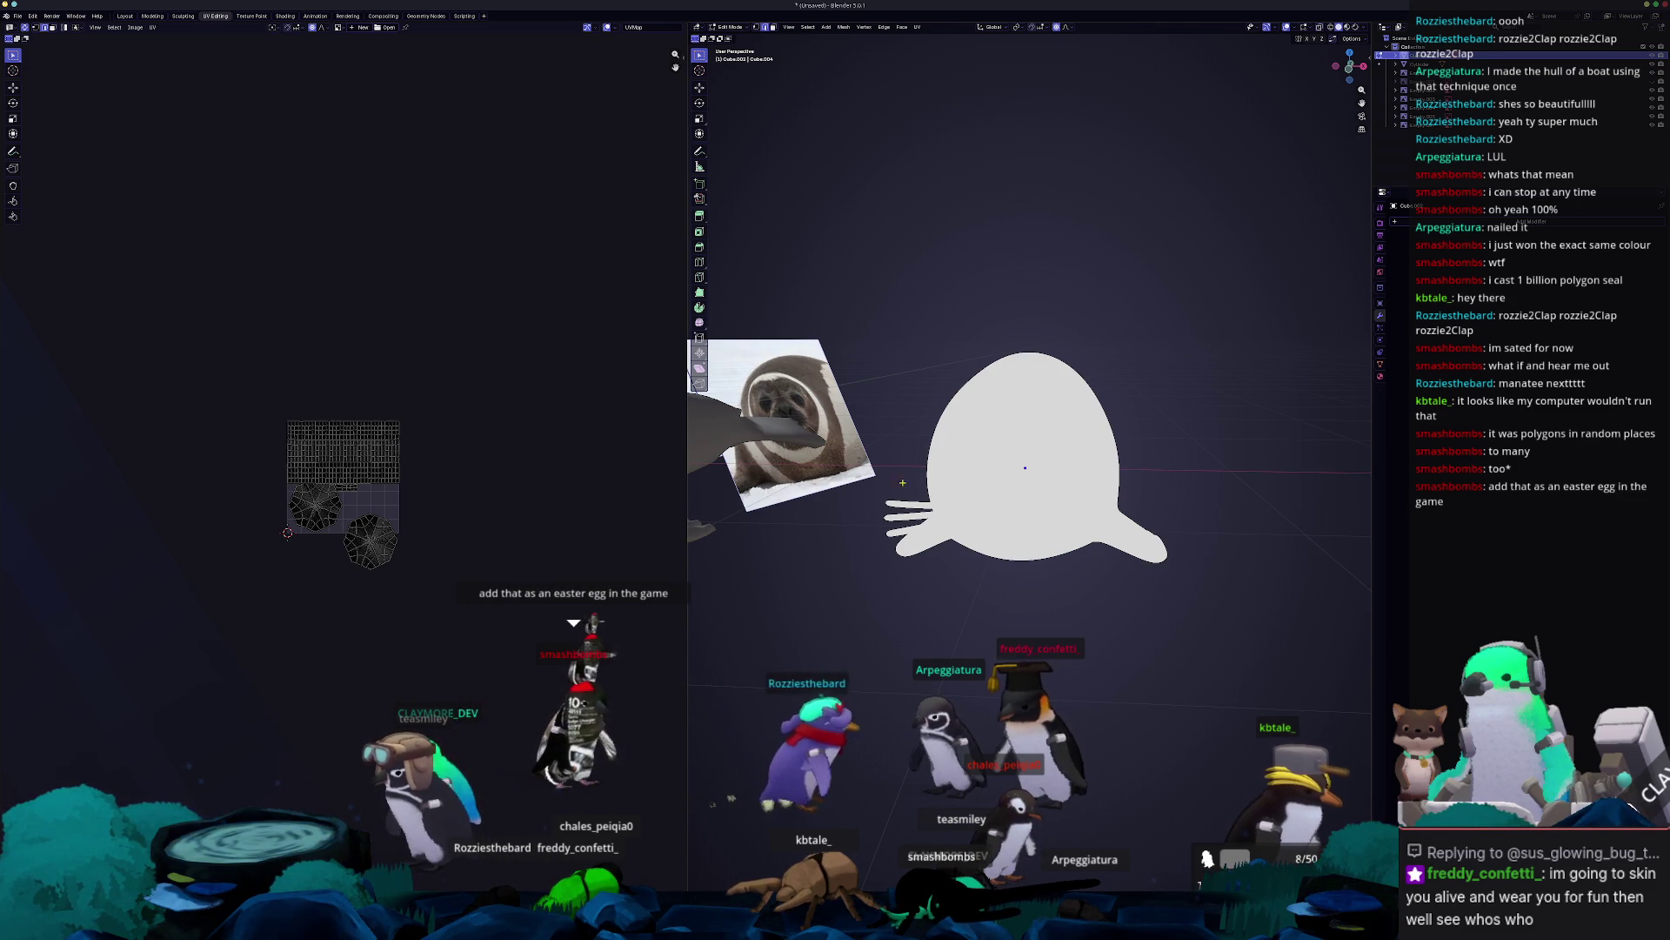
# Capture a Spectacle region screenshot framing the seal.
pyautogui.press('Print')
pyautogui.moveTo(853, 316)
pyautogui.mouseDown()
pyautogui.moveTo(1001, 485)
pyautogui.moveTo(1199, 613)
pyautogui.mouseUp()
pyautogui.press('Return')
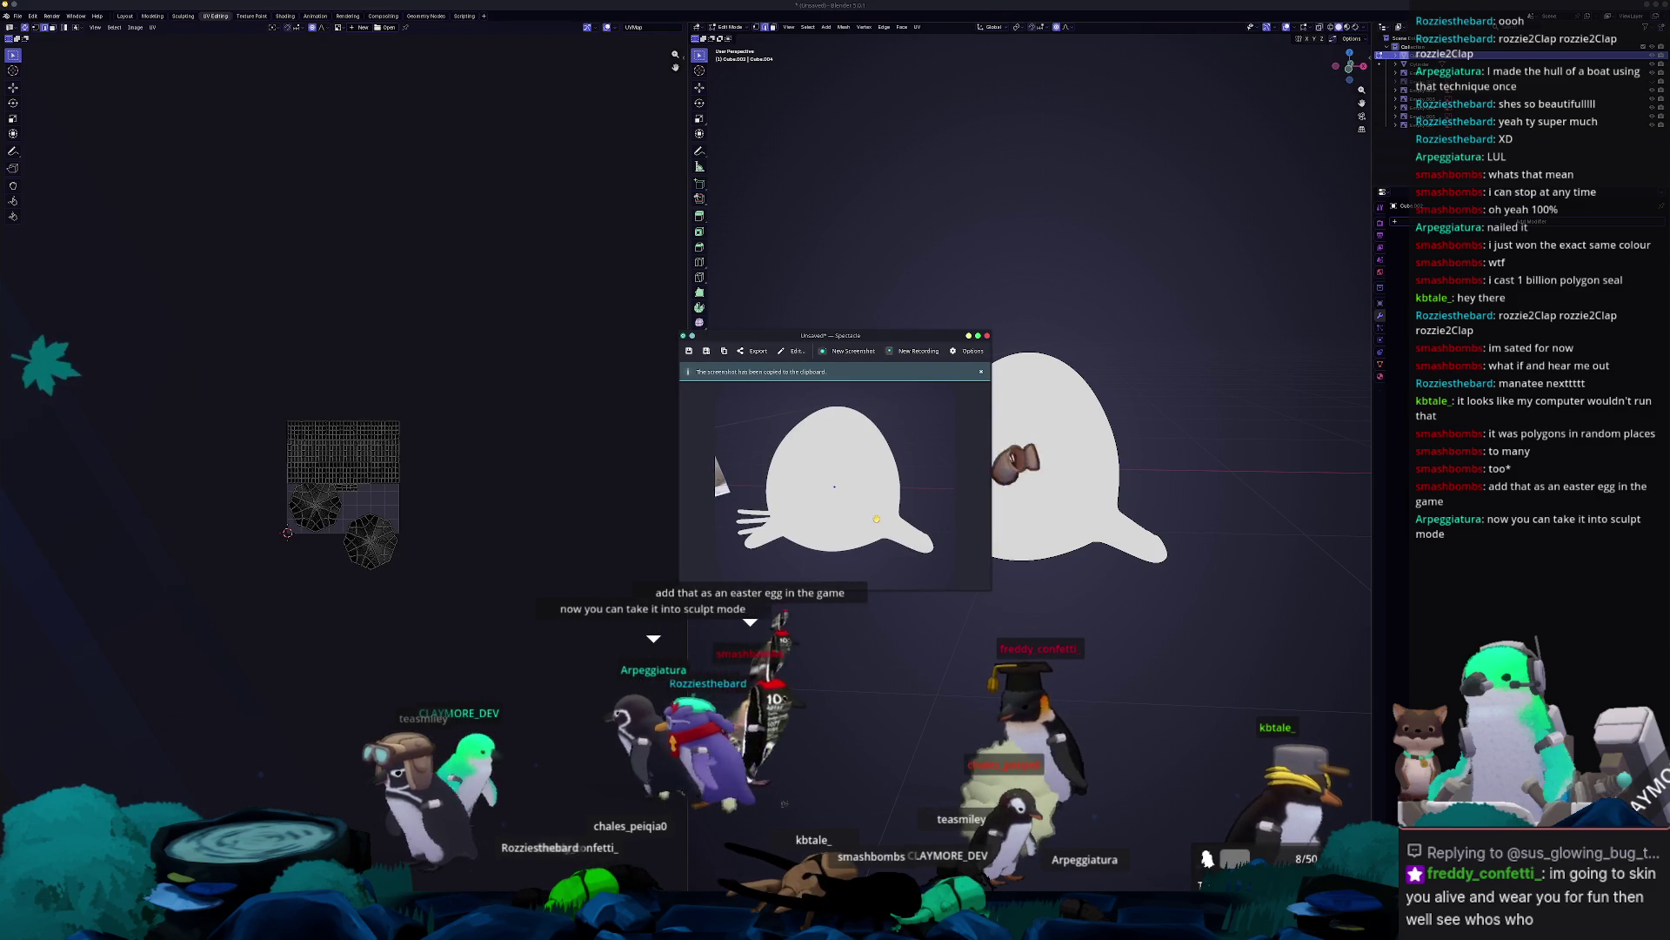
# Save the capture as Screenshot_20260102_231641.png, close Spectacle, and return to Object Mode.
pyautogui.hotkey('ctrl', 's')
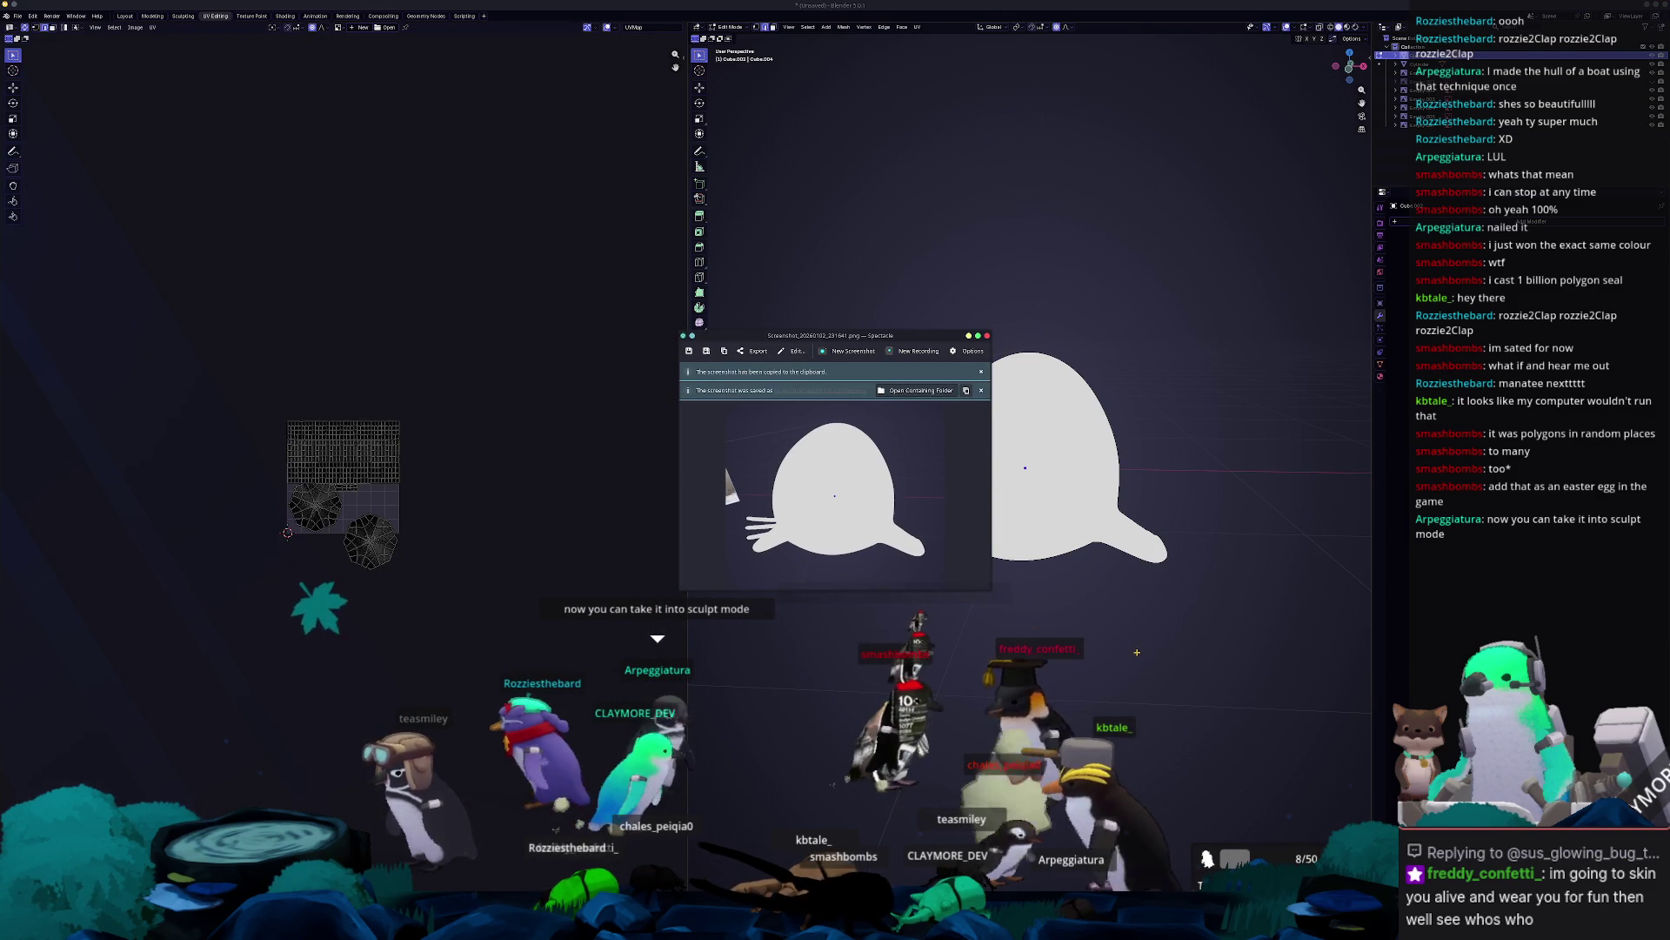
pyautogui.press('Escape')
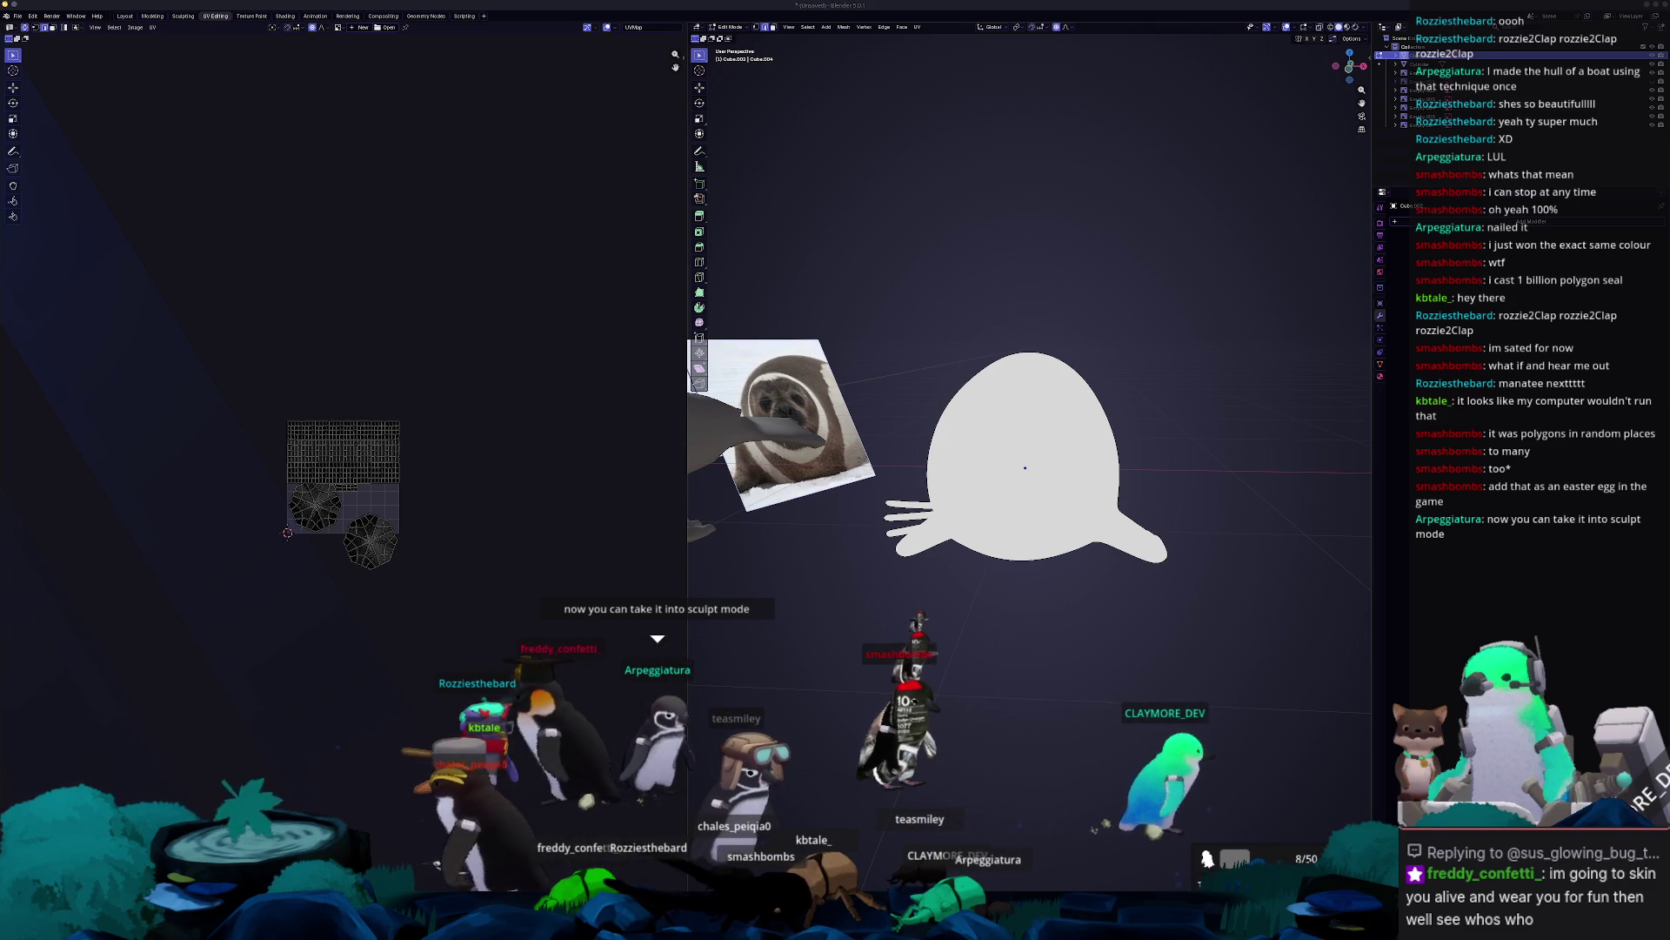
pyautogui.press('Tab')
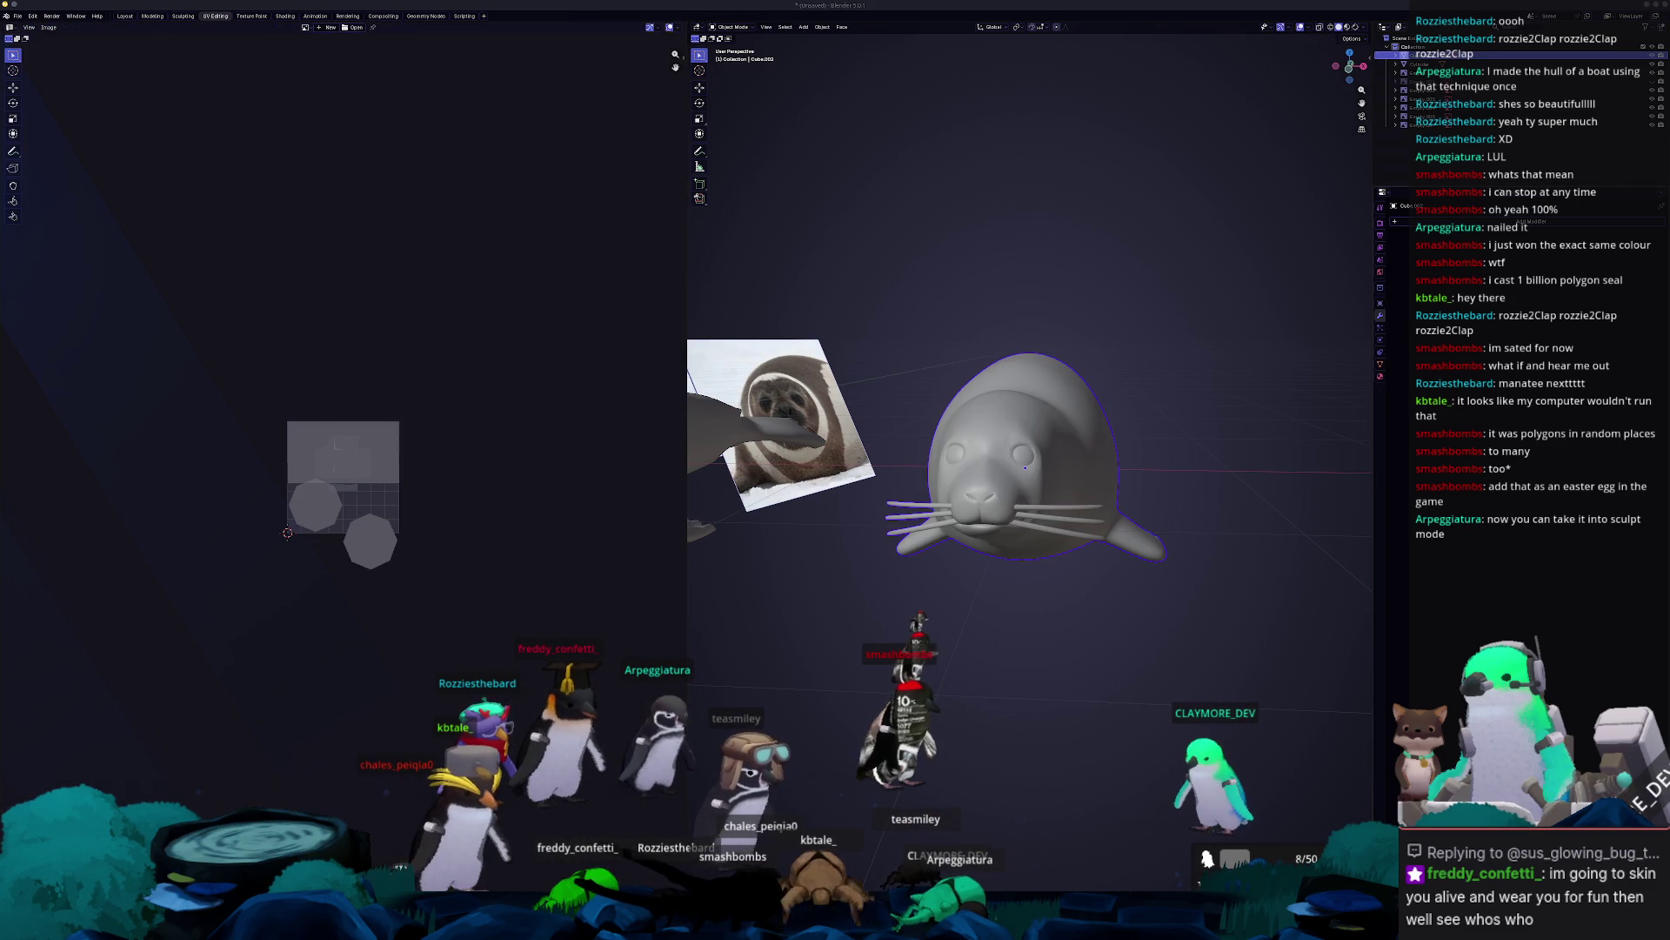
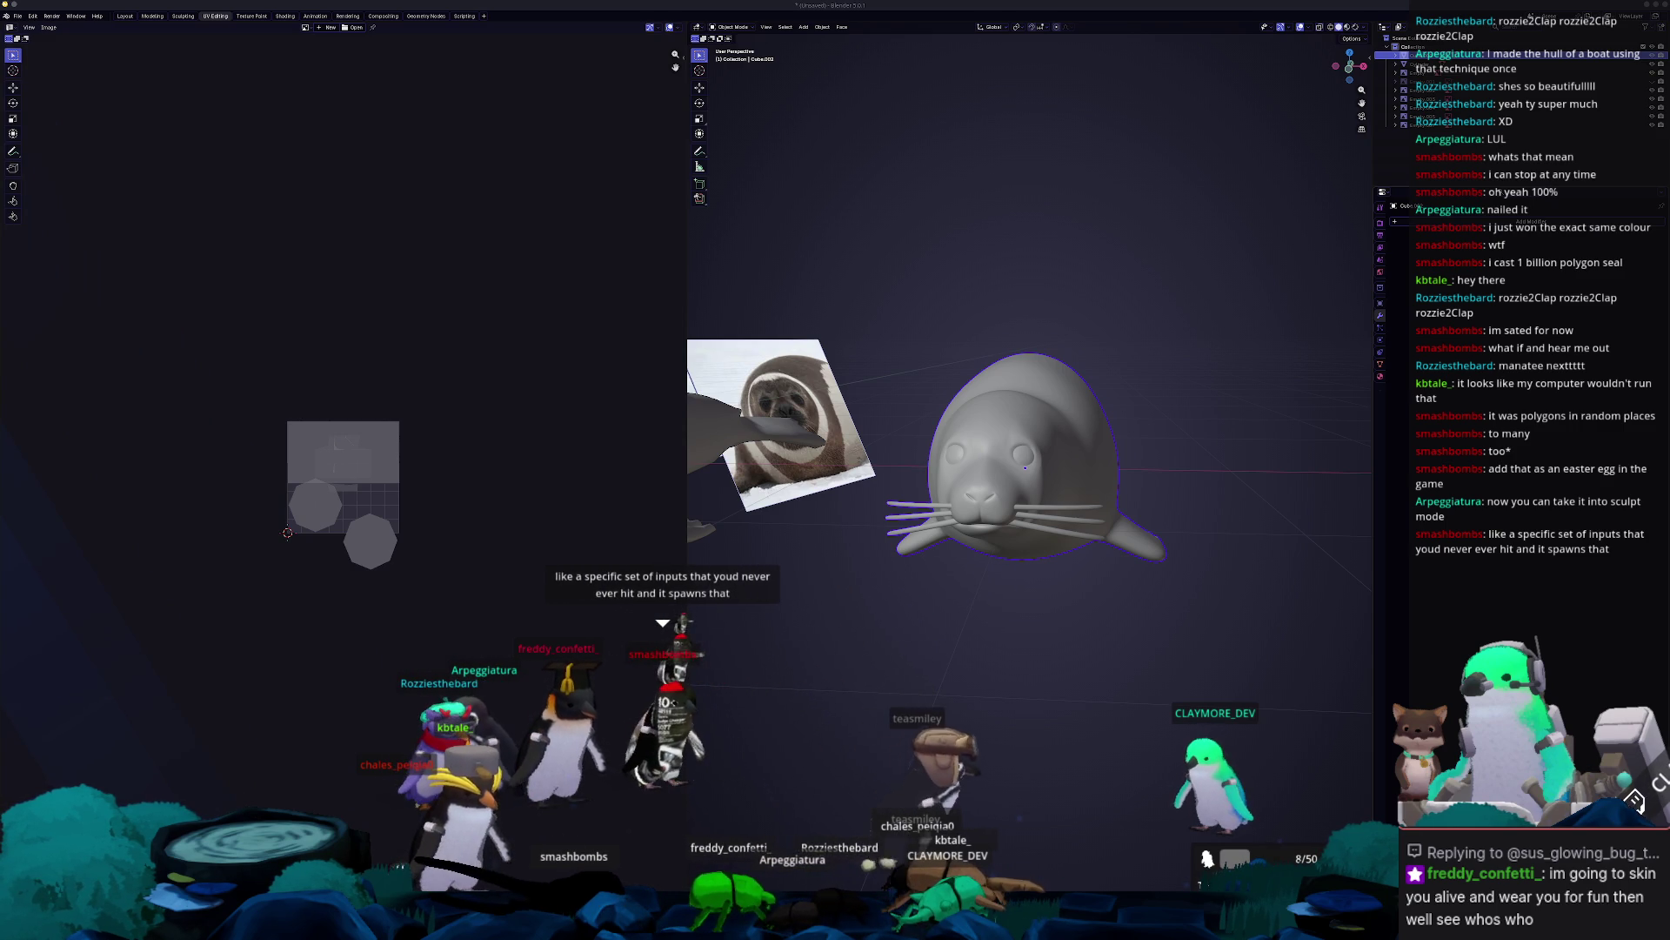
# Select the seal object and select its whole mesh in Edit Mode.
pyautogui.click(1280, 687)
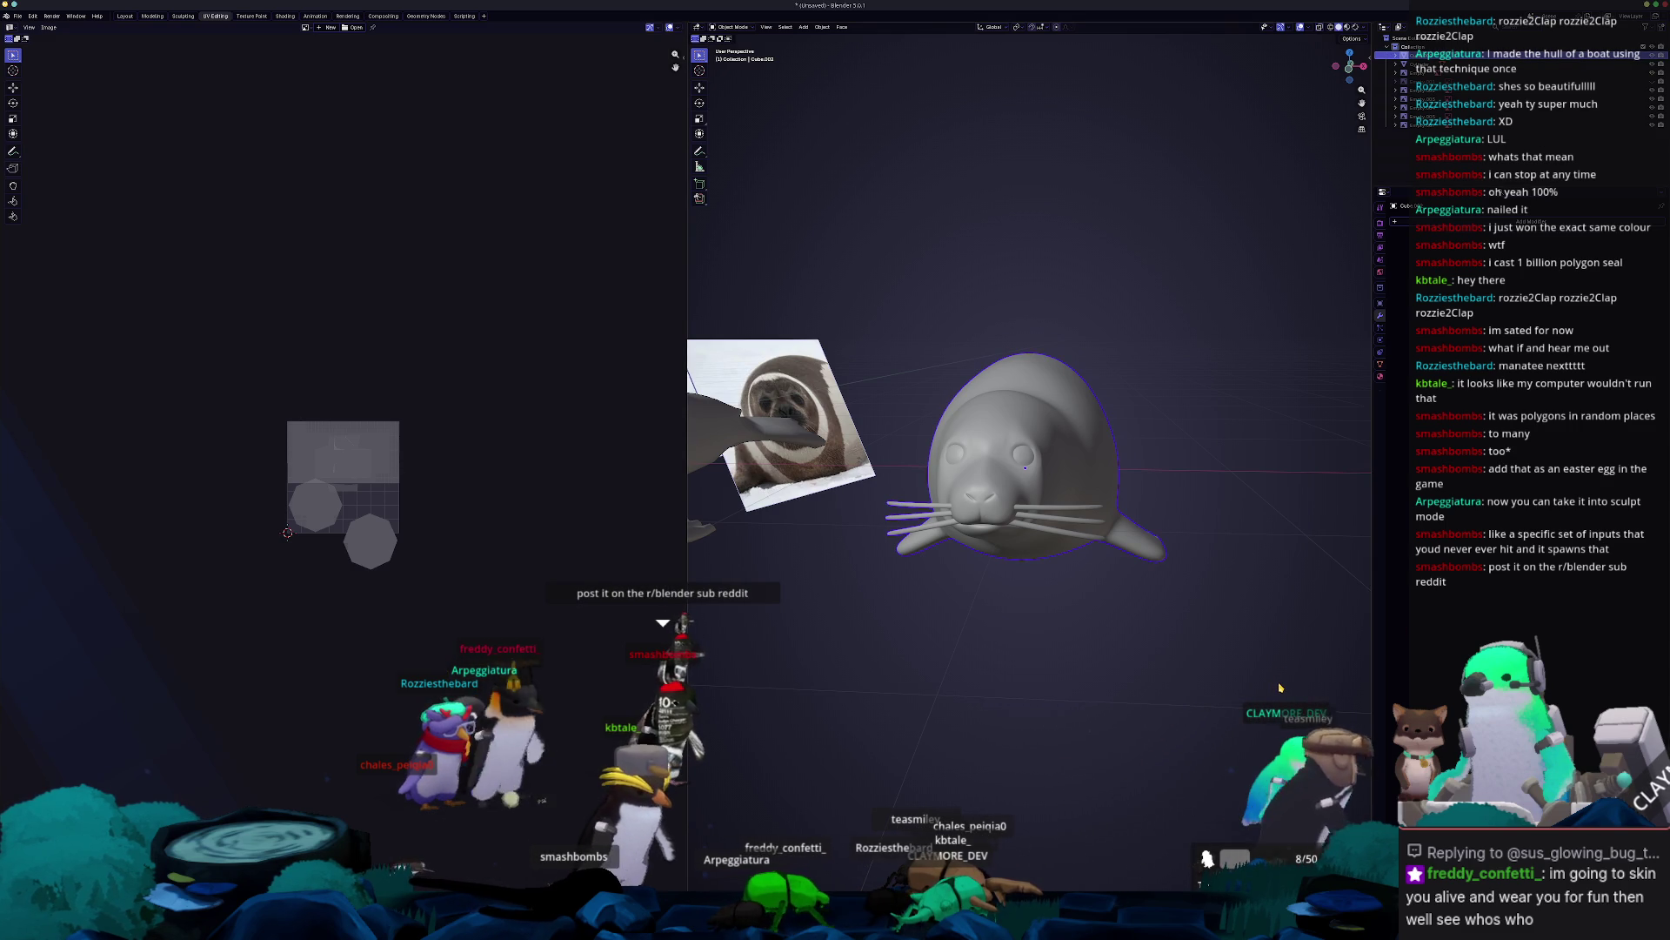
pyautogui.press('Down')
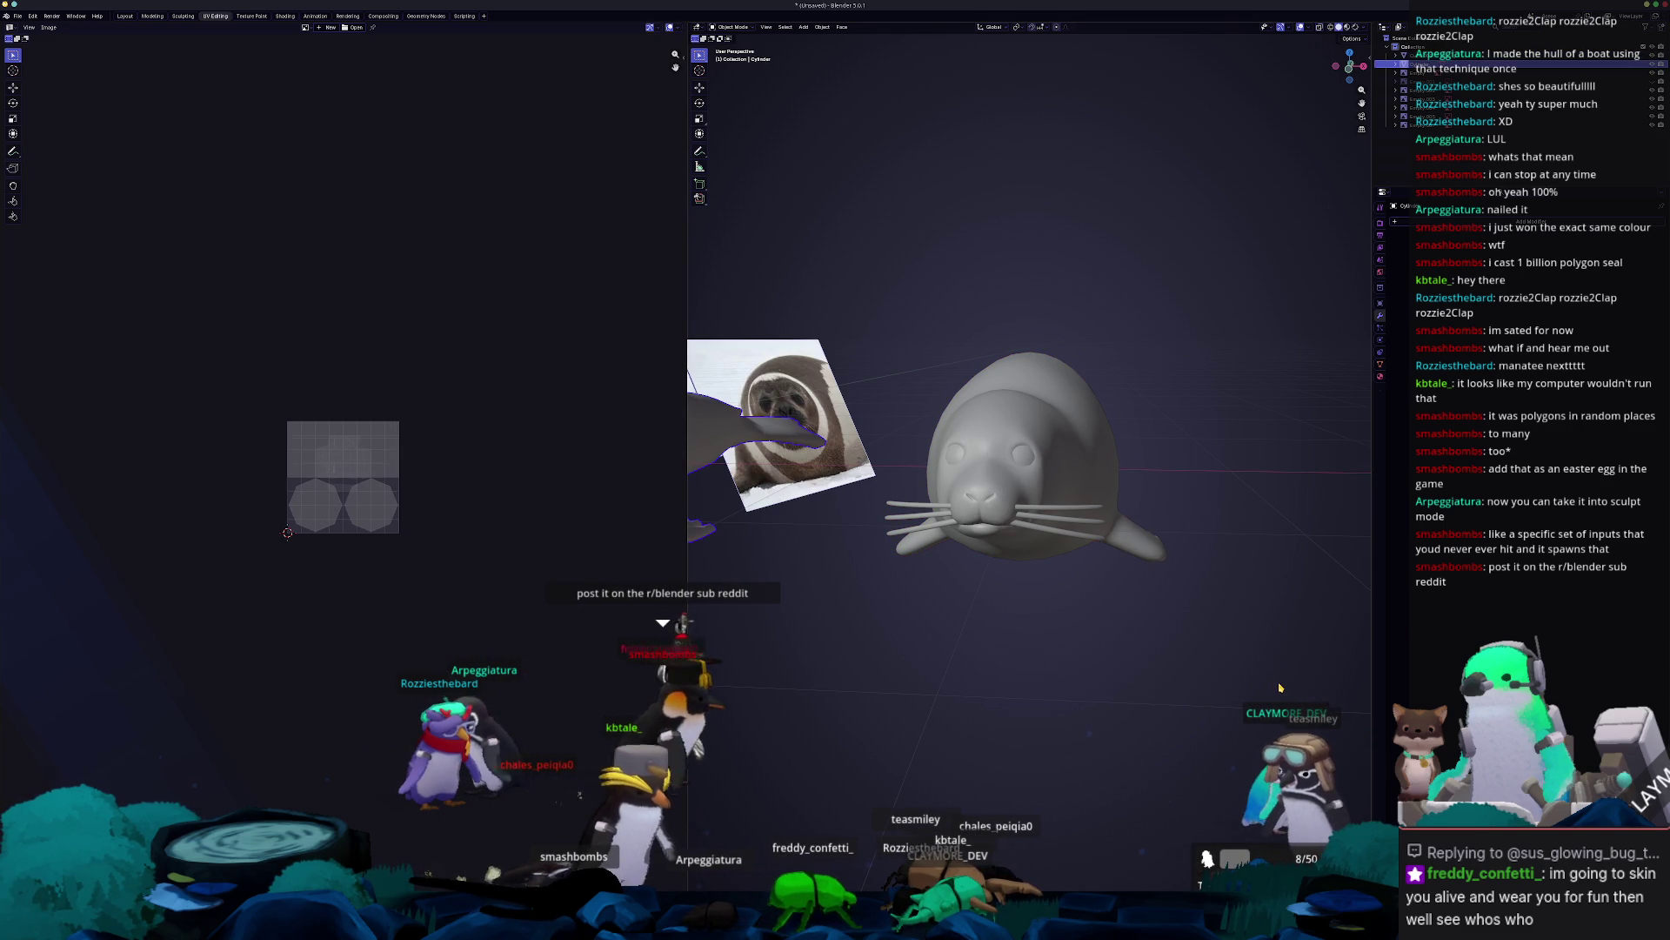
pyautogui.click(1102, 488)
pyautogui.press('Tab')
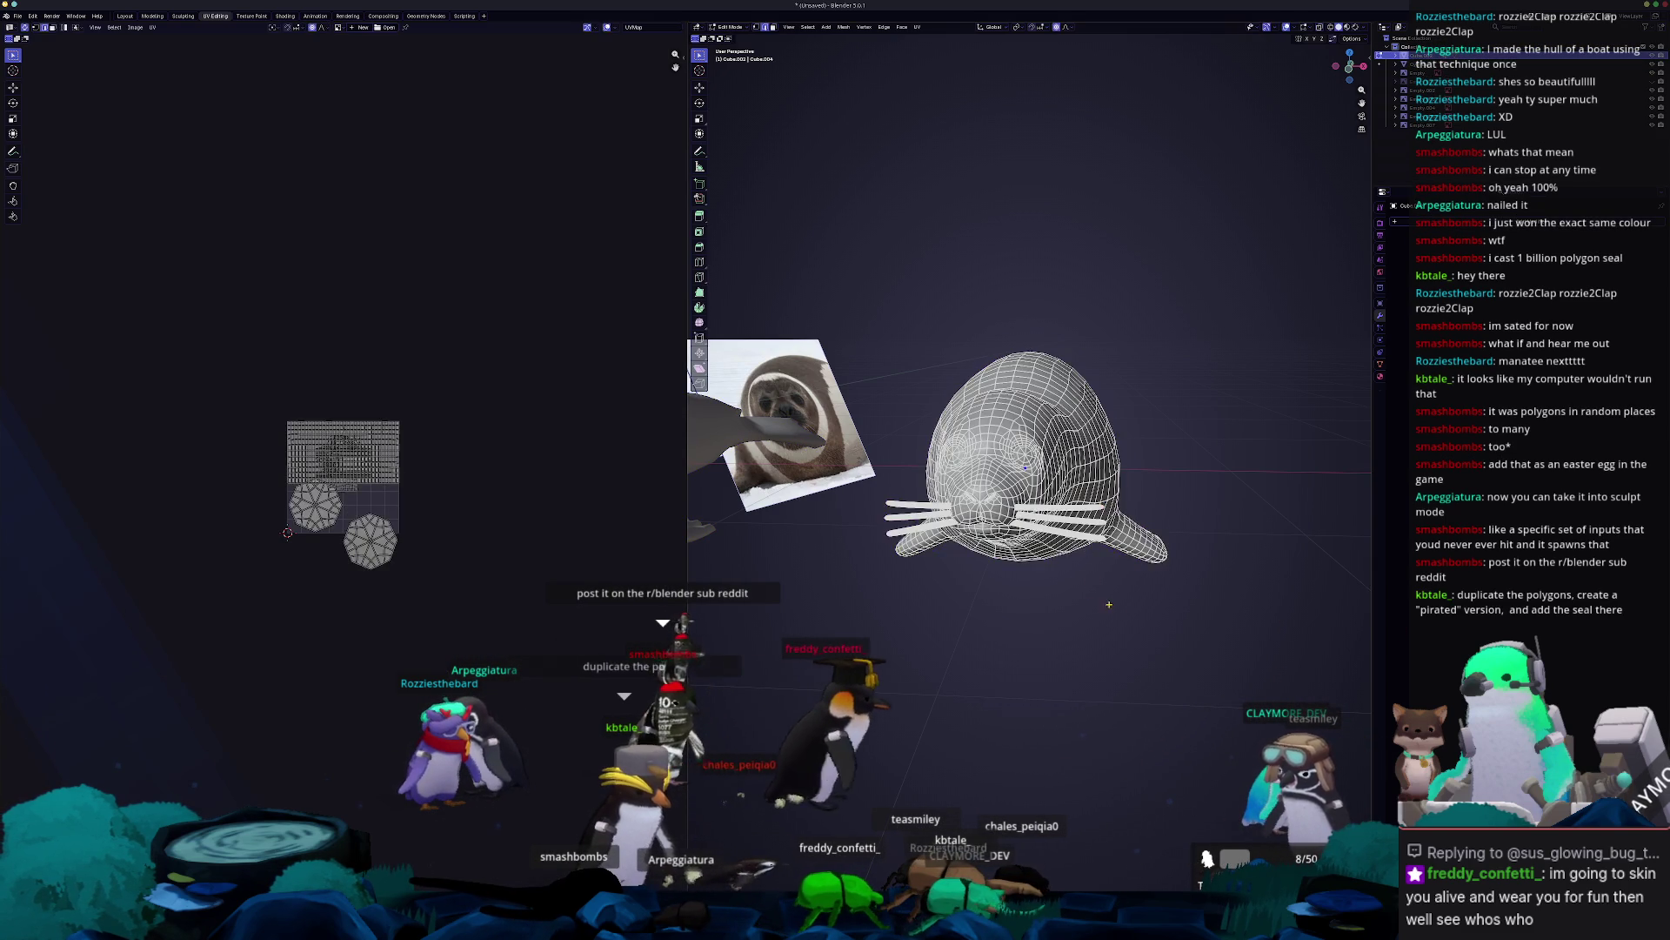
pyautogui.press('a')
pyautogui.press('Tab')
# Re-enter the seal's mesh and pick the lower edge loop near the flipper.
pyautogui.moveTo(1104, 623)
pyautogui.mouseDown(button='middle')
pyautogui.moveTo(1224, 585)
pyautogui.moveTo(1078, 555)
pyautogui.mouseUp(button='middle')
pyautogui.click(1029, 499)
pyautogui.press('Tab')
pyautogui.press('a')
pyautogui.scroll(-2, 1078, 555)
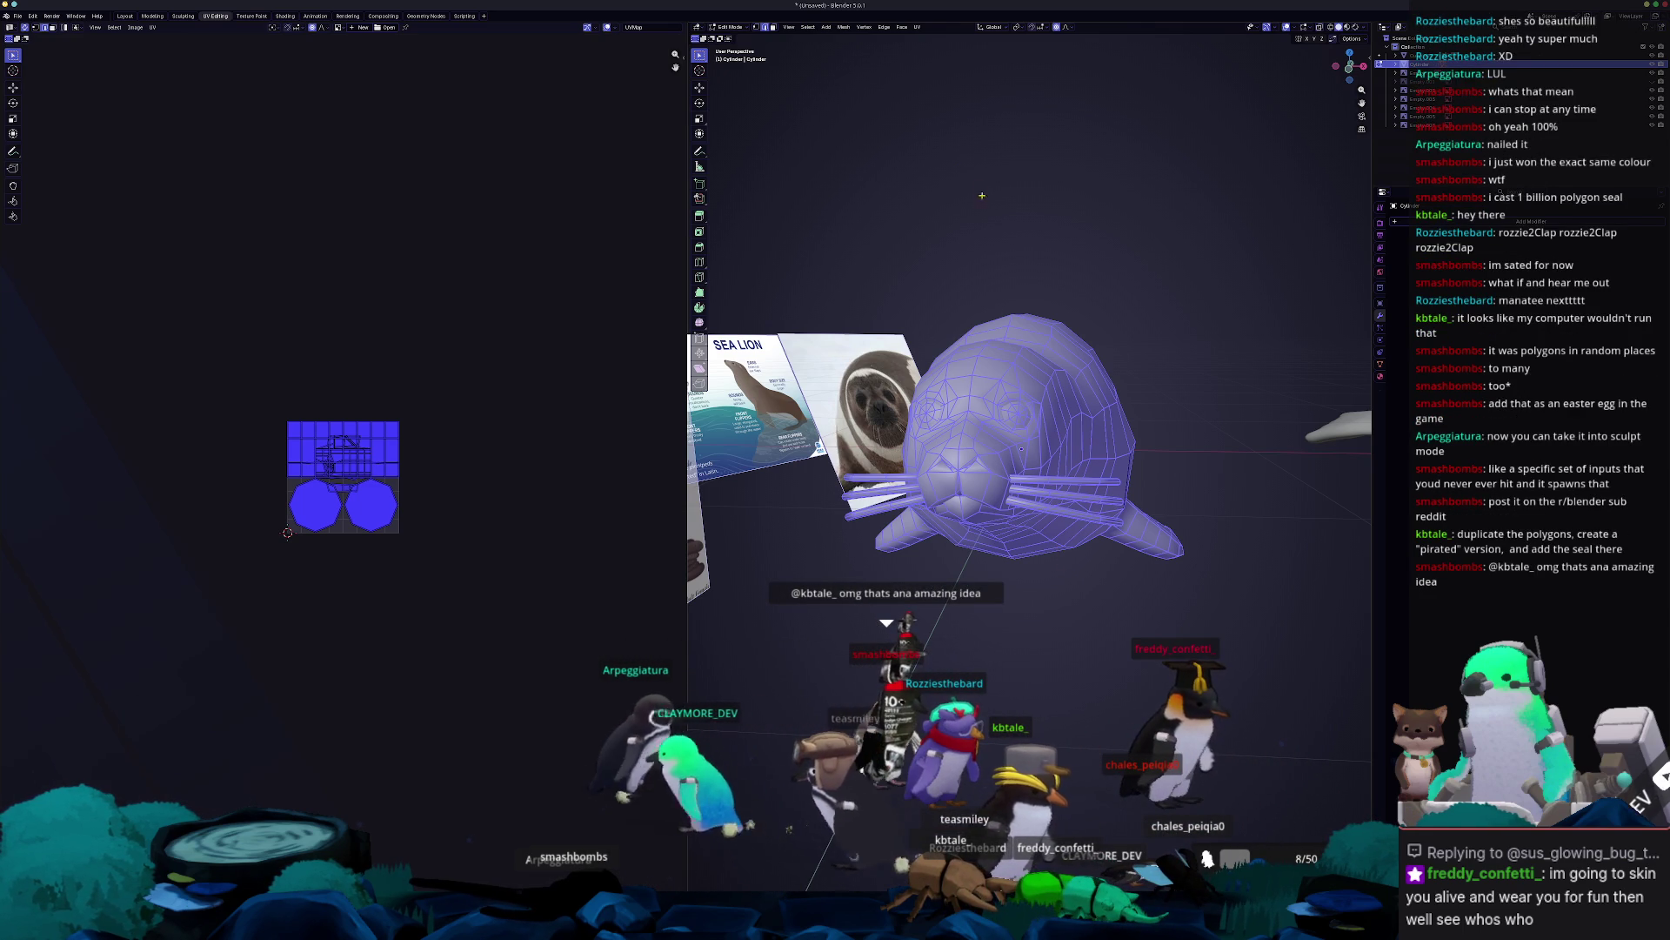
pyautogui.moveTo(1052, 576)
pyautogui.mouseDown(button='middle')
pyautogui.moveTo(1039, 554)
pyautogui.moveTo(1160, 462)
pyautogui.moveTo(1170, 509)
pyautogui.moveTo(1150, 537)
pyautogui.mouseUp(button='middle')
pyautogui.keyDown('alt'); pyautogui.click(1174, 453); pyautogui.keyUp('alt')
pyautogui.keyDown('alt'); pyautogui.click(1174, 543); pyautogui.keyUp('alt')
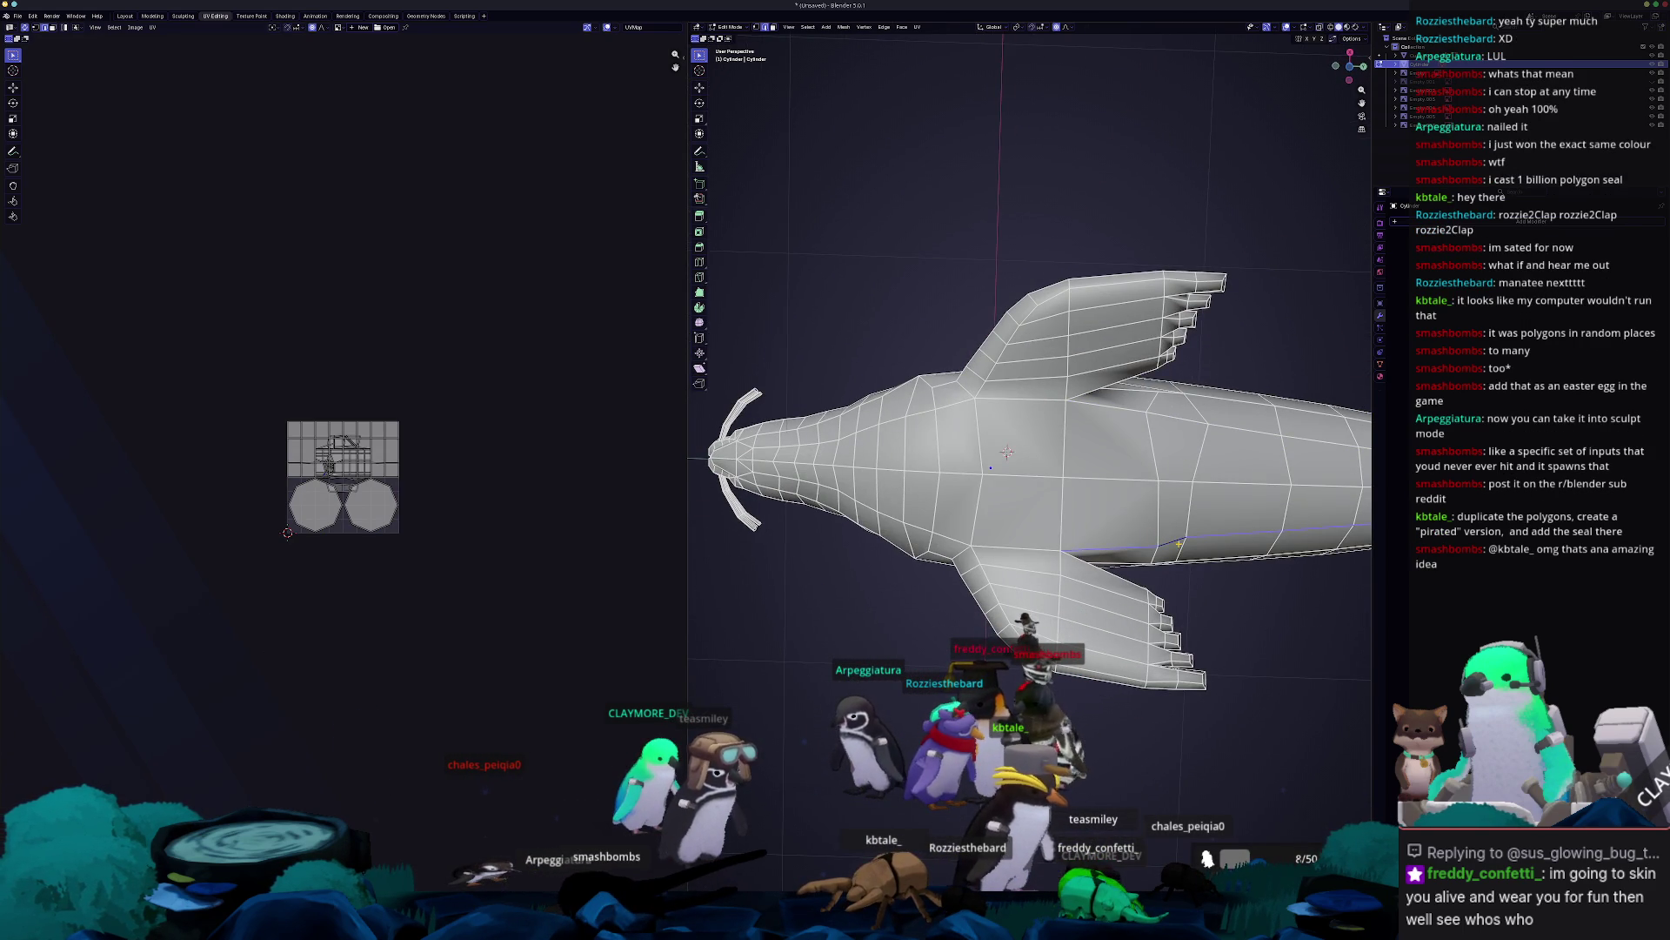
# Slide the flipper edge loop along the body, then view both seals from the front.
pyautogui.moveTo(870, 487)
pyautogui.mouseDown(button='middle')
pyautogui.moveTo(686, 498)
pyautogui.moveTo(783, 470)
pyautogui.mouseUp(button='middle')
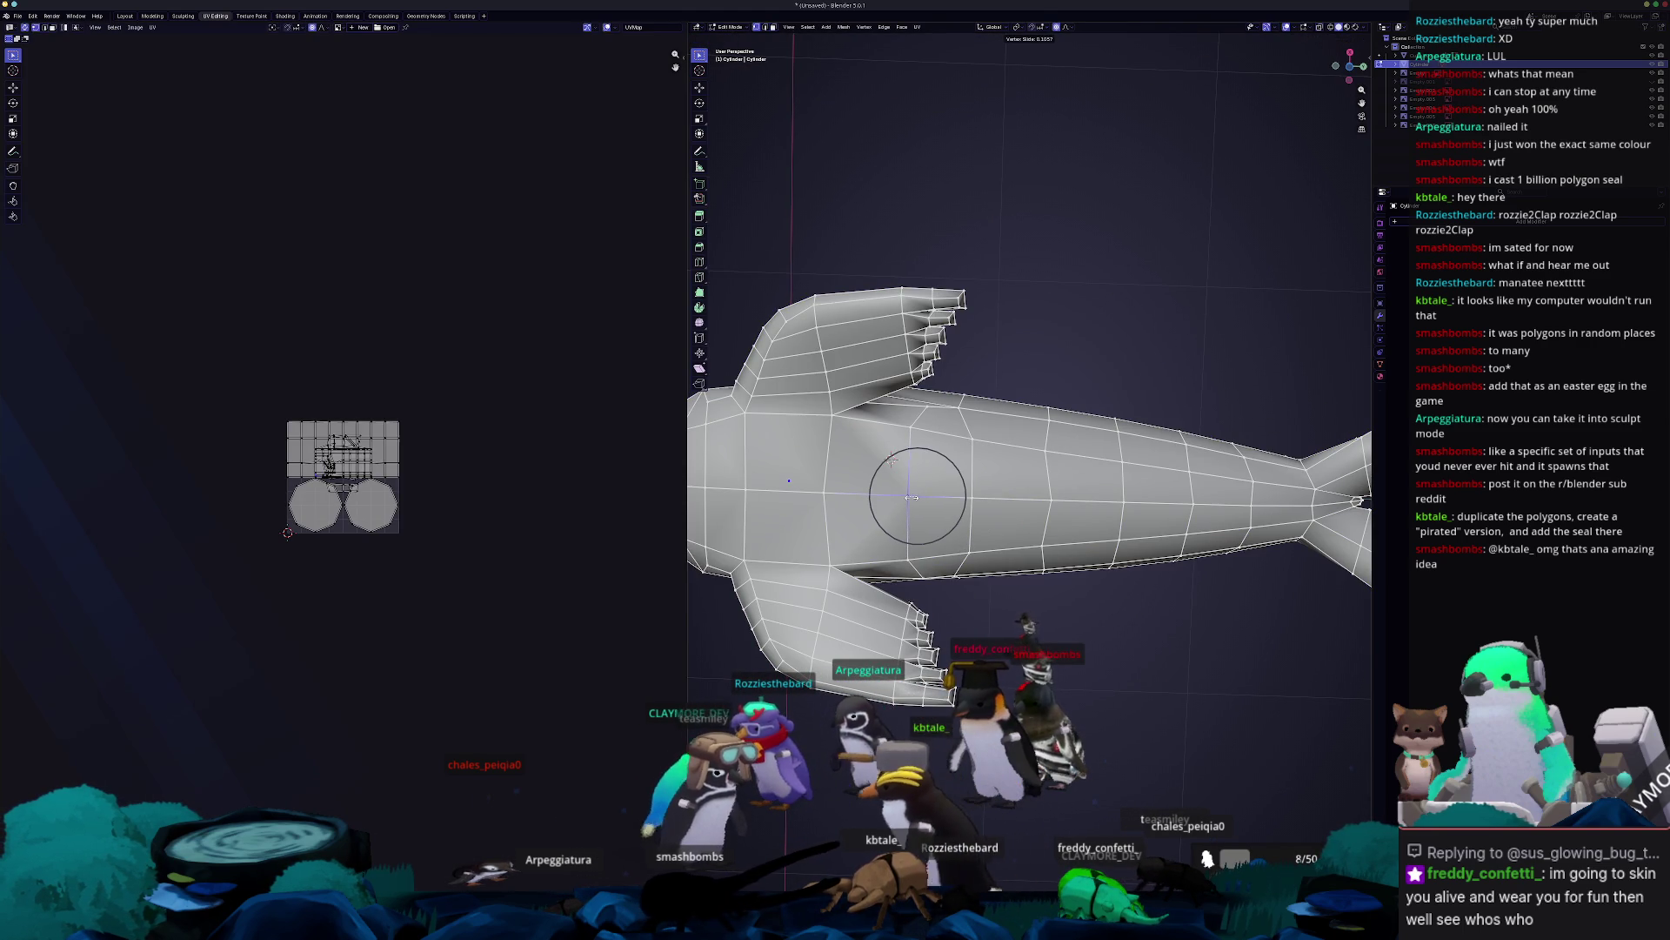
pyautogui.click(893, 459)
pyautogui.press('Tab')
pyautogui.moveTo(892, 459); pyautogui.dragTo(1049, 527, button='middle')
pyautogui.scroll(-4, 991, 504)
pyautogui.press('KP_1')
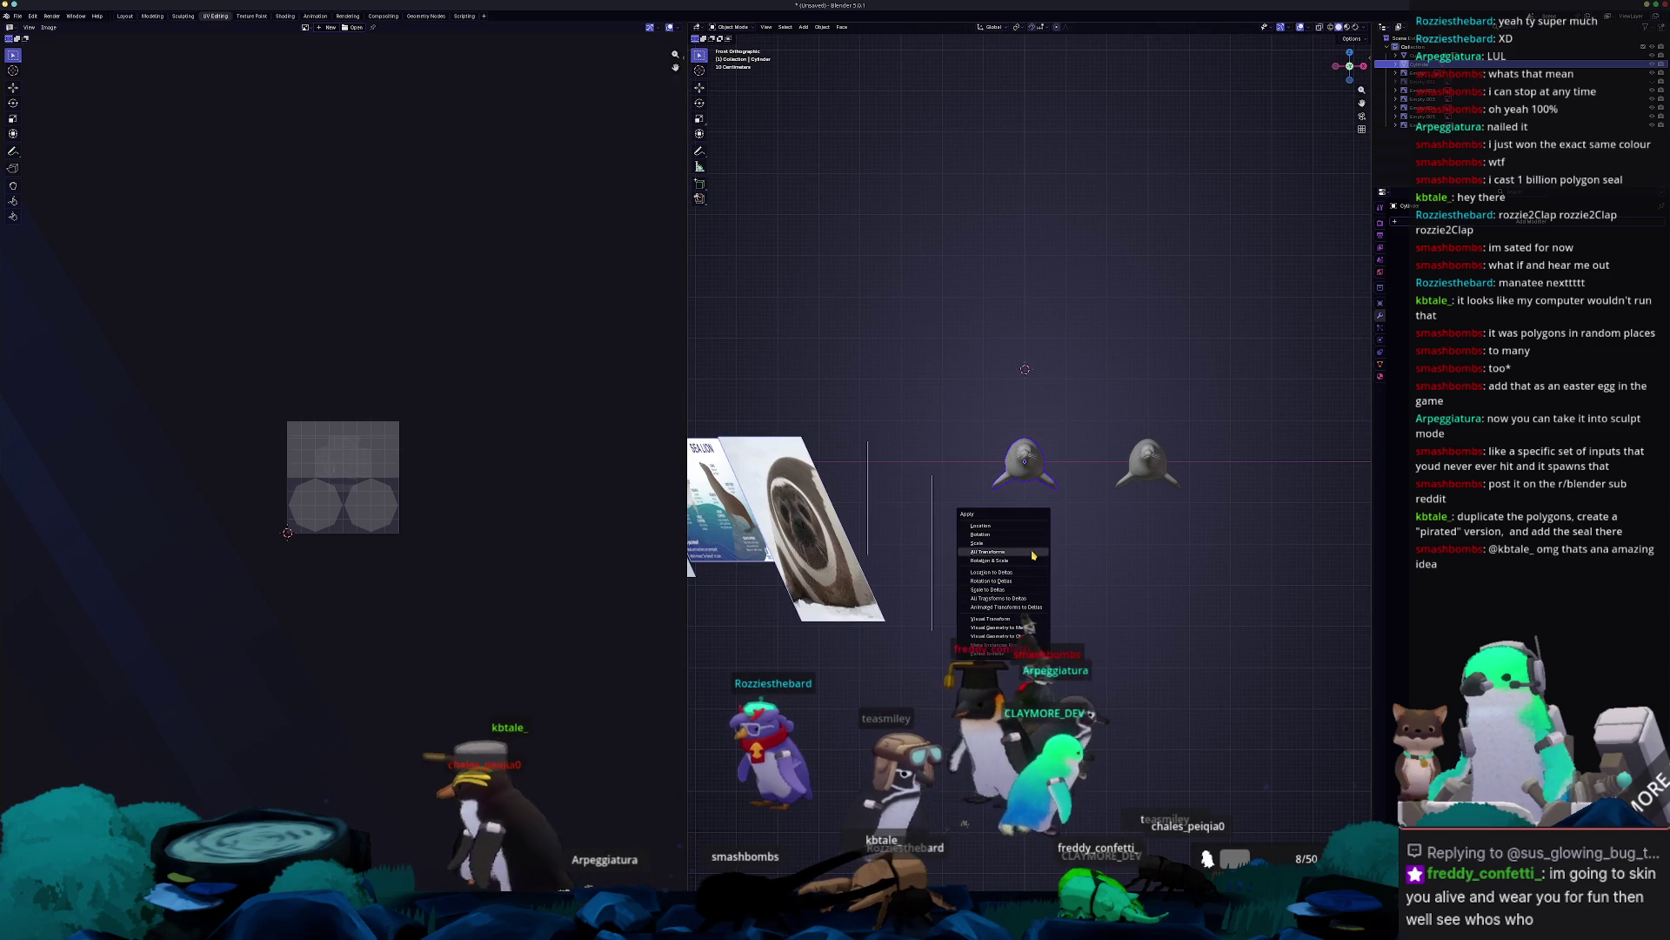
# Apply All Transforms so the seal's scale reads 1.000 in the sidebar.
pyautogui.click(1033, 552)
pyautogui.press('n')
pyautogui.scroll(3, 1226, 328)
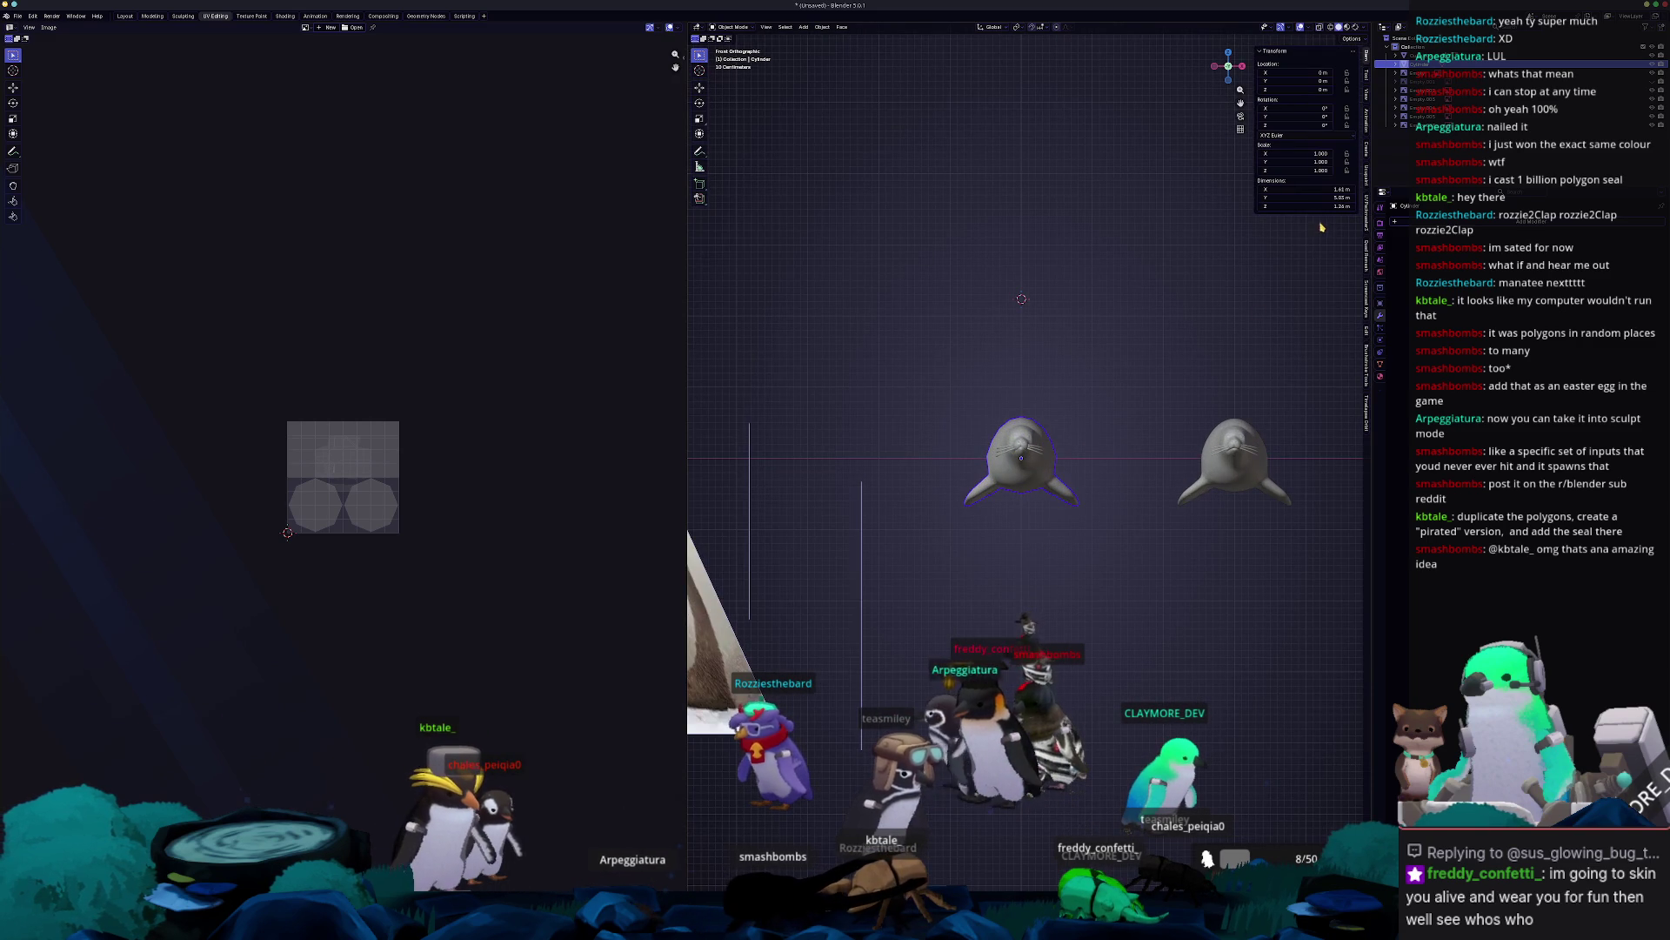
# In Edit Mode, frame the mesh and select the seal's vertical centre edge loop.
pyautogui.press('Tab')
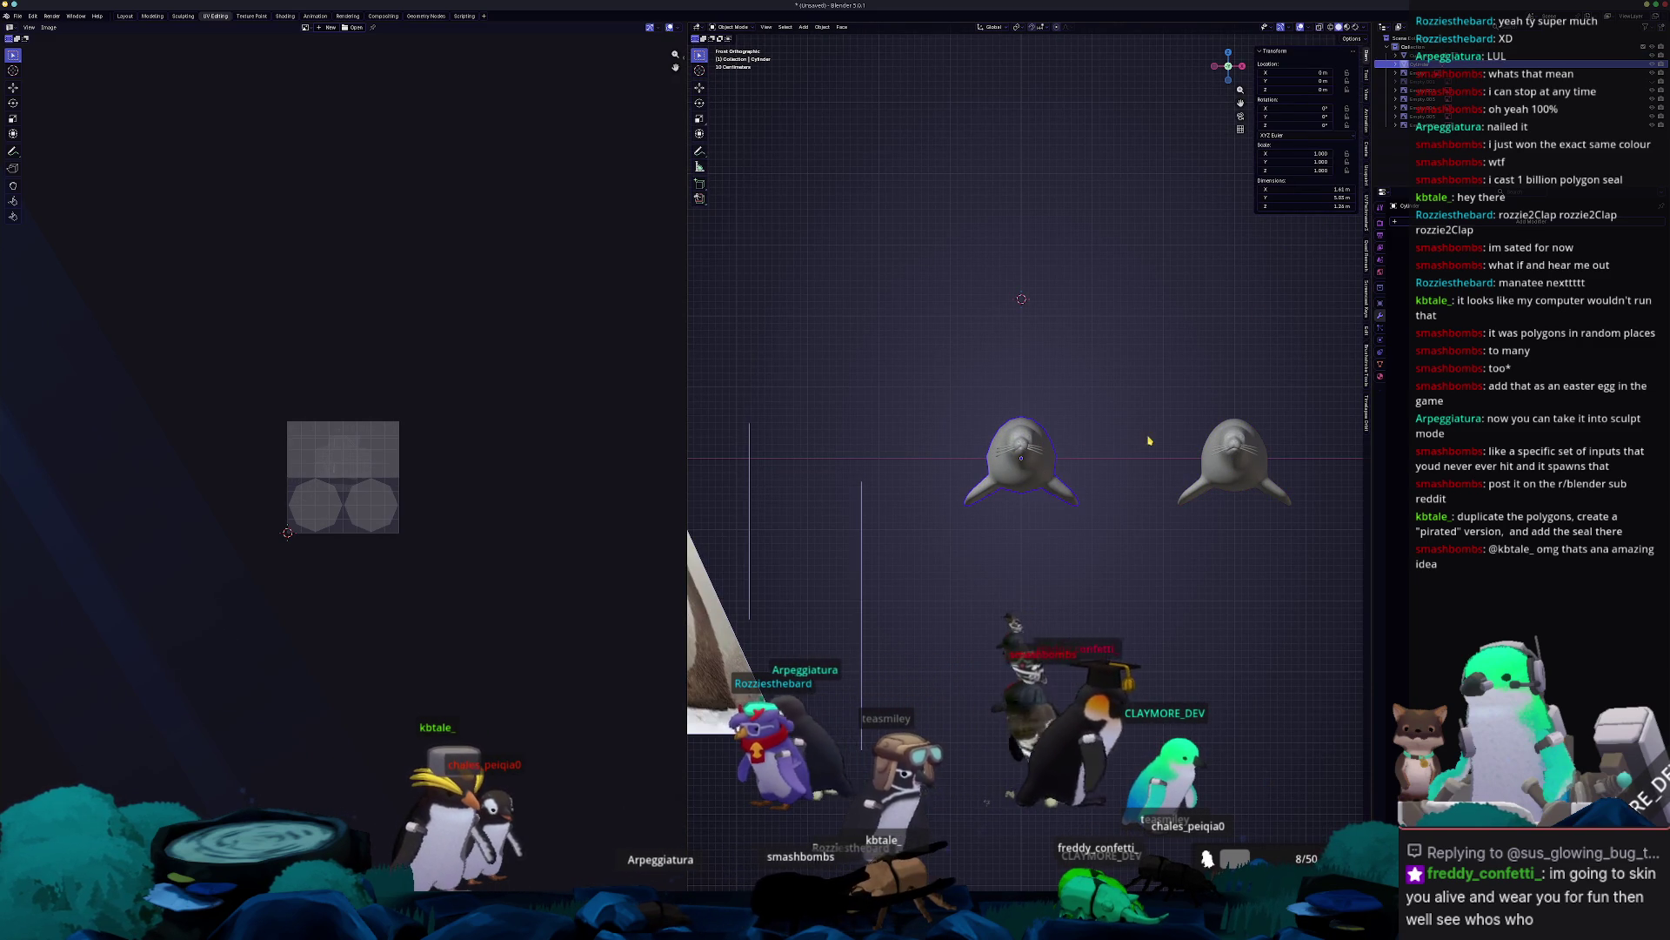
pyautogui.press('KP_Decimal')
pyautogui.scroll(2, 1160, 456)
pyautogui.click(1160, 272)
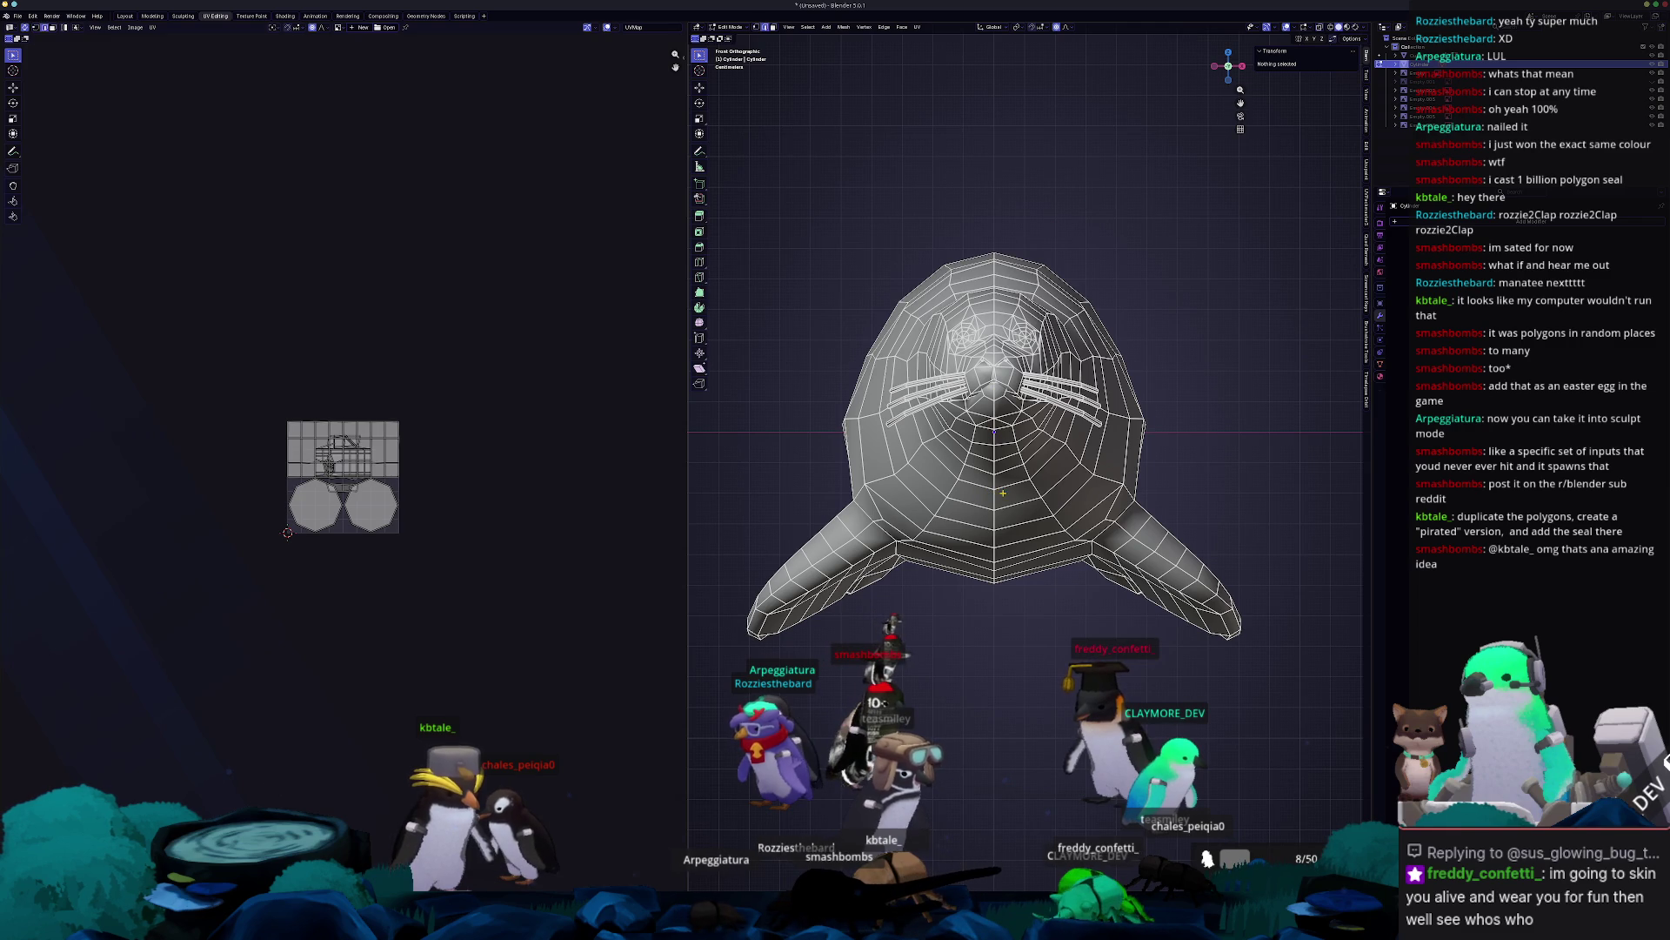
pyautogui.keyDown('alt'); pyautogui.click(991, 453); pyautogui.keyUp('alt')
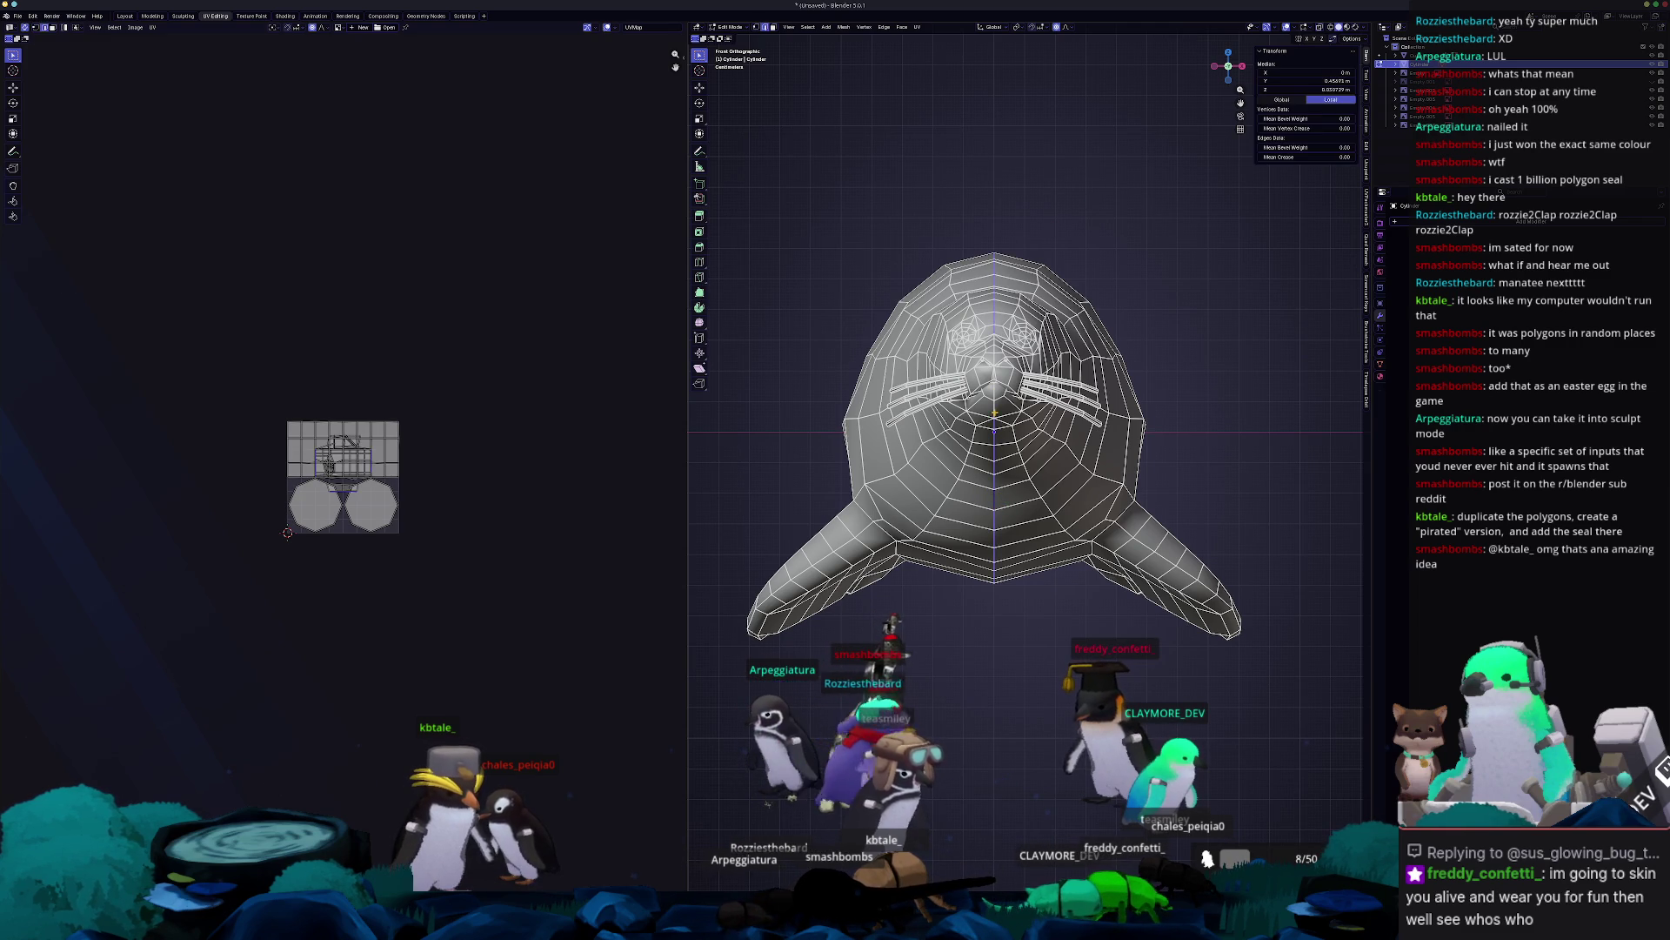
pyautogui.scroll(4, 1027, 474)
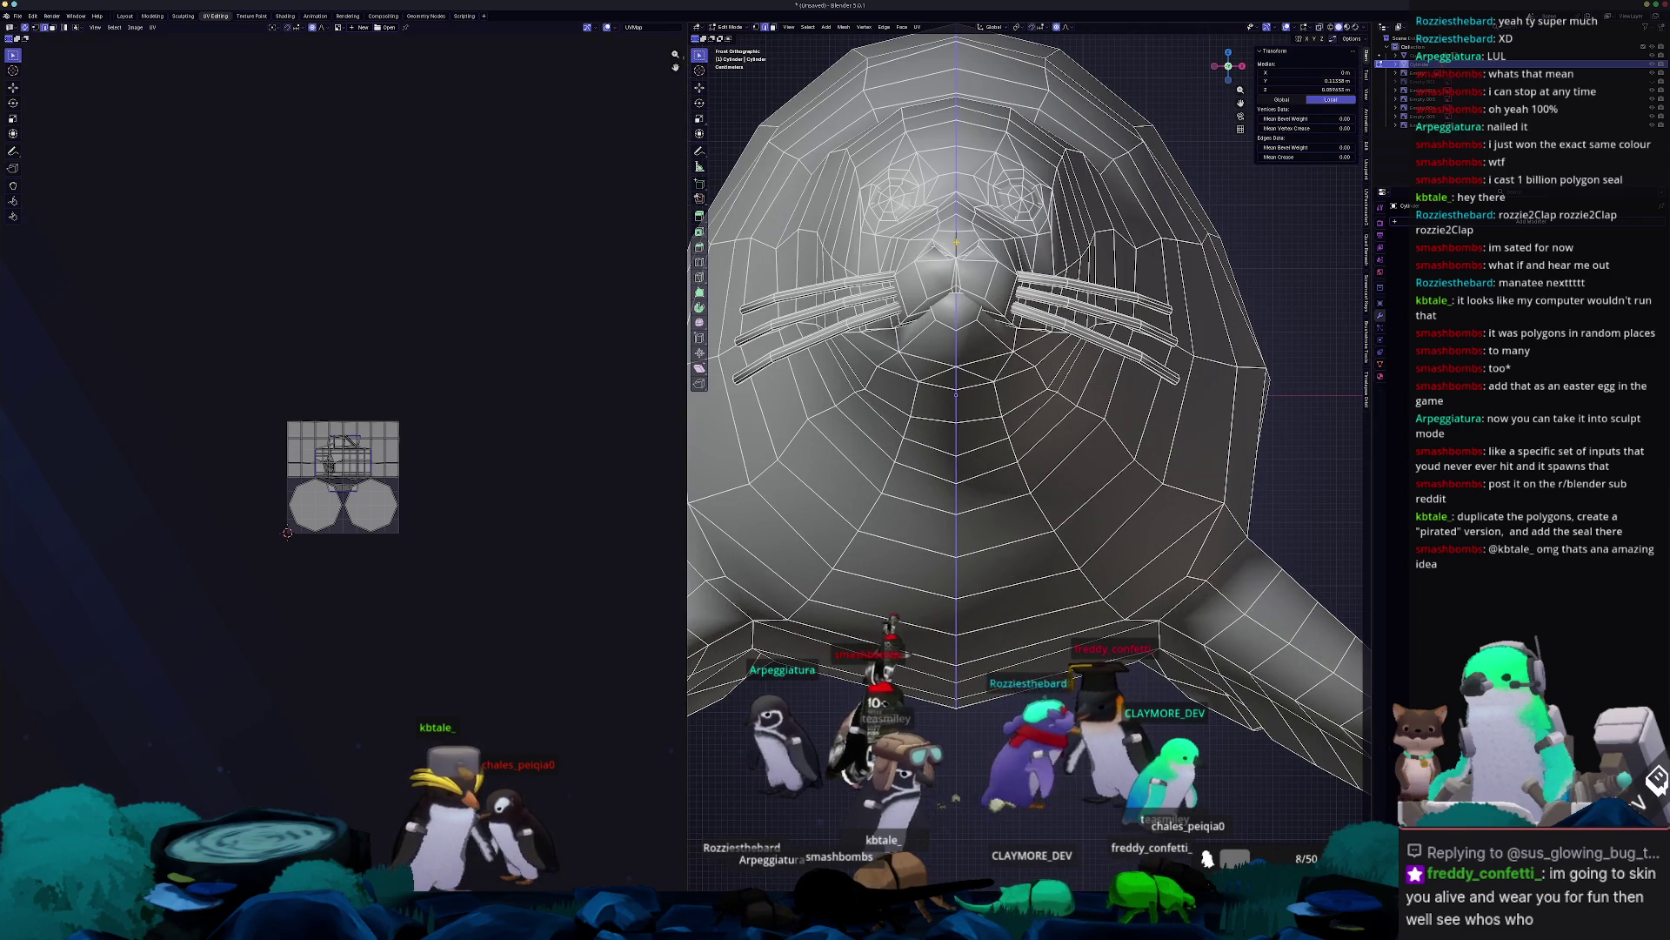
pyautogui.moveTo(957, 278)
pyautogui.mouseDown(button='middle')
pyautogui.moveTo(924, 261)
pyautogui.moveTo(1120, 405)
pyautogui.moveTo(1098, 422)
pyautogui.moveTo(1008, 301)
pyautogui.mouseUp(button='middle')
pyautogui.scroll(-6, 924, 262)
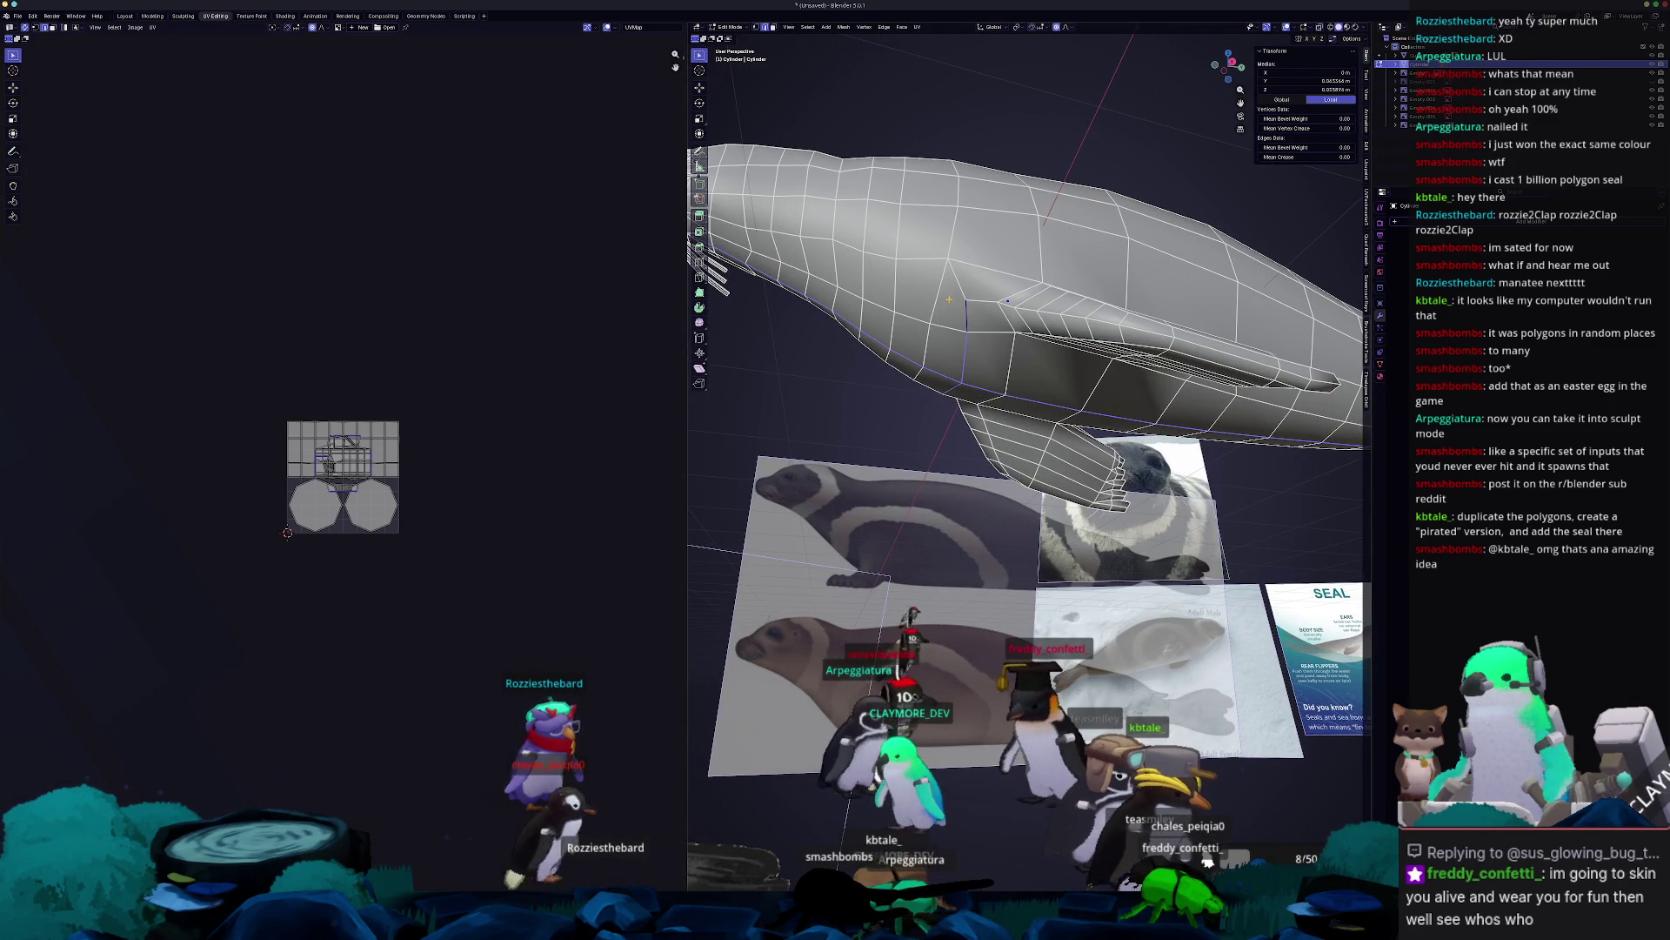
pyautogui.moveTo(1008, 301)
pyautogui.mouseDown(button='middle')
pyautogui.moveTo(1154, 270)
pyautogui.moveTo(1105, 357)
pyautogui.mouseUp(button='middle')
pyautogui.moveTo(1158, 413)
pyautogui.mouseDown(button='middle')
pyautogui.moveTo(1044, 383)
pyautogui.moveTo(852, 409)
pyautogui.moveTo(947, 432)
pyautogui.moveTo(1152, 559)
pyautogui.moveTo(1275, 492)
pyautogui.moveTo(1288, 574)
pyautogui.mouseUp(button='middle')
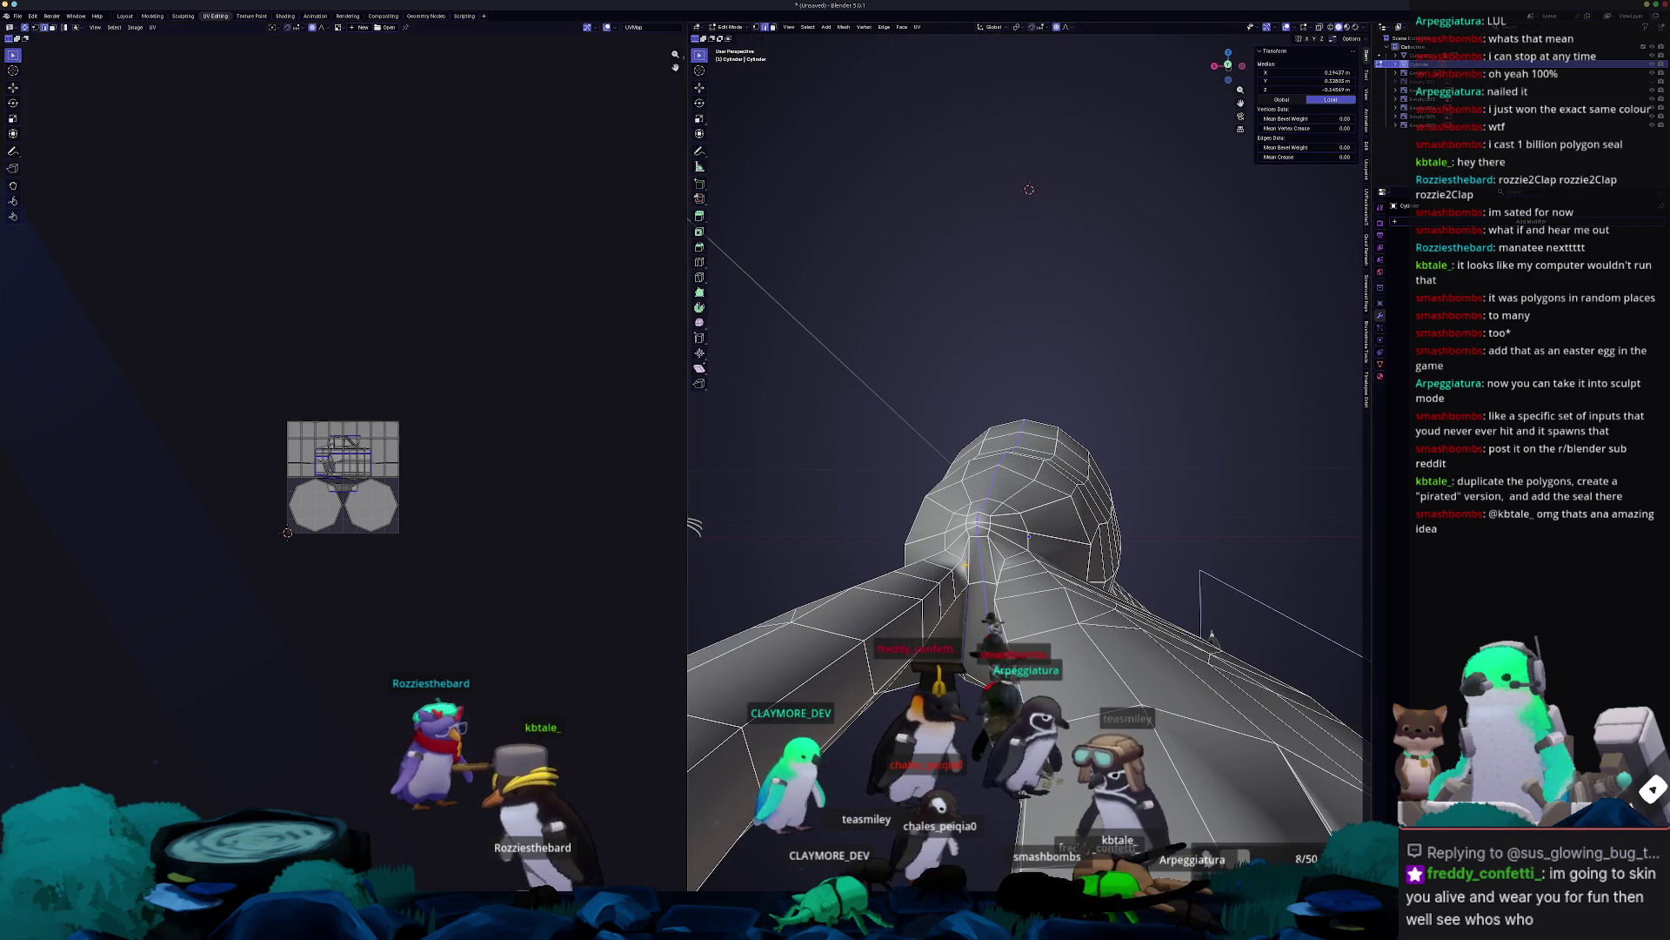
pyautogui.moveTo(1029, 189)
pyautogui.mouseDown(button='middle')
pyautogui.moveTo(1120, 331)
pyautogui.moveTo(1054, 214)
pyautogui.moveTo(902, 549)
pyautogui.moveTo(906, 462)
pyautogui.moveTo(851, 411)
pyautogui.moveTo(886, 470)
pyautogui.moveTo(1006, 430)
pyautogui.moveTo(1079, 380)
pyautogui.moveTo(970, 436)
pyautogui.moveTo(1061, 433)
pyautogui.moveTo(1162, 643)
pyautogui.mouseUp(button='middle')
pyautogui.scroll(8, 1162, 643)
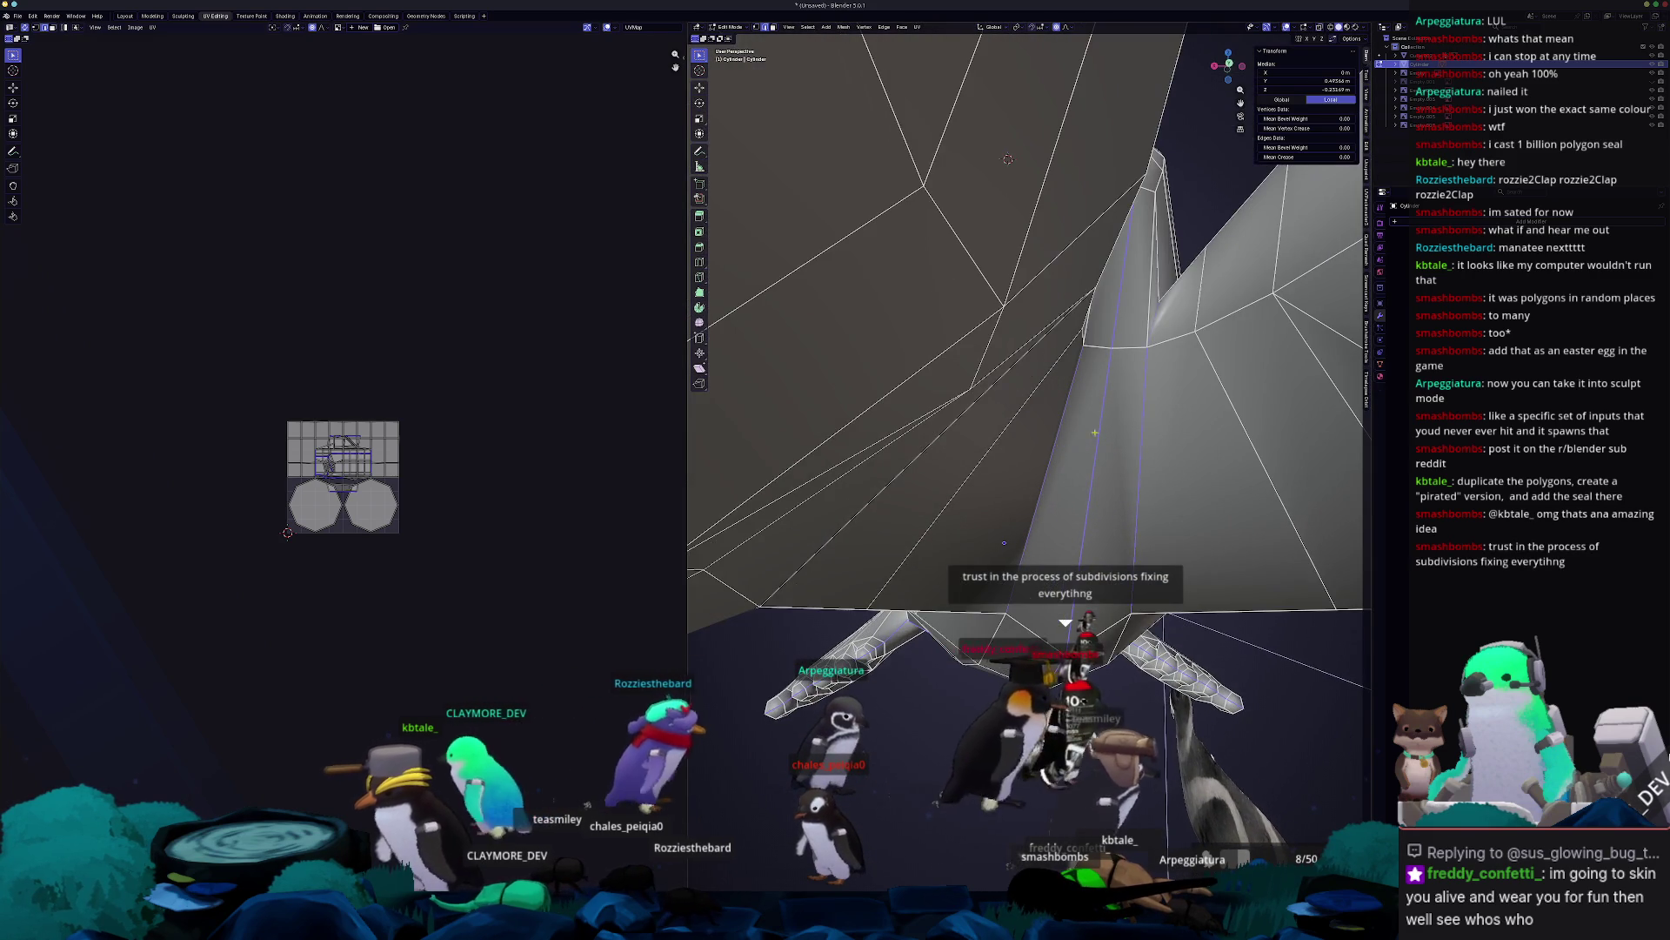
pyautogui.scroll(-6, 1027, 348)
pyautogui.moveTo(1027, 348); pyautogui.dragTo(1122, 391, button='middle')
pyautogui.moveTo(1038, 529)
pyautogui.mouseDown(button='middle')
pyautogui.moveTo(1108, 474)
pyautogui.moveTo(1015, 508)
pyautogui.moveTo(1012, 568)
pyautogui.moveTo(990, 518)
pyautogui.moveTo(972, 593)
pyautogui.moveTo(1011, 570)
pyautogui.mouseUp(button='middle')
pyautogui.moveTo(1118, 506)
pyautogui.mouseDown(button='middle')
pyautogui.moveTo(1064, 561)
pyautogui.moveTo(1097, 559)
pyautogui.moveTo(1029, 506)
pyautogui.moveTo(1071, 492)
pyautogui.mouseUp(button='middle')
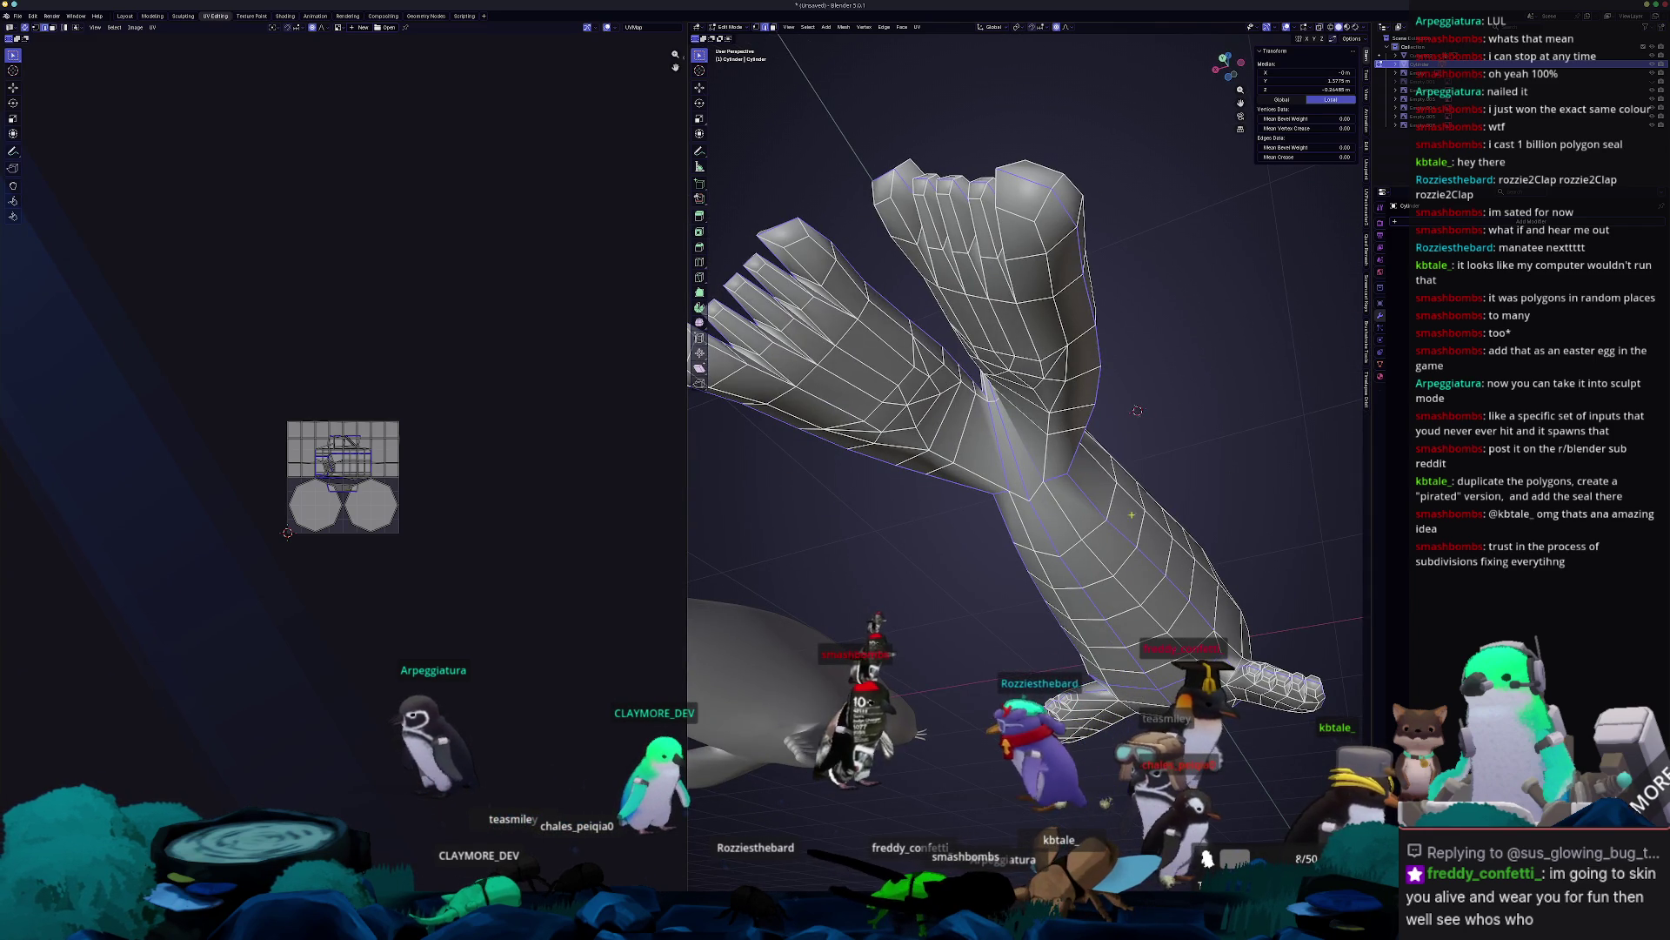
pyautogui.moveTo(1137, 410)
pyautogui.mouseDown(button='middle')
pyautogui.moveTo(889, 395)
pyautogui.moveTo(1091, 513)
pyautogui.moveTo(1124, 479)
pyautogui.mouseUp(button='middle')
pyautogui.rightClick(1124, 478)
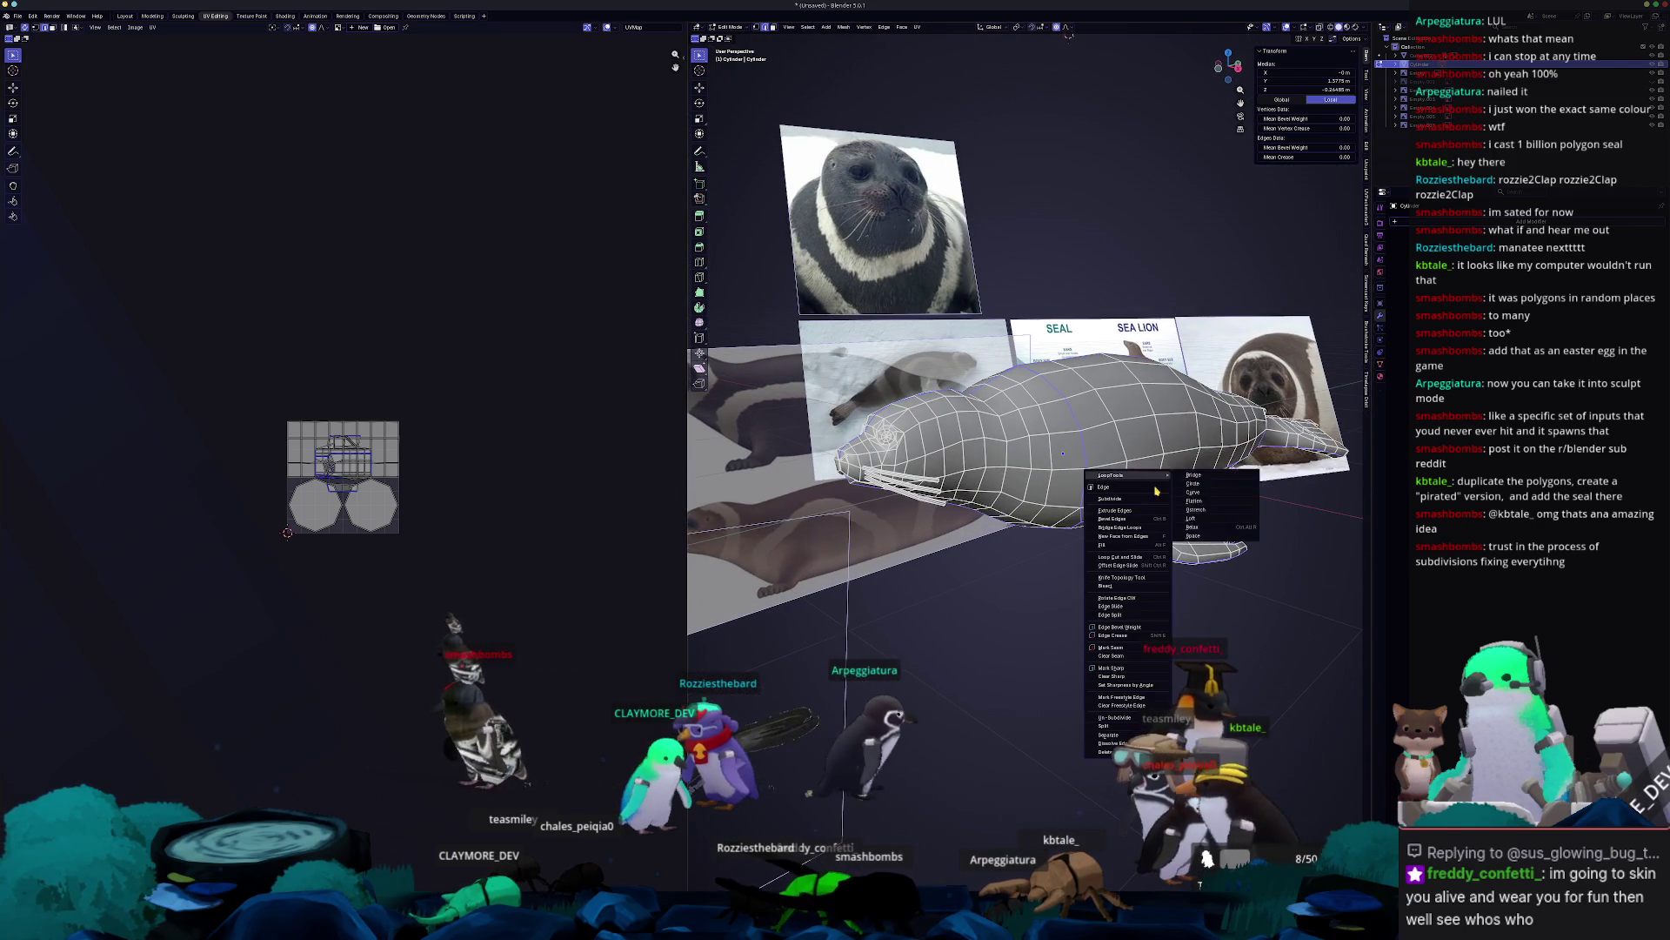
# Mark the selected loop as a seam and unwrap the whole seal with Minimum Stretch.
pyautogui.click(1130, 649)
pyautogui.press('a')
pyautogui.click(921, 27)
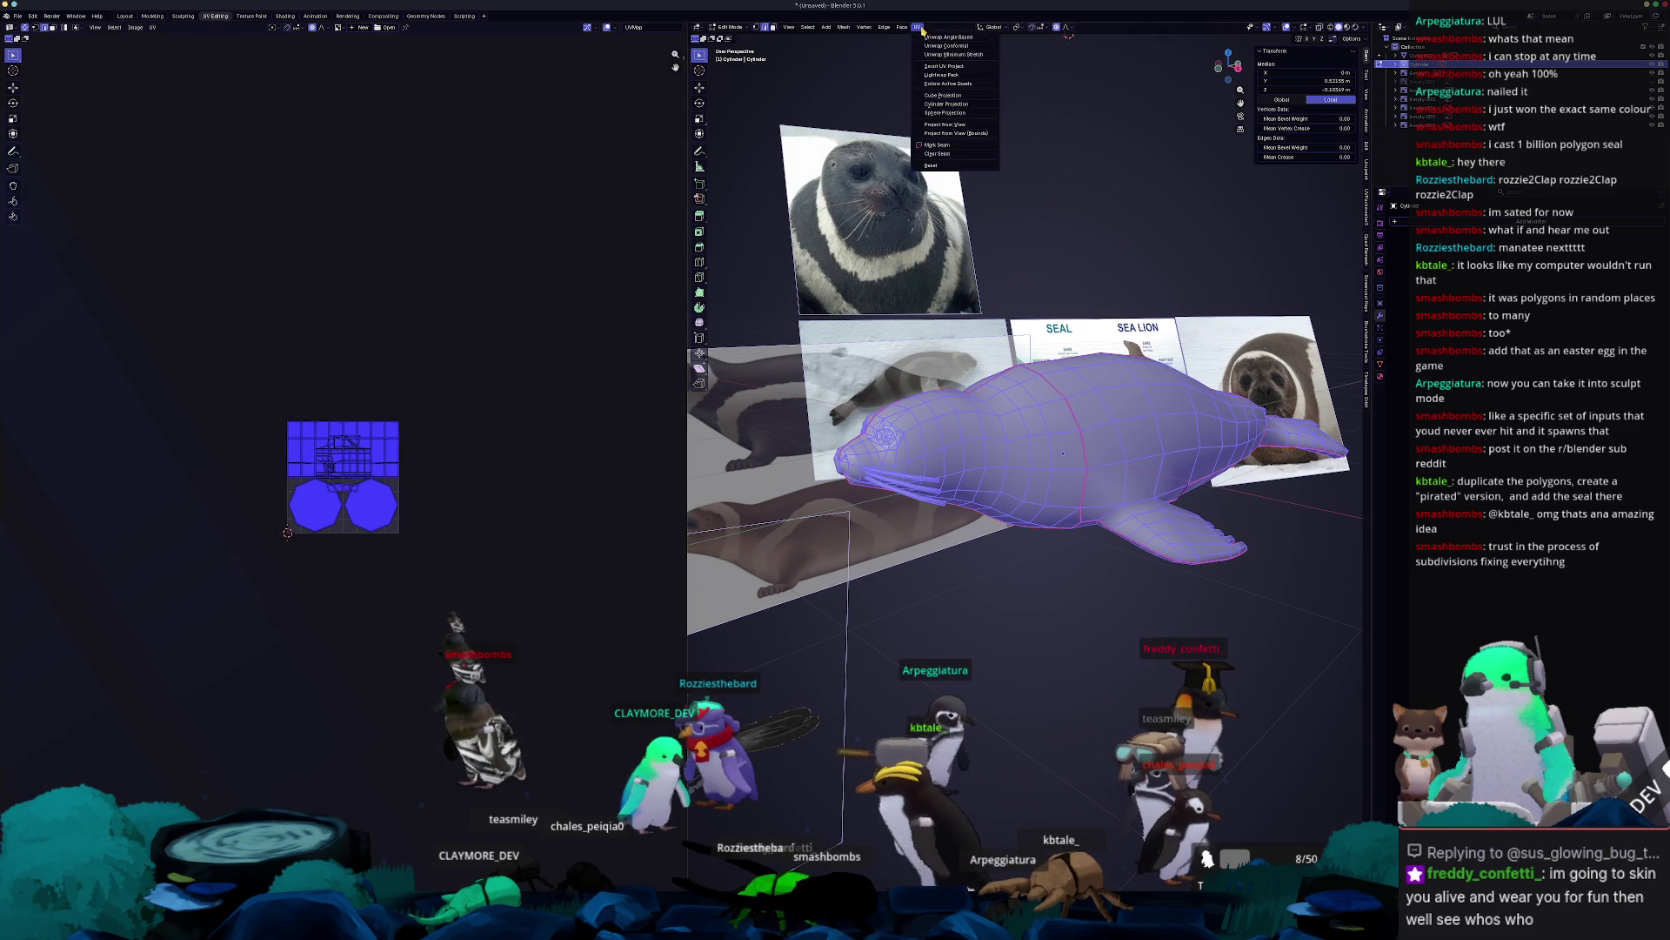
pyautogui.click(940, 55)
pyautogui.press('Home')
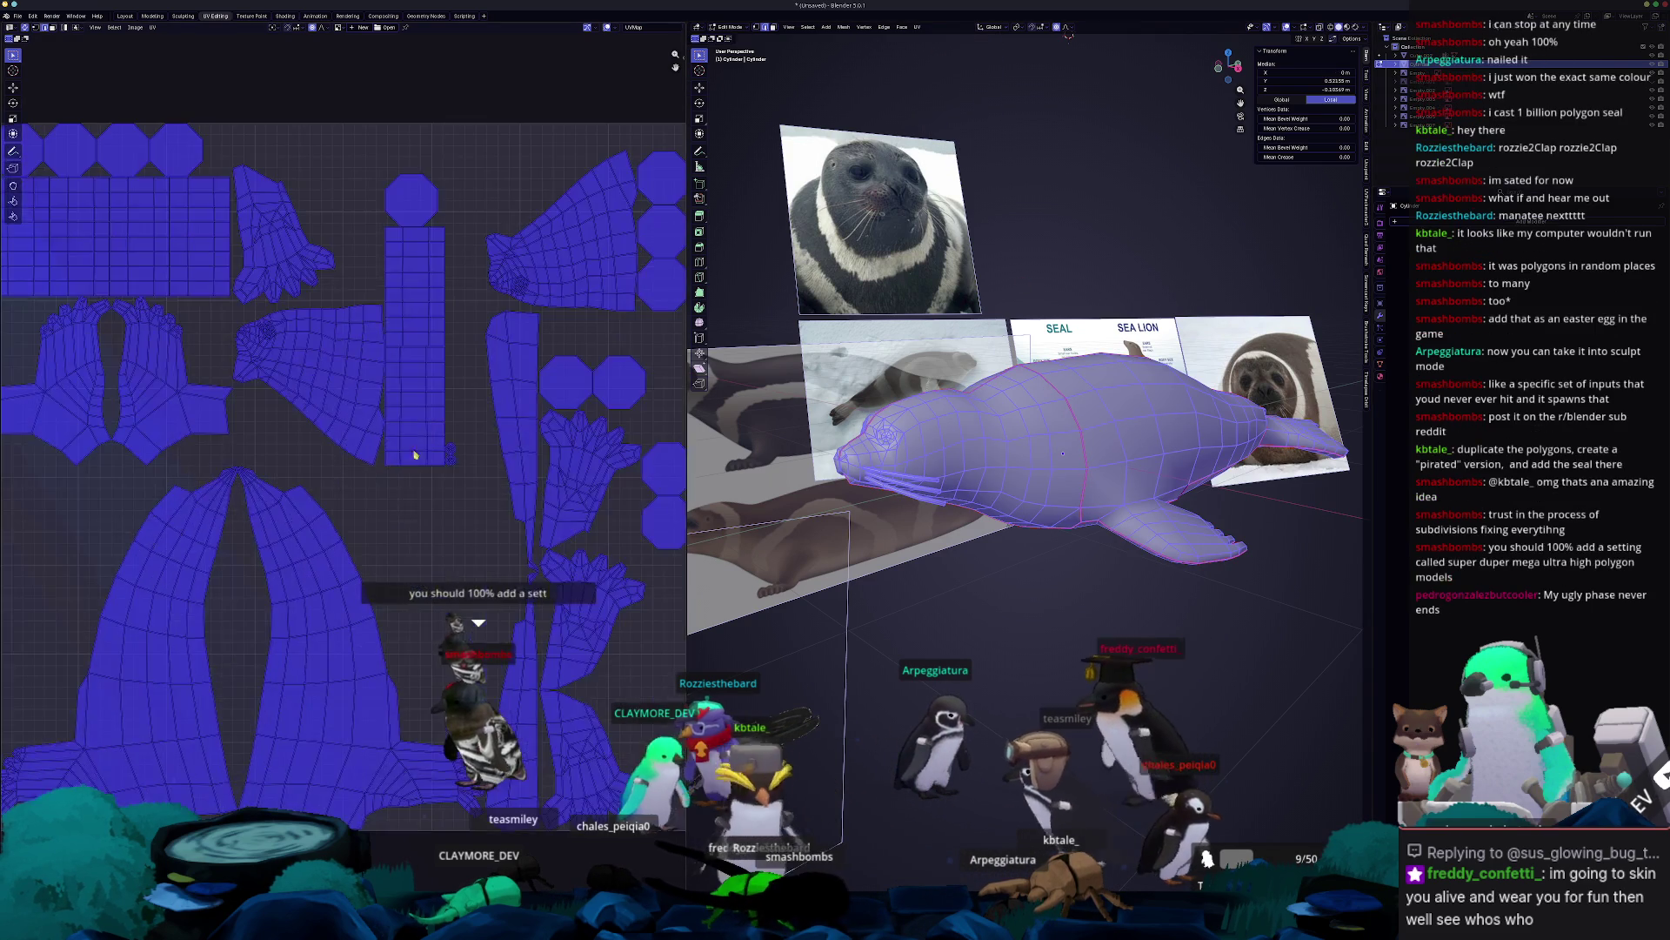
# Select the eye's disc of faces, test pulling it off, then cancel the move.
pyautogui.click(446, 526)
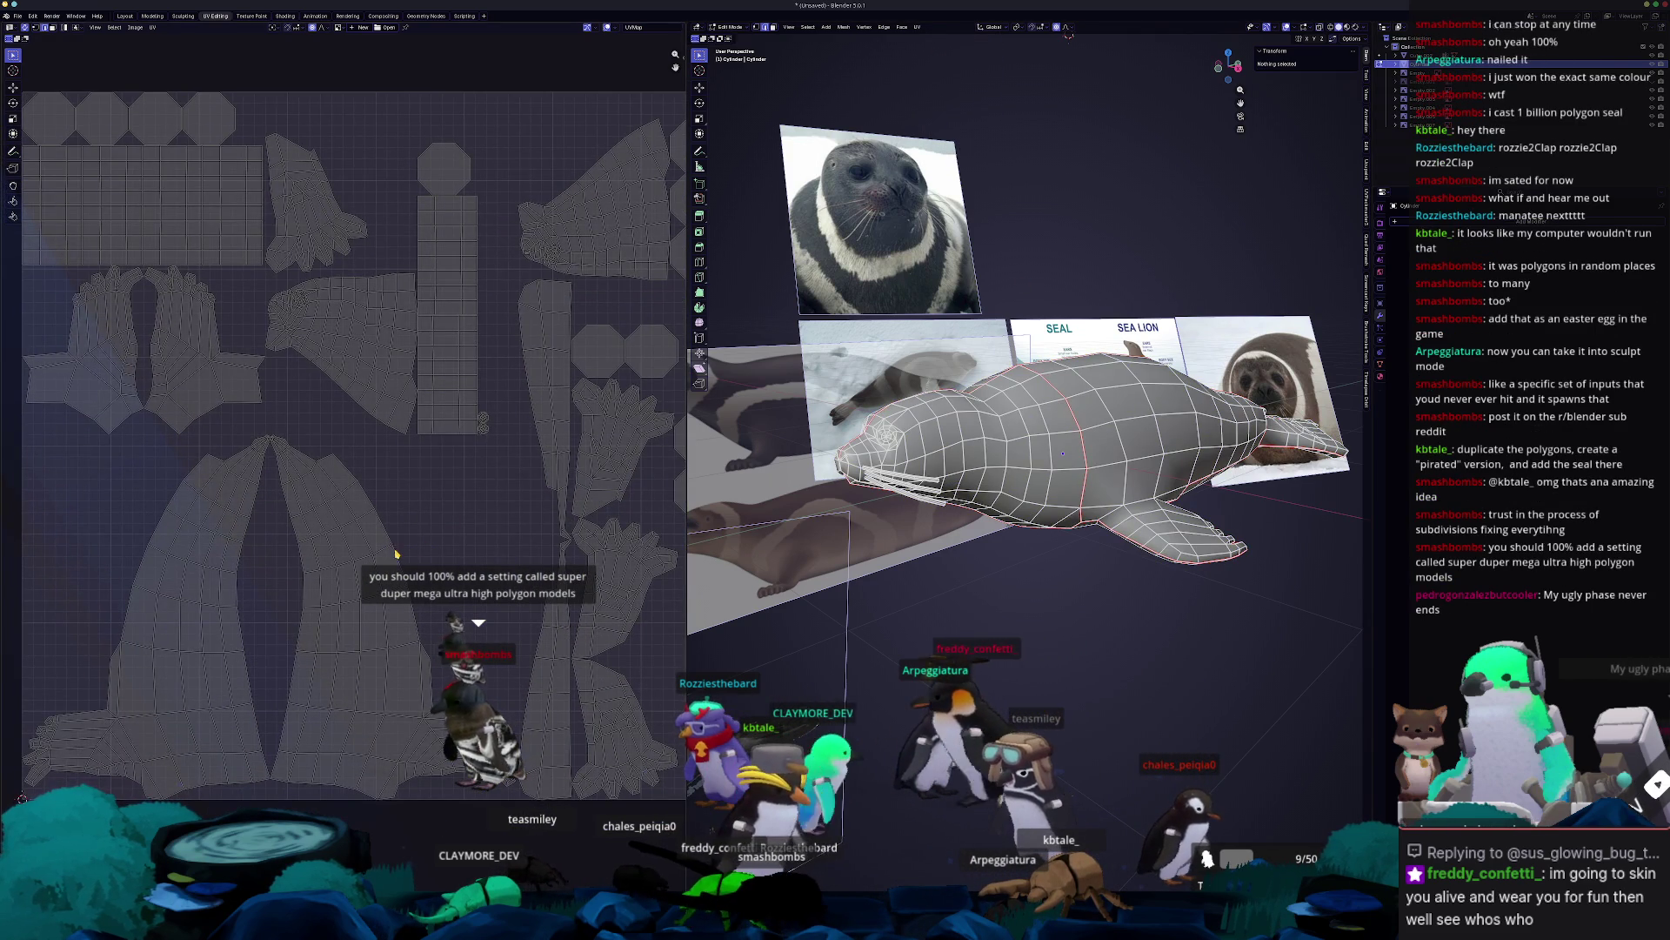
pyautogui.scroll(-3, 408, 594)
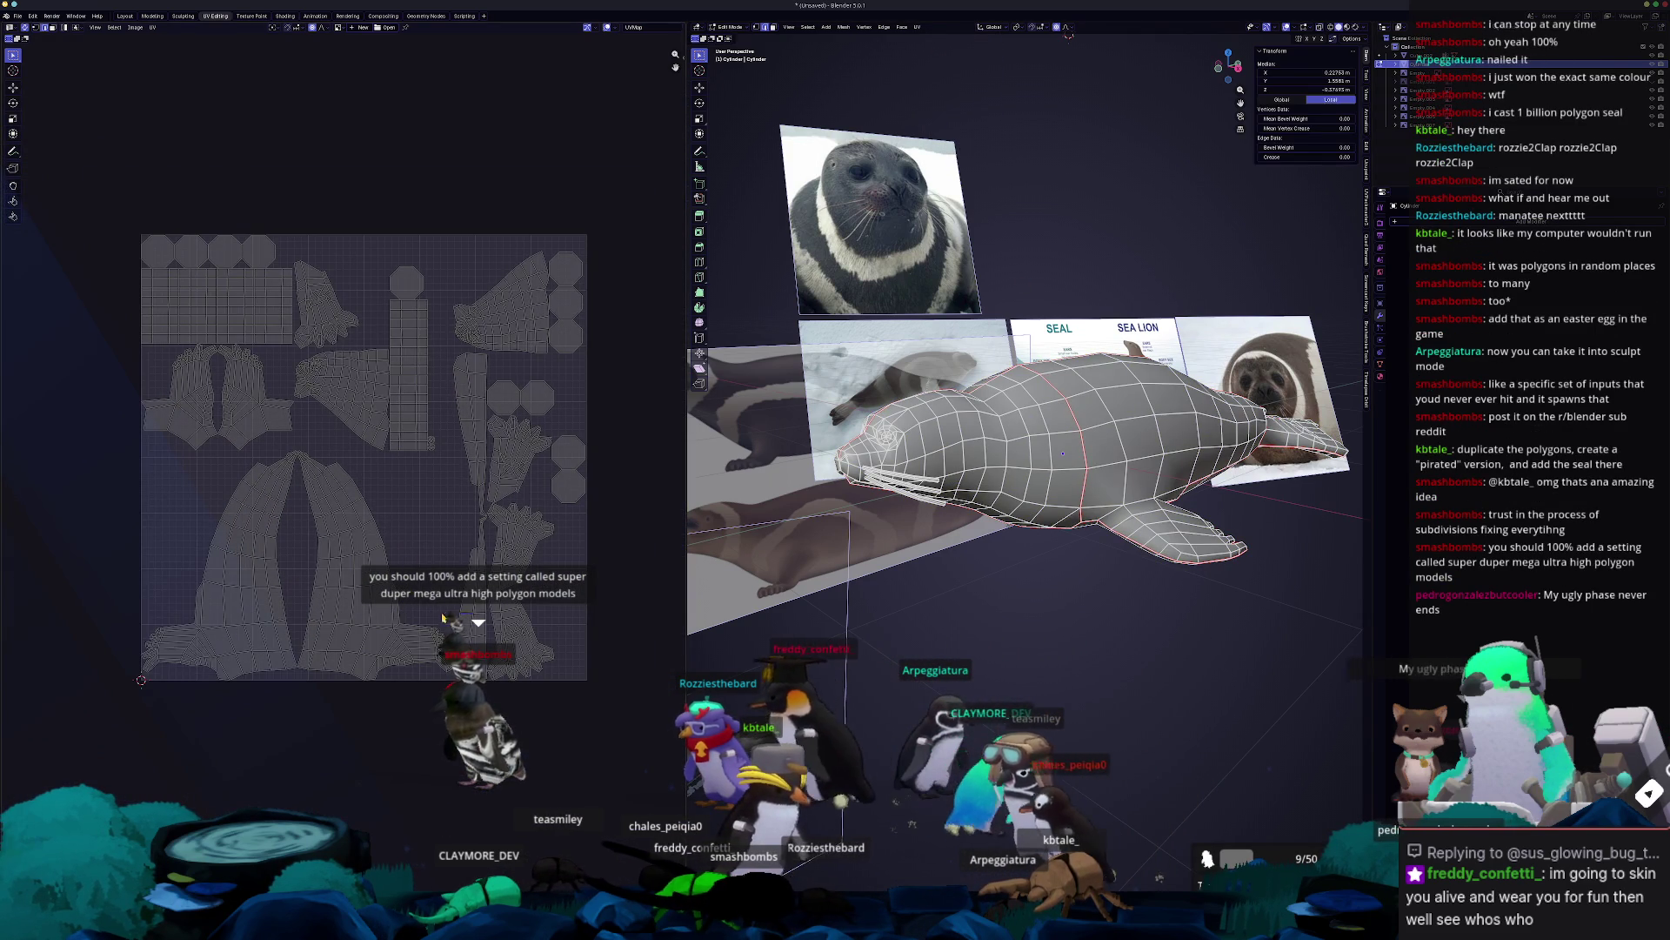
pyautogui.scroll(3, 465, 458)
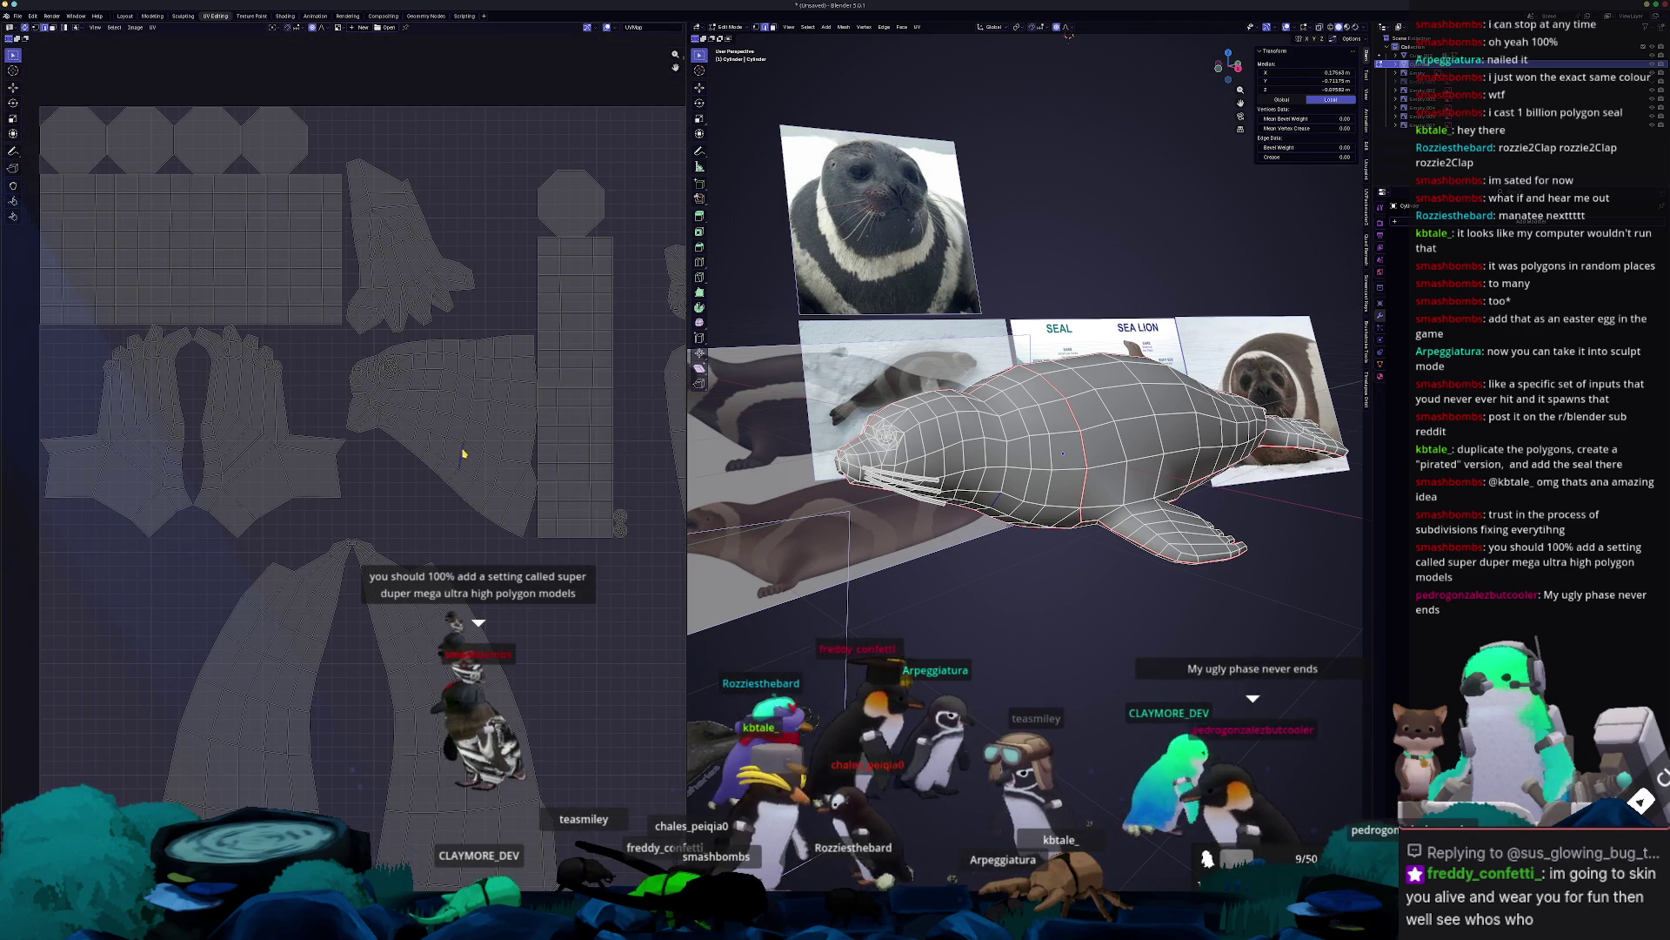
pyautogui.scroll(5, 464, 452)
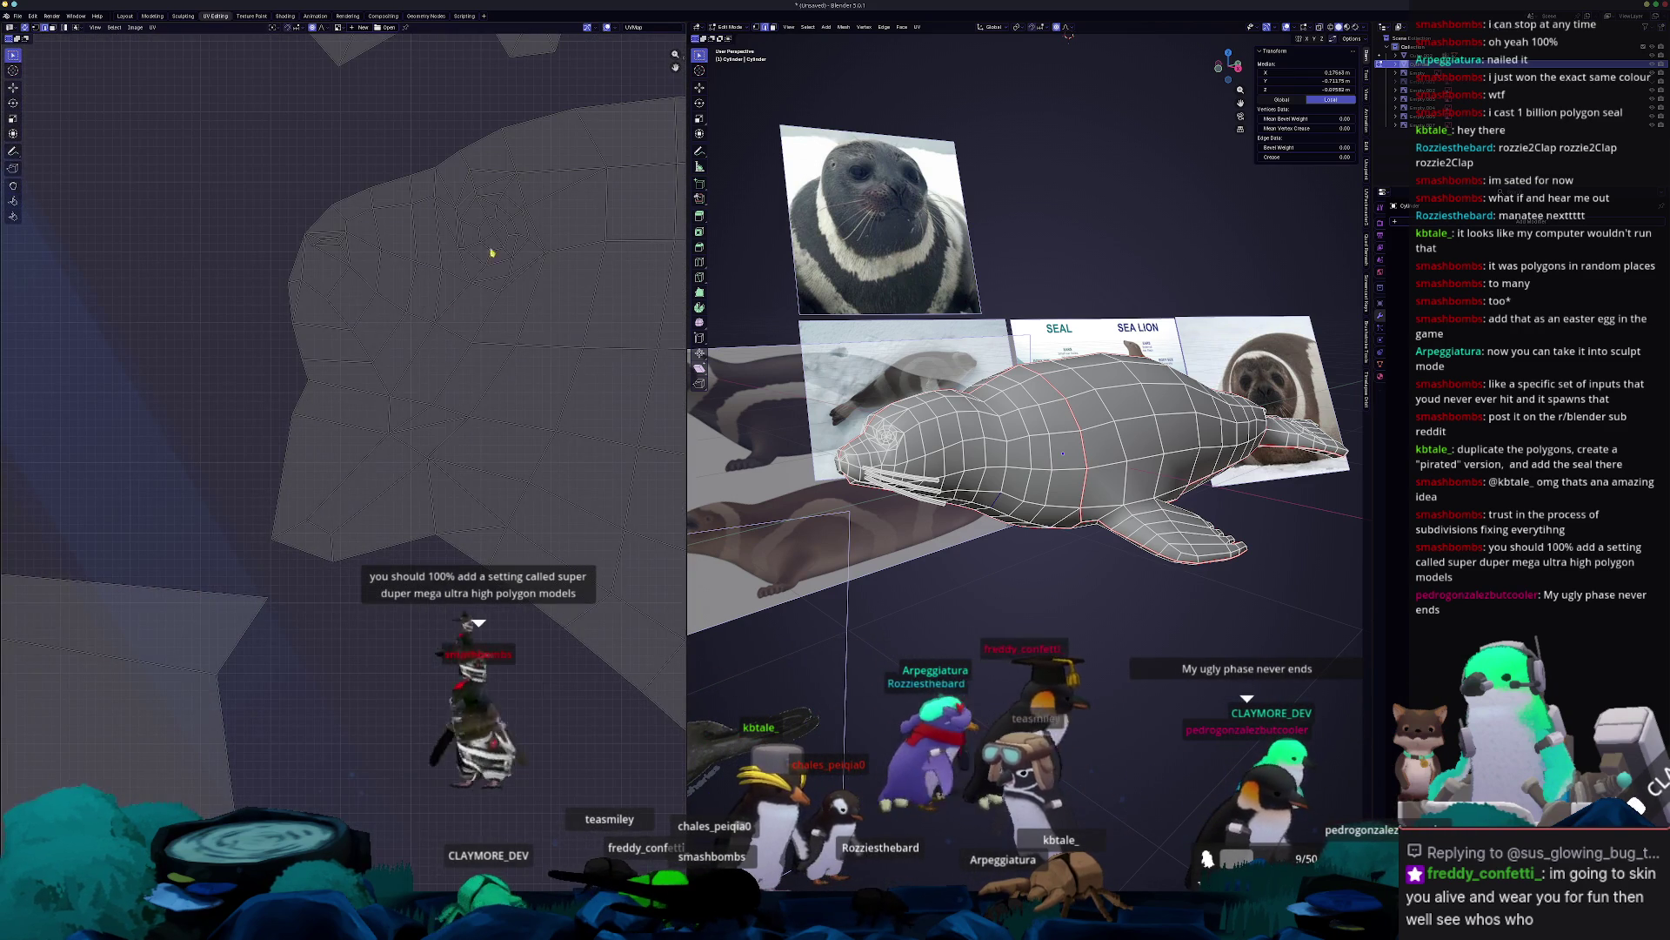
pyautogui.scroll(5, 1037, 426)
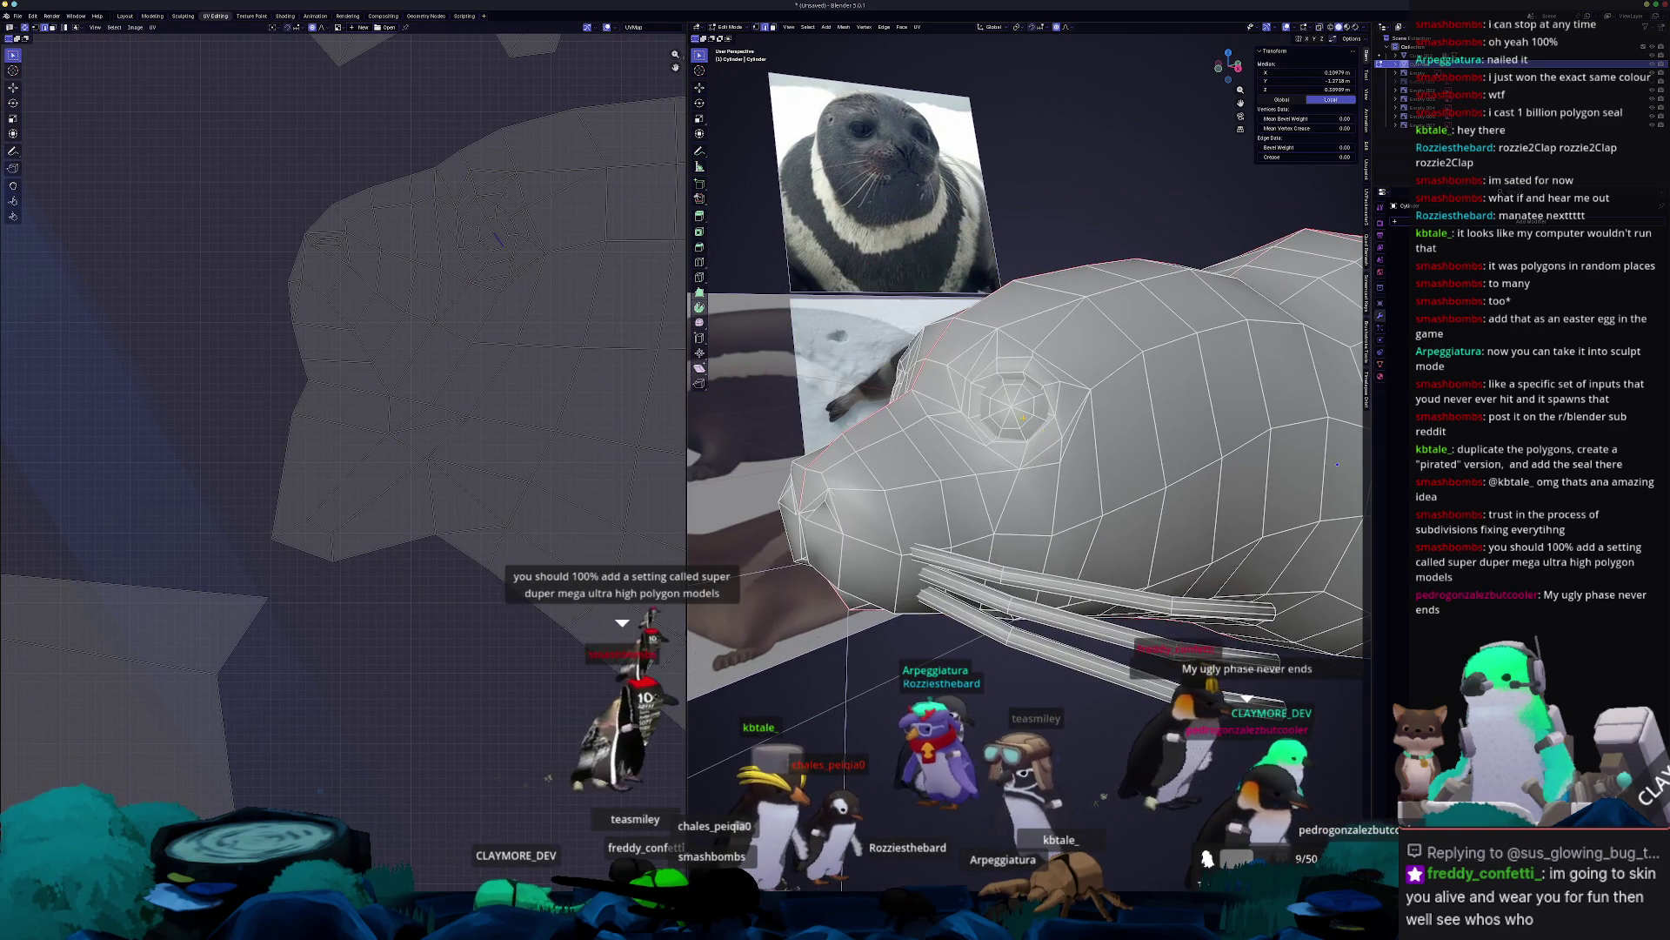
pyautogui.press('l')
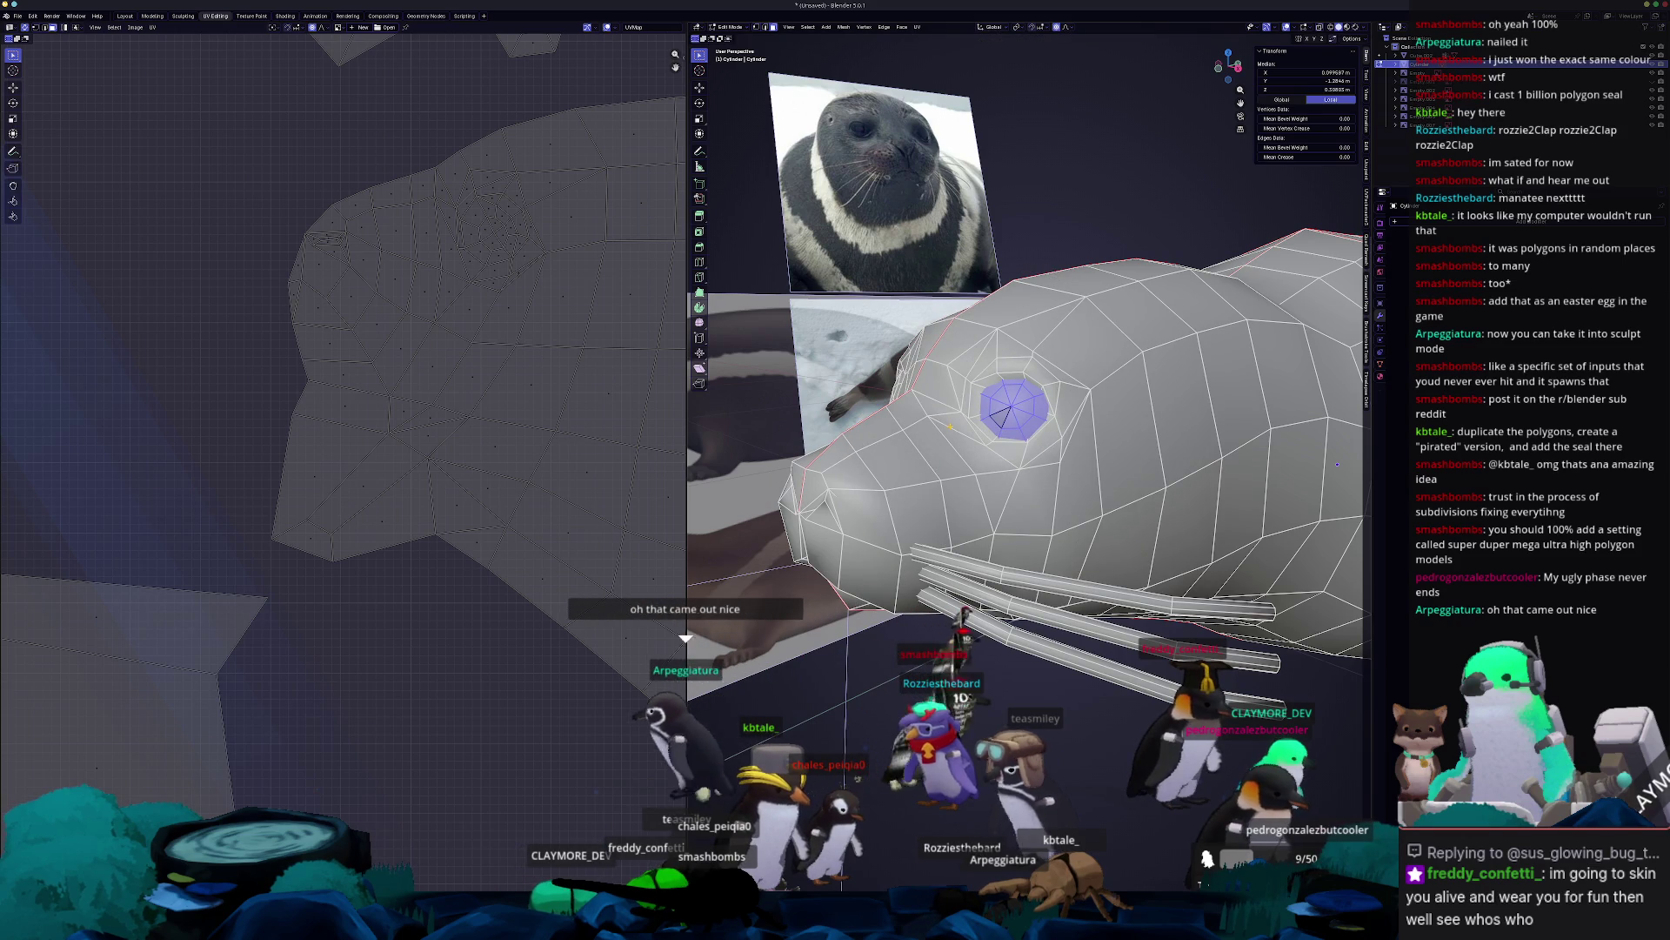
pyautogui.press('g')
pyautogui.rightClick(1045, 227)
# Select the left eye disc and press Ctrl+Q to raise the save-changes prompt.
pyautogui.moveTo(1044, 227)
pyautogui.mouseDown(button='middle')
pyautogui.moveTo(957, 235)
pyautogui.moveTo(1131, 253)
pyautogui.mouseUp(button='middle')
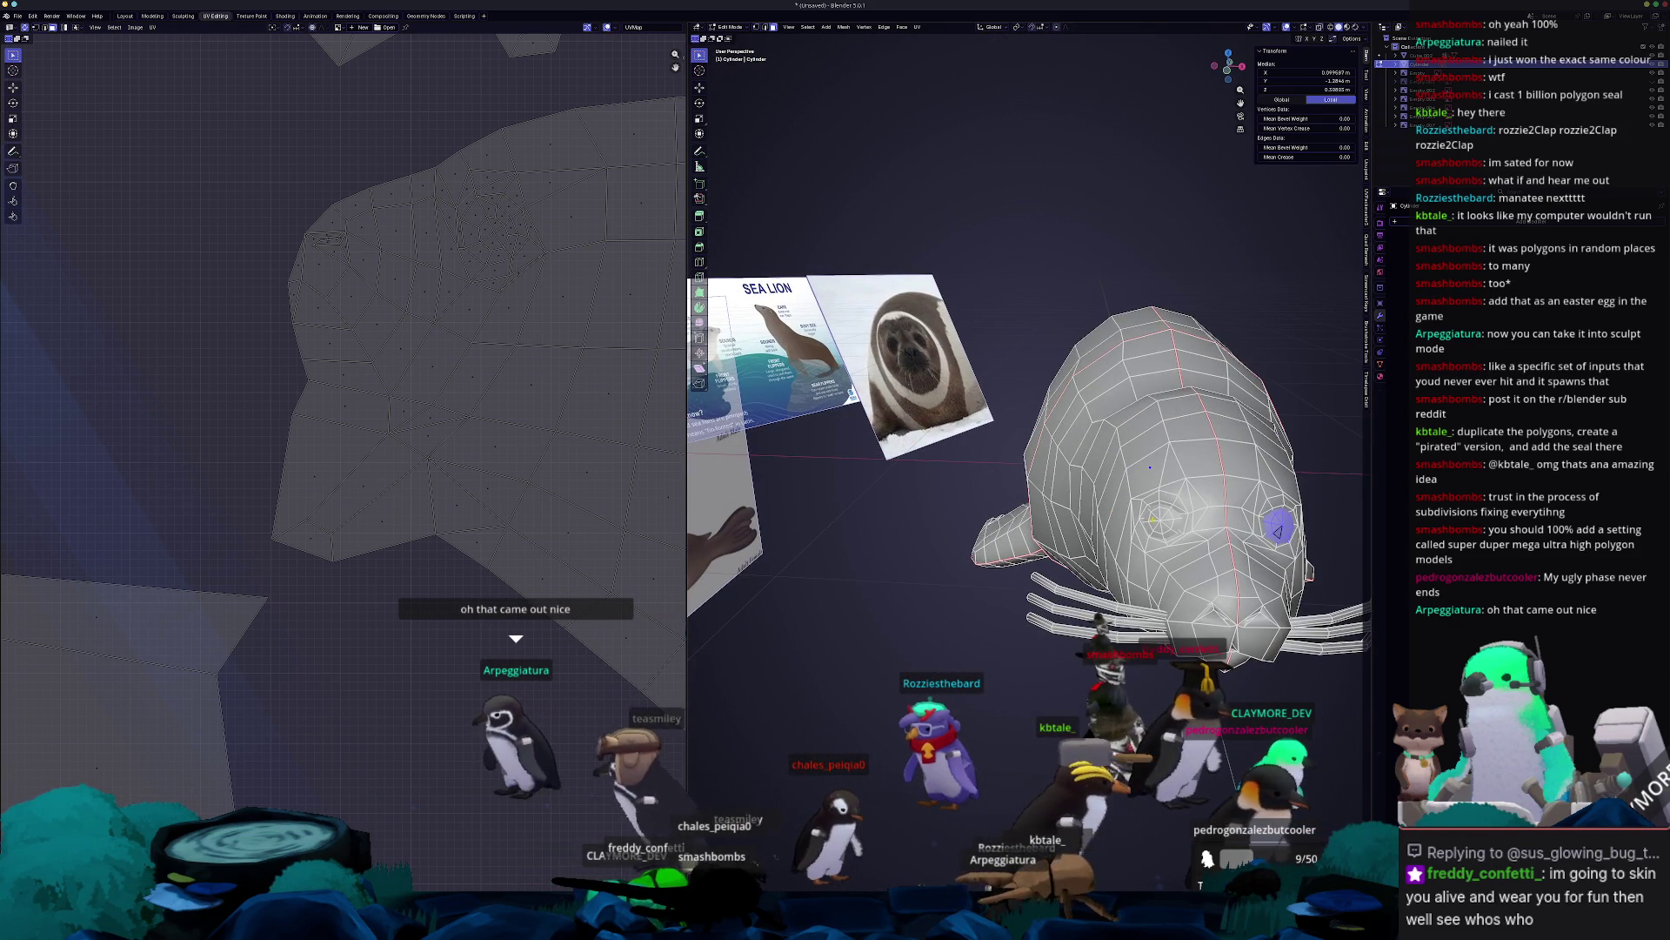
pyautogui.click(1157, 528)
pyautogui.hotkey('ctrl', 'q')
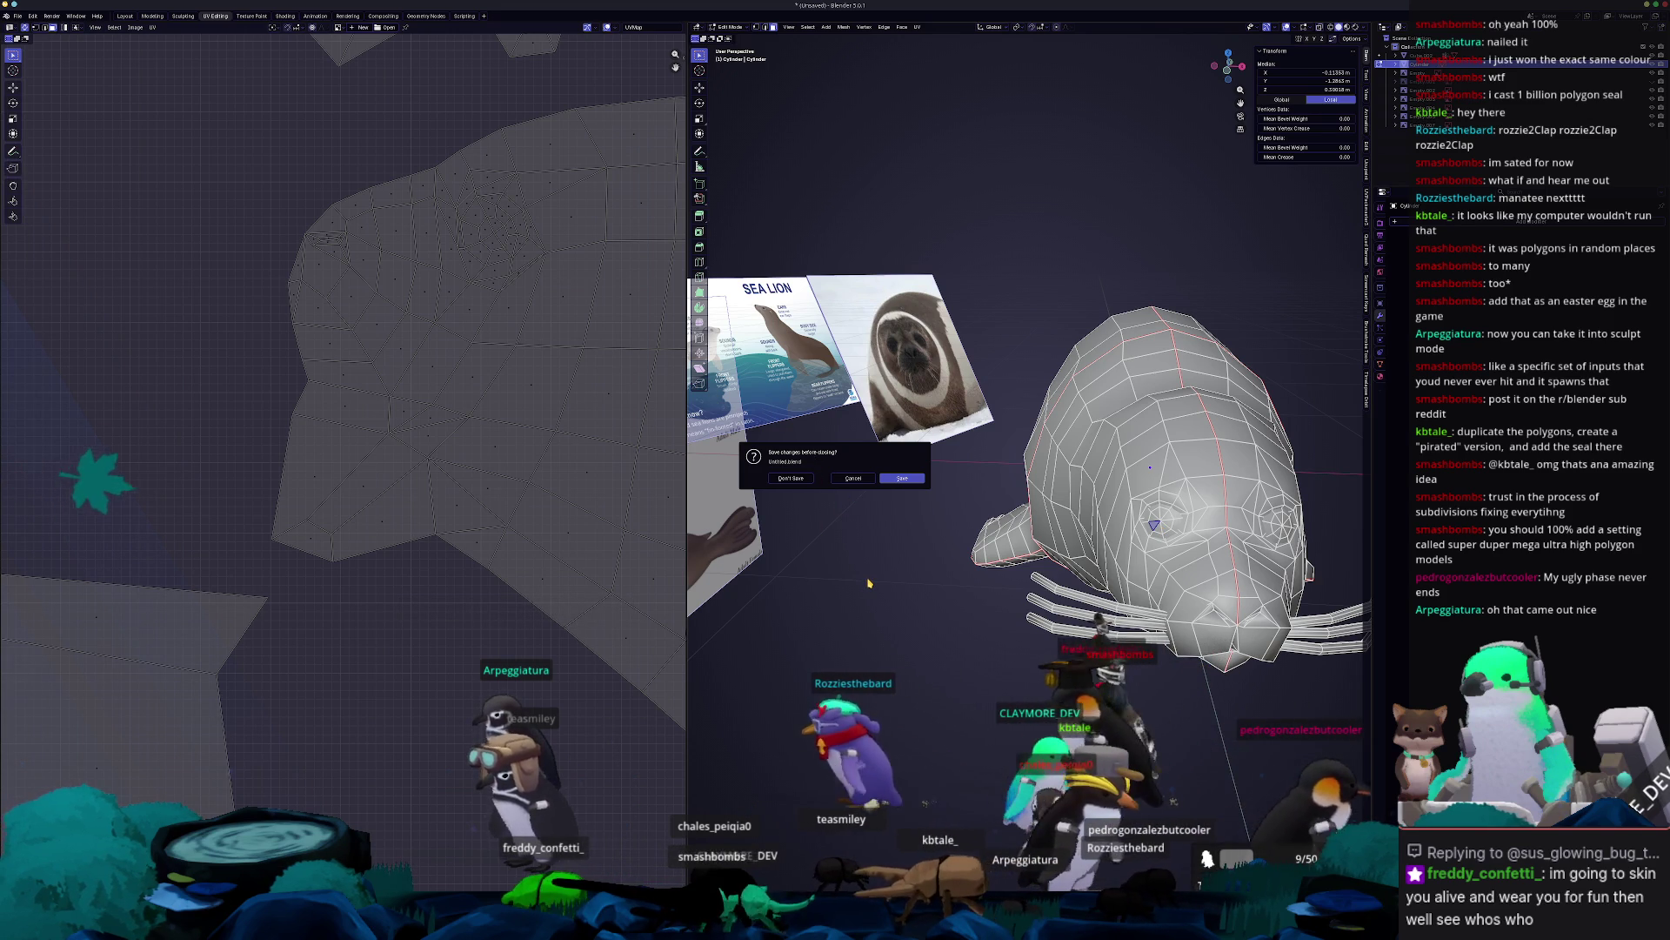
# Dismiss the quit prompt, deselect the eye disc and view the whole seal.
pyautogui.press('Escape')
pyautogui.click(938, 566)
pyautogui.scroll(-3, 939, 567)
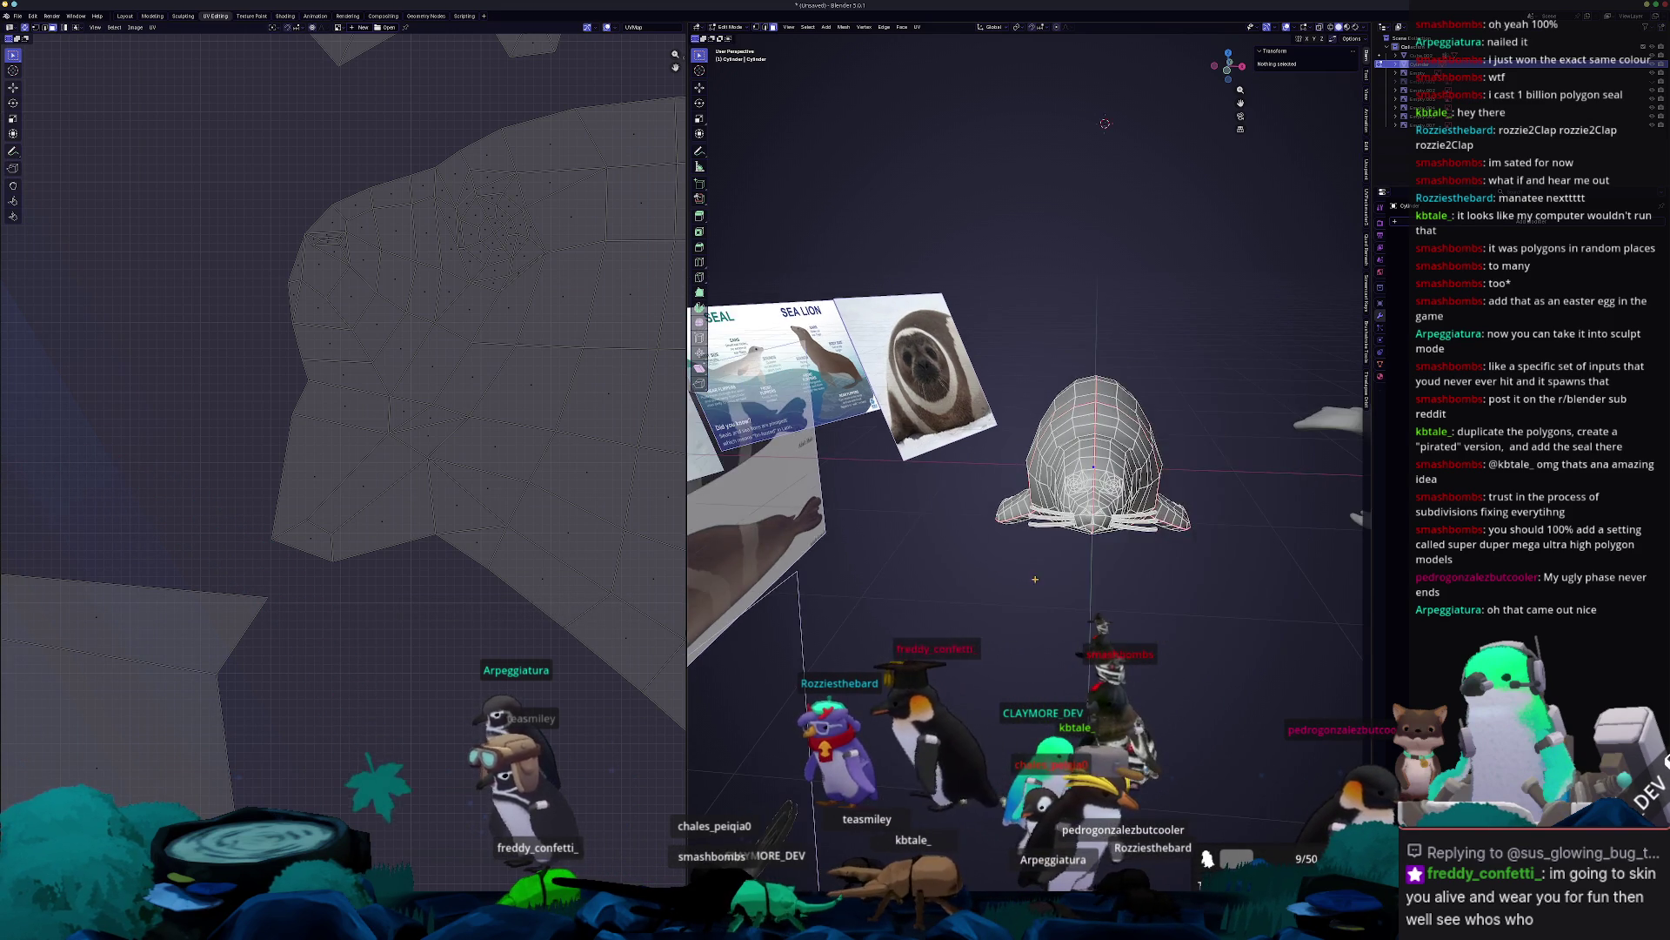
pyautogui.moveTo(939, 566); pyautogui.dragTo(760, 410, button='middle')
# Open the Save As browser and navigate up to Documents/GitHub.
pyautogui.hotkey('ctrl', 's')
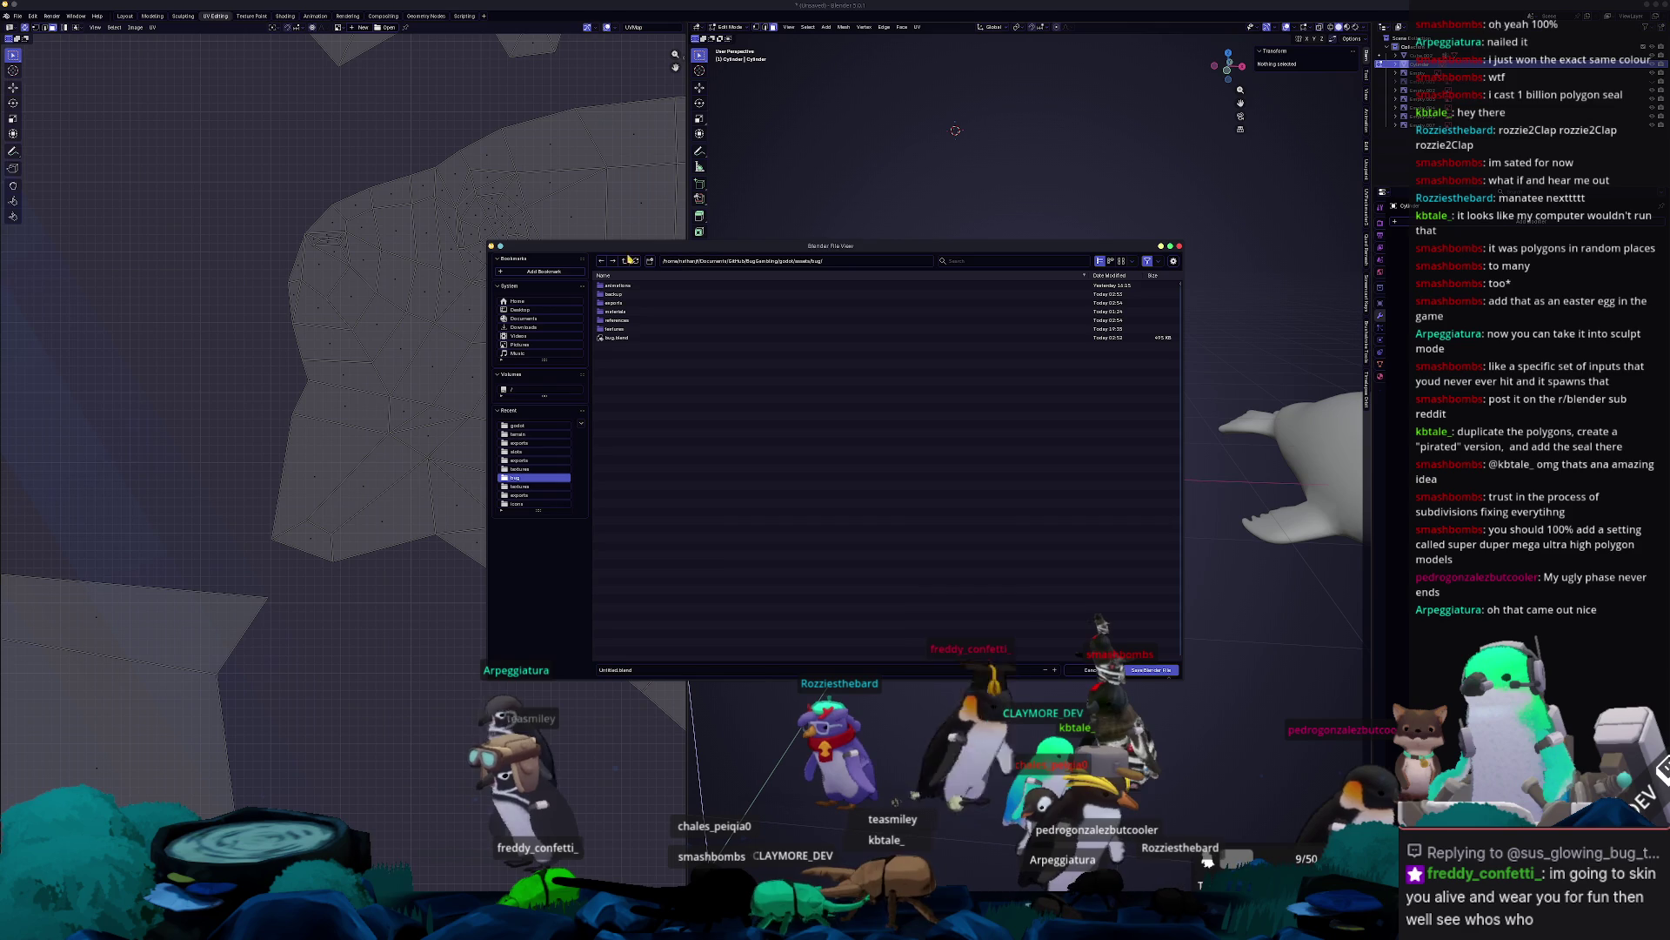
pyautogui.click(625, 261)
pyautogui.click(625, 261)
pyautogui.click(625, 261)
pyautogui.click(625, 261)
pyautogui.click(625, 261)
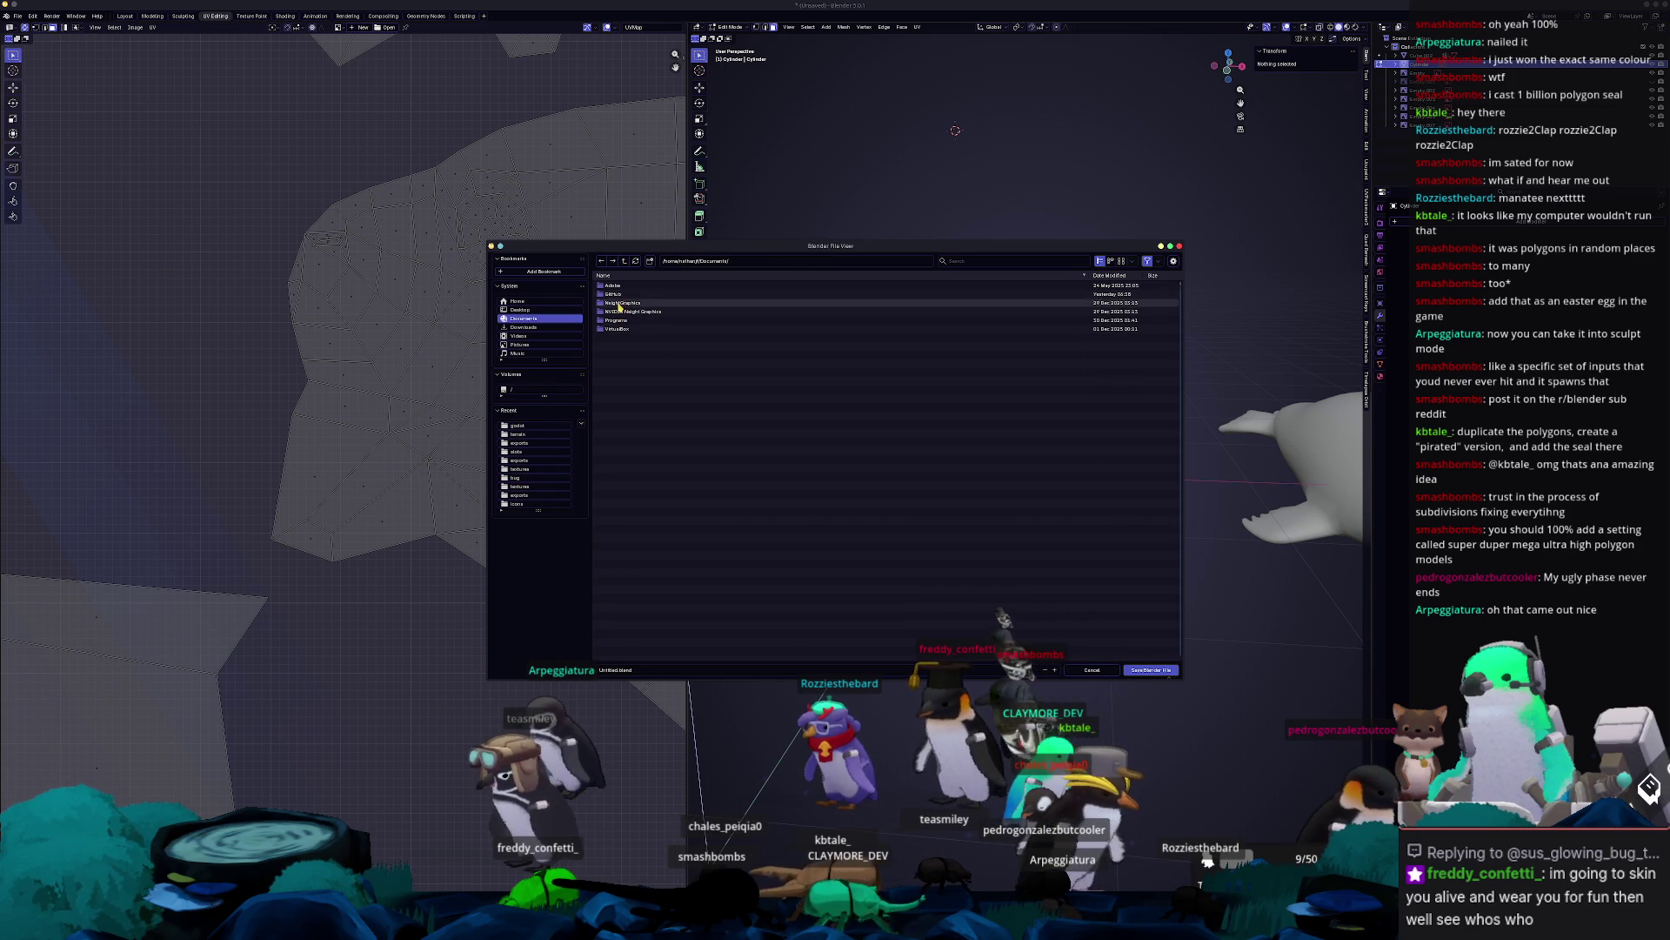
pyautogui.click(627, 328)
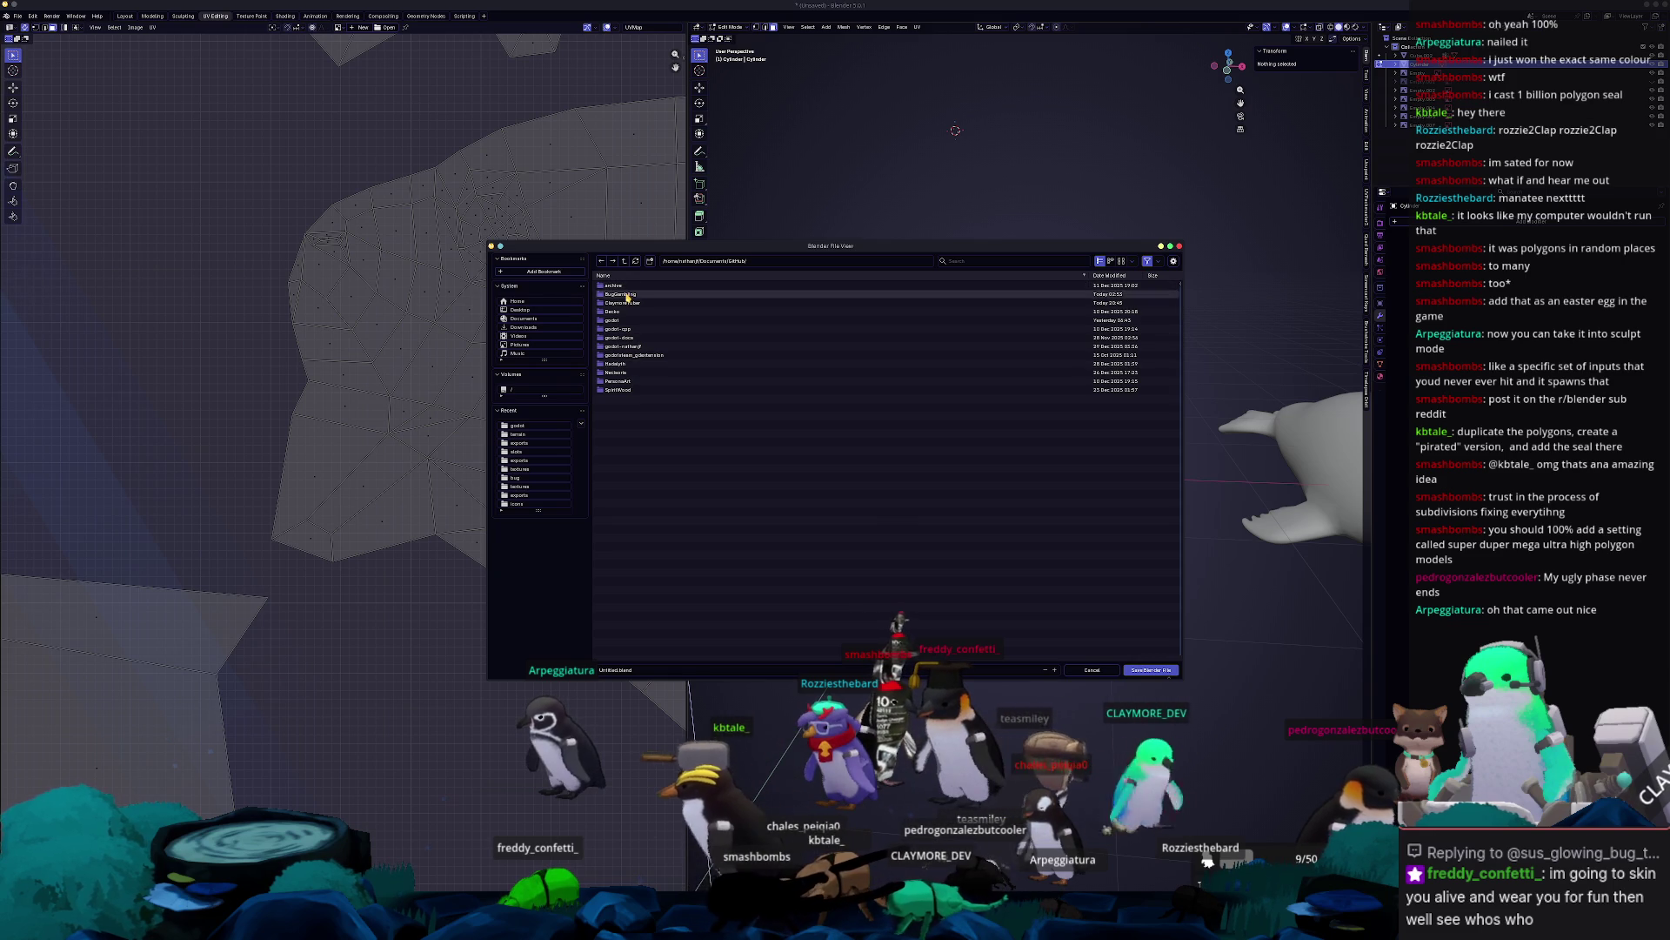
# Browse into Radalyth/godot/assets/entities/fish/large/ribbon_seal and save as ribbon_seal.blend.
pyautogui.doubleClick(626, 364)
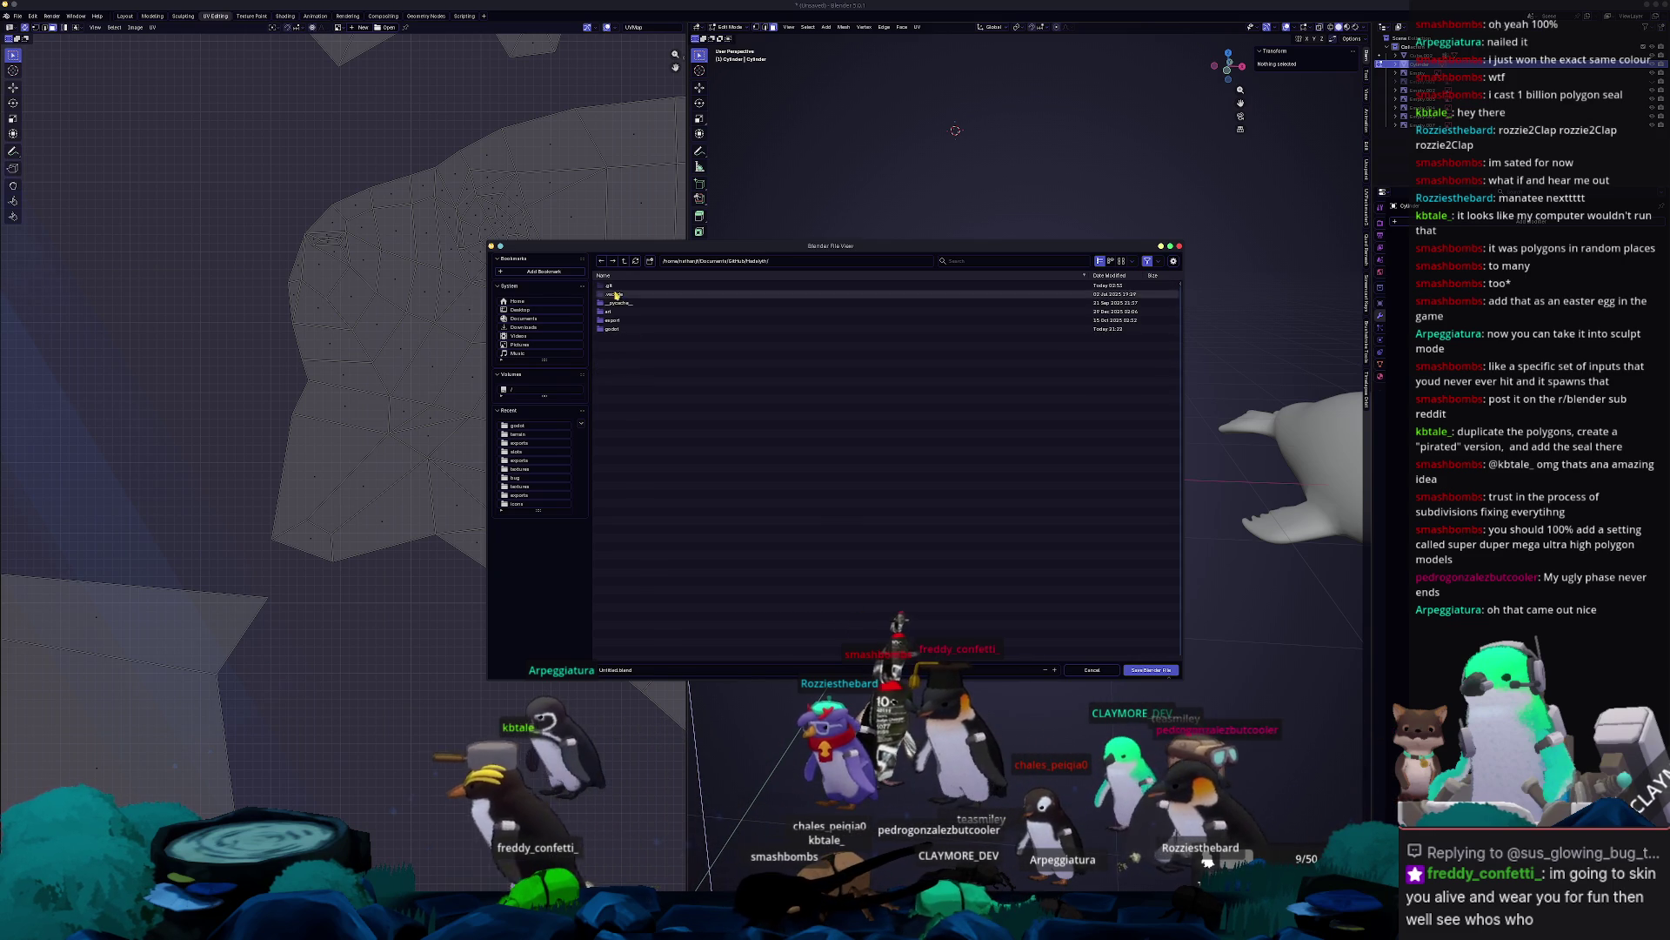
pyautogui.doubleClick(639, 330)
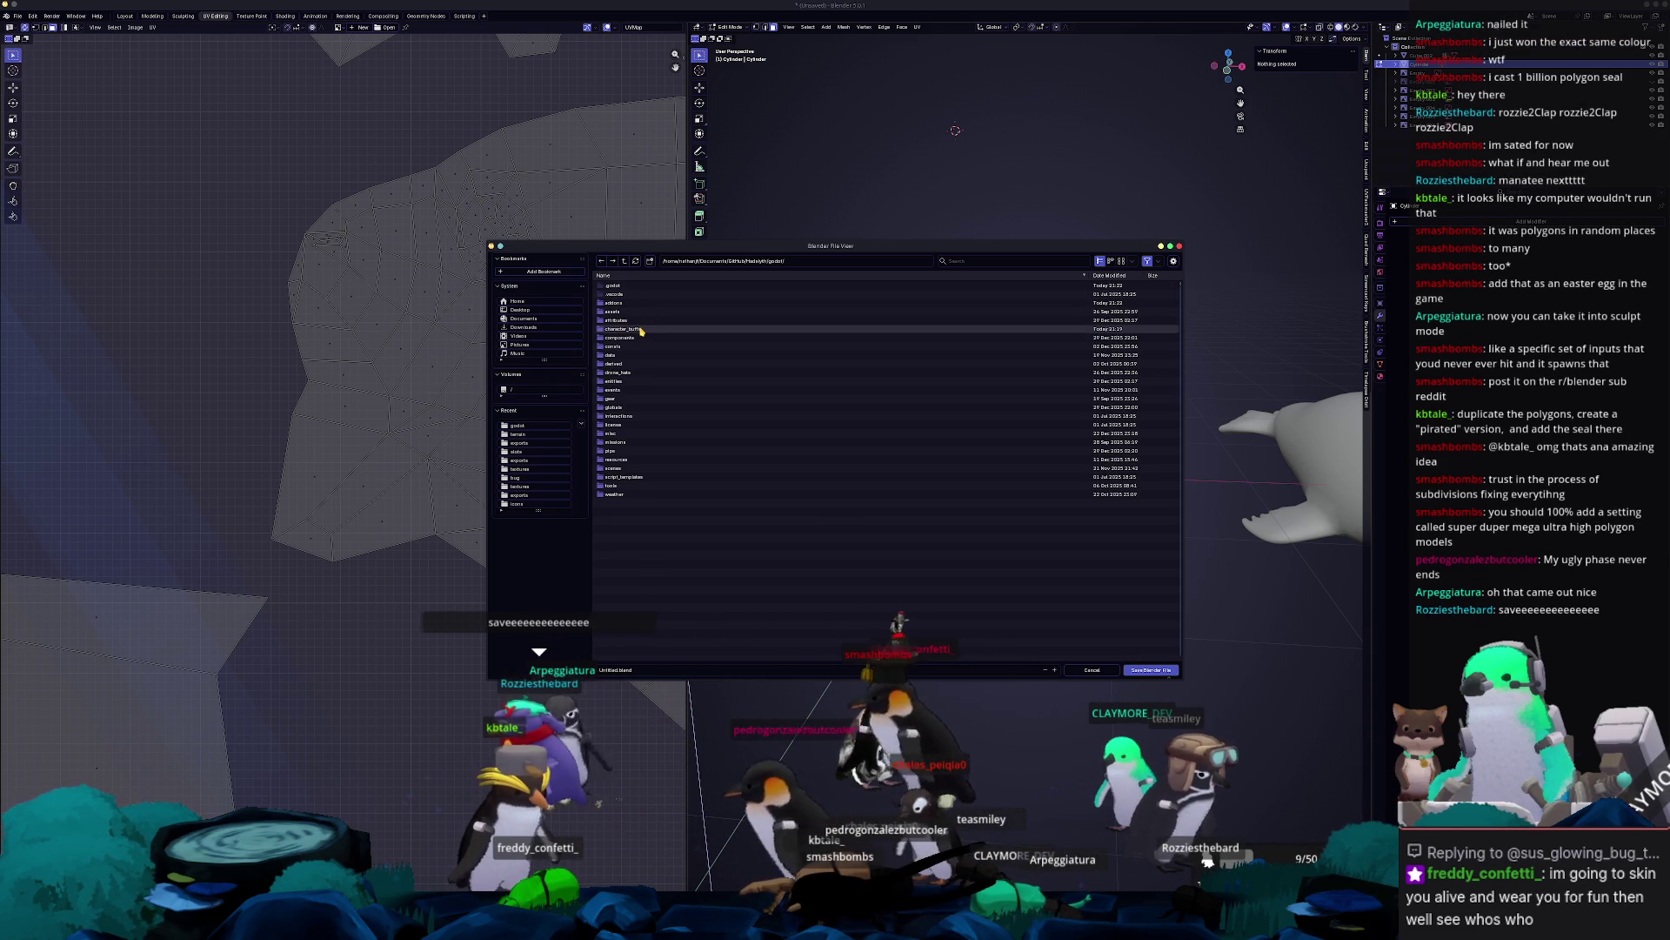
pyautogui.doubleClick(616, 311)
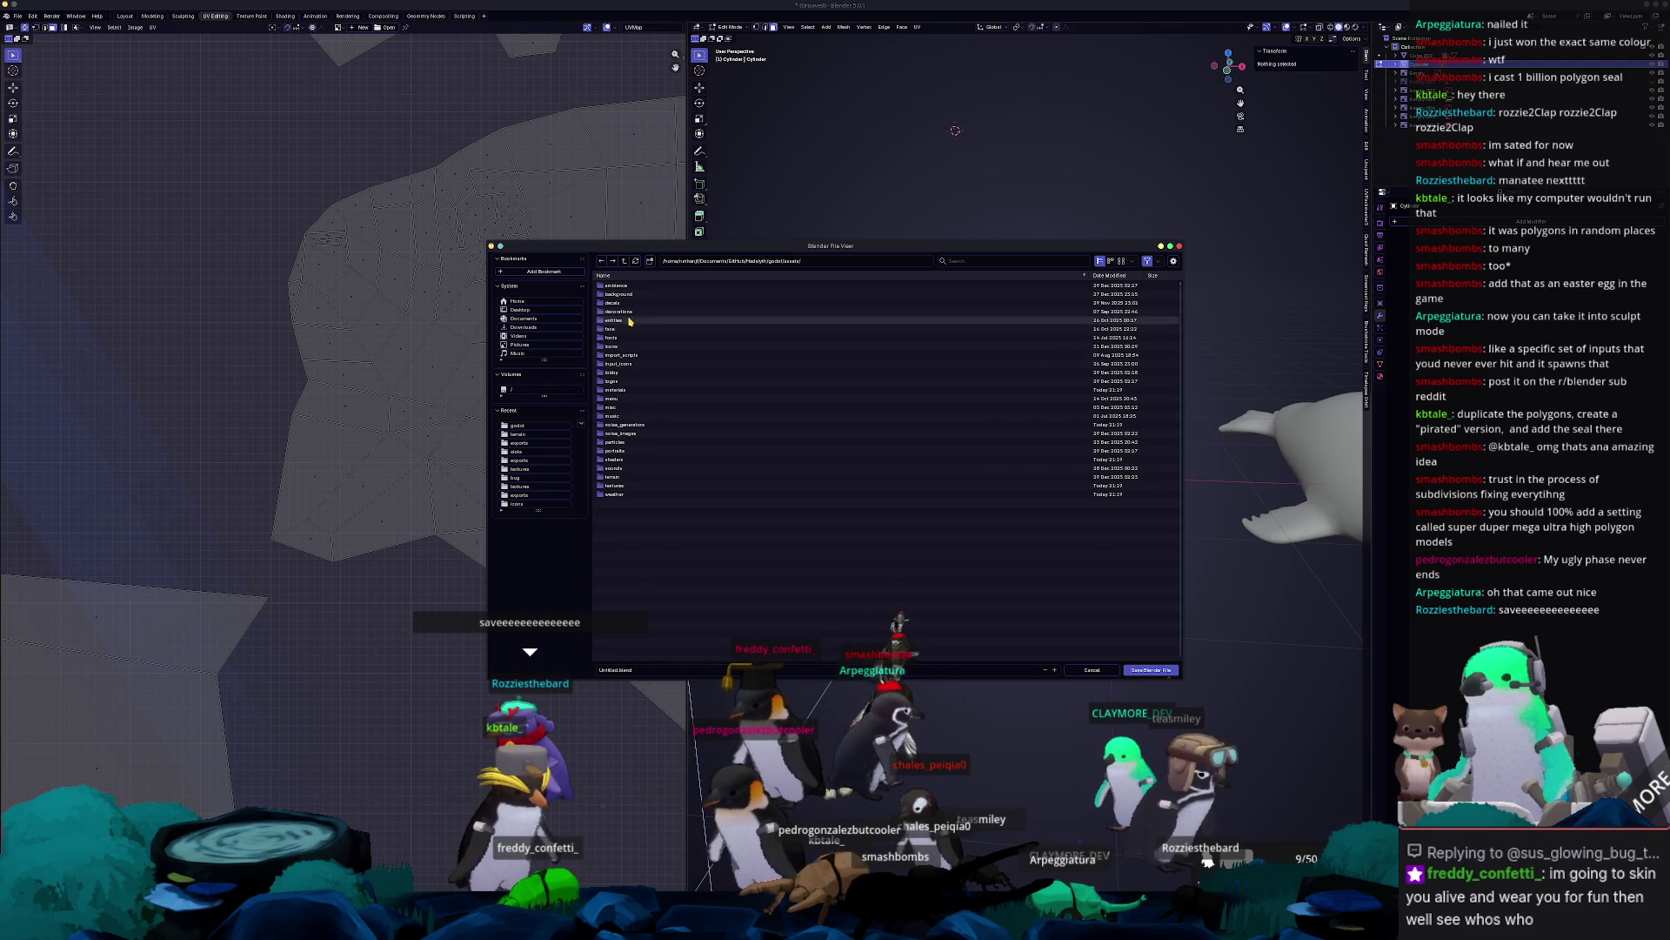
pyautogui.doubleClick(630, 320)
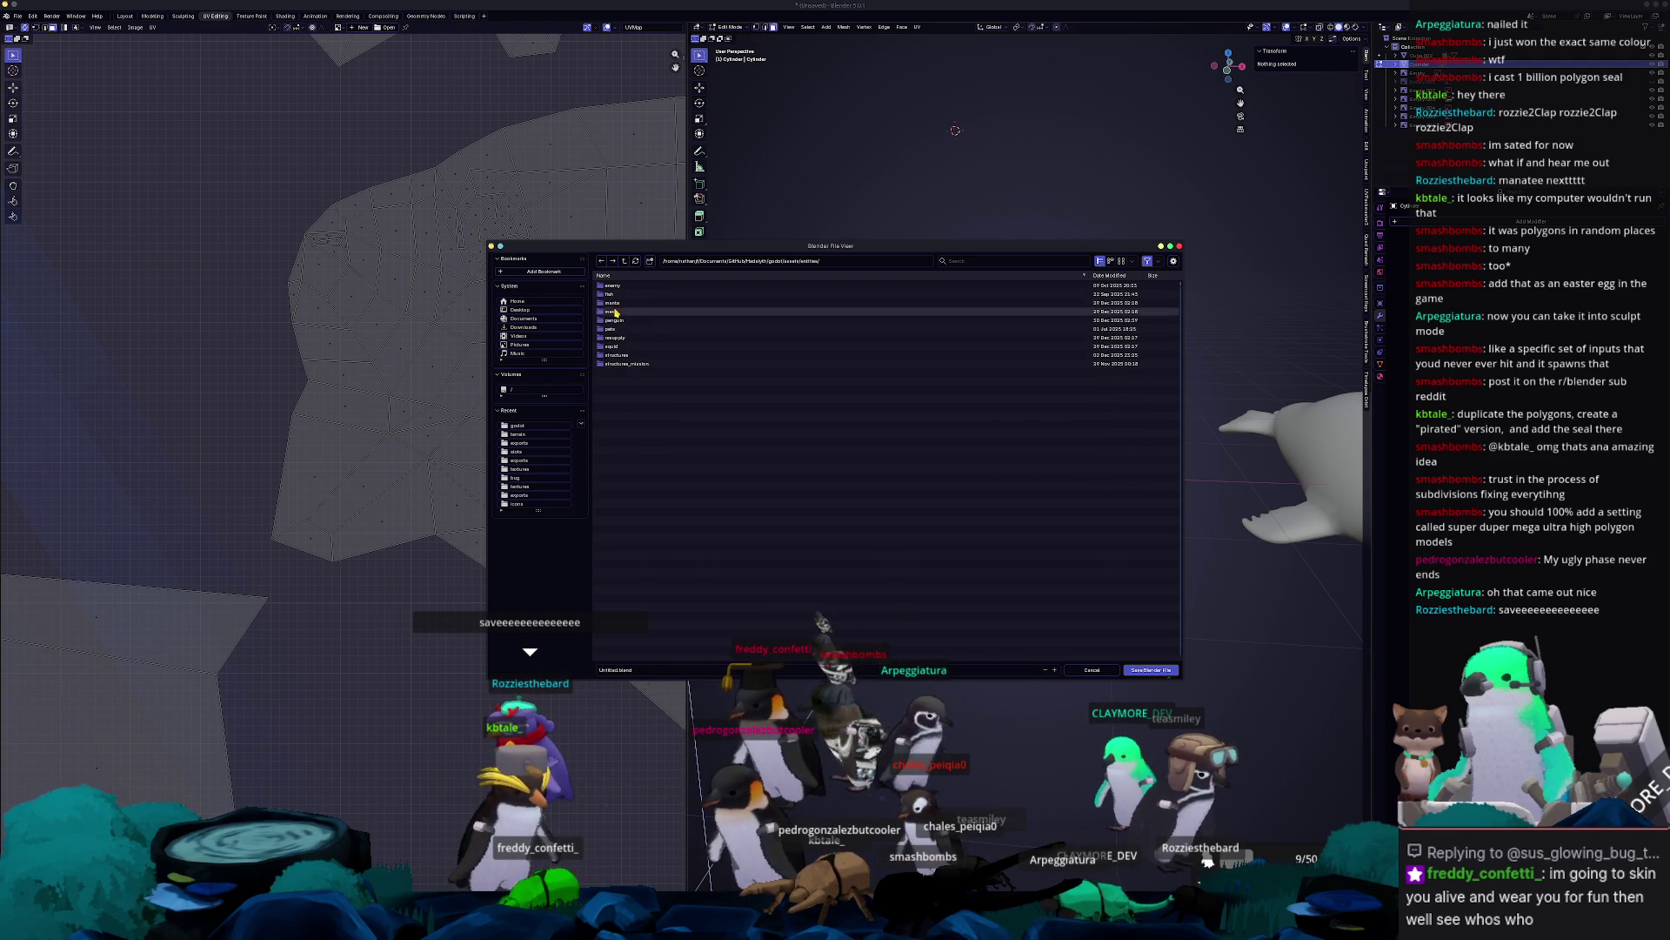
pyautogui.doubleClick(614, 295)
pyautogui.doubleClick(614, 303)
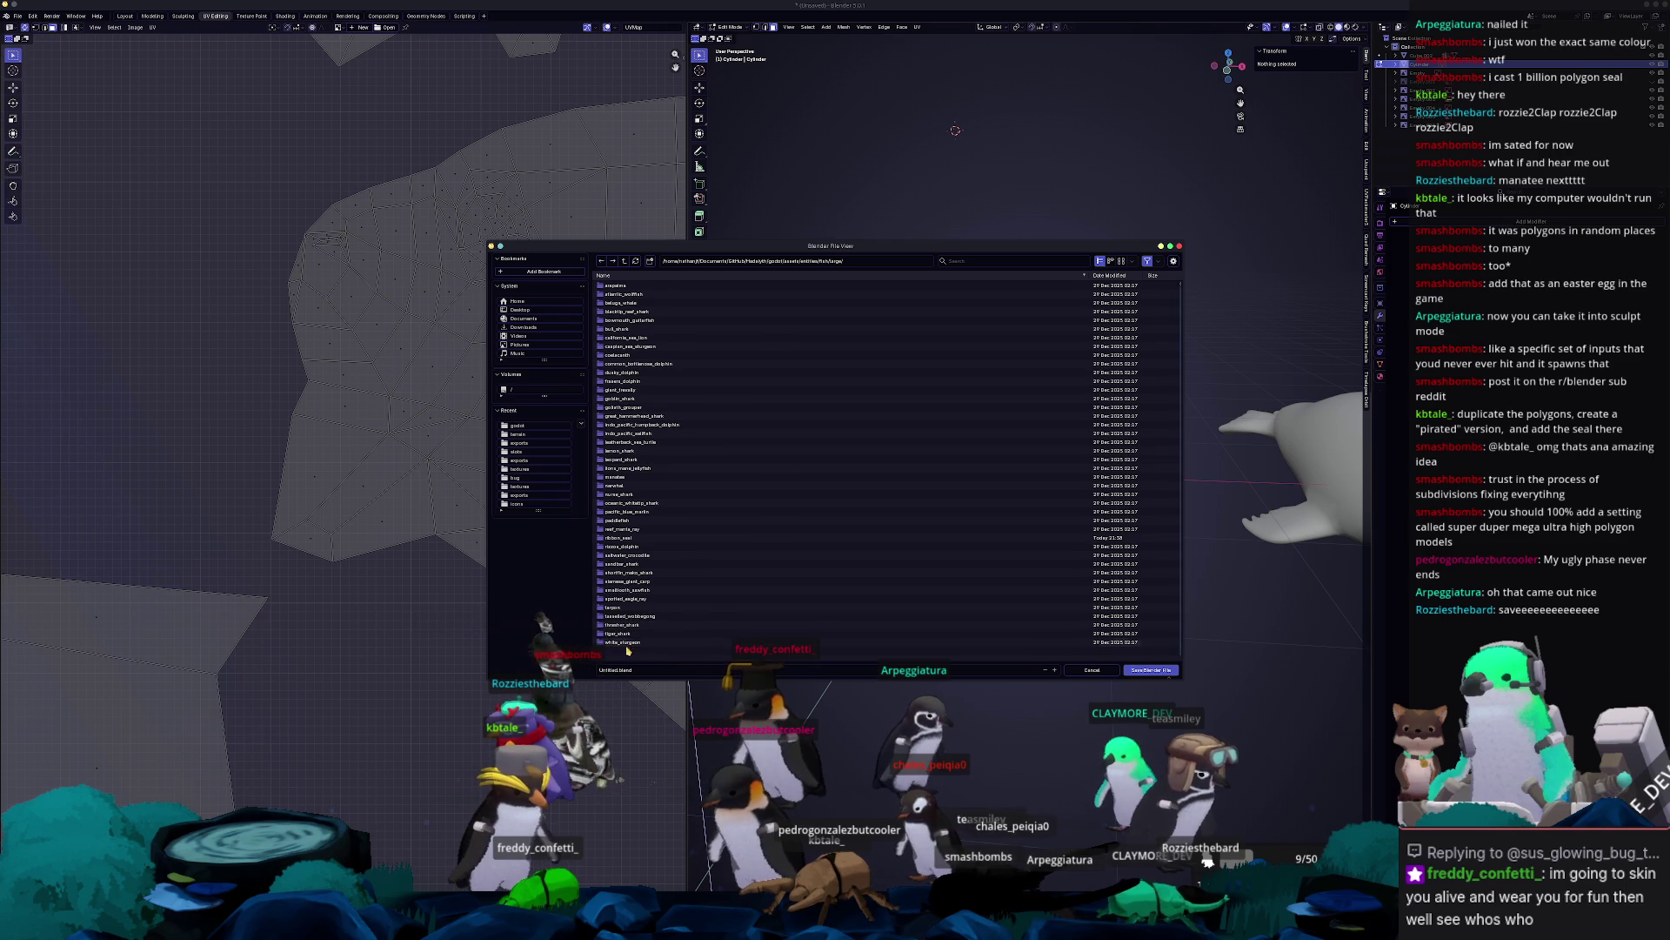
pyautogui.doubleClick(620, 538)
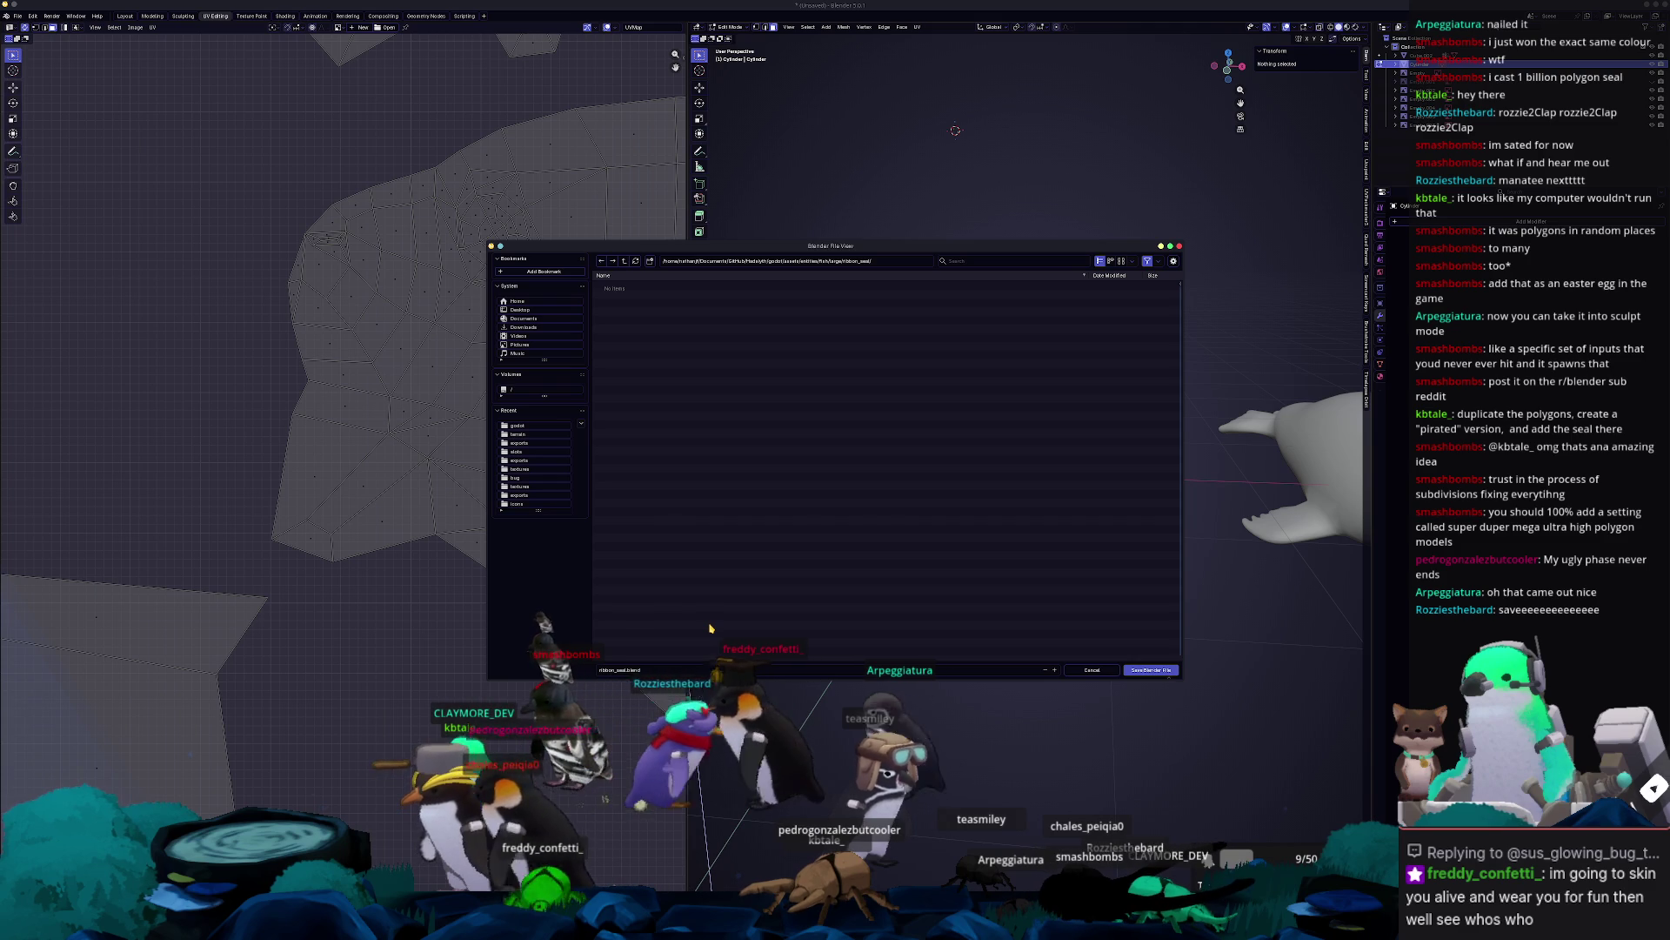
pyautogui.press('Return')
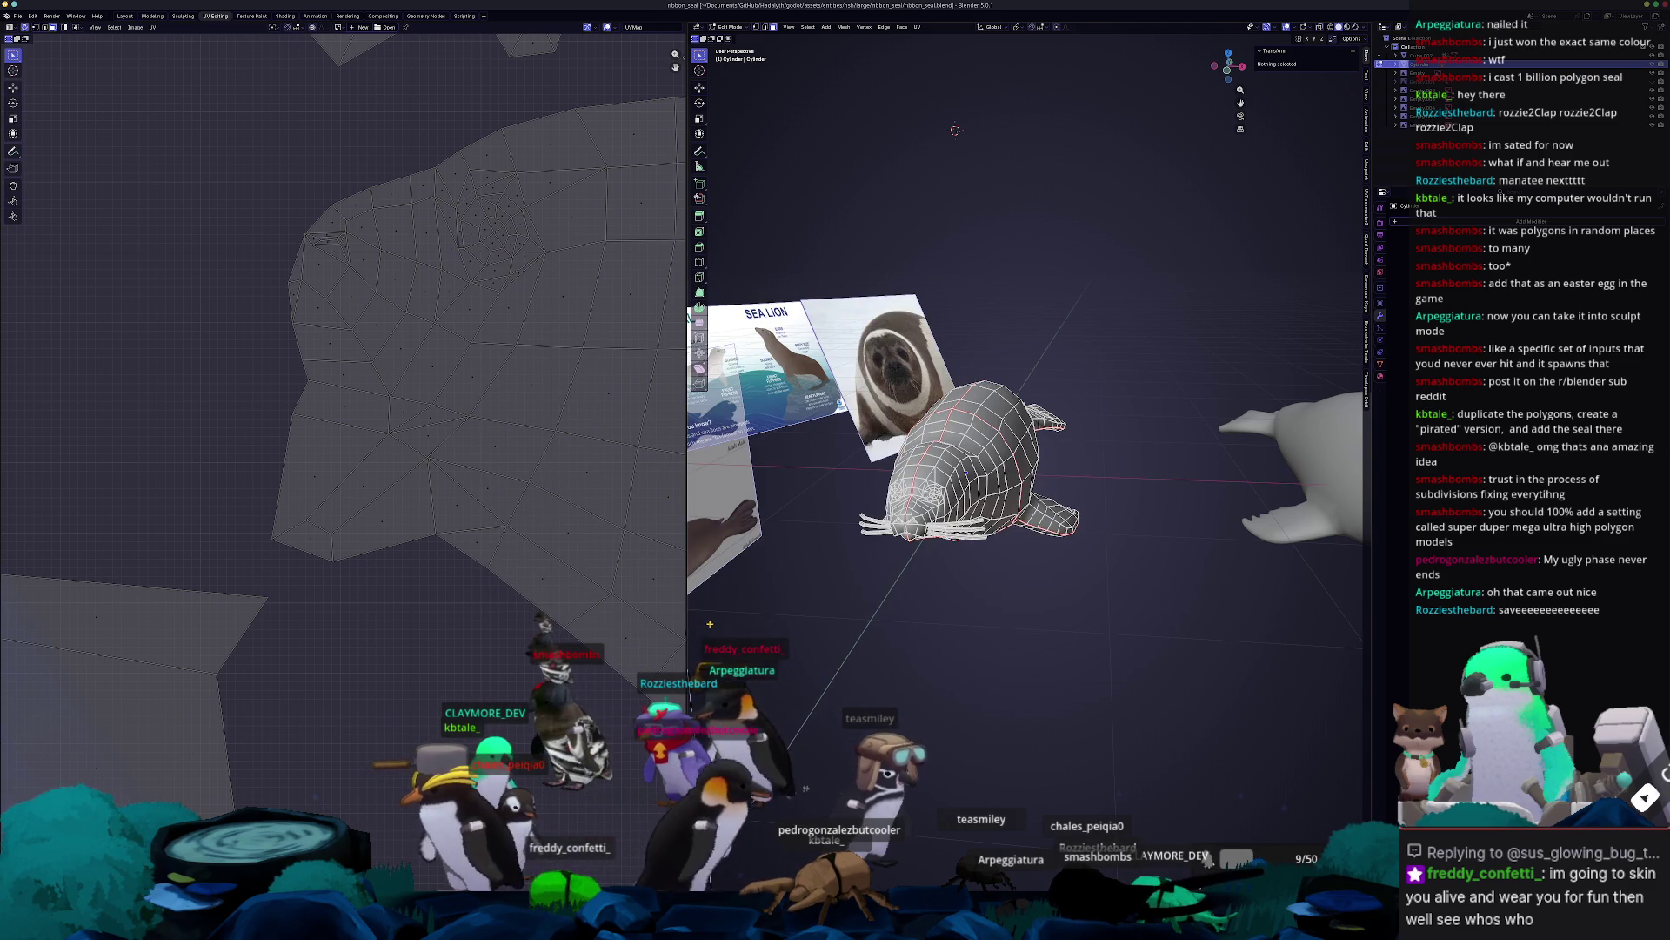
# Select another scene object and look through its mesh data, constraint and render properties.
pyautogui.moveTo(709, 623); pyautogui.dragTo(811, 684, button='middle')
pyautogui.click(1403, 125)
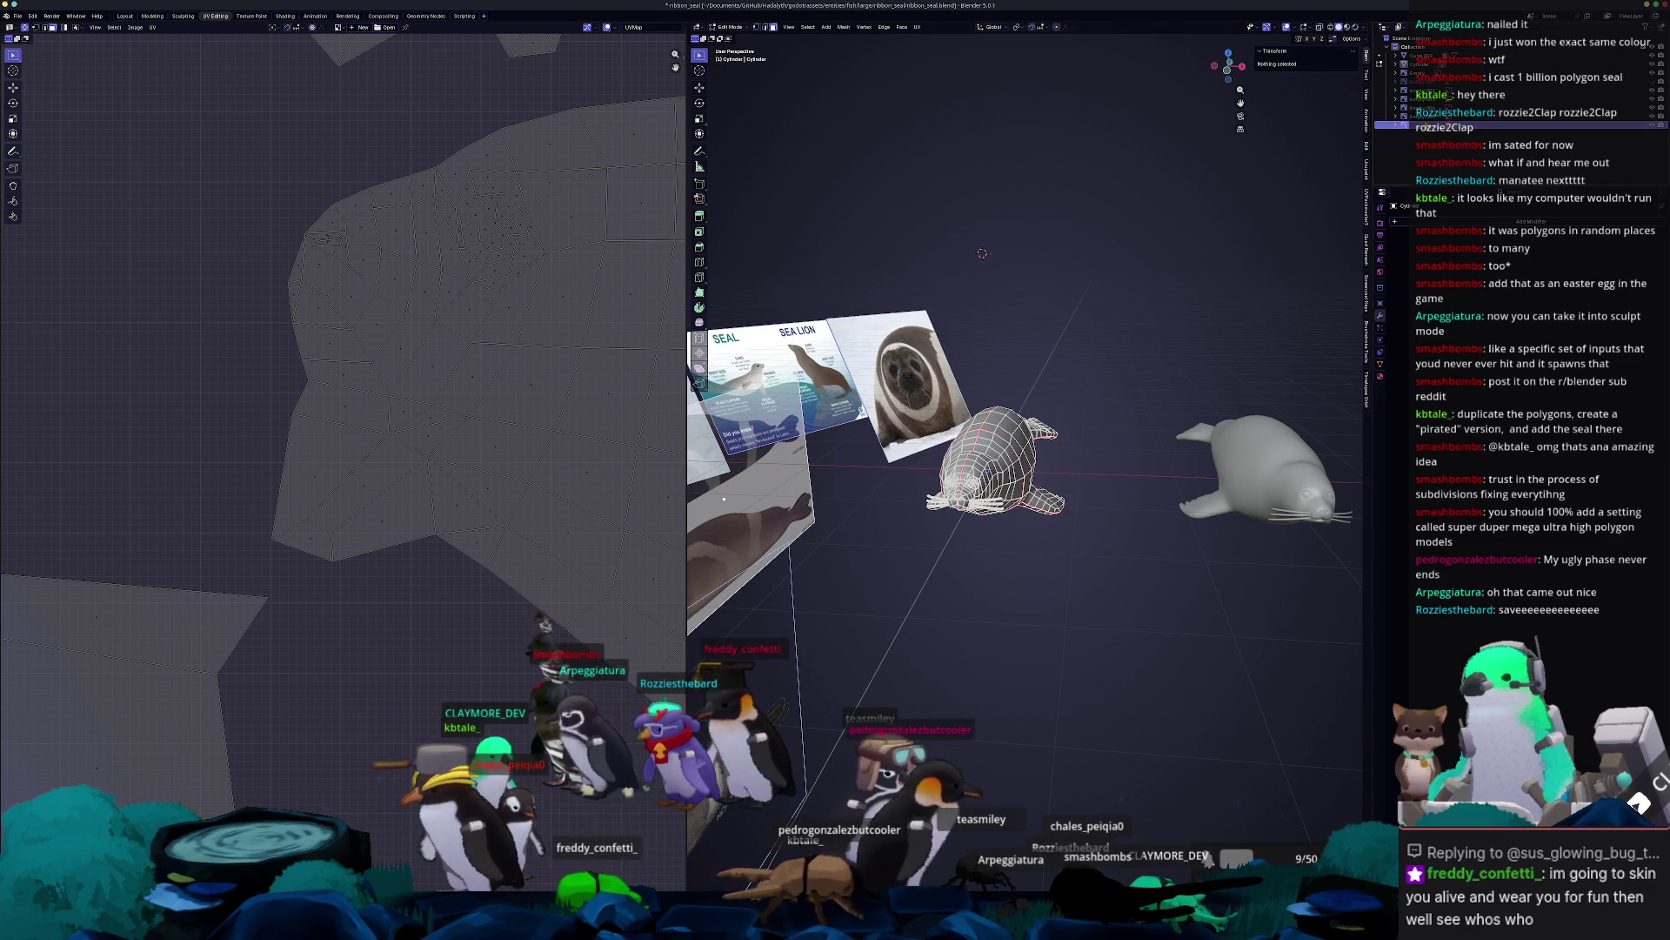
pyautogui.click(1382, 365)
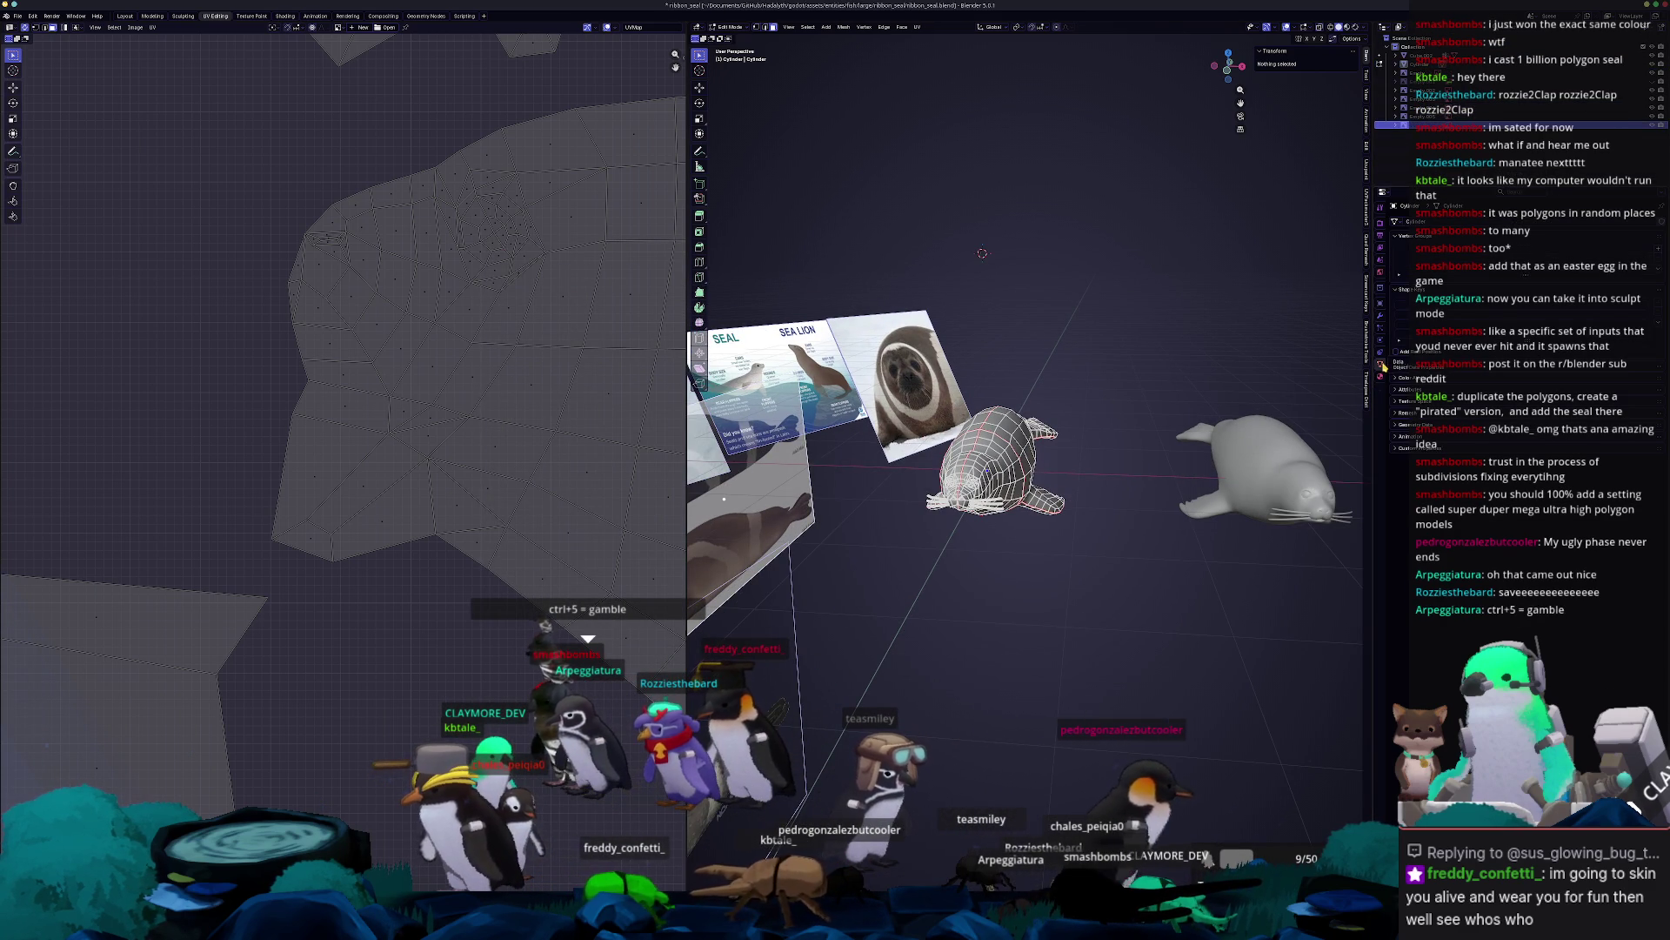
pyautogui.click(1382, 354)
pyautogui.click(1383, 228)
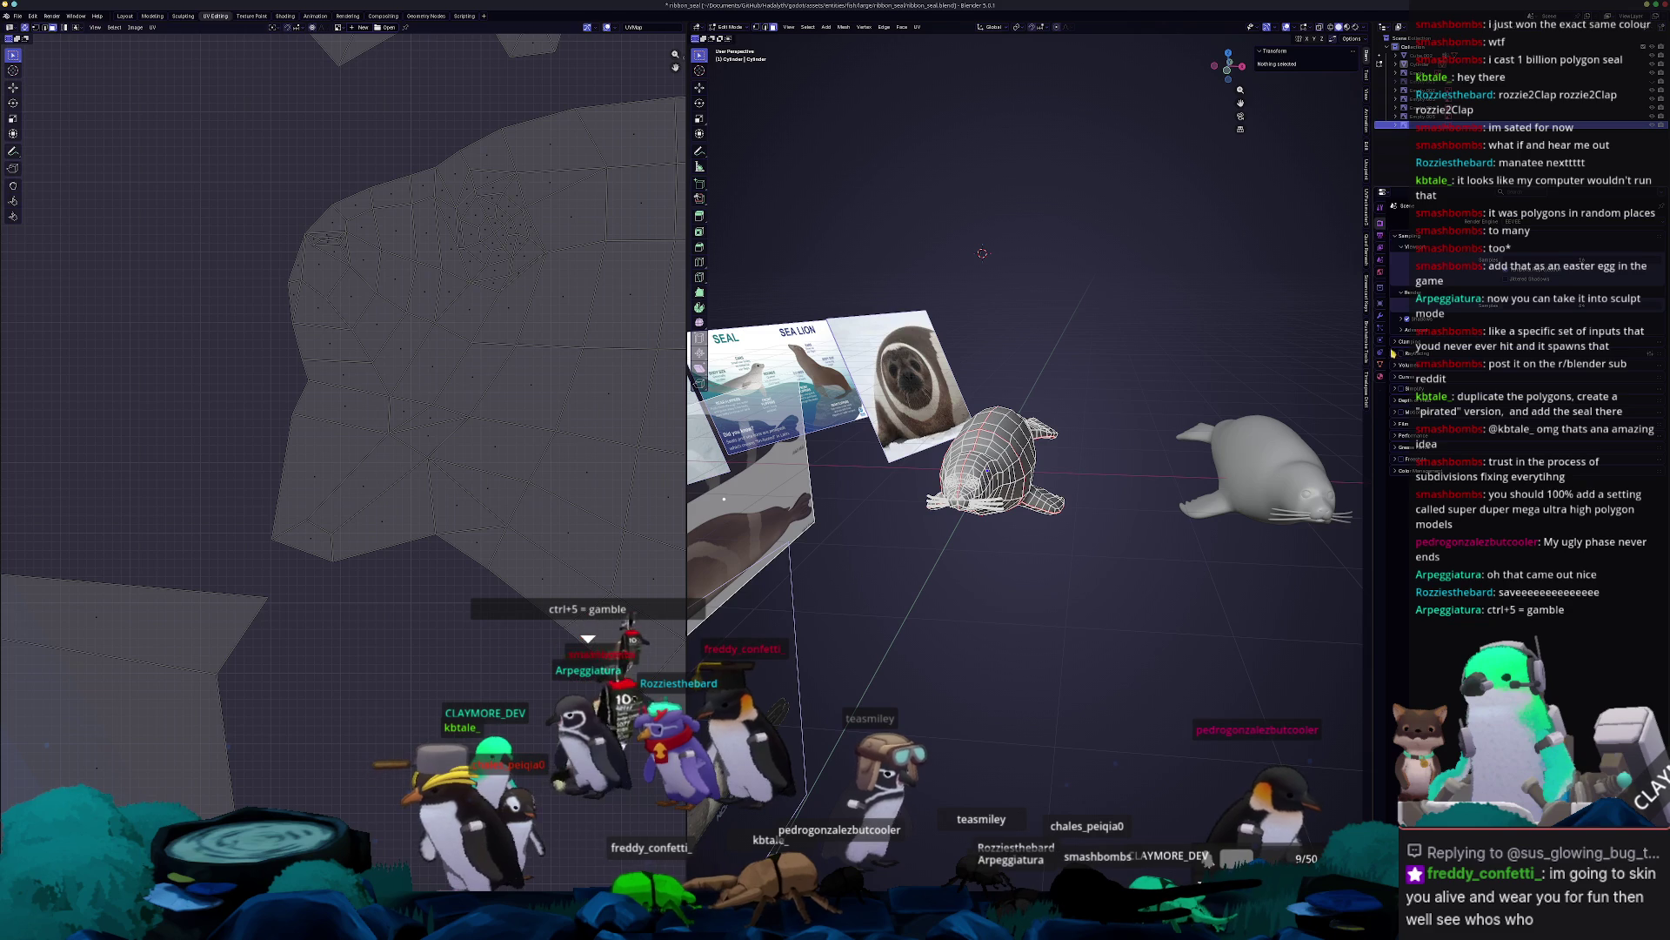
# Return to Object Mode, inspect the reference photo's image settings, then select the seal.
pyautogui.press('Tab')
pyautogui.click(903, 392)
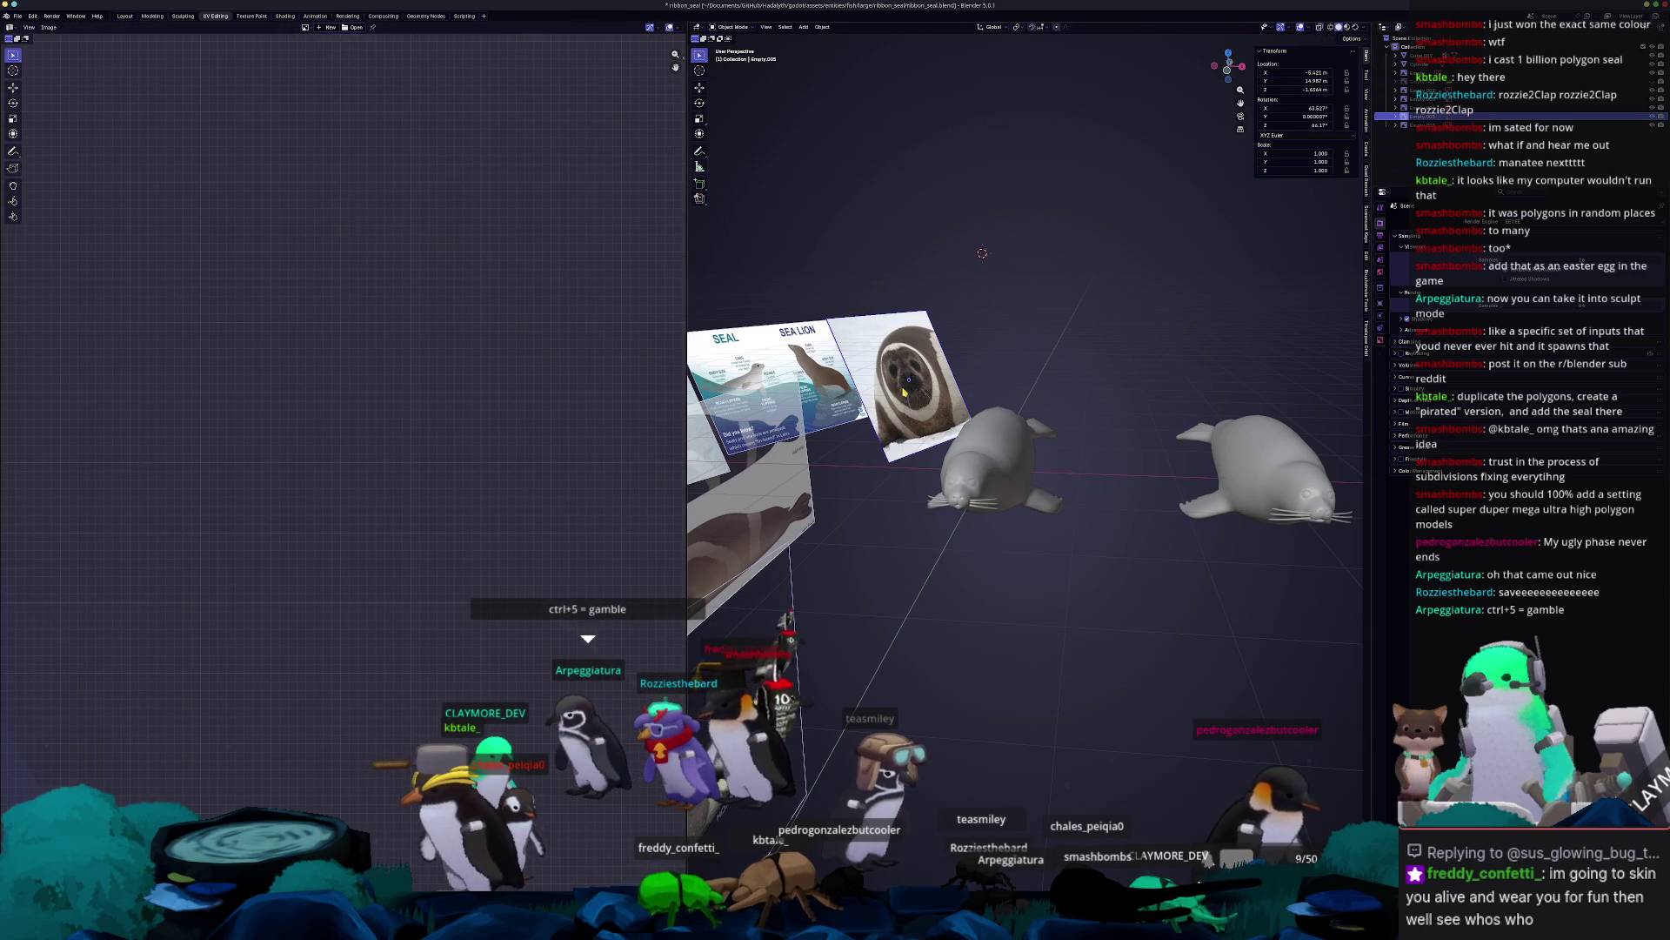
pyautogui.click(1380, 339)
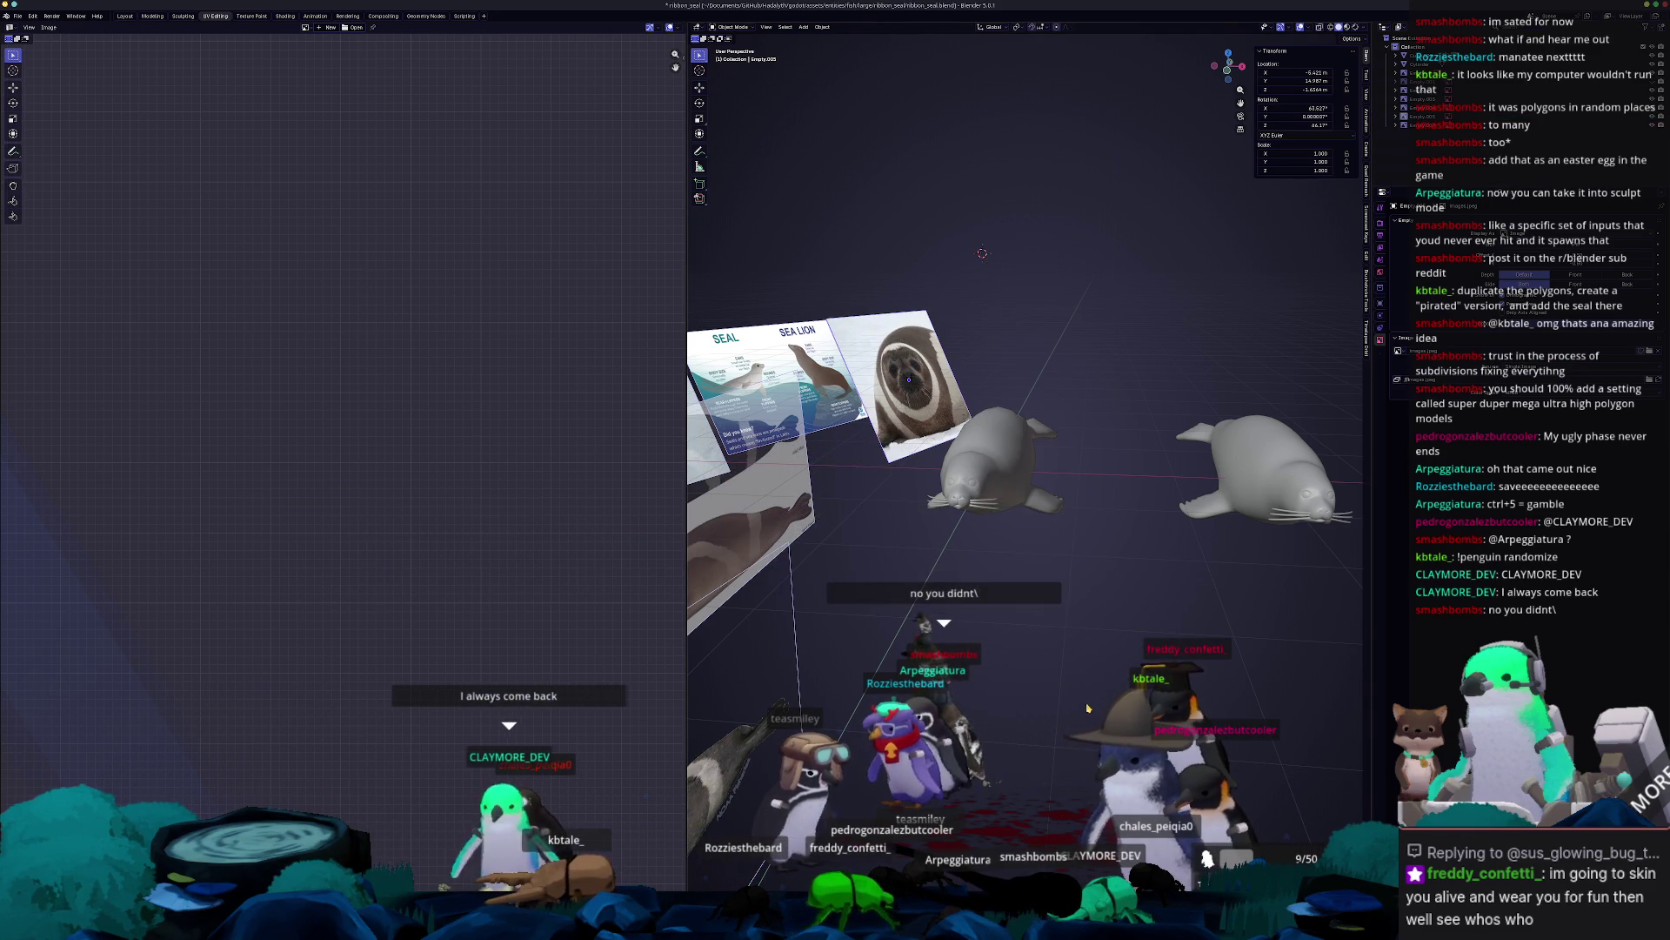
pyautogui.scroll(1, 1018, 691)
pyautogui.moveTo(981, 535)
pyautogui.mouseDown(button='middle')
pyautogui.moveTo(978, 585)
pyautogui.moveTo(1070, 605)
pyautogui.mouseUp(button='middle')
pyautogui.click(978, 573)
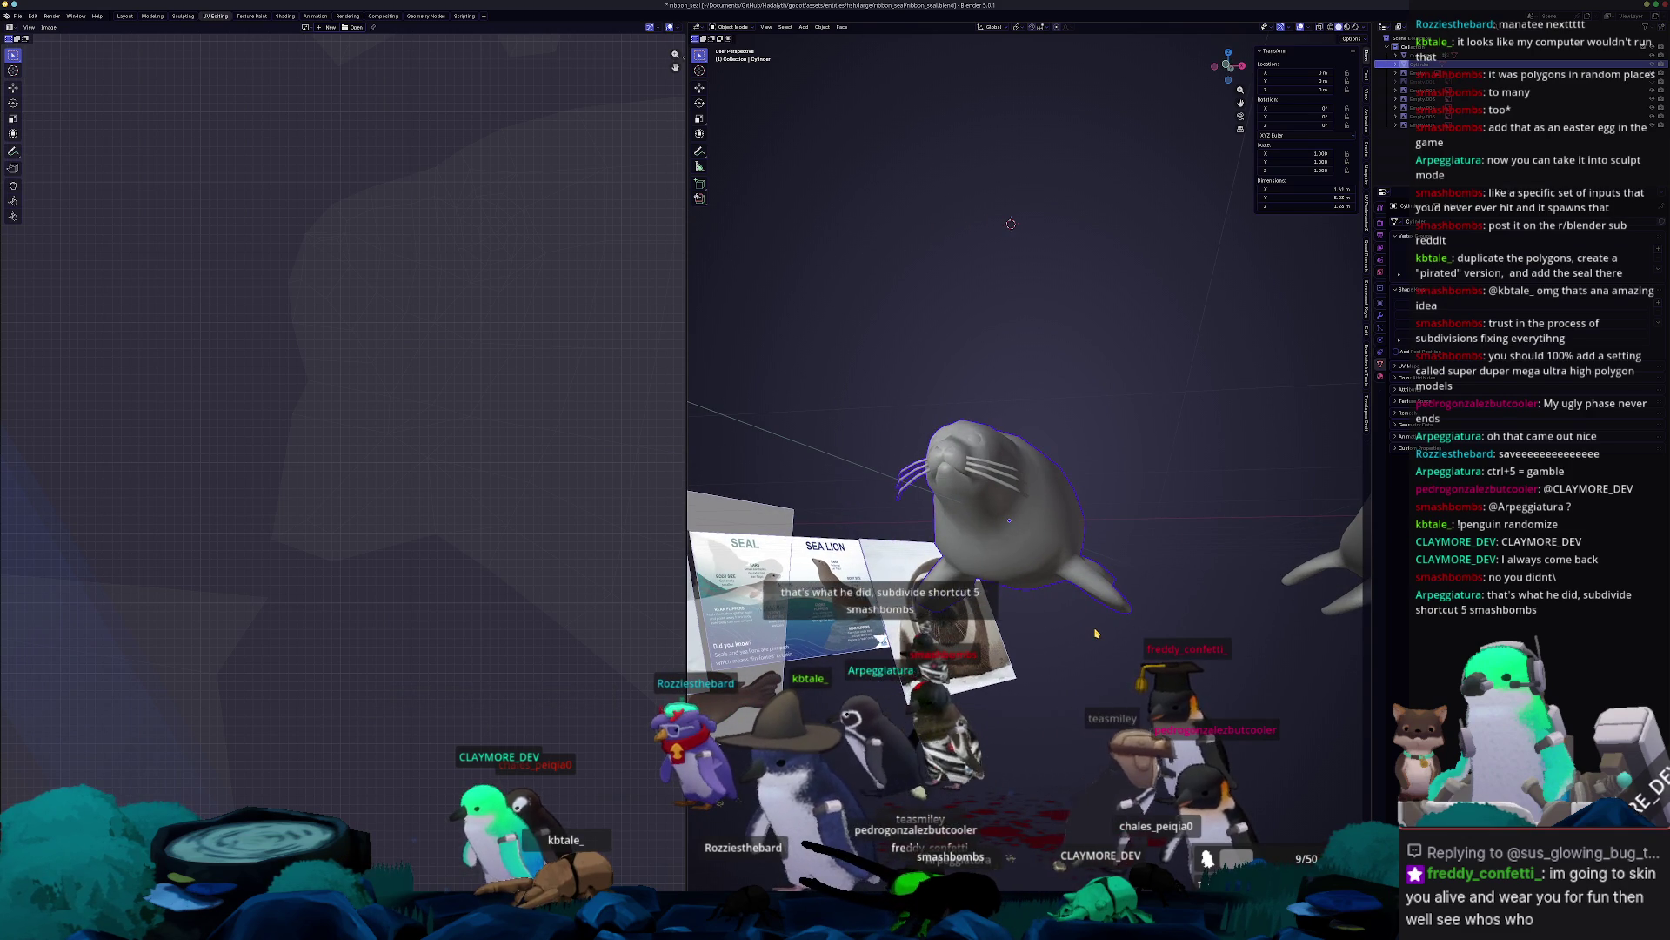
pyautogui.press('Tab')
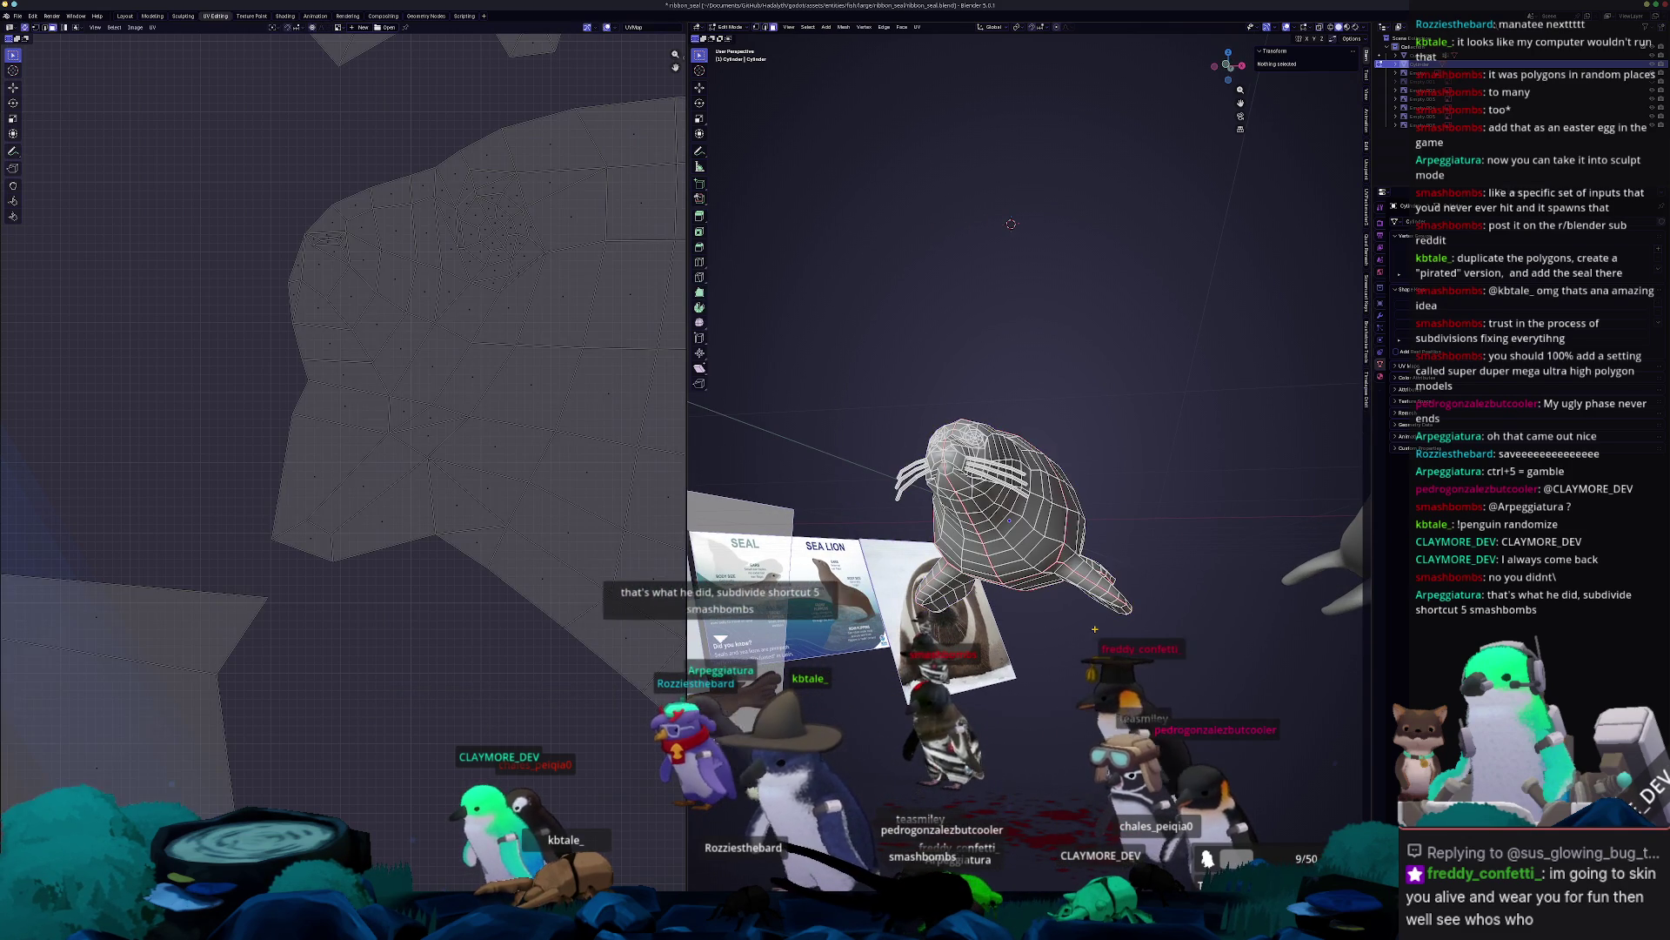
pyautogui.moveTo(1095, 628); pyautogui.dragTo(1083, 614, button='middle')
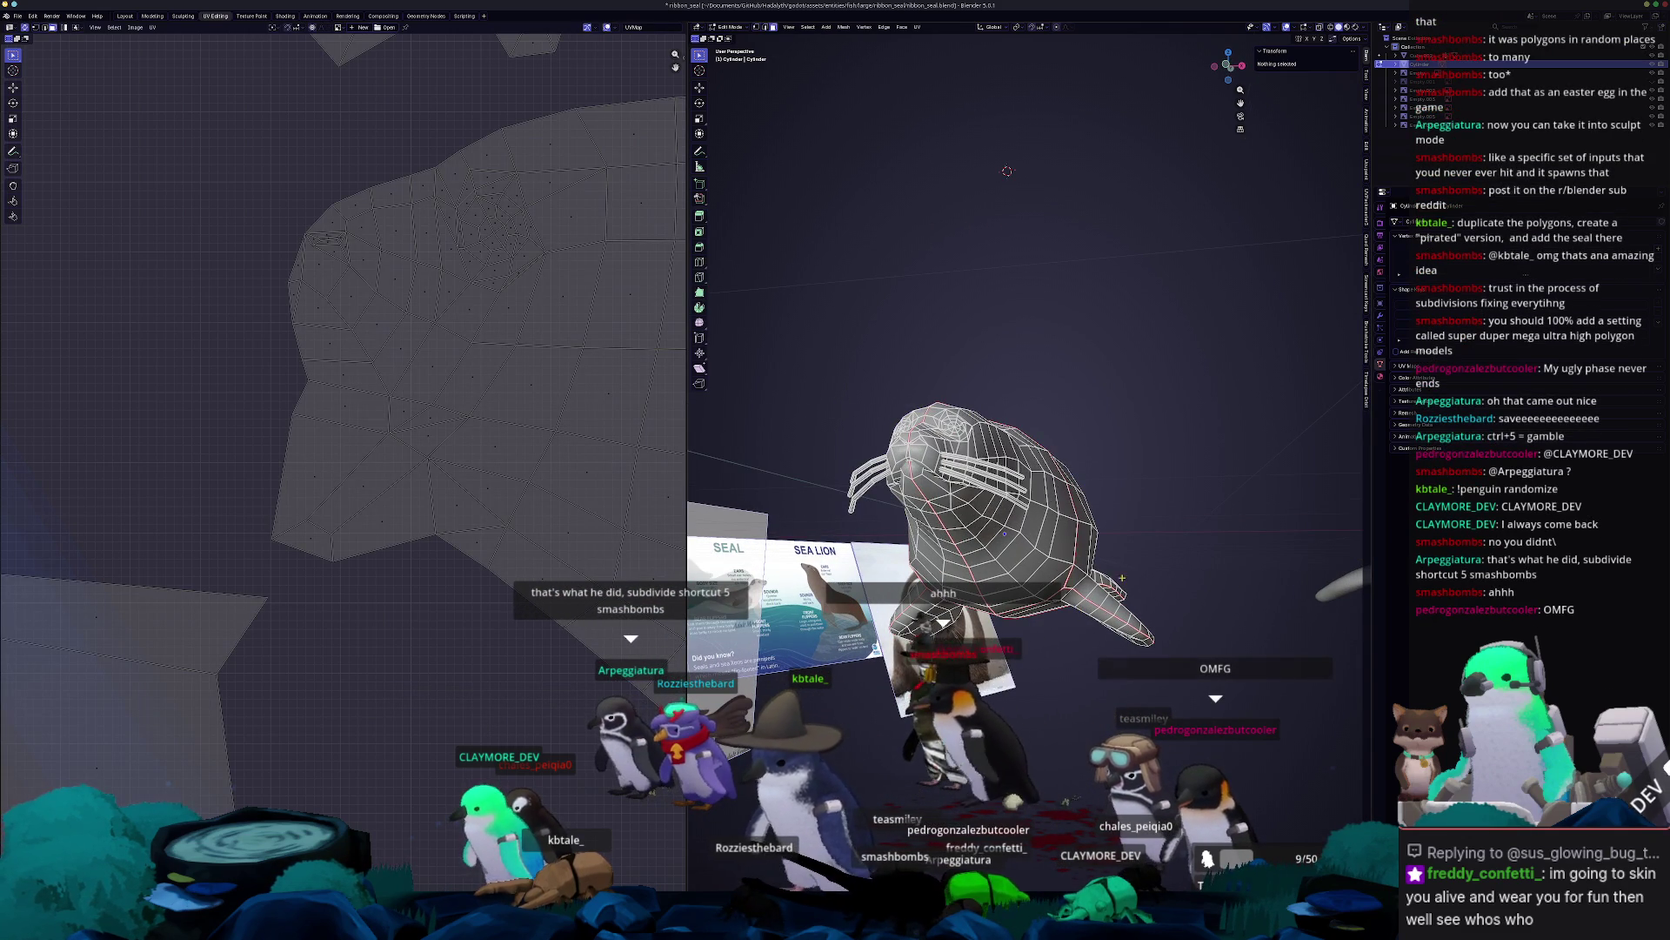
pyautogui.moveTo(1139, 566); pyautogui.dragTo(1105, 552, button='middle')
pyautogui.scroll(5, 1105, 553)
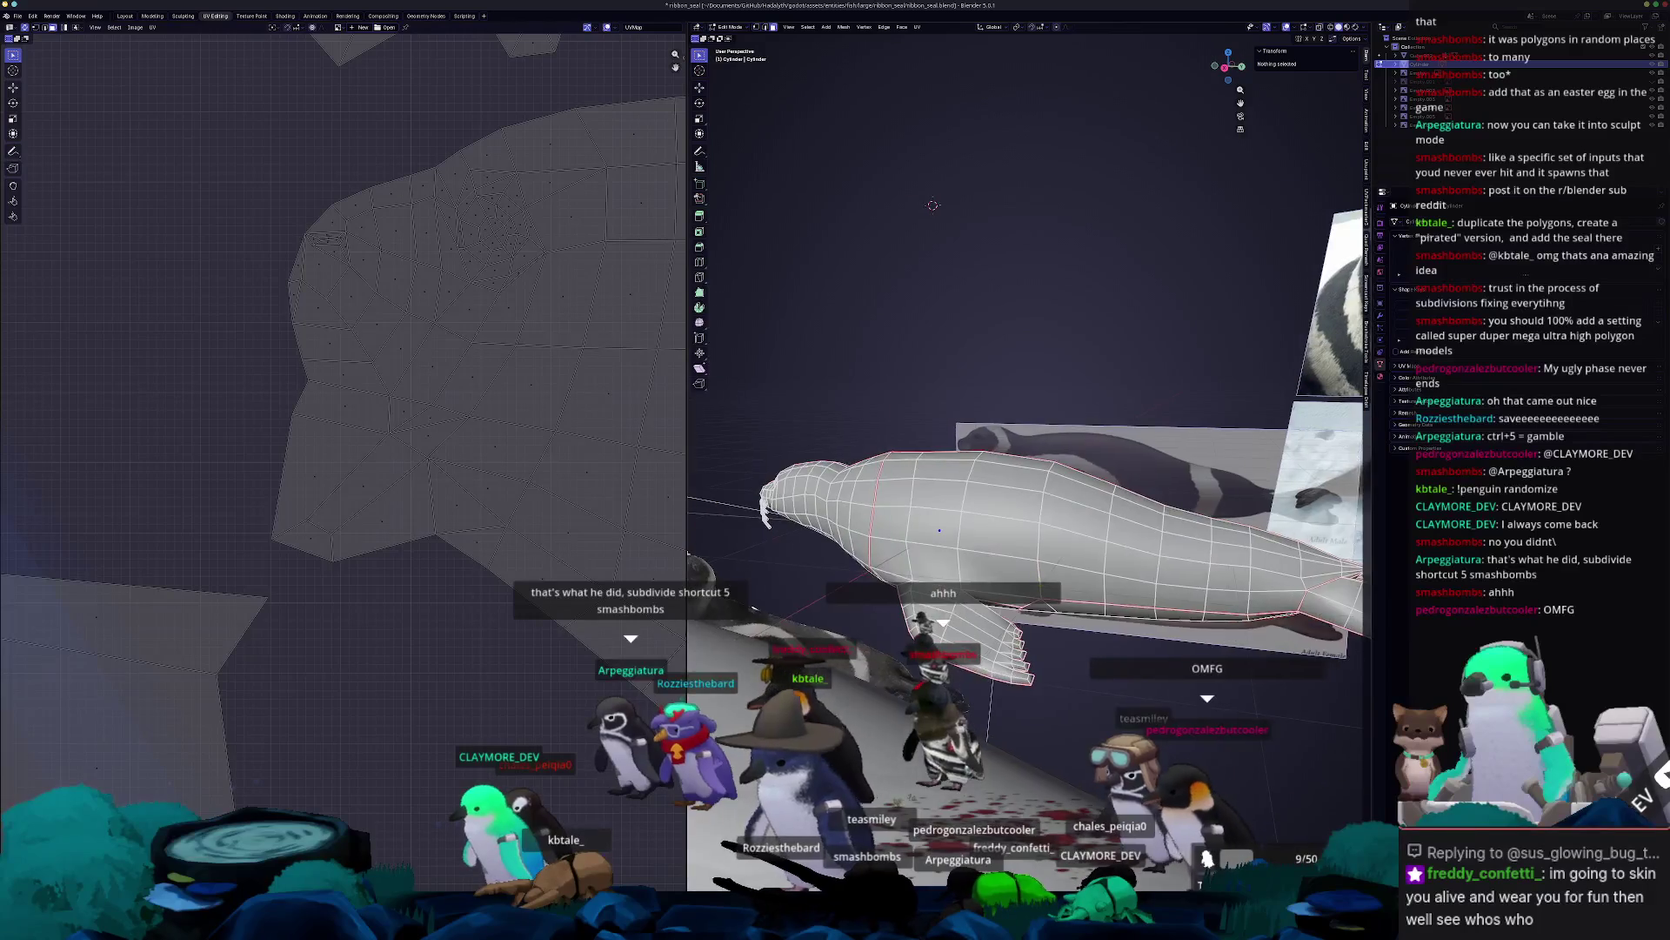
pyautogui.moveTo(880, 572)
pyautogui.mouseDown(button='middle')
pyautogui.moveTo(917, 567)
pyautogui.moveTo(916, 554)
pyautogui.moveTo(1054, 610)
pyautogui.moveTo(1078, 595)
pyautogui.mouseUp(button='middle')
pyautogui.click(917, 568)
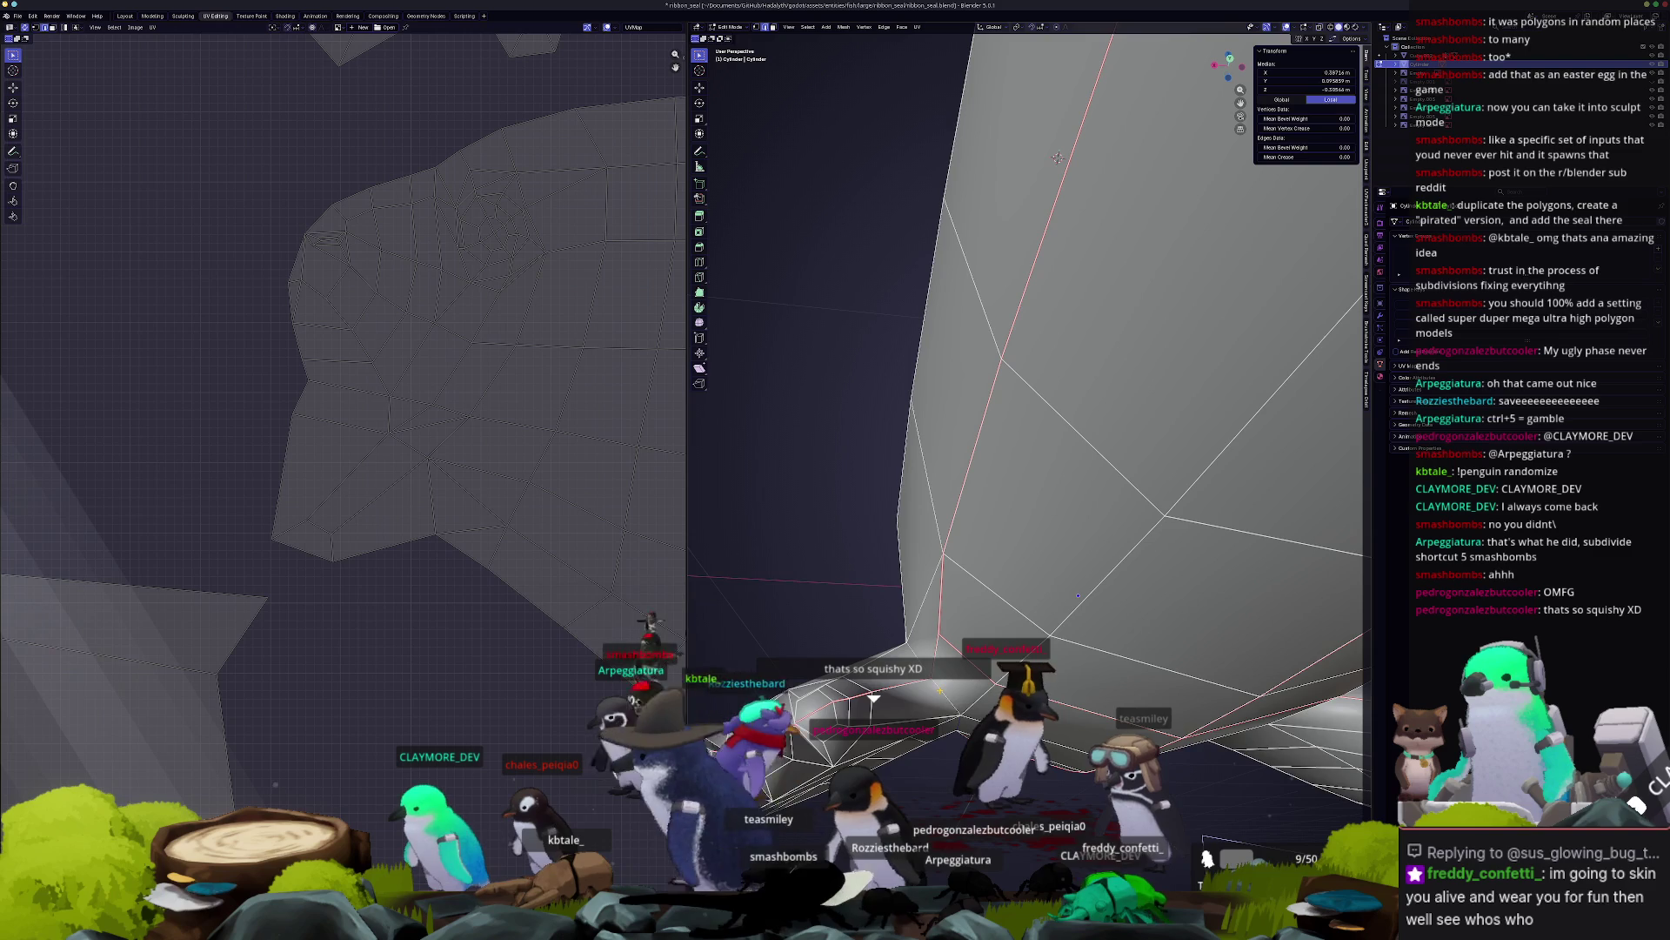
pyautogui.scroll(-5, 1078, 595)
pyautogui.scroll(6, 1134, 575)
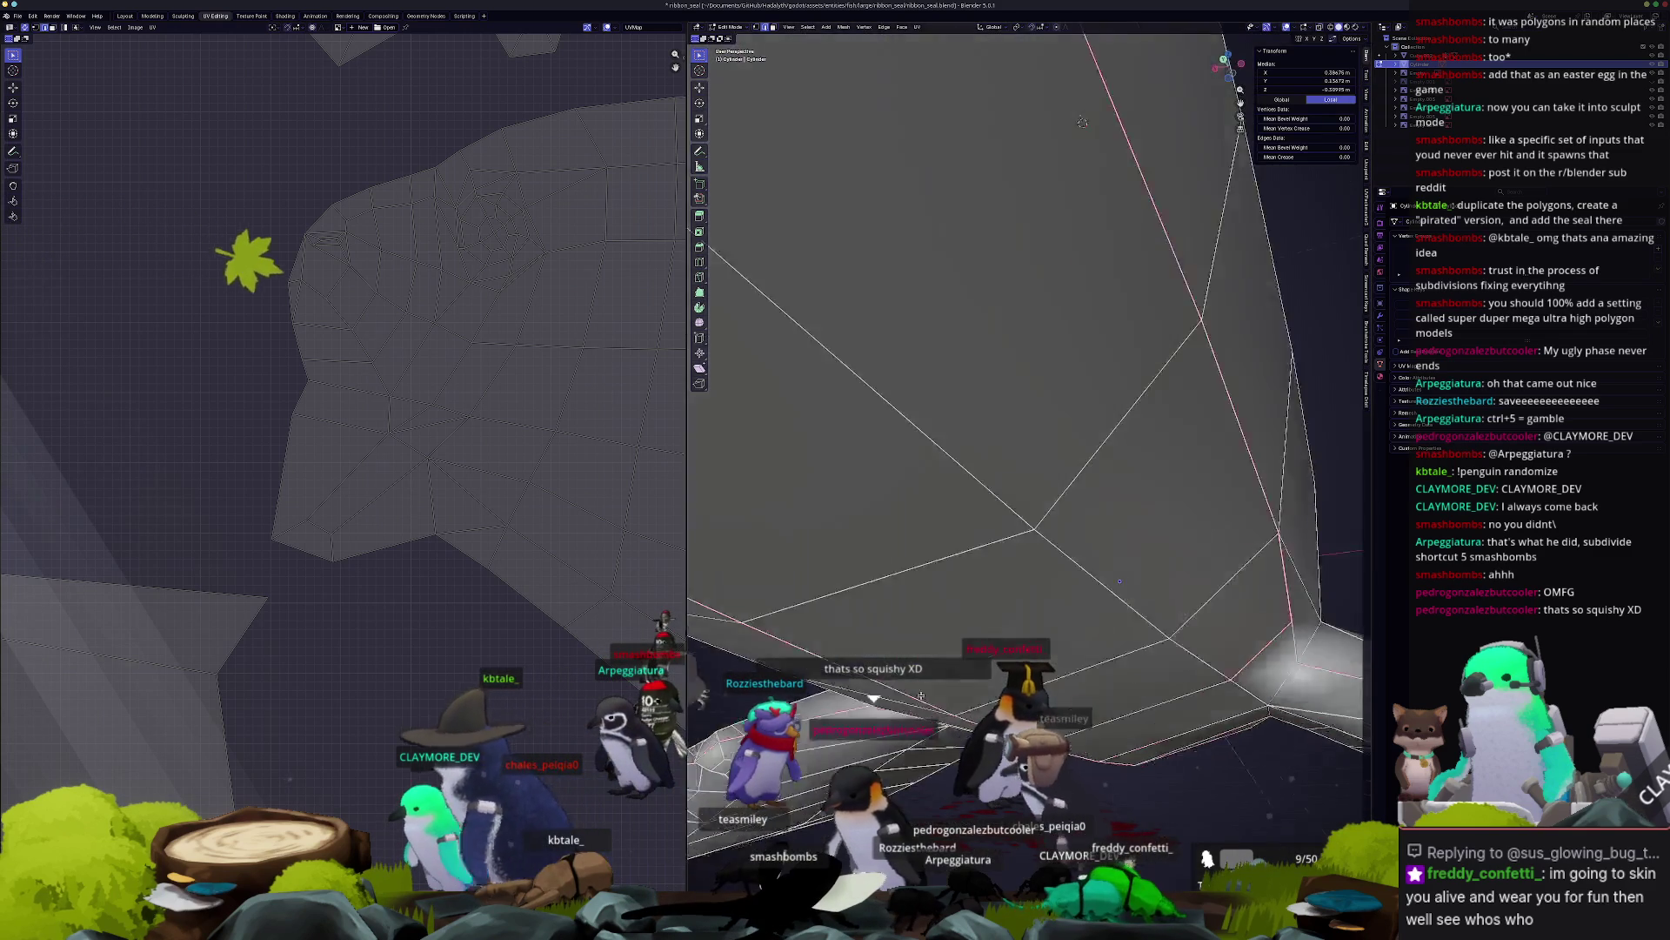
pyautogui.scroll(-3, 1134, 575)
pyautogui.scroll(4, 1133, 575)
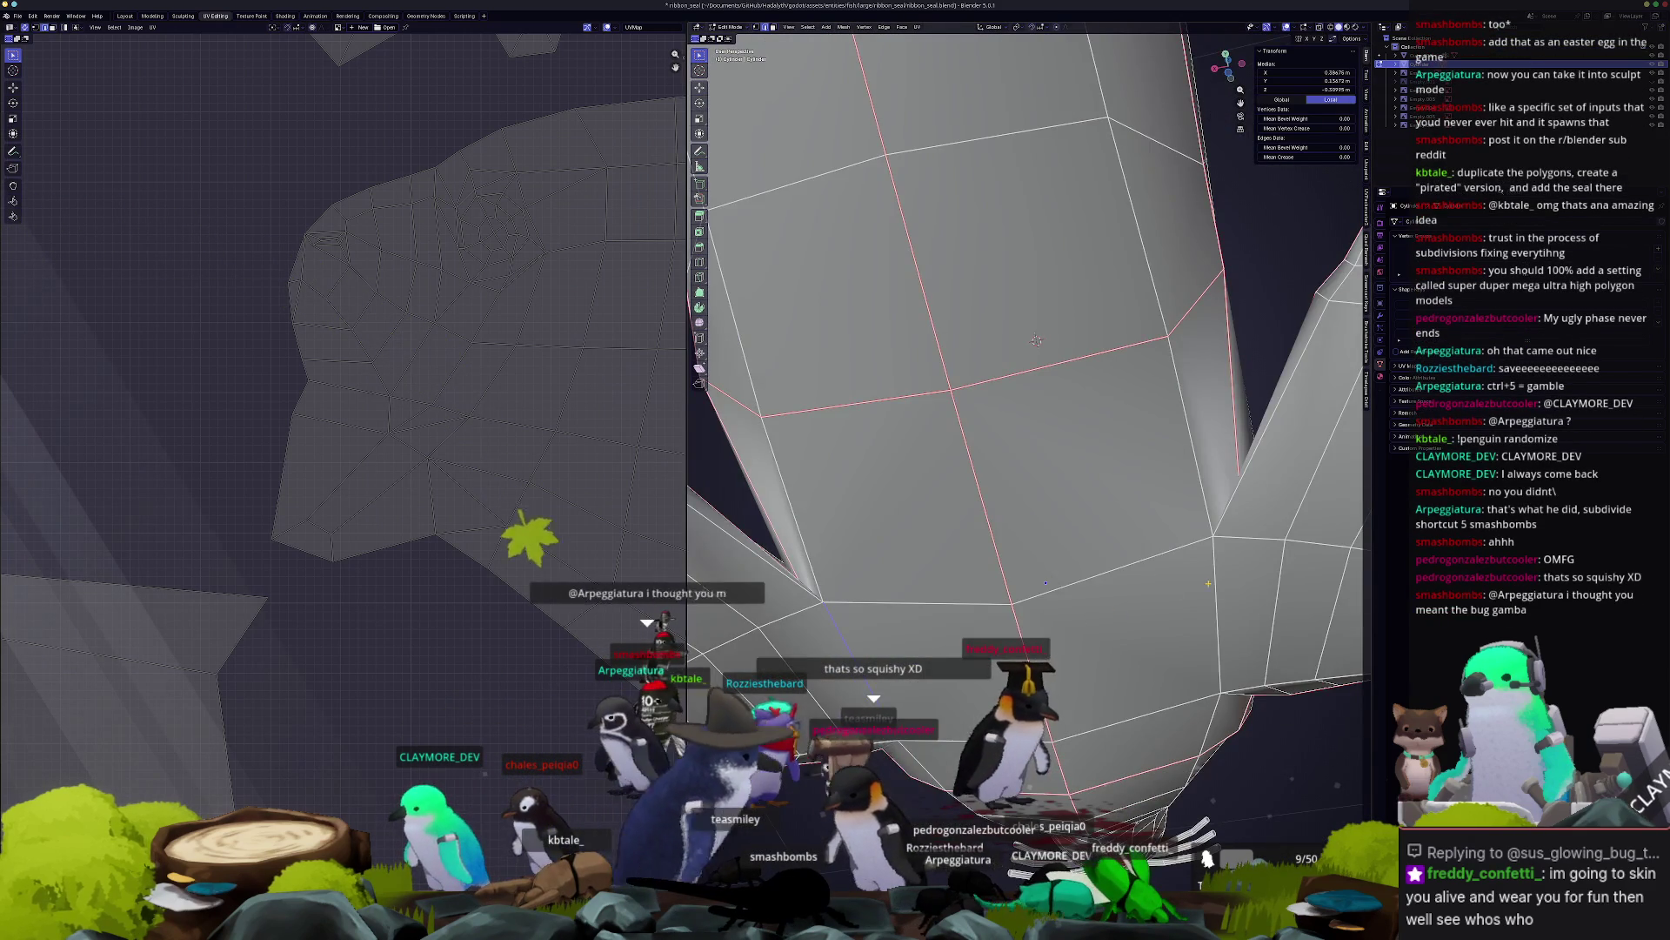
pyautogui.scroll(-5, 1036, 518)
pyautogui.scroll(5, 1106, 564)
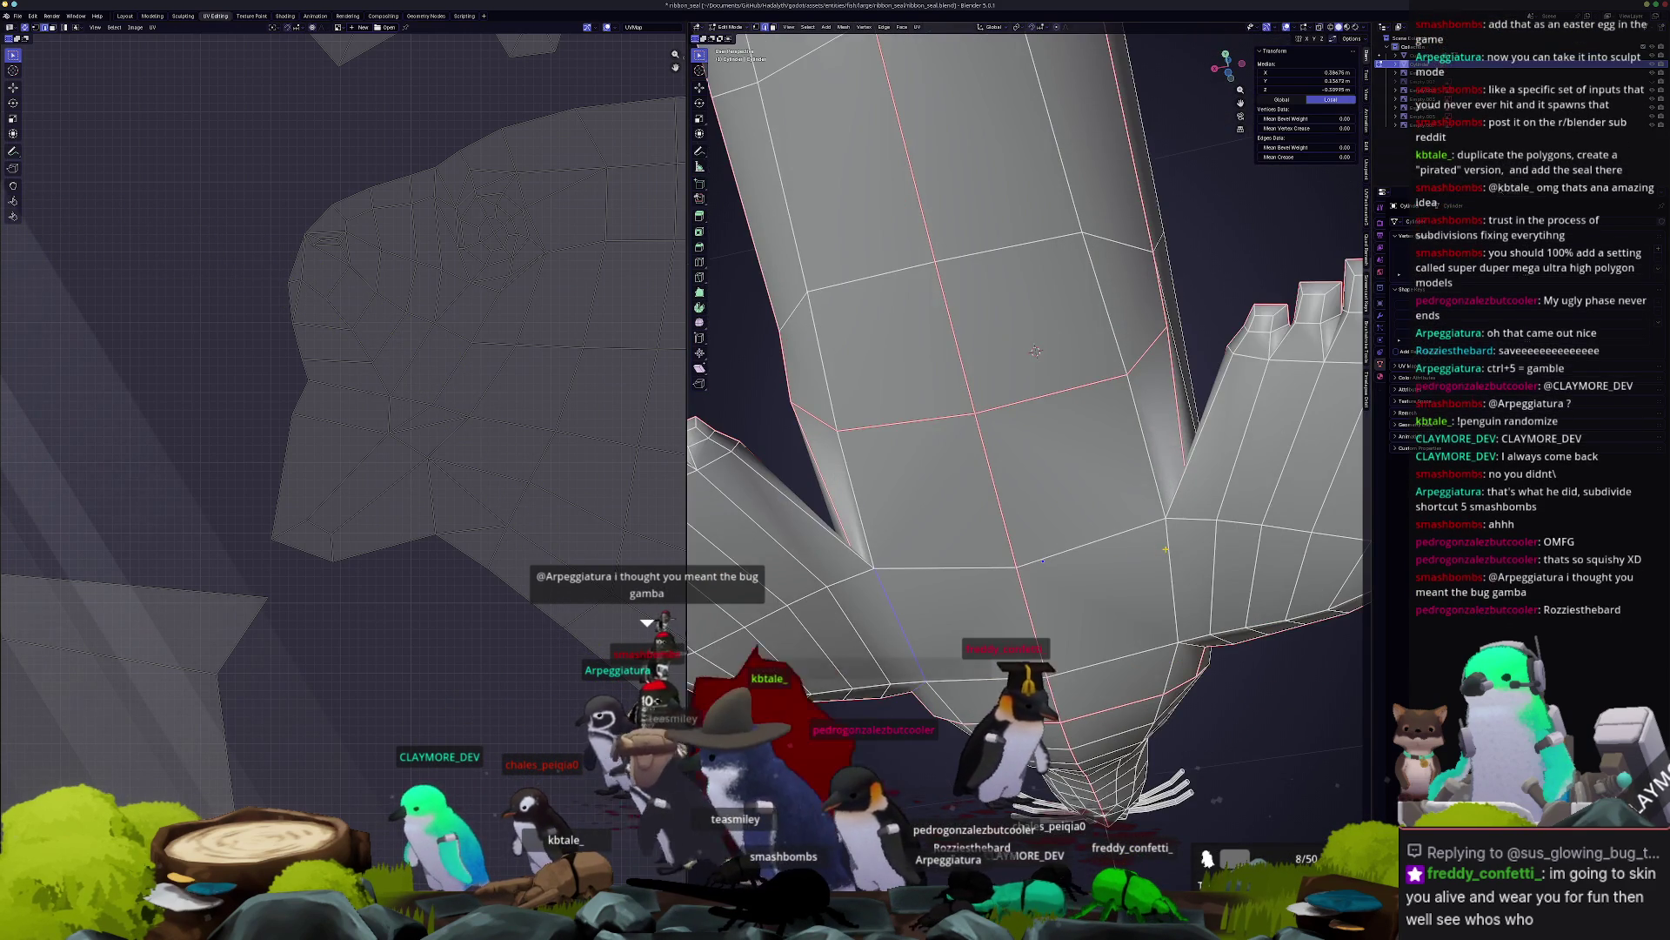
pyautogui.scroll(3, 1183, 575)
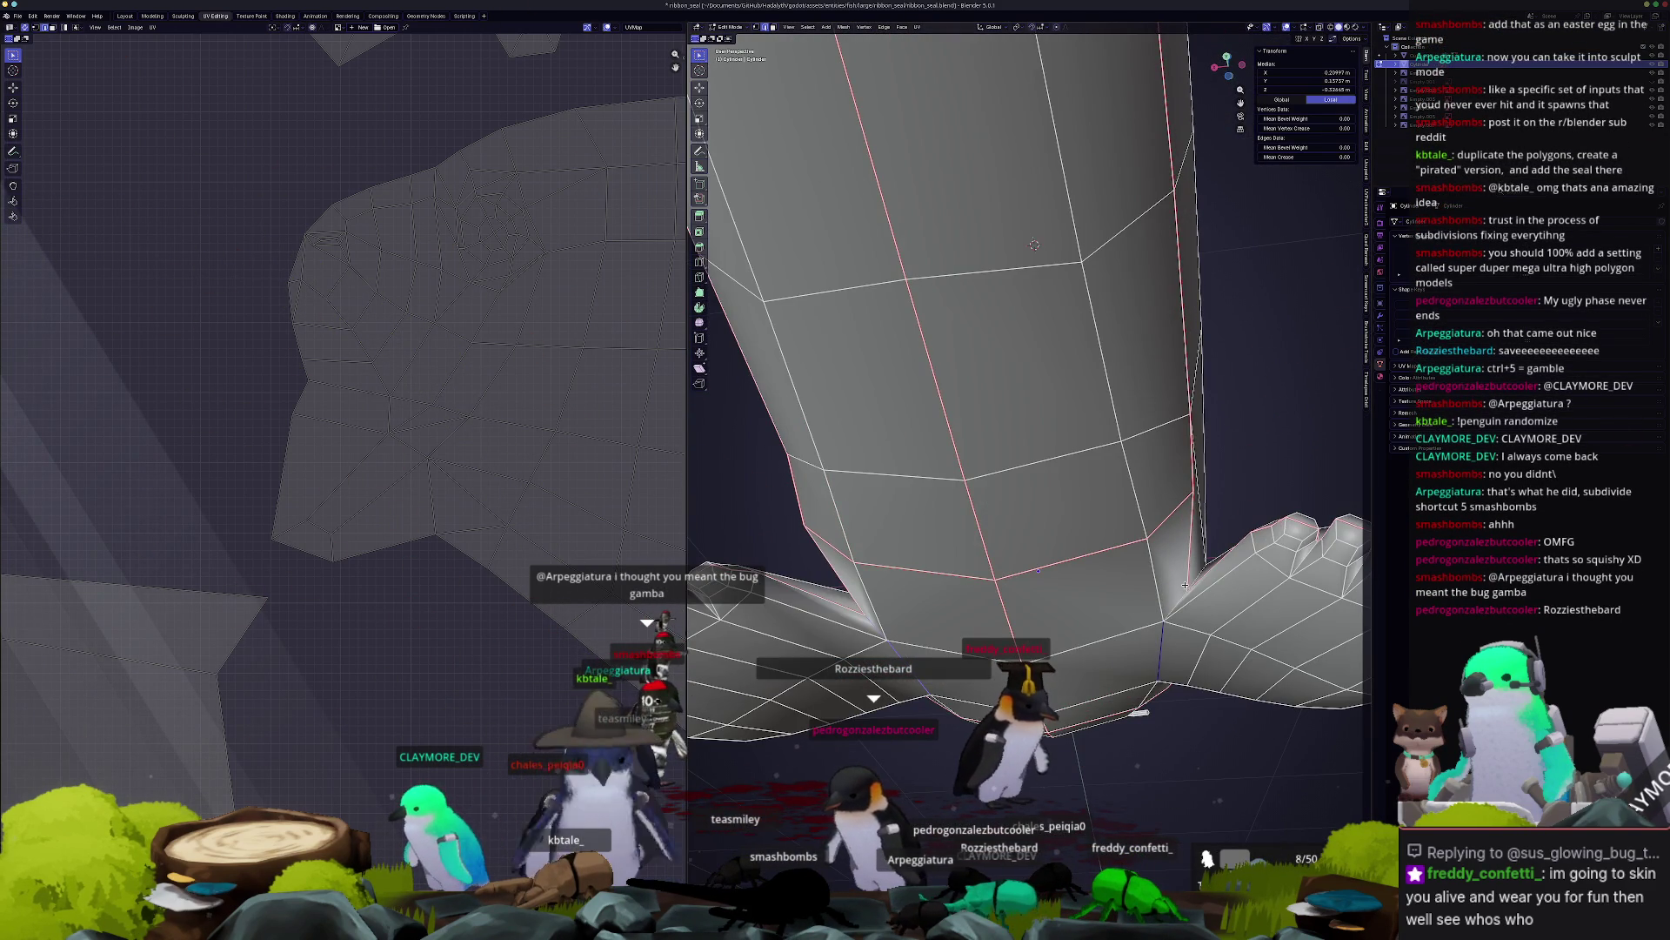
pyautogui.scroll(-5, 1034, 221)
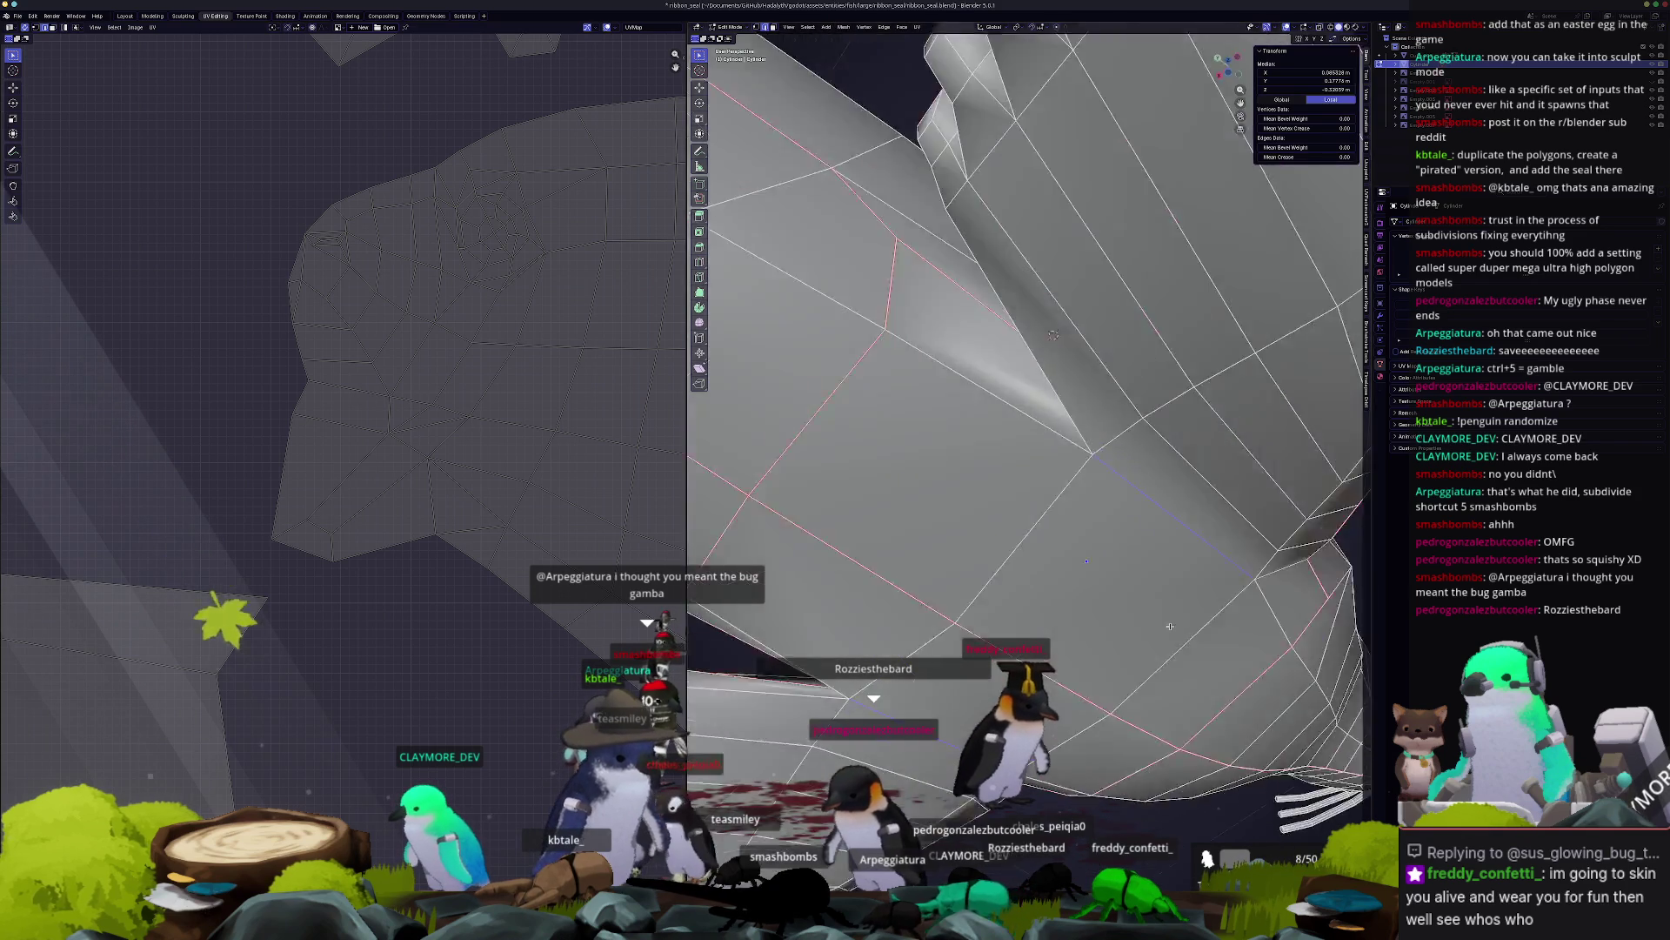
pyautogui.moveTo(1055, 224)
pyautogui.mouseDown(button='middle')
pyautogui.moveTo(1063, 102)
pyautogui.moveTo(989, 35)
pyautogui.mouseUp(button='middle')
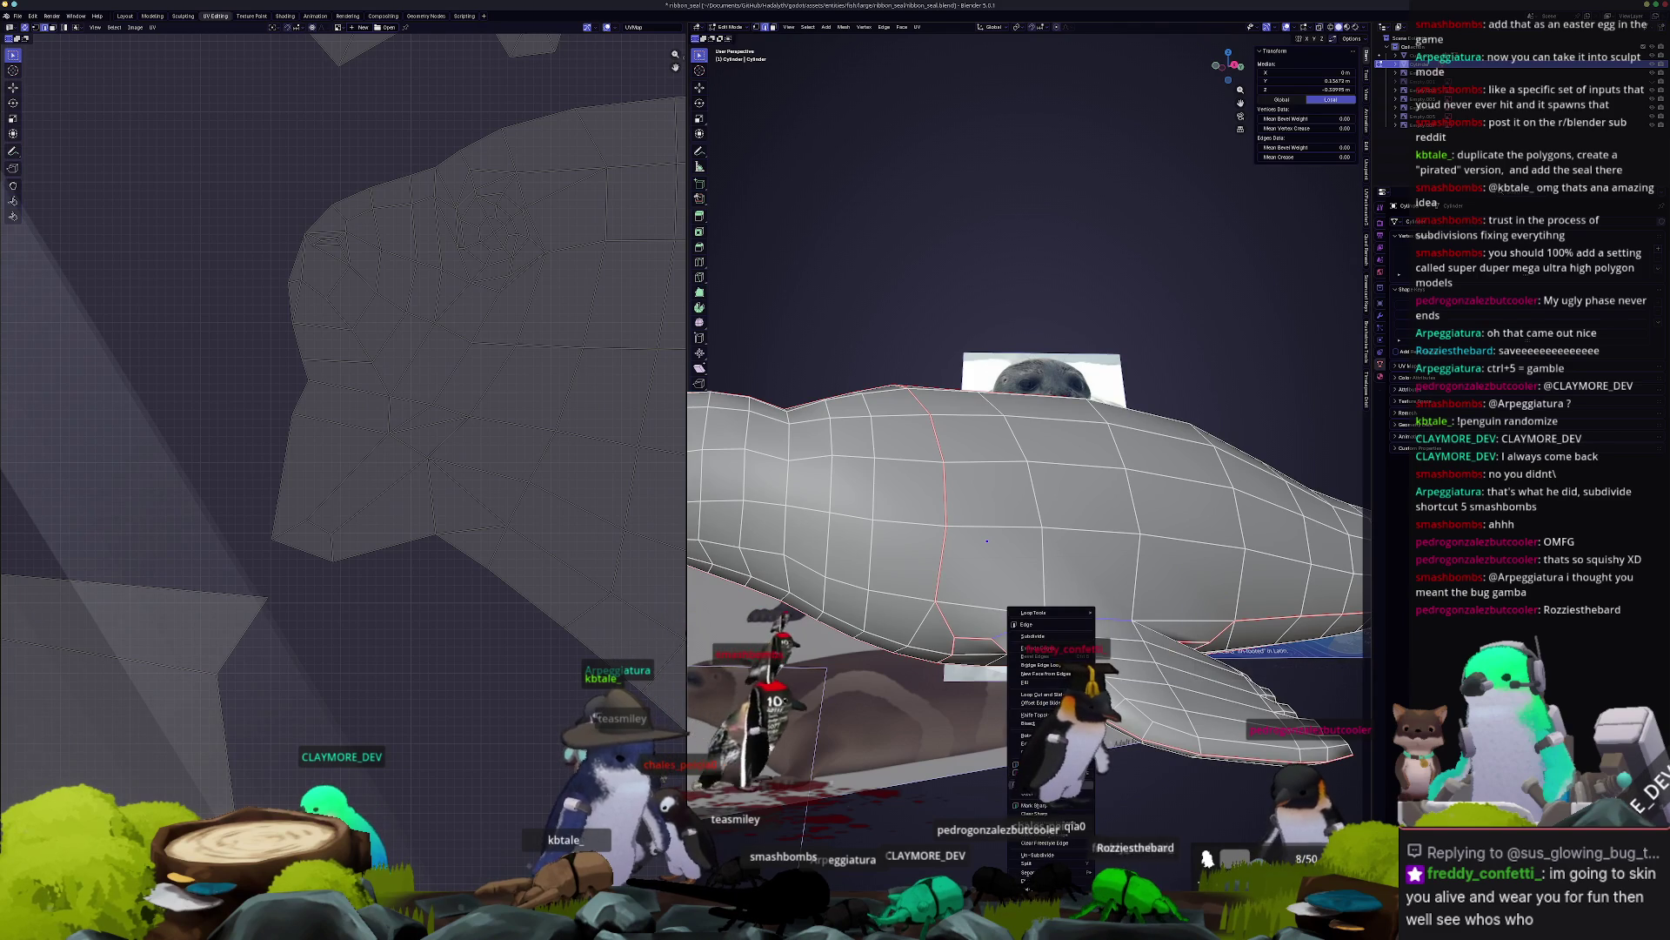
# Select the whole seal mesh and Pack Islands with Ctrl+P to fill the UV square.
pyautogui.press('a')
pyautogui.scroll(-4, 996, 522)
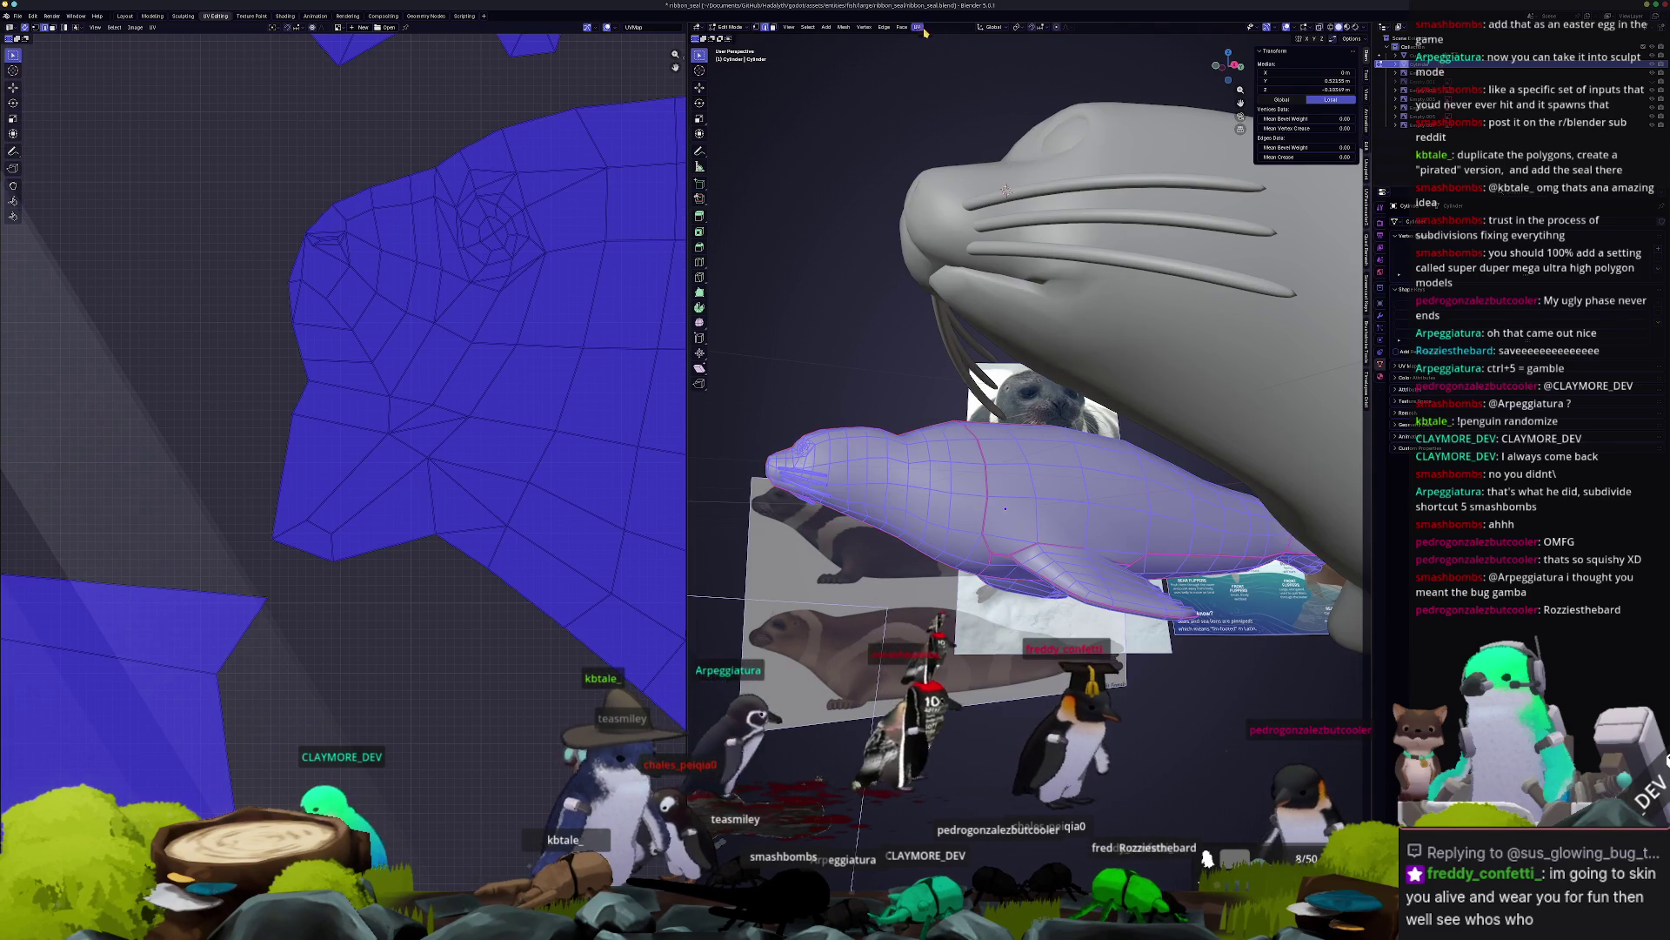
pyautogui.scroll(-8, 440, 571)
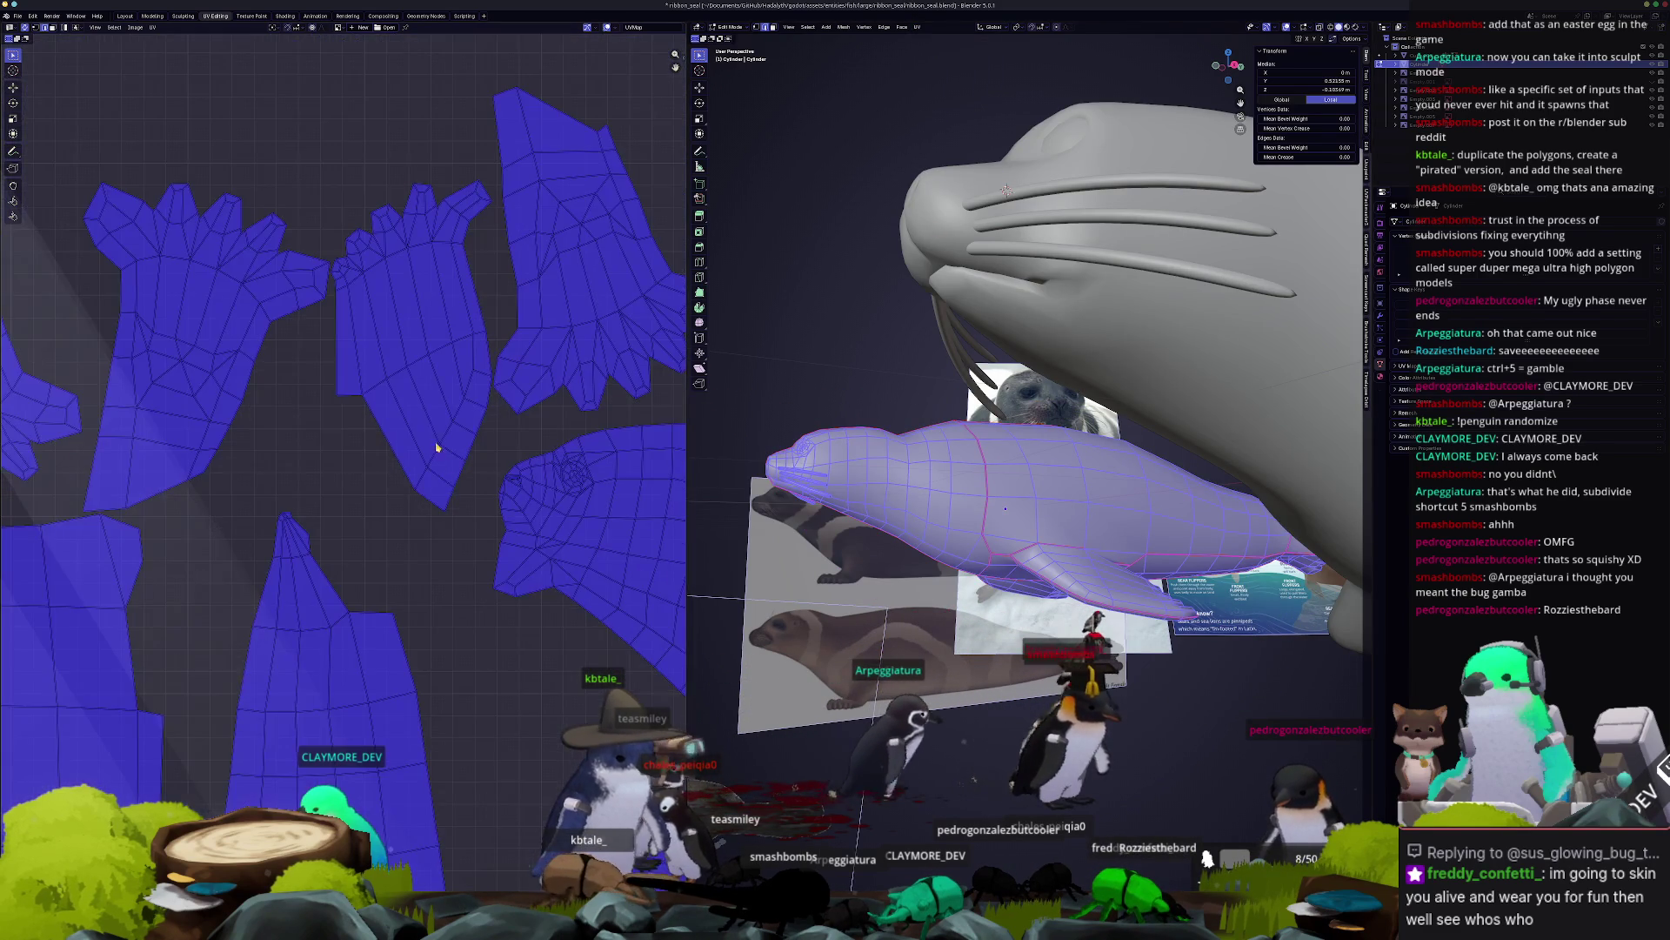
pyautogui.scroll(7, 418, 566)
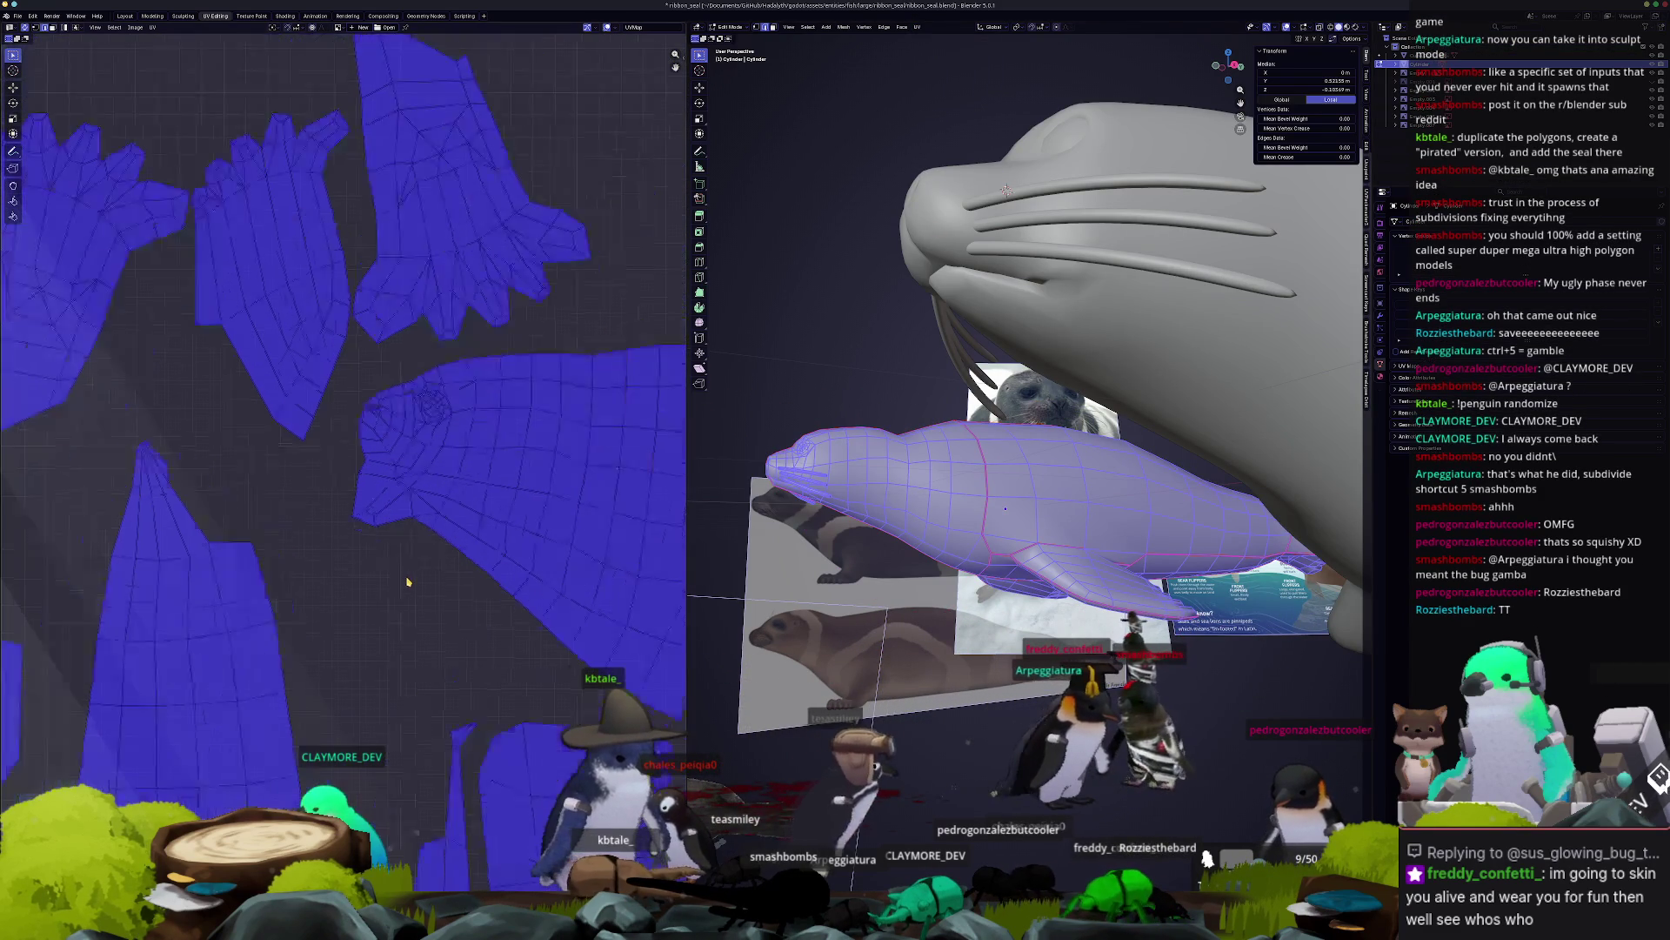
pyautogui.hotkey('ctrl', 'p')
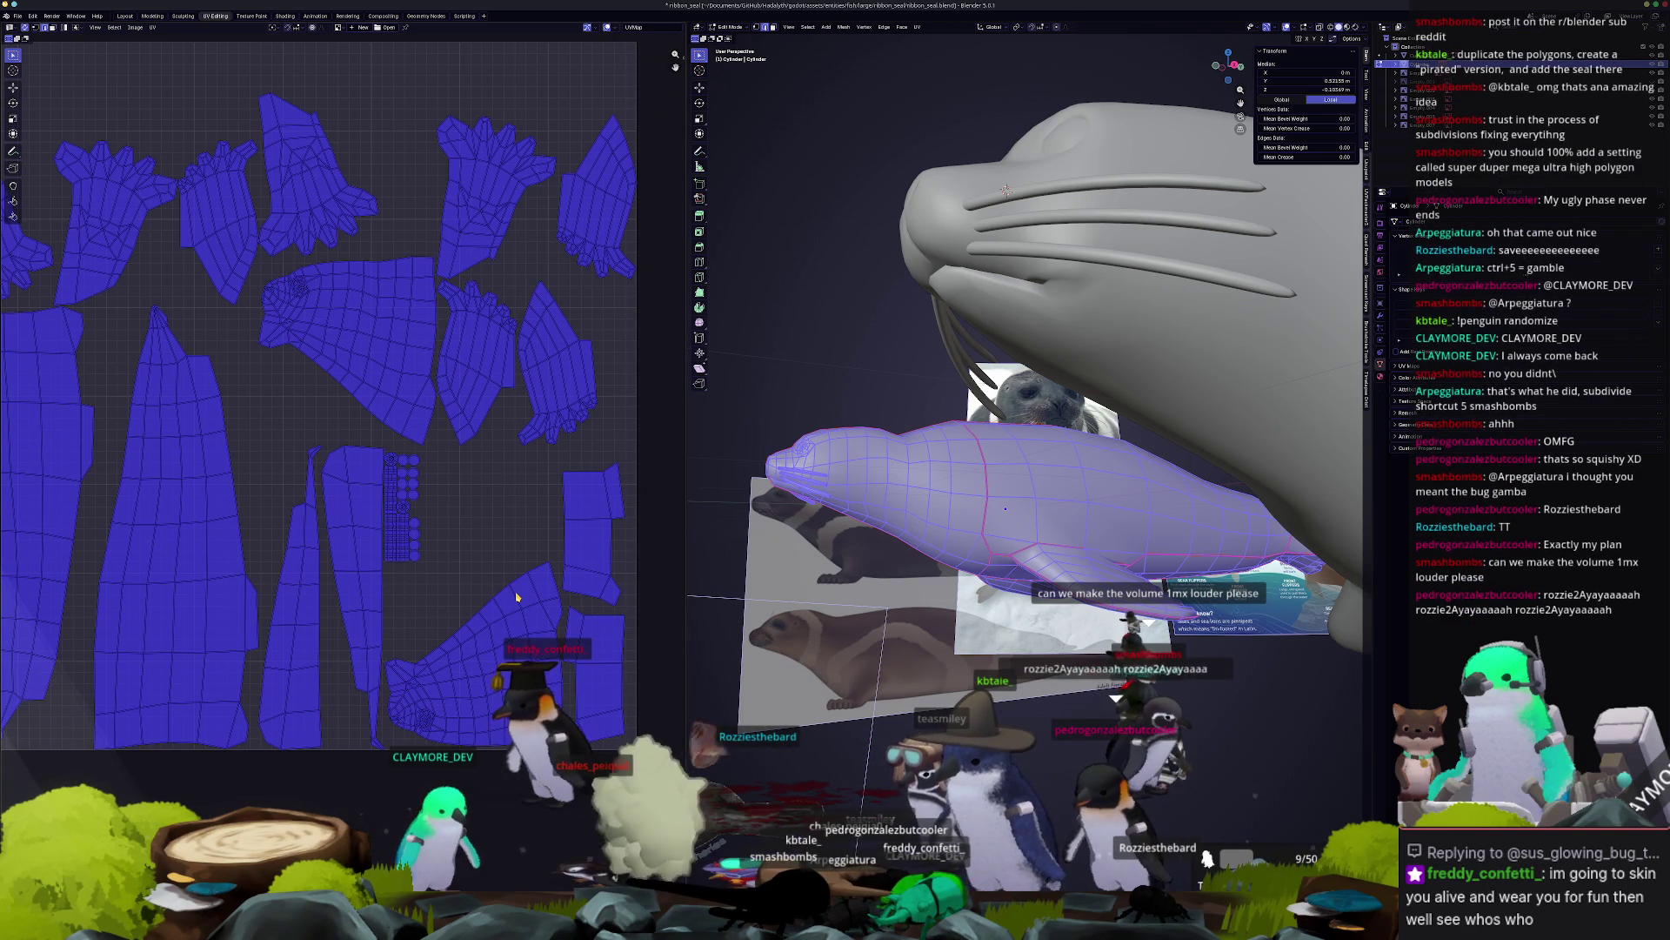
pyautogui.scroll(6, 953, 458)
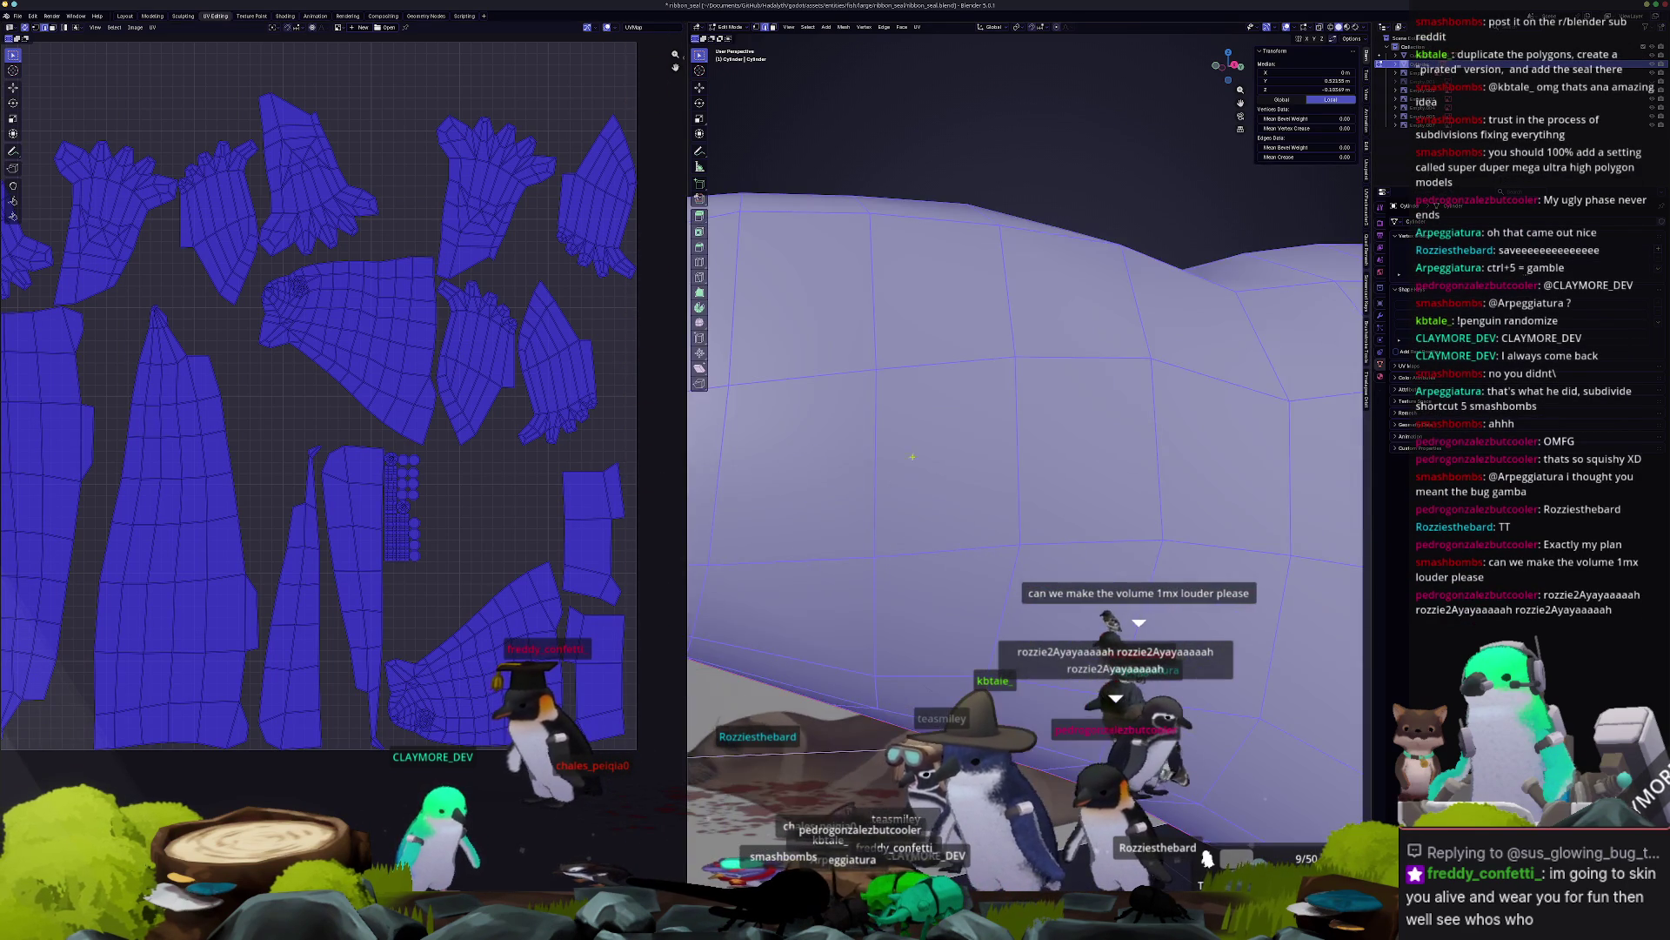
pyautogui.scroll(-4, 953, 457)
pyautogui.keyDown('alt'); pyautogui.click(1067, 474); pyautogui.keyUp('alt')
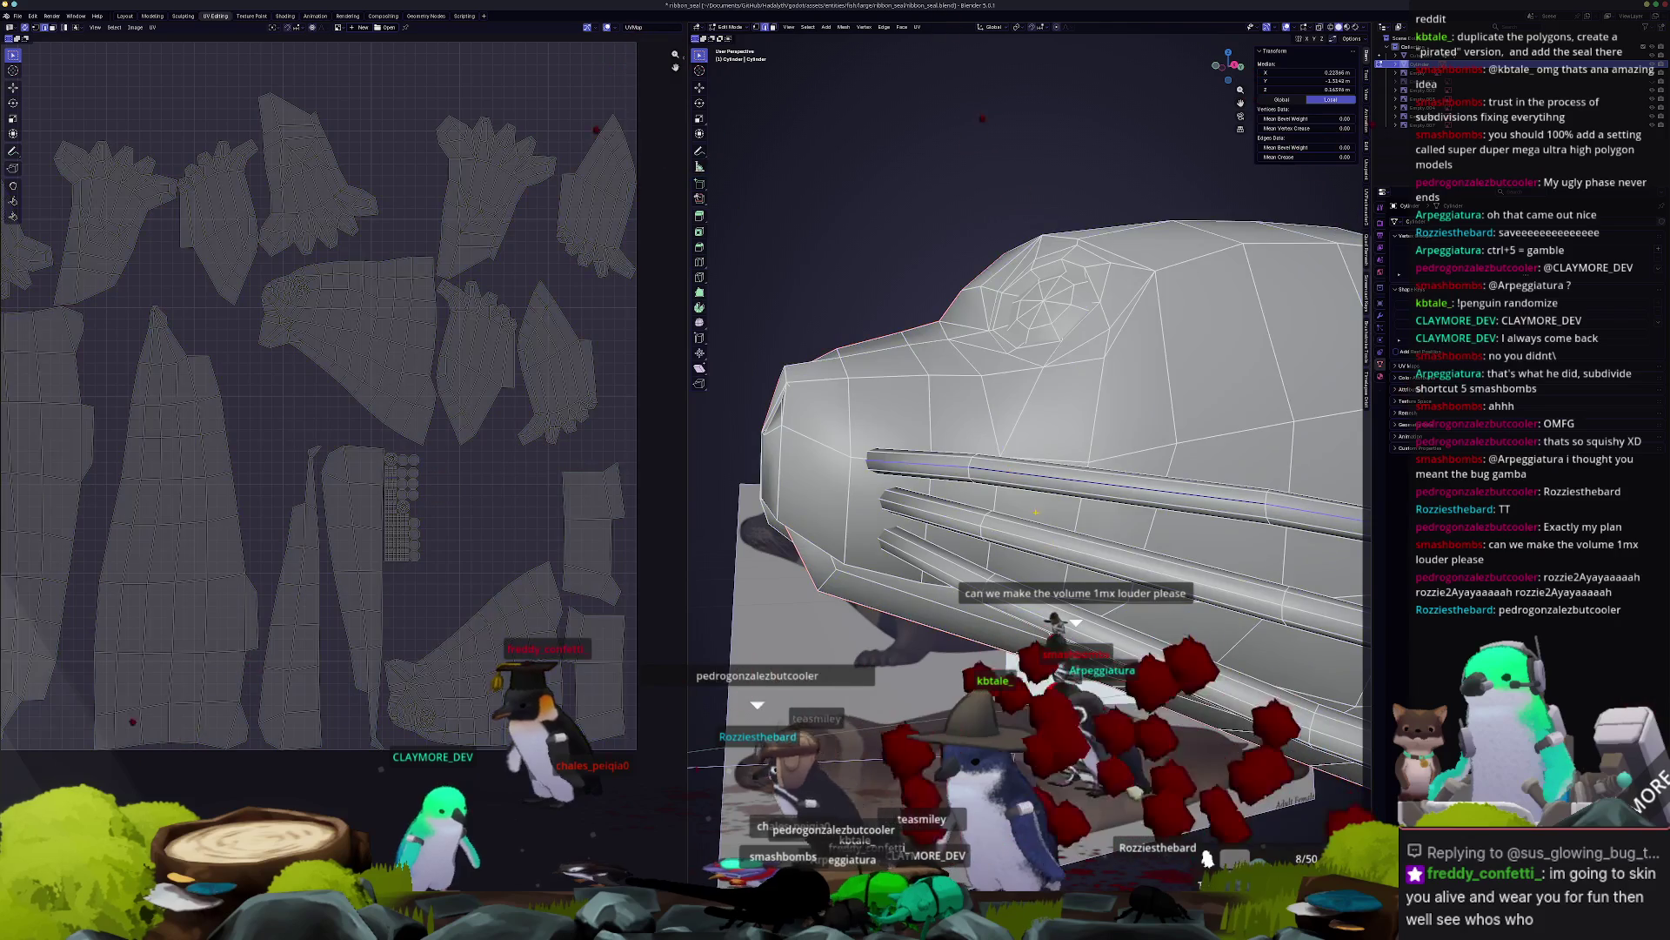
pyautogui.moveTo(953, 457)
pyautogui.mouseDown(button='middle')
pyautogui.moveTo(1010, 418)
pyautogui.moveTo(983, 435)
pyautogui.mouseUp(button='middle')
pyautogui.scroll(5, 1009, 417)
pyautogui.scroll(-5, 1027, 452)
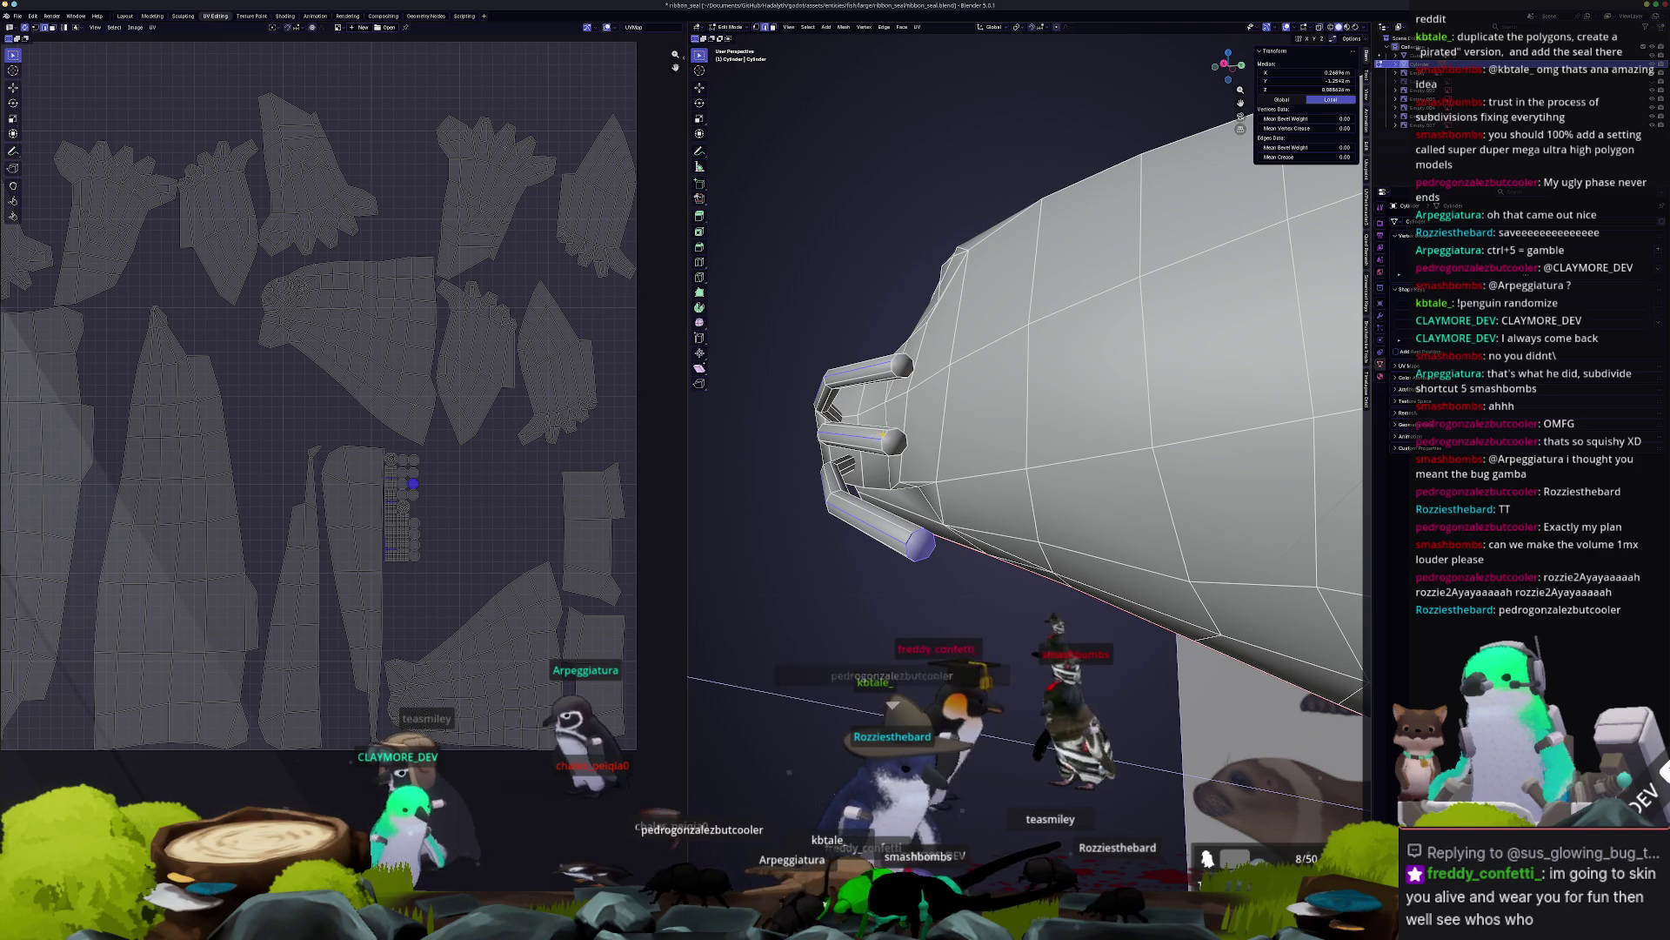
pyautogui.scroll(-5, 892, 367)
pyautogui.moveTo(893, 367); pyautogui.dragTo(1038, 520, button='middle')
pyautogui.scroll(2, 1026, 488)
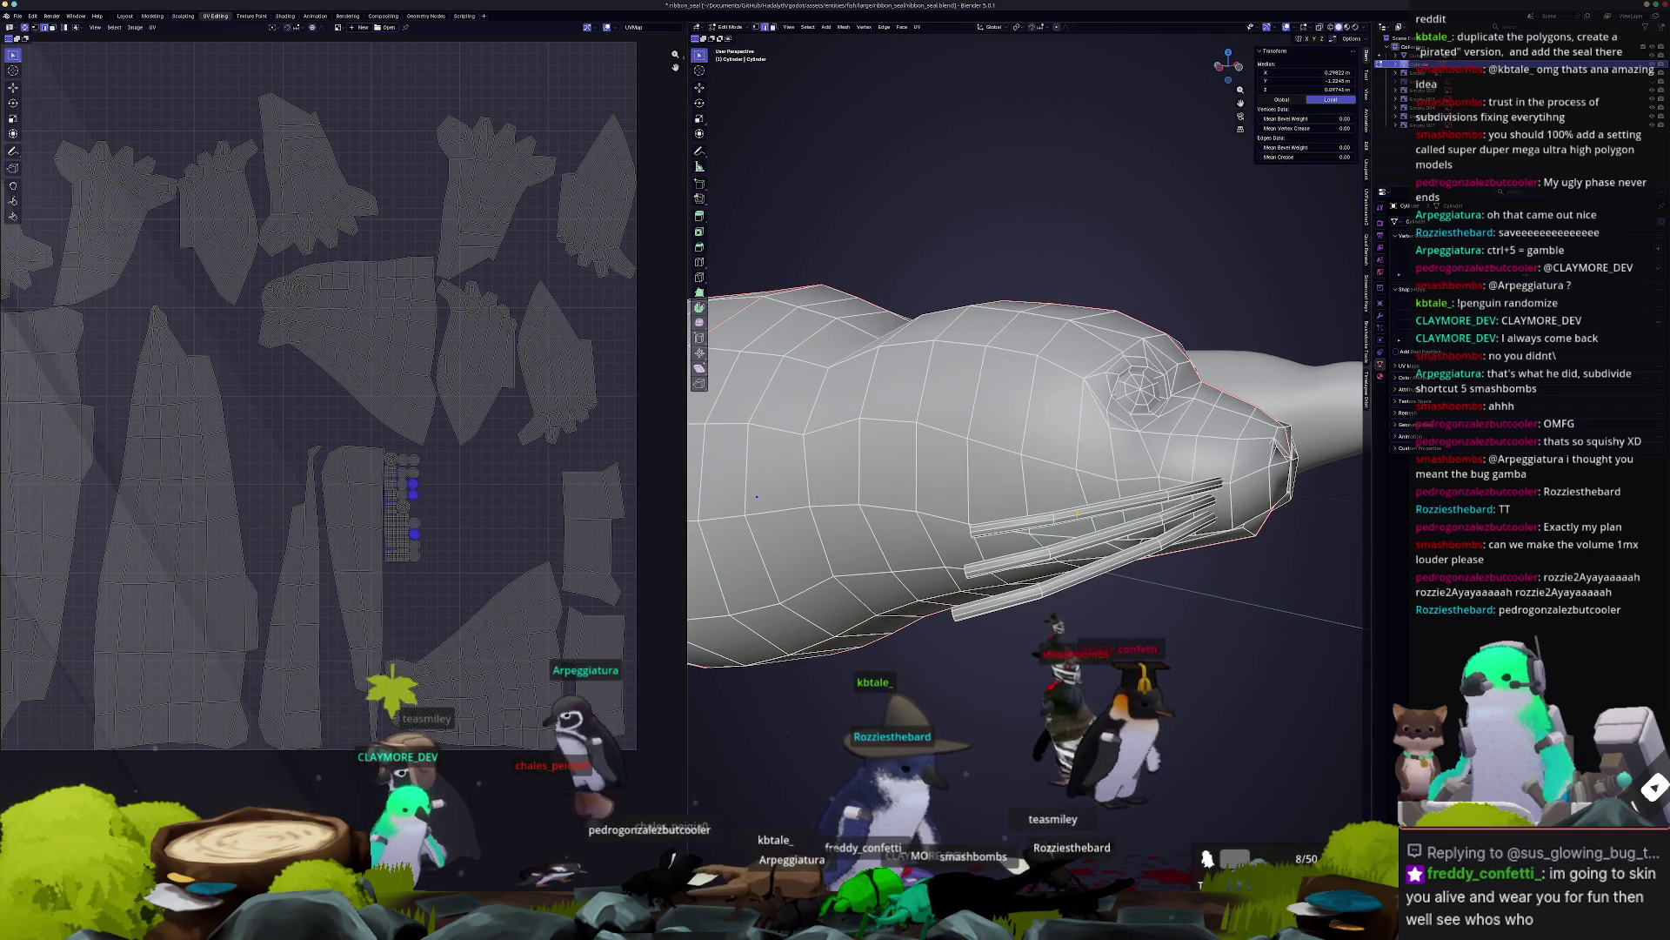
pyautogui.moveTo(1027, 452); pyautogui.dragTo(896, 466, button='middle')
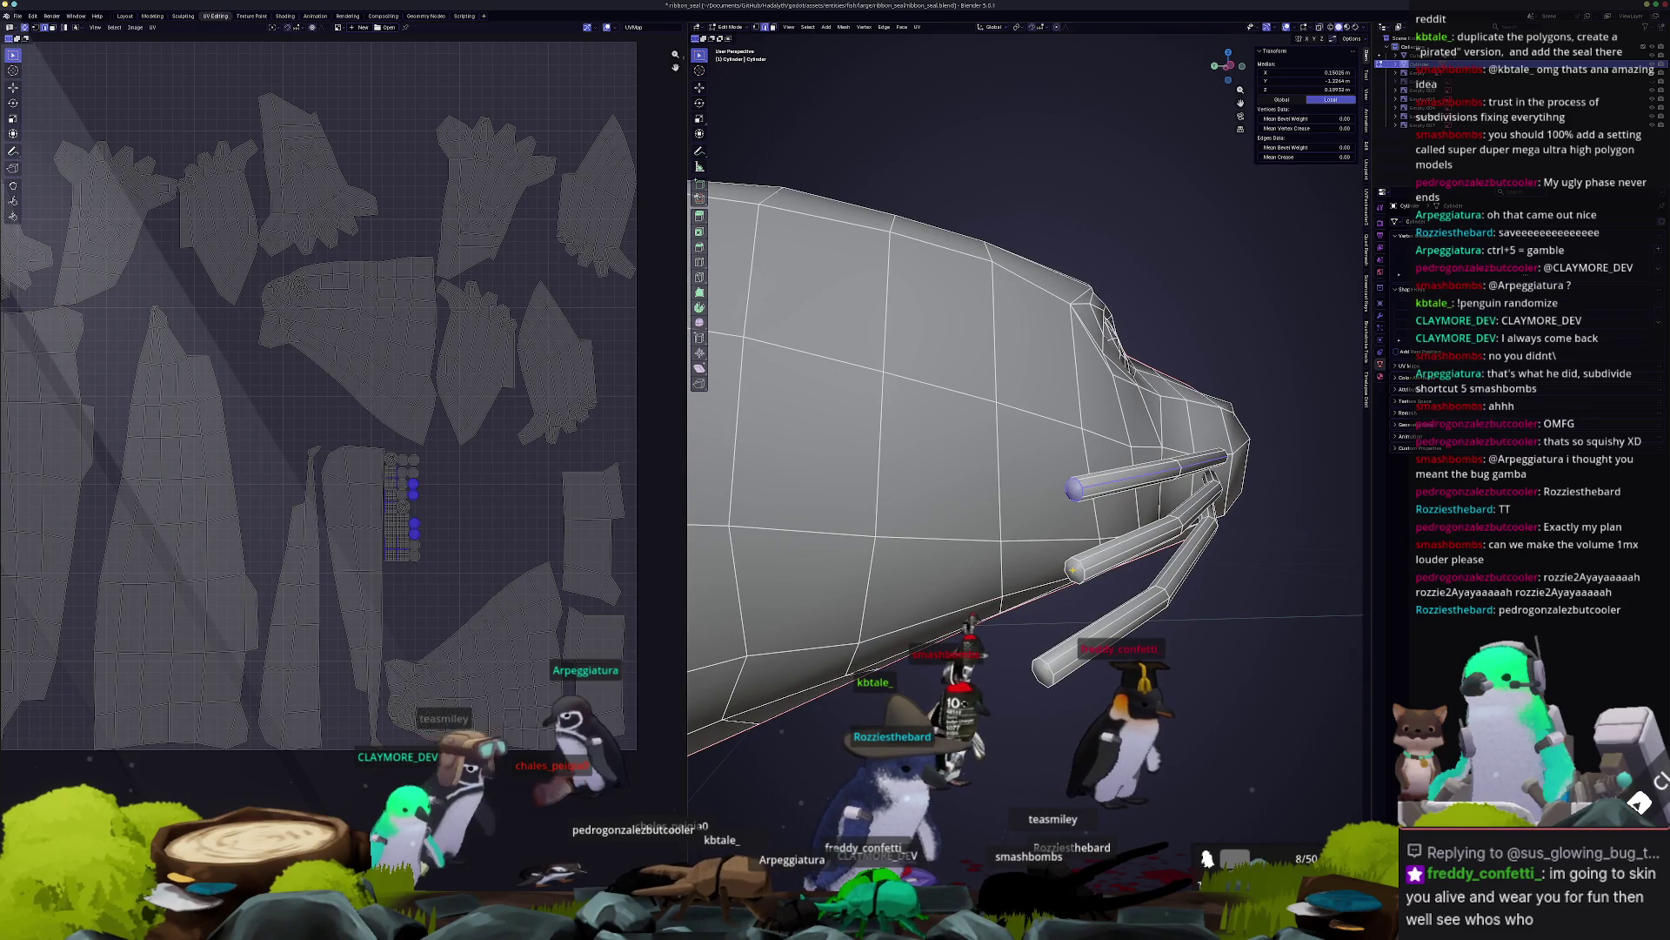
pyautogui.moveTo(1079, 670)
pyautogui.mouseDown(button='middle')
pyautogui.moveTo(1053, 690)
pyautogui.moveTo(1164, 433)
pyautogui.moveTo(1096, 470)
pyautogui.moveTo(1053, 444)
pyautogui.mouseUp(button='middle')
pyautogui.moveTo(976, 269)
pyautogui.mouseDown(button='middle')
pyautogui.moveTo(891, 469)
pyautogui.moveTo(1117, 635)
pyautogui.mouseUp(button='middle')
pyautogui.moveTo(1024, 592)
pyautogui.mouseDown(button='middle')
pyautogui.moveTo(1164, 549)
pyautogui.moveTo(1098, 417)
pyautogui.moveTo(1162, 463)
pyautogui.mouseUp(button='middle')
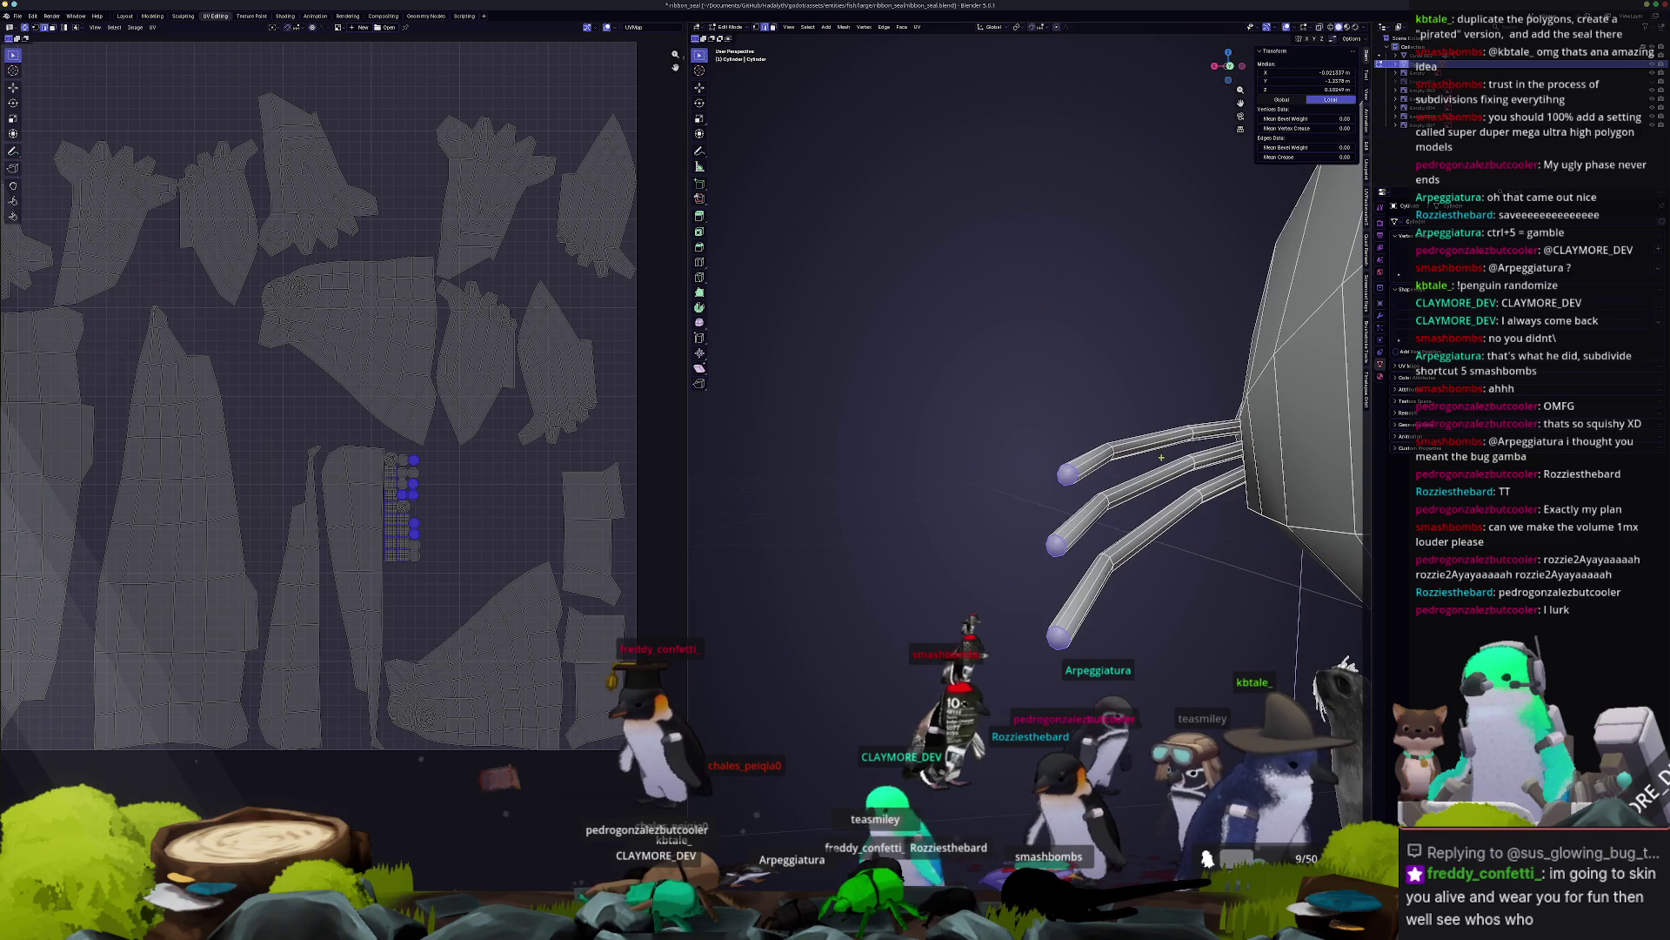
# Try selecting whisker and nose edges, opening and dismissing the edge menu.
pyautogui.click(1133, 518)
pyautogui.rightClick(1133, 549)
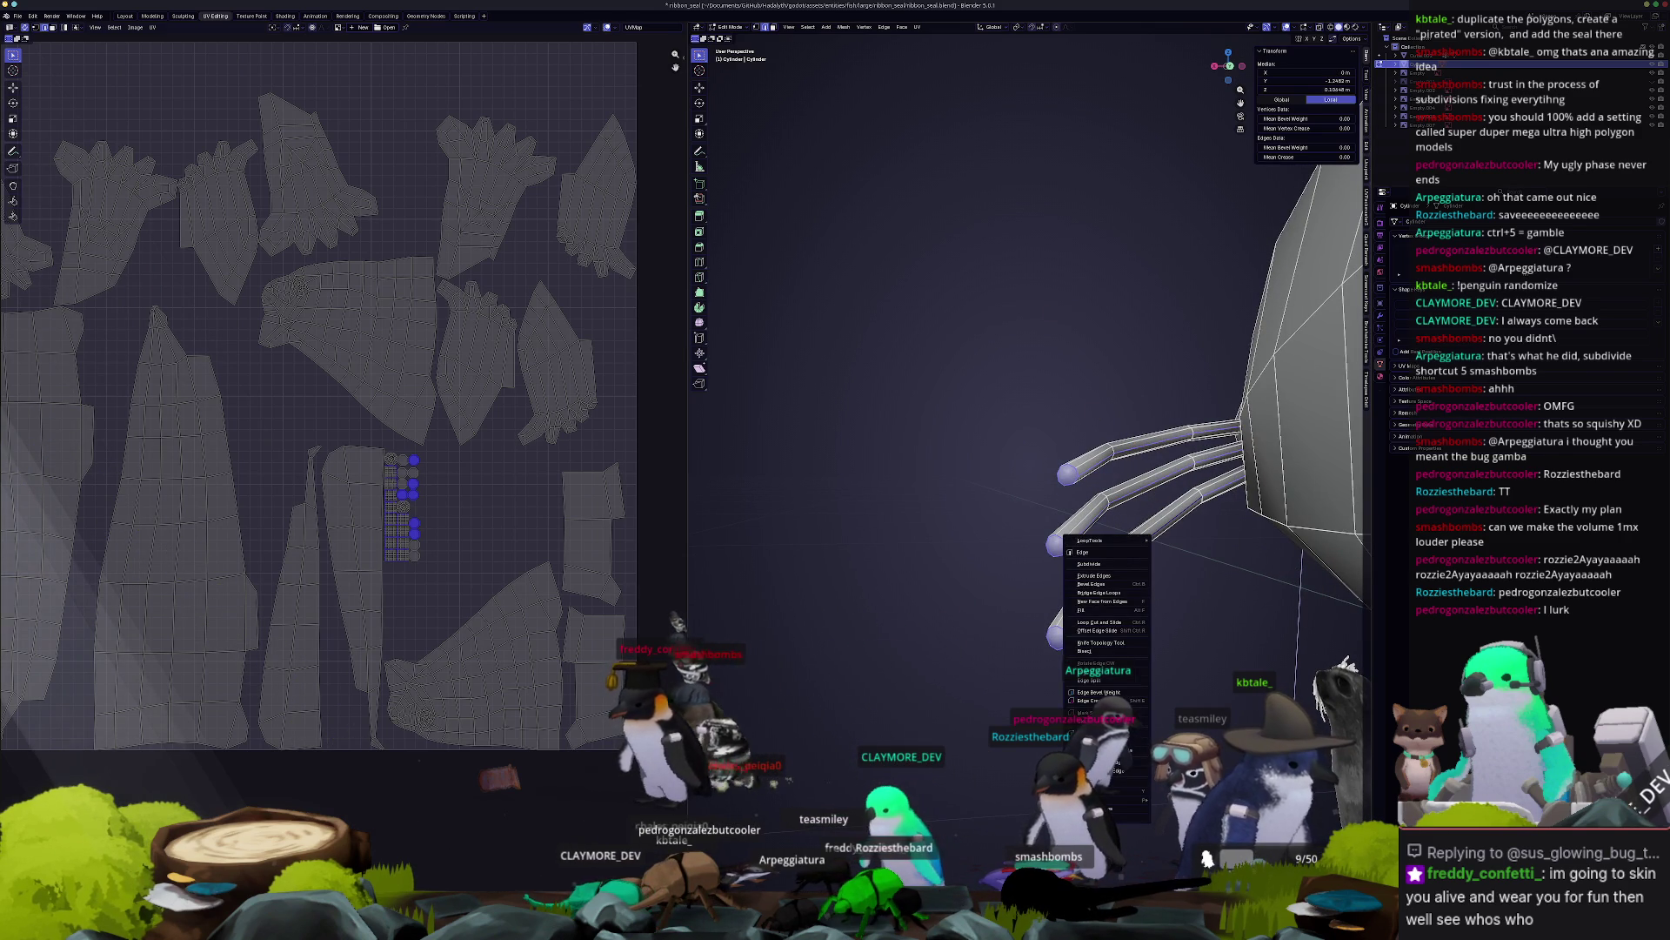
pyautogui.press('a')
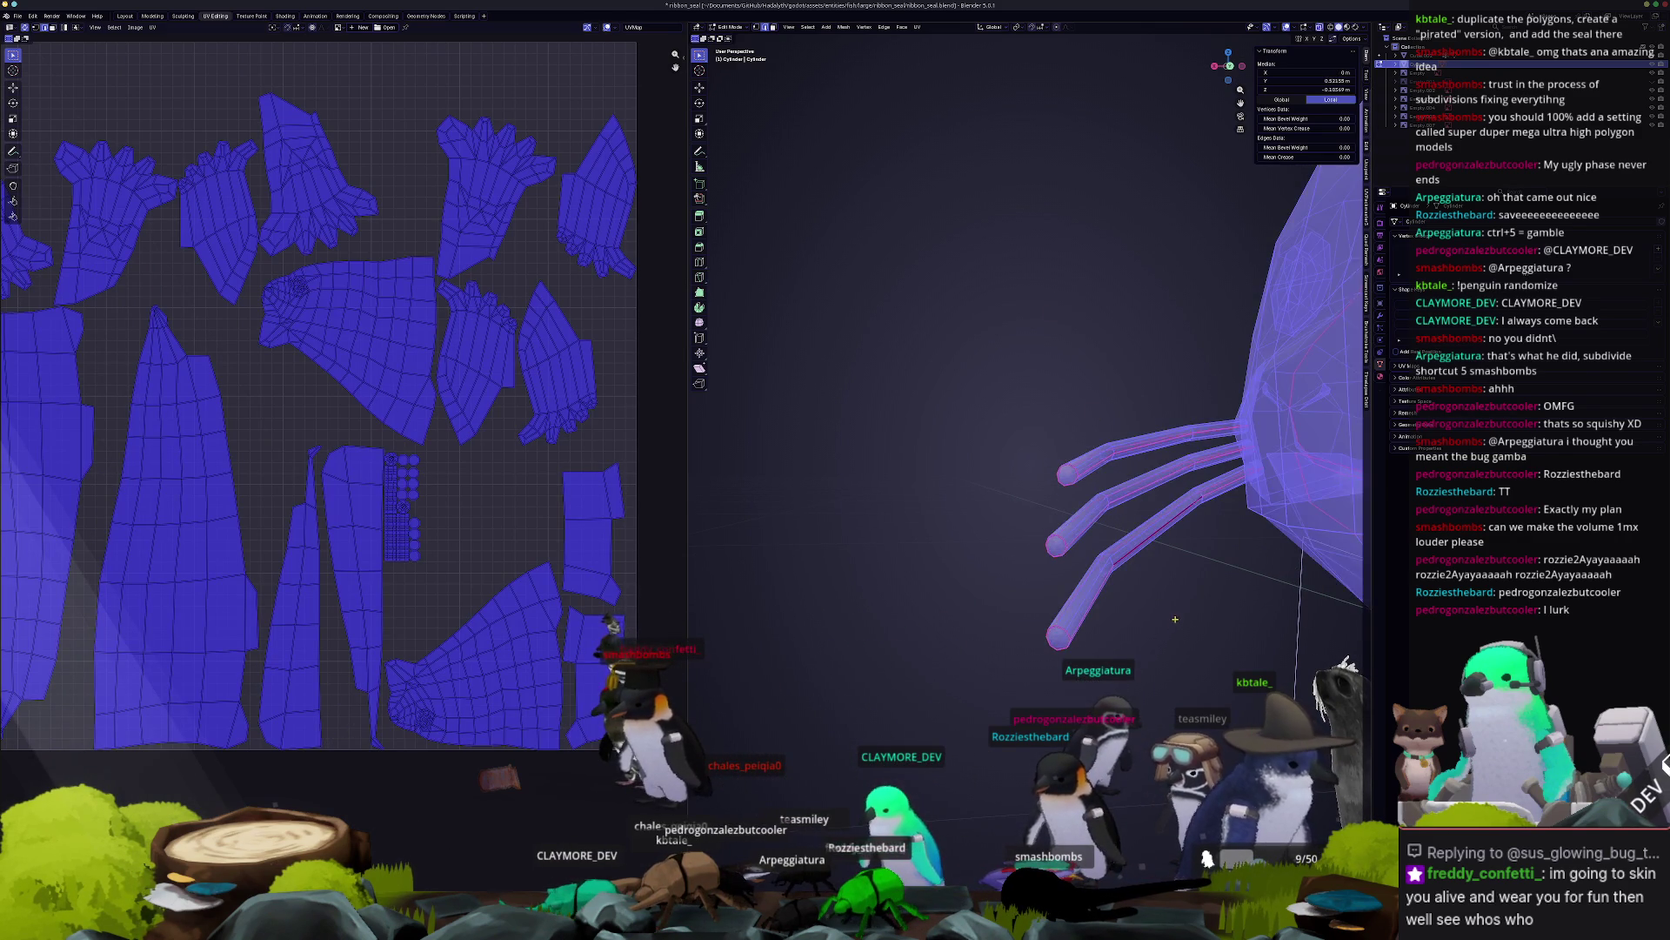
pyautogui.scroll(5, 1107, 618)
pyautogui.scroll(-5, 1107, 619)
pyautogui.click(1137, 478)
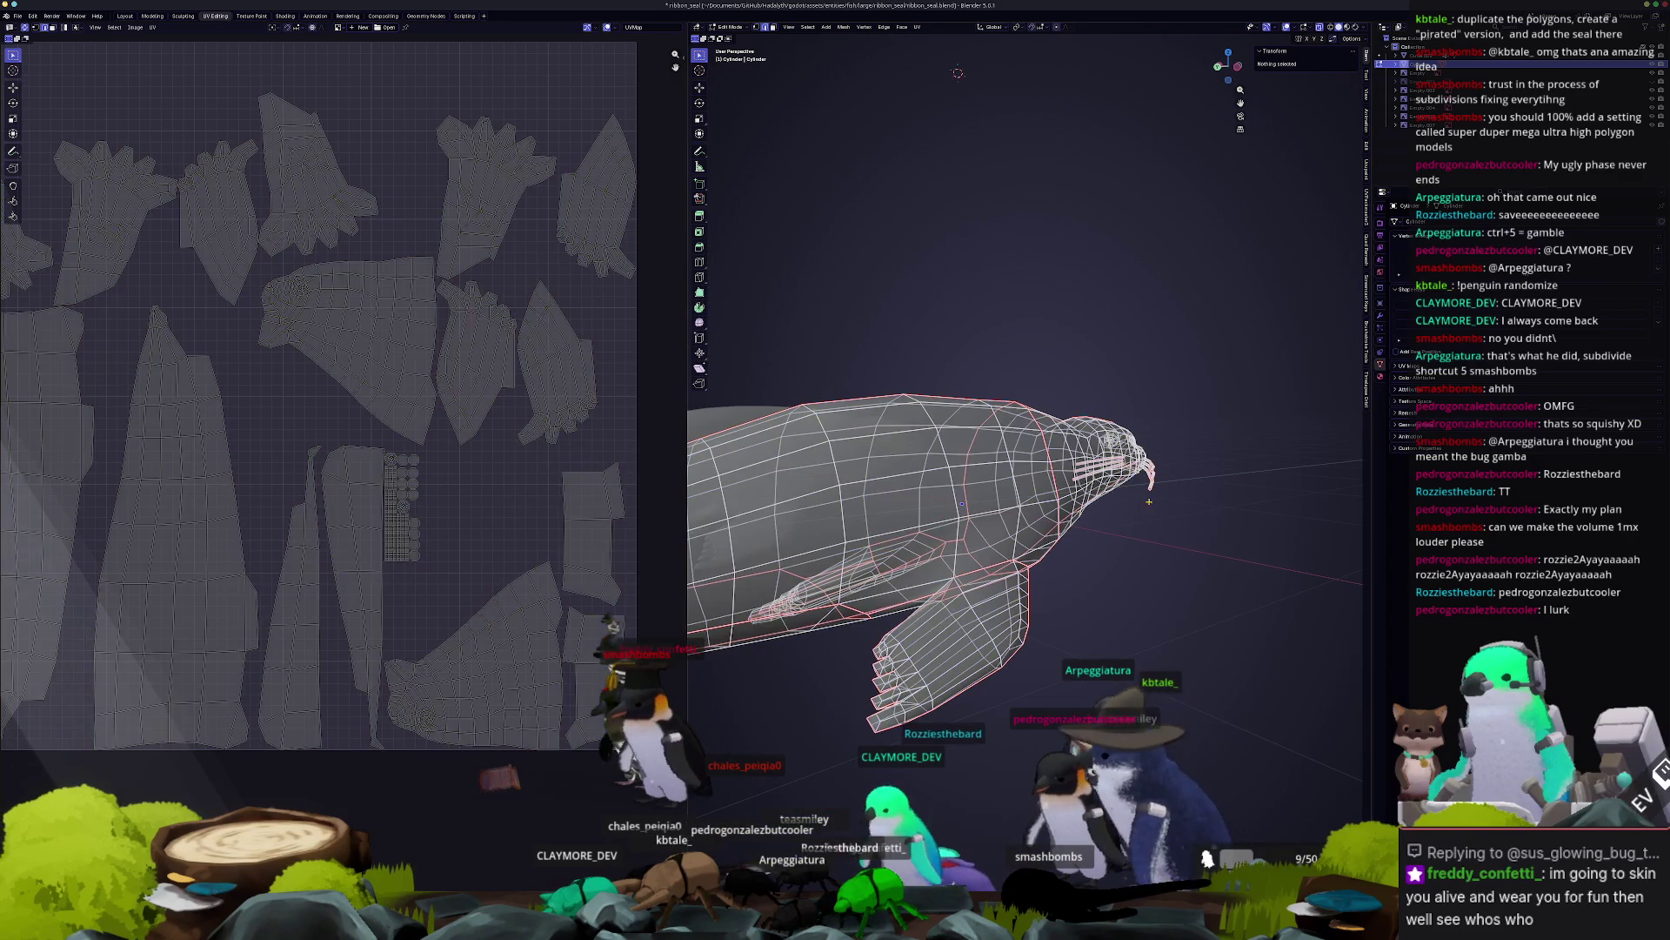
pyautogui.scroll(8, 1137, 477)
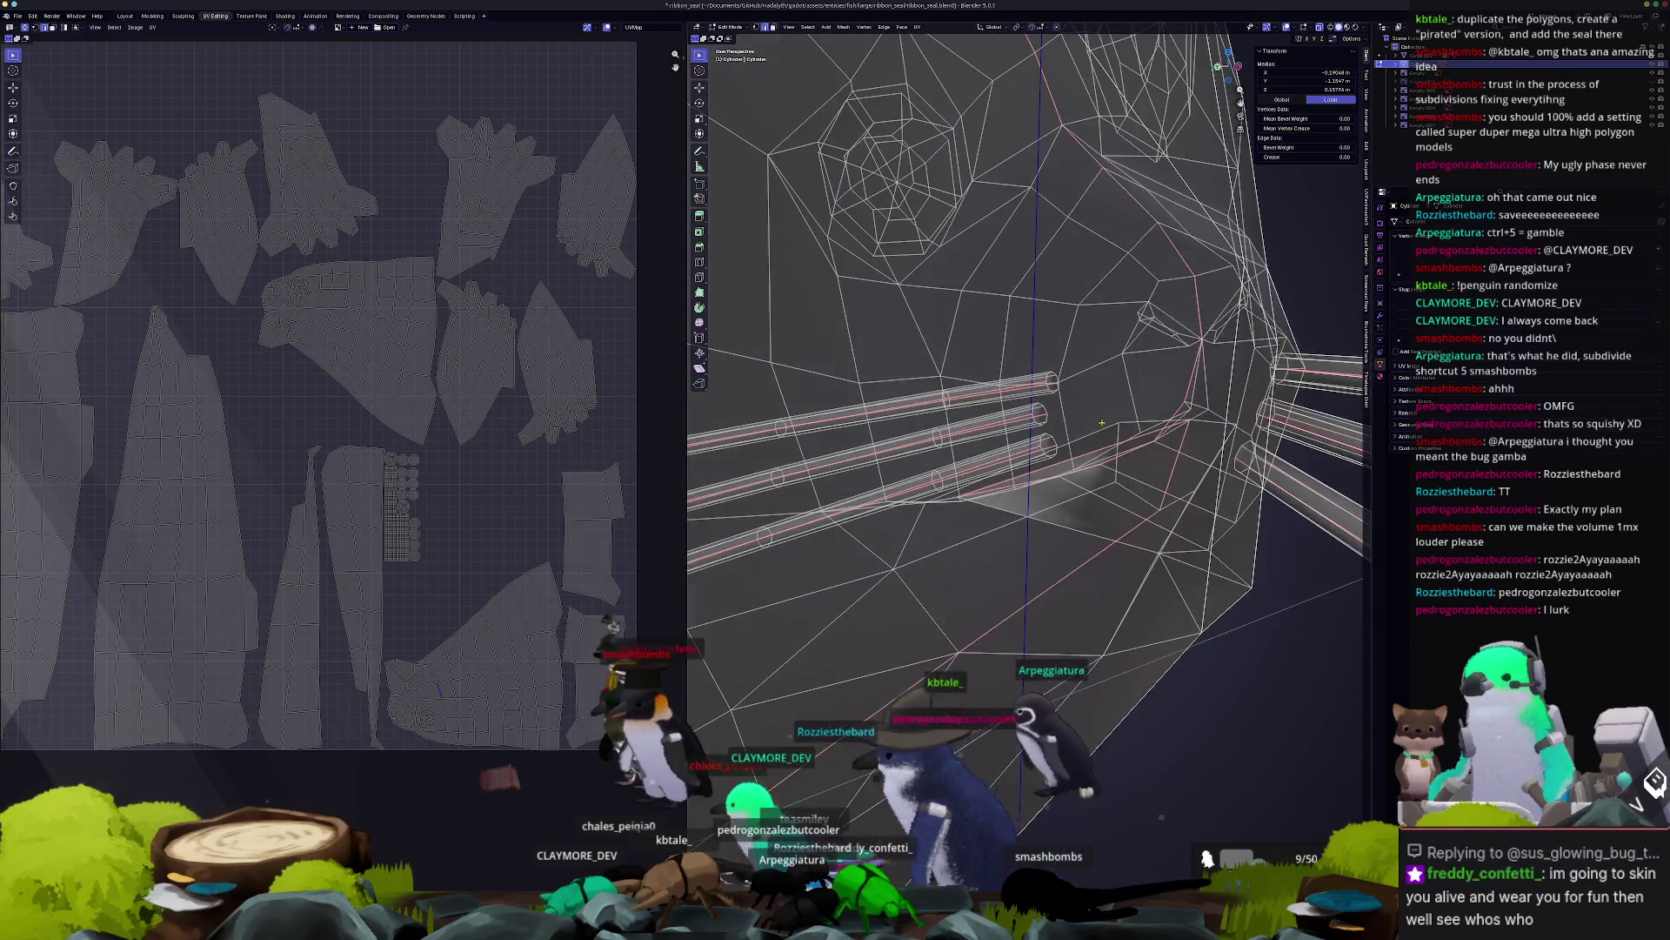
pyautogui.click(1185, 440)
pyautogui.click(1162, 438)
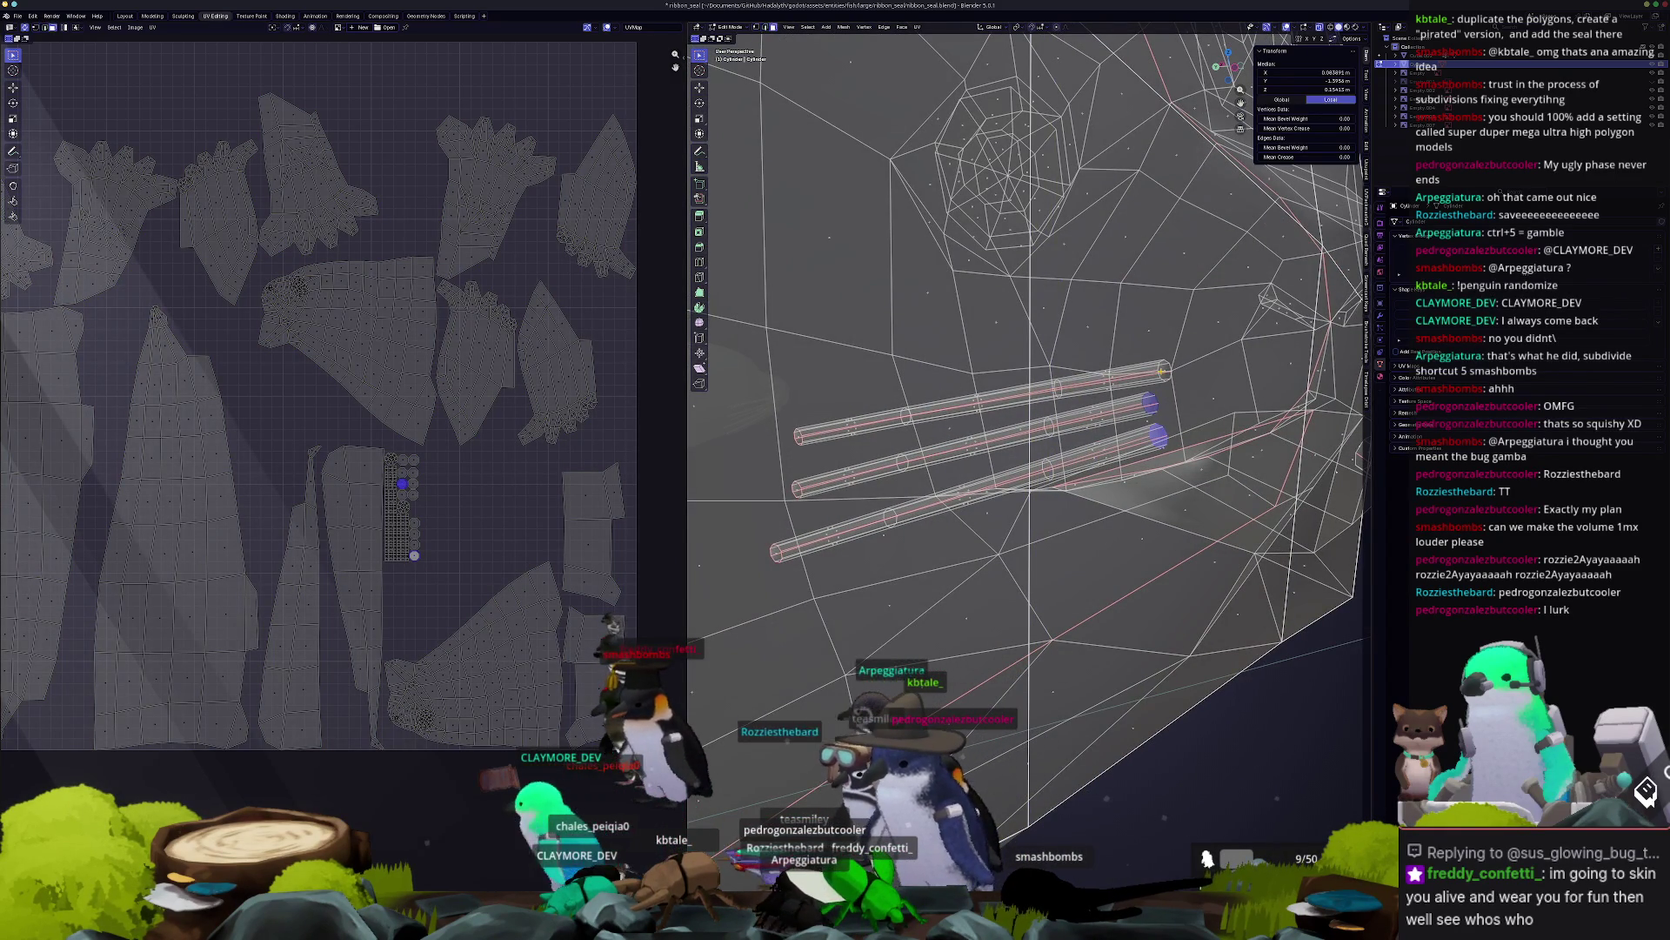
pyautogui.rightClick(1162, 370)
pyautogui.click(1164, 369)
# Select the stray face inside the head and delete it with X > Faces.
pyautogui.scroll(-8, 1164, 369)
pyautogui.click(1177, 421)
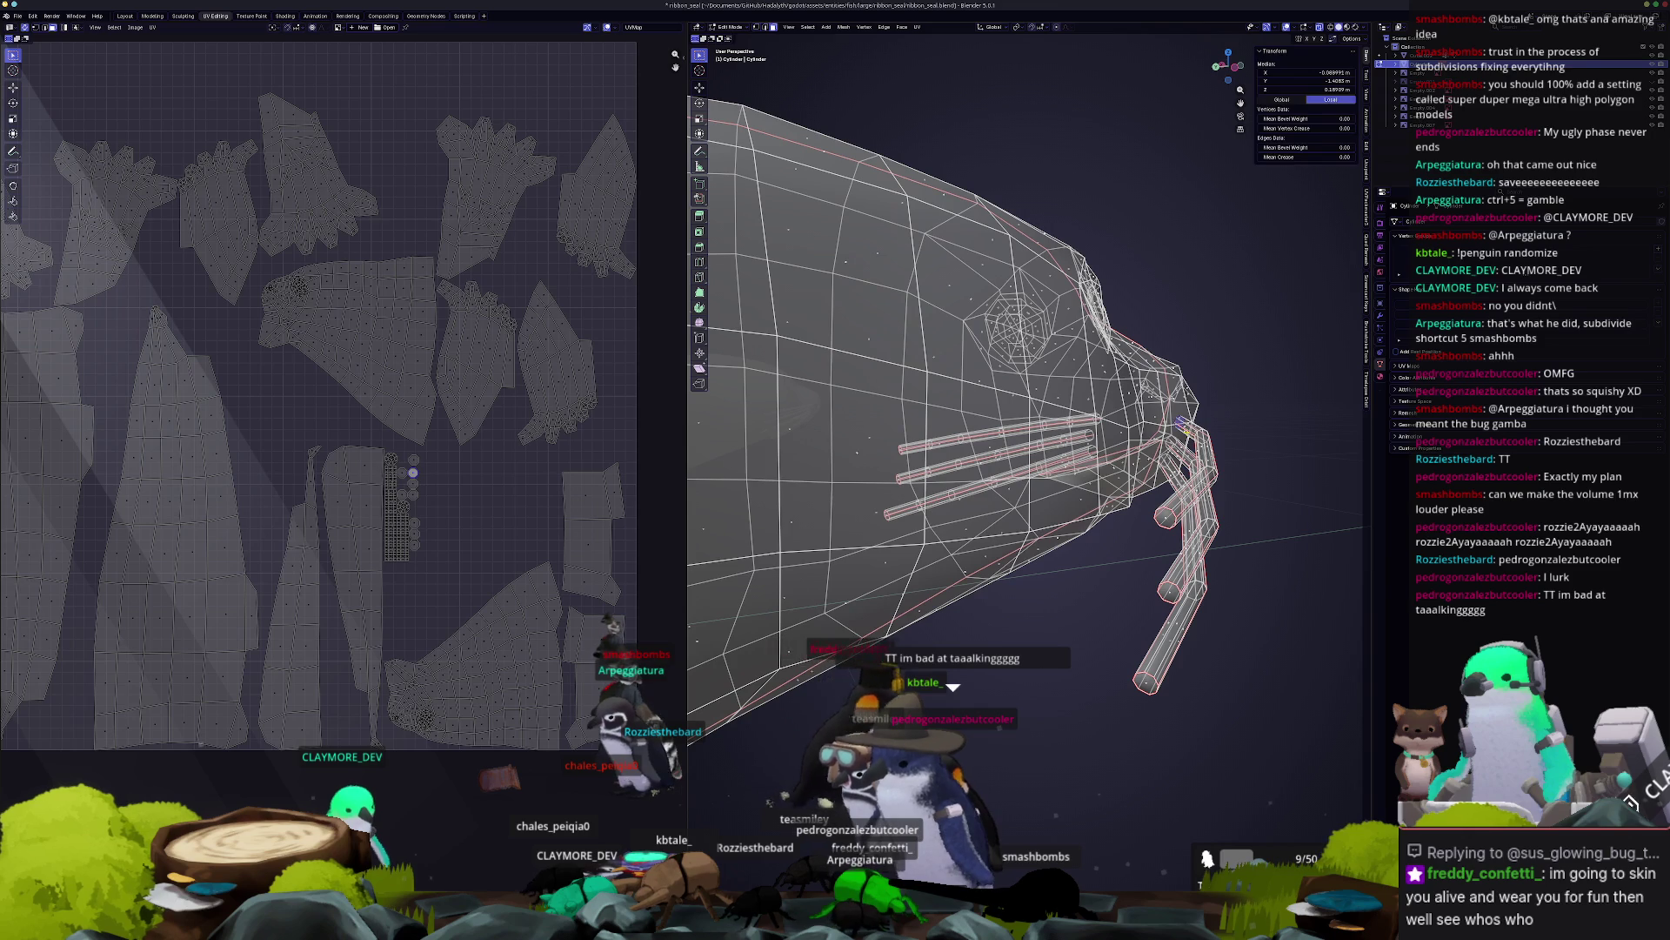
pyautogui.scroll(-4, 1183, 435)
pyautogui.moveTo(1196, 466)
pyautogui.mouseDown(button='middle')
pyautogui.moveTo(916, 561)
pyautogui.moveTo(1102, 551)
pyautogui.mouseUp(button='middle')
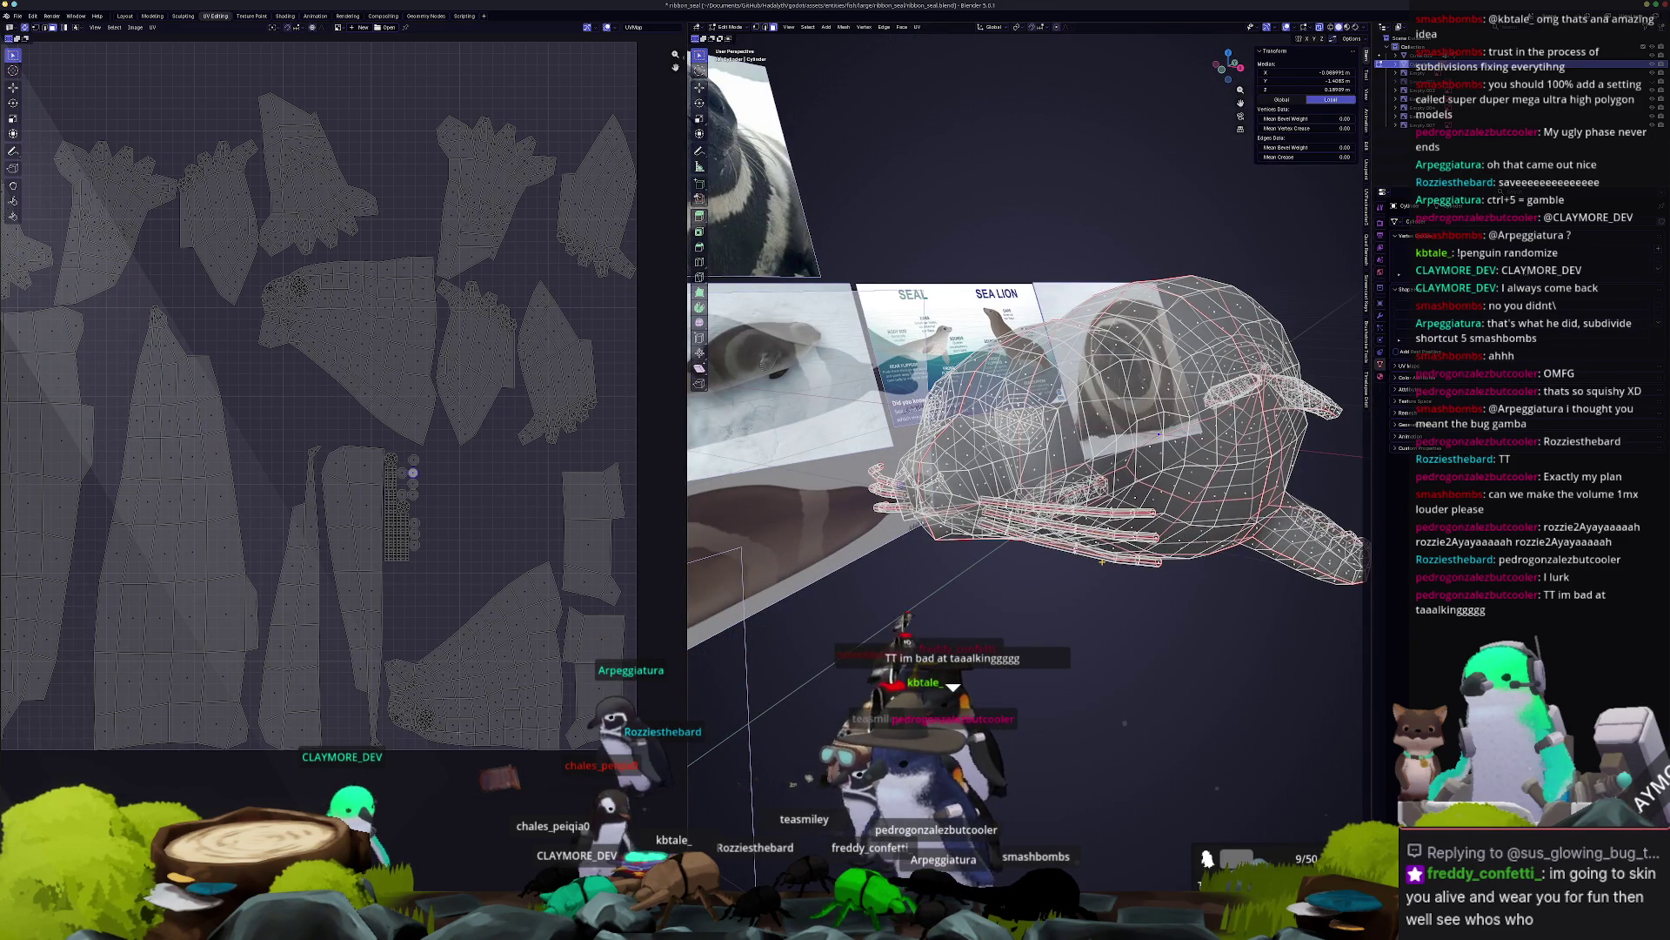
pyautogui.scroll(5, 1096, 548)
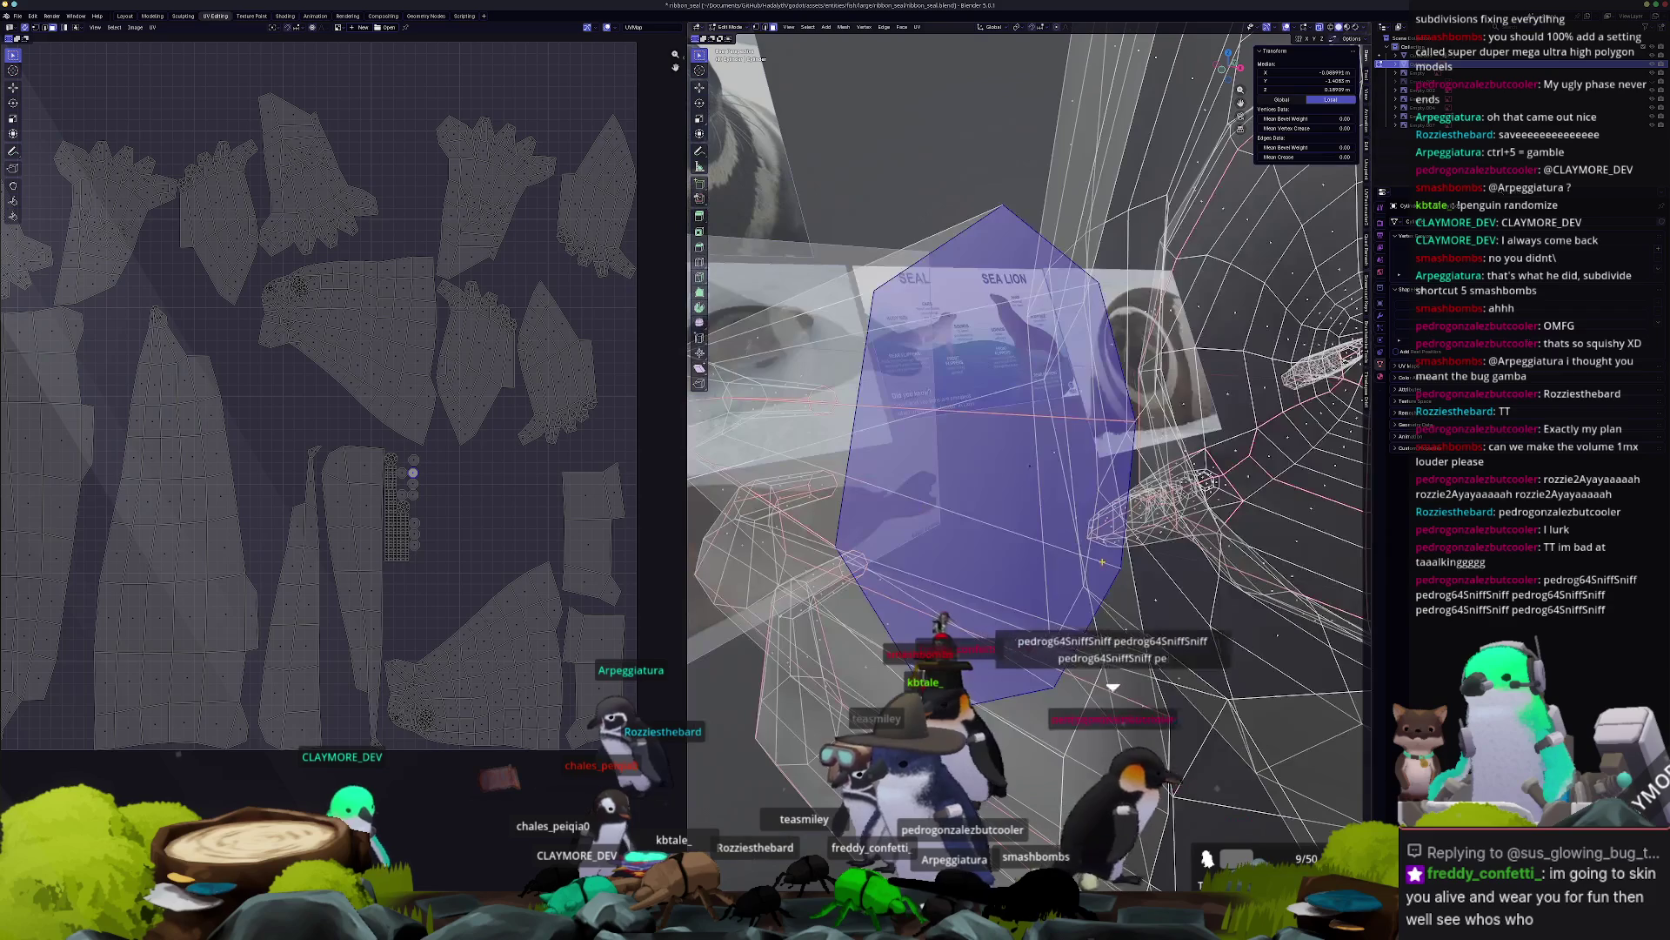
pyautogui.scroll(-3, 1096, 549)
pyautogui.moveTo(1096, 548); pyautogui.dragTo(1026, 505, button='middle')
pyautogui.press('x')
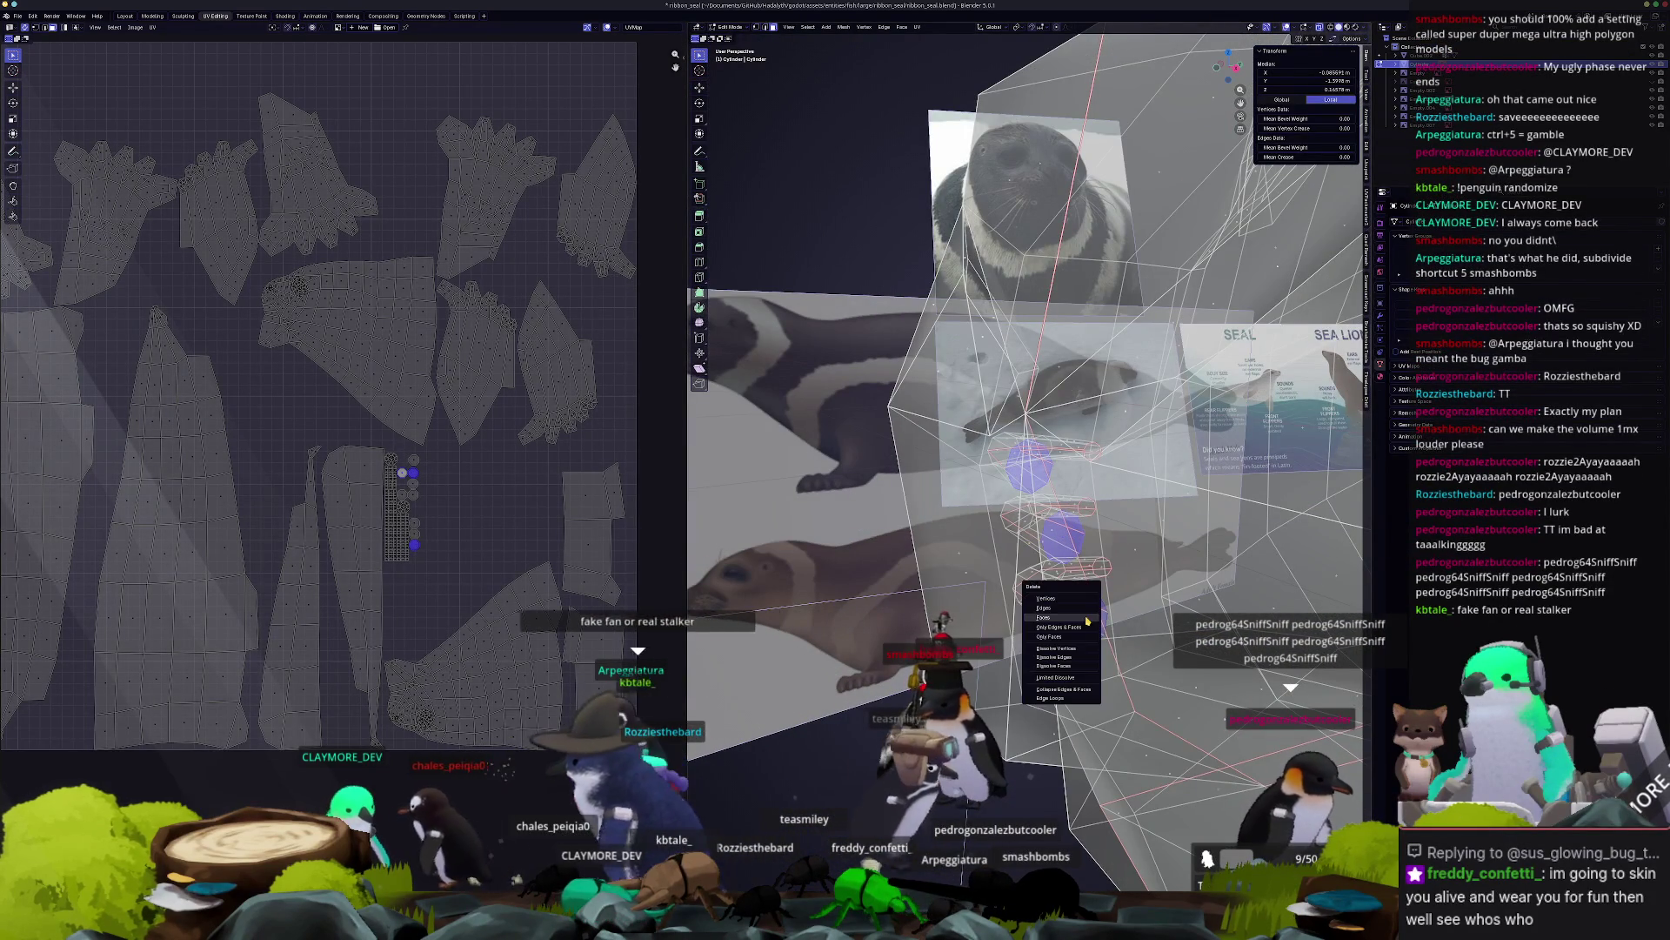
pyautogui.click(1066, 609)
pyautogui.moveTo(1066, 609); pyautogui.dragTo(1128, 622, button='middle')
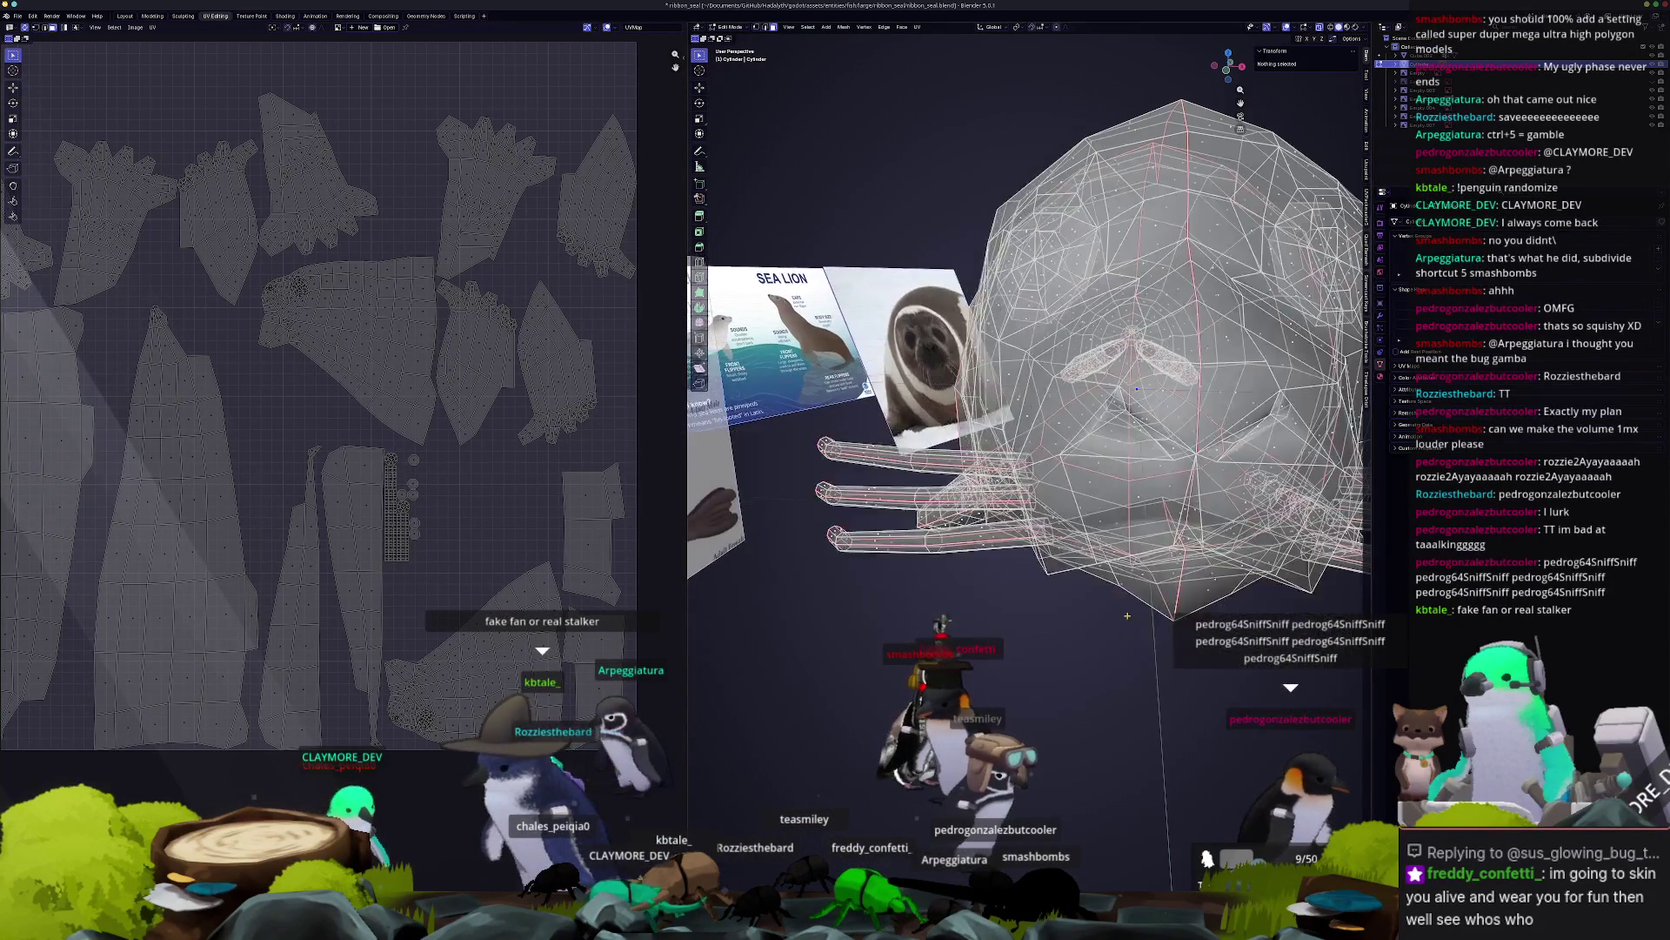
pyautogui.scroll(-5, 1128, 623)
# Select the whole seal and re-unwrap it into a fresh UV layout.
pyautogui.press('a')
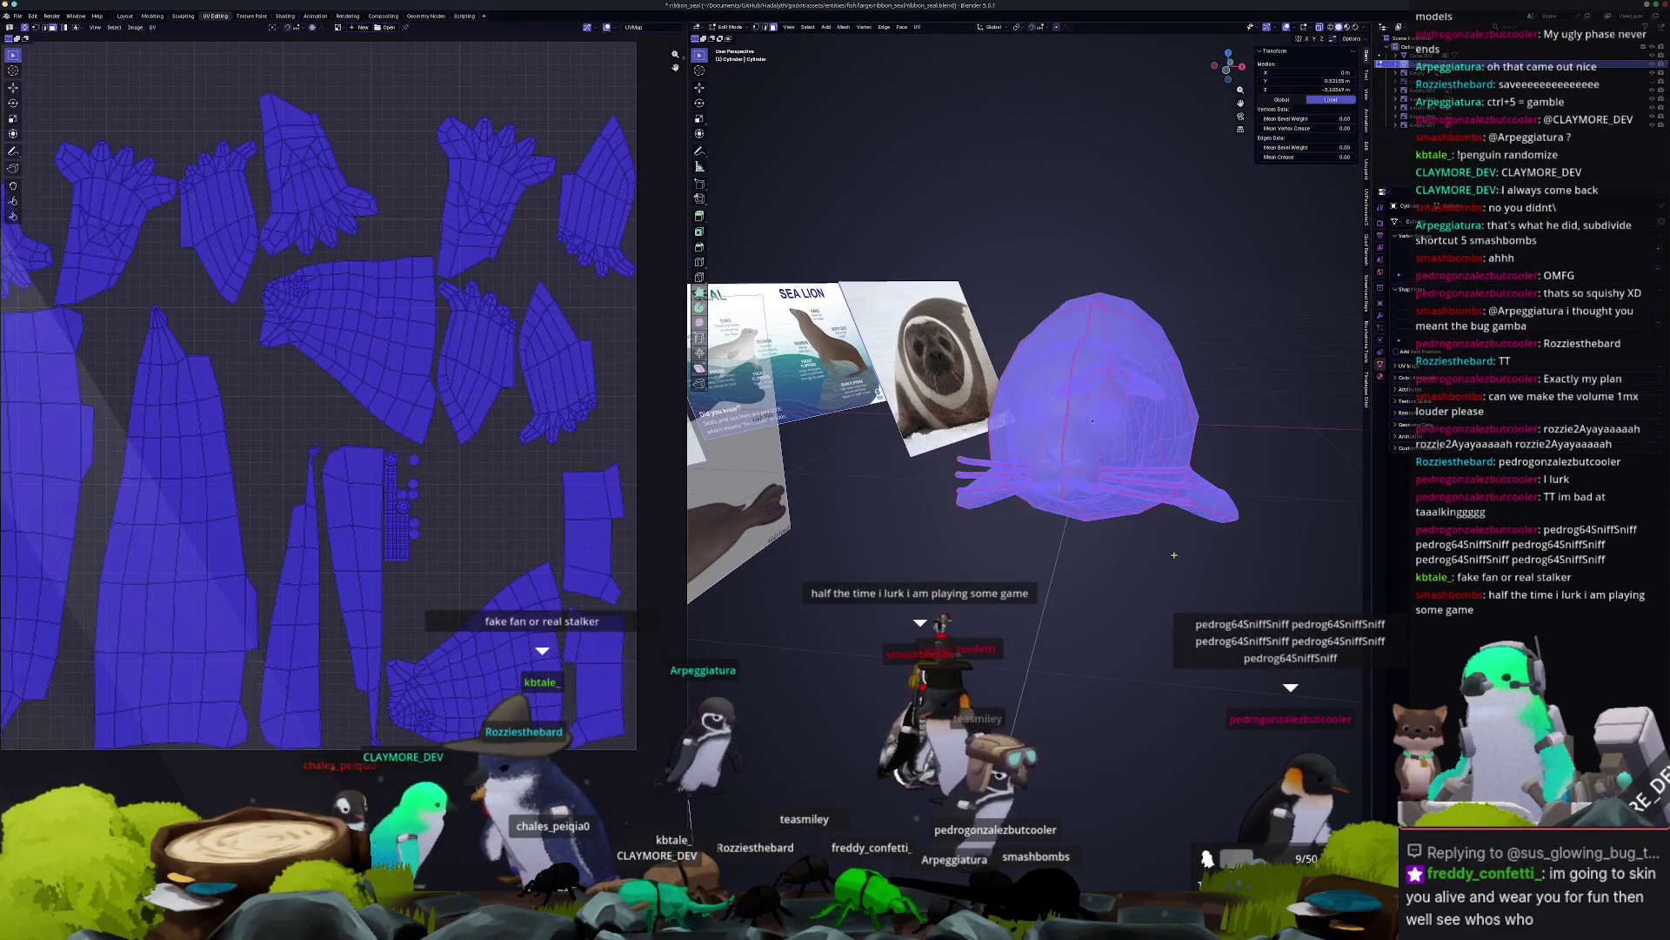
pyautogui.moveTo(1195, 585); pyautogui.dragTo(1063, 584, button='middle')
pyautogui.moveTo(1085, 487); pyautogui.dragTo(1053, 442, button='middle')
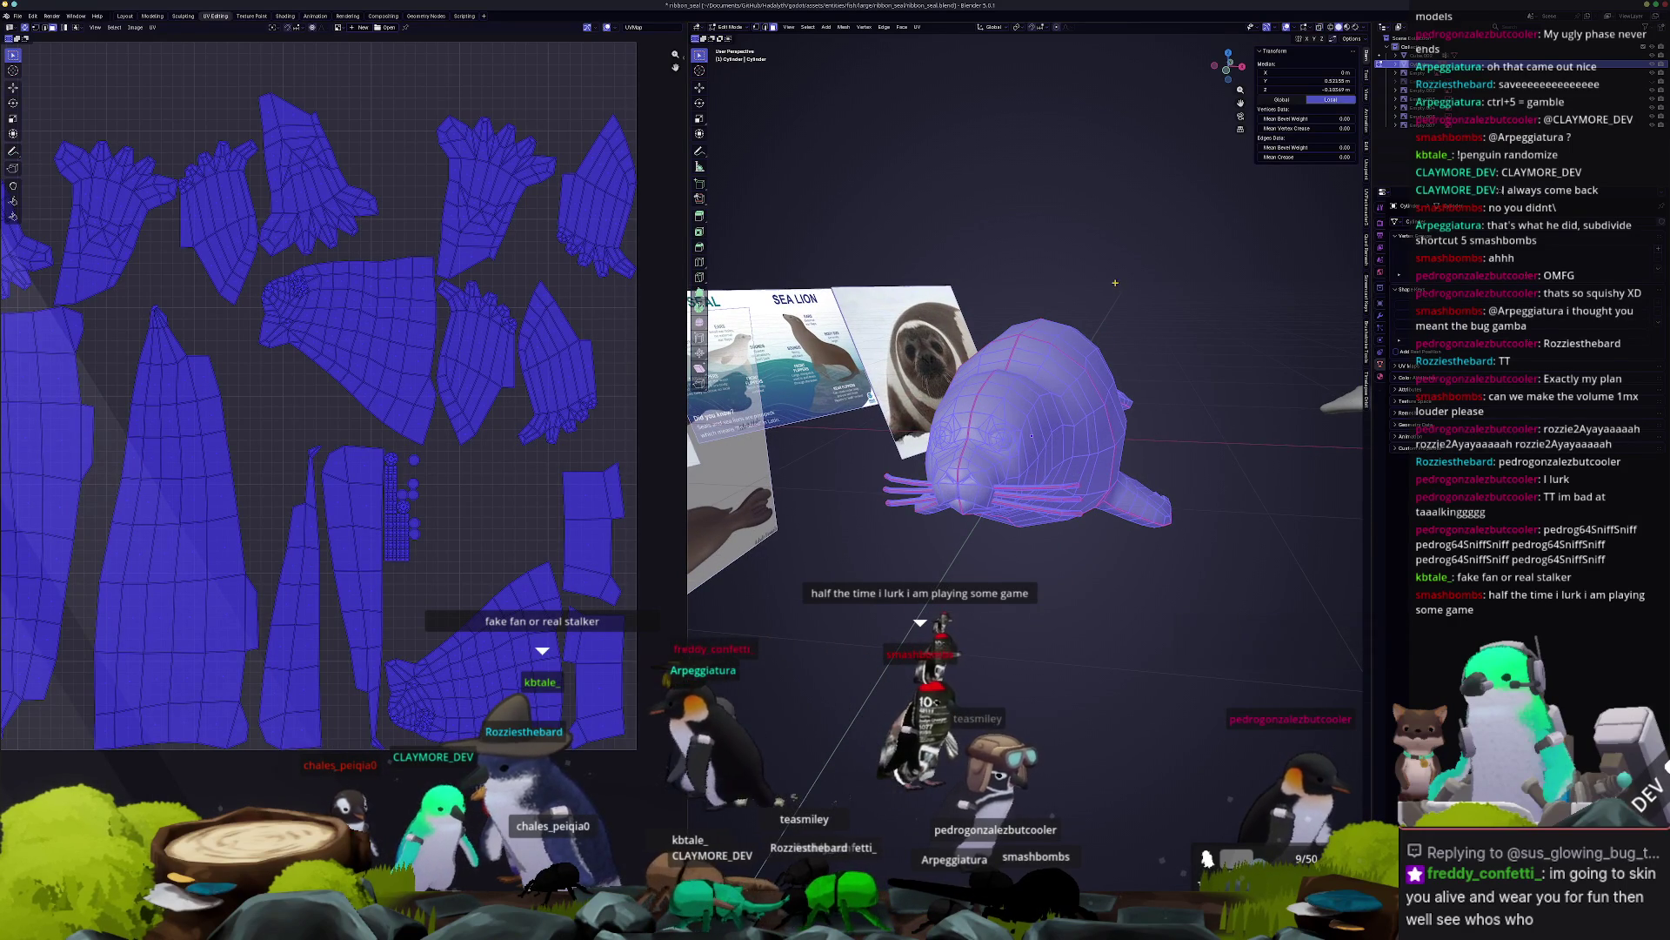
pyautogui.click(917, 27)
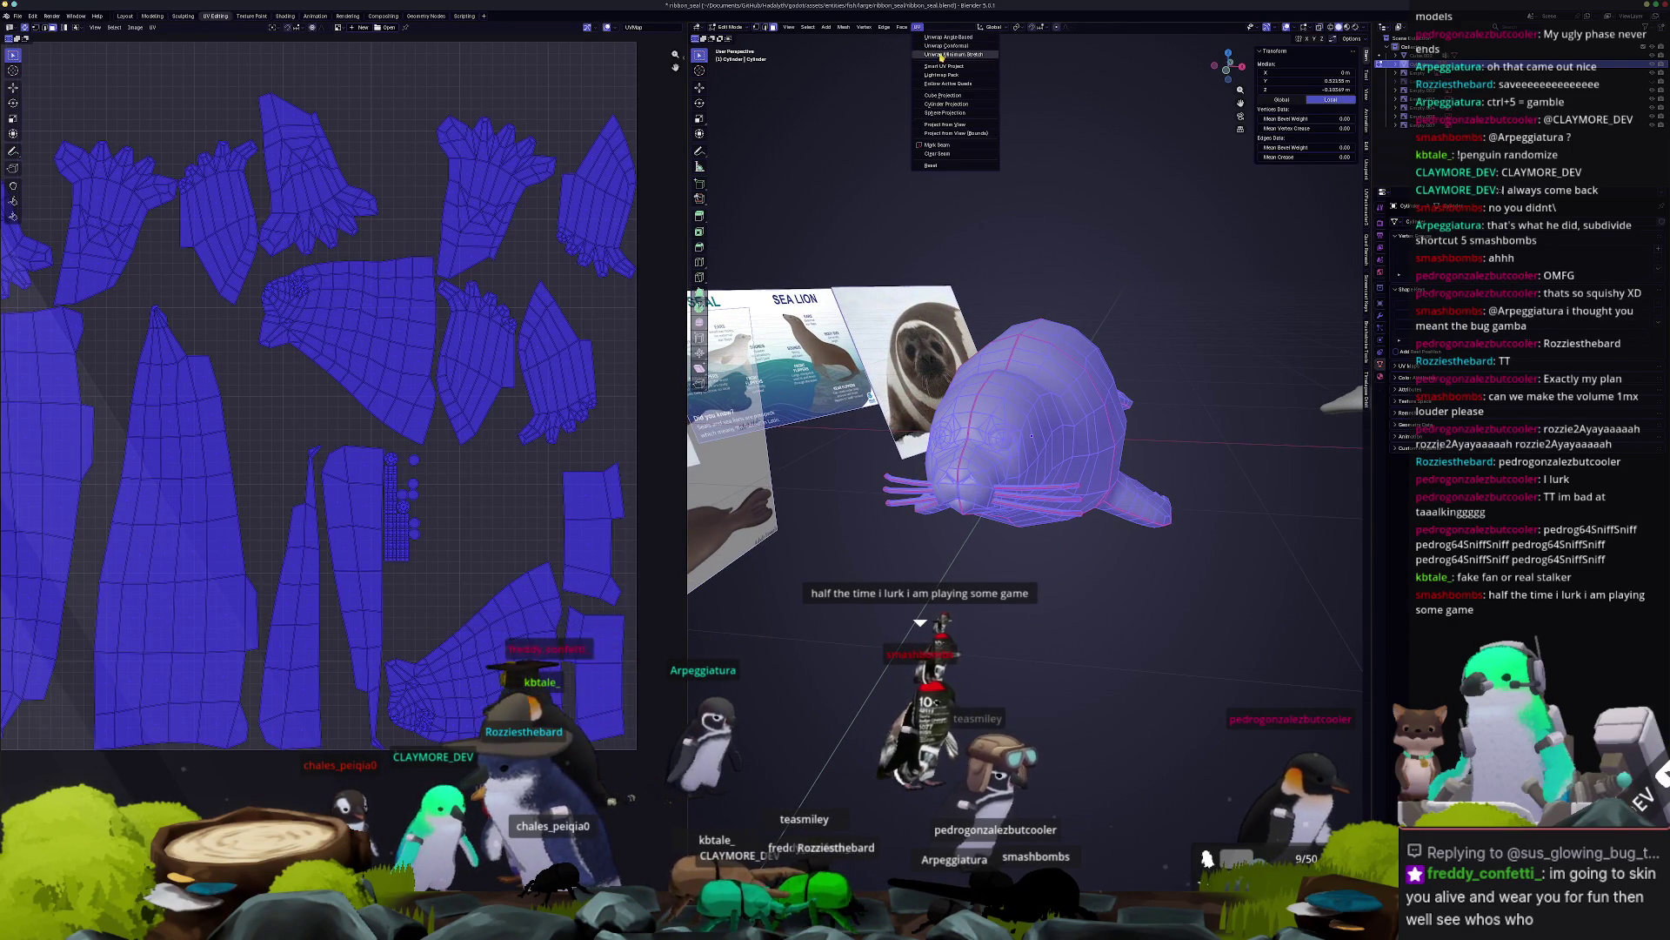
pyautogui.click(948, 54)
pyautogui.moveTo(443, 361); pyautogui.dragTo(503, 357, button='middle')
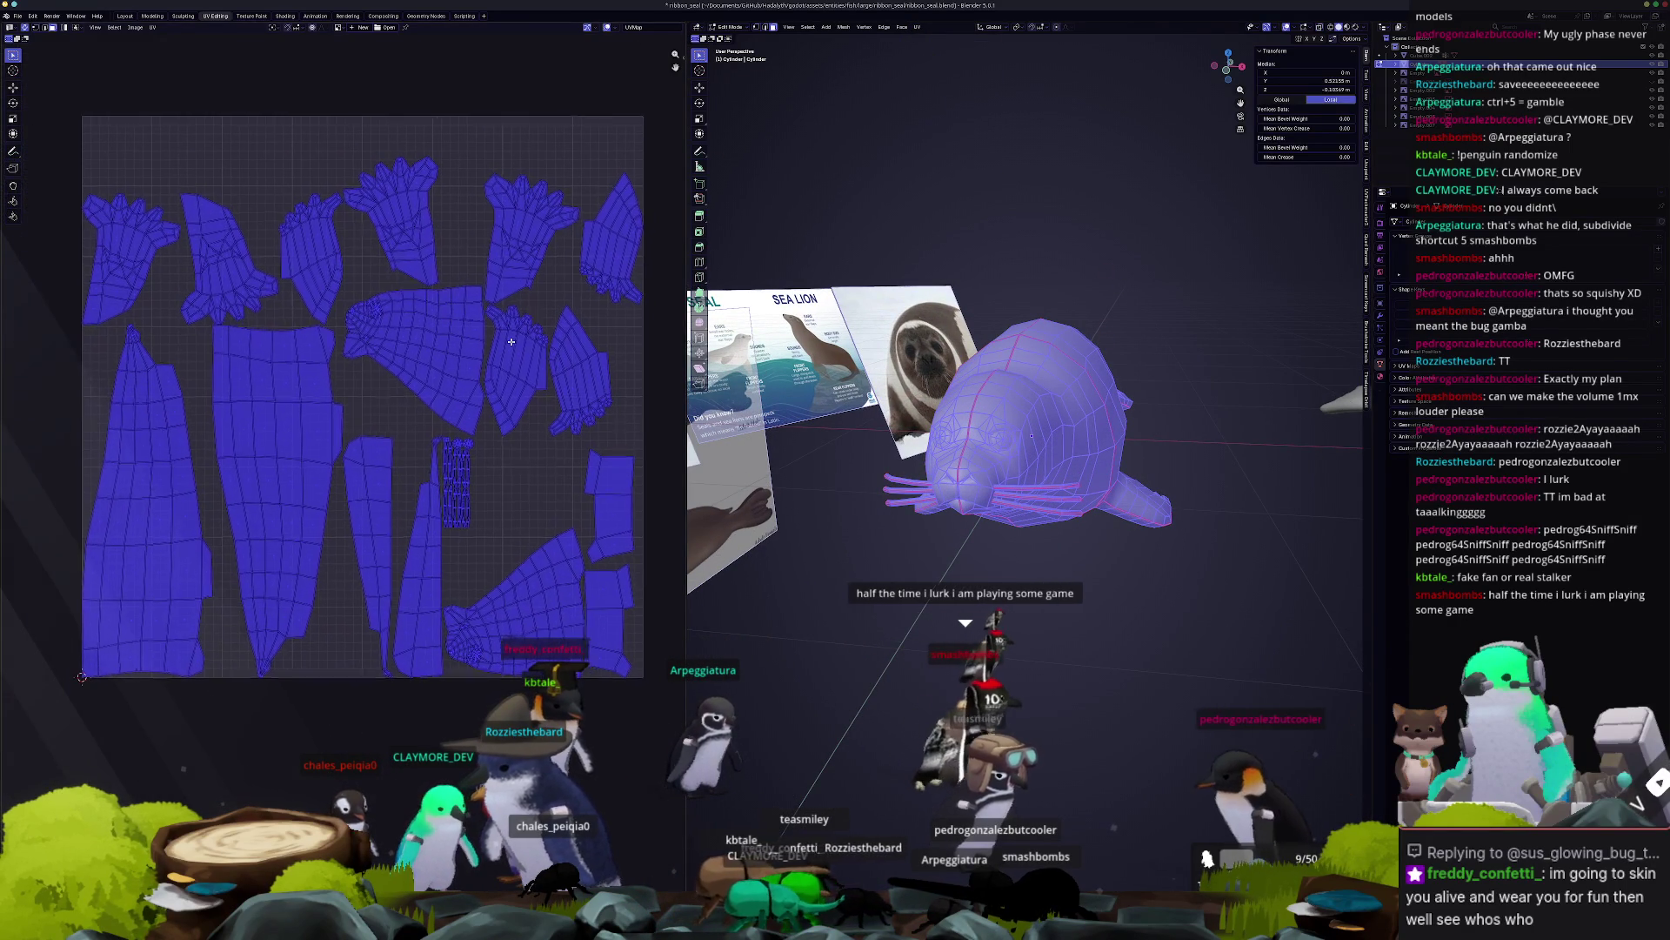
pyautogui.click(555, 513)
# Select all, zoom in on the seal's head, then deselect with Alt+A.
pyautogui.press('a')
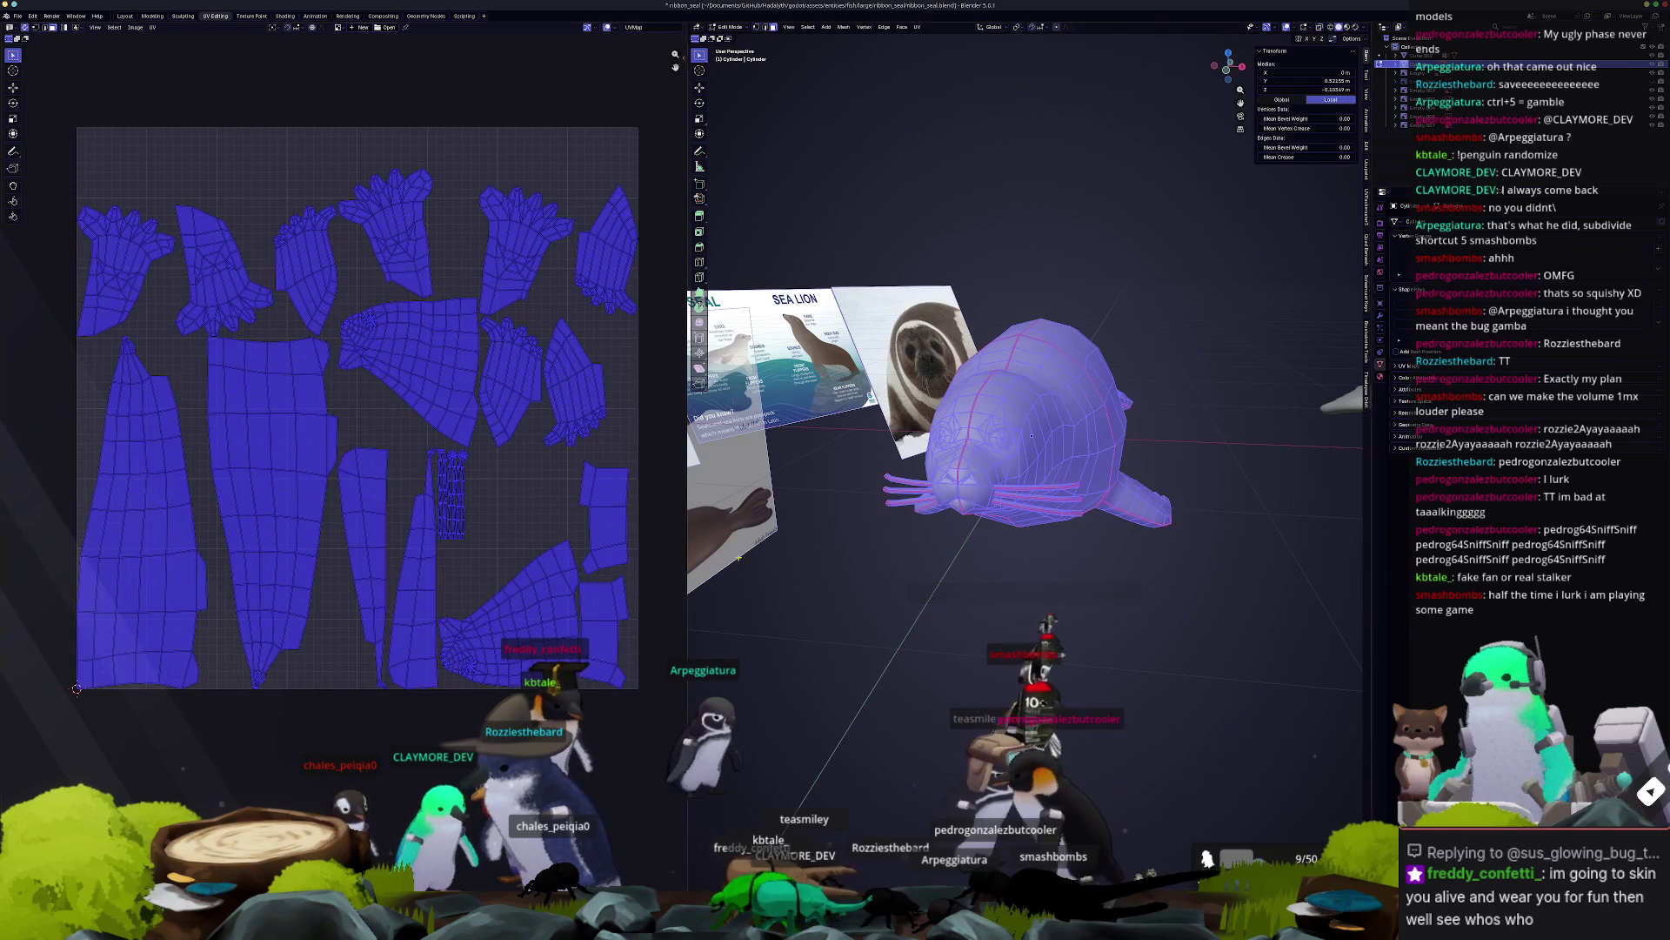
pyautogui.moveTo(1136, 468)
pyautogui.mouseDown(button='middle')
pyautogui.moveTo(1089, 448)
pyautogui.moveTo(1139, 390)
pyautogui.moveTo(1005, 474)
pyautogui.moveTo(1057, 496)
pyautogui.mouseUp(button='middle')
pyautogui.scroll(4, 1090, 448)
pyautogui.hotkey('alt', 'a')
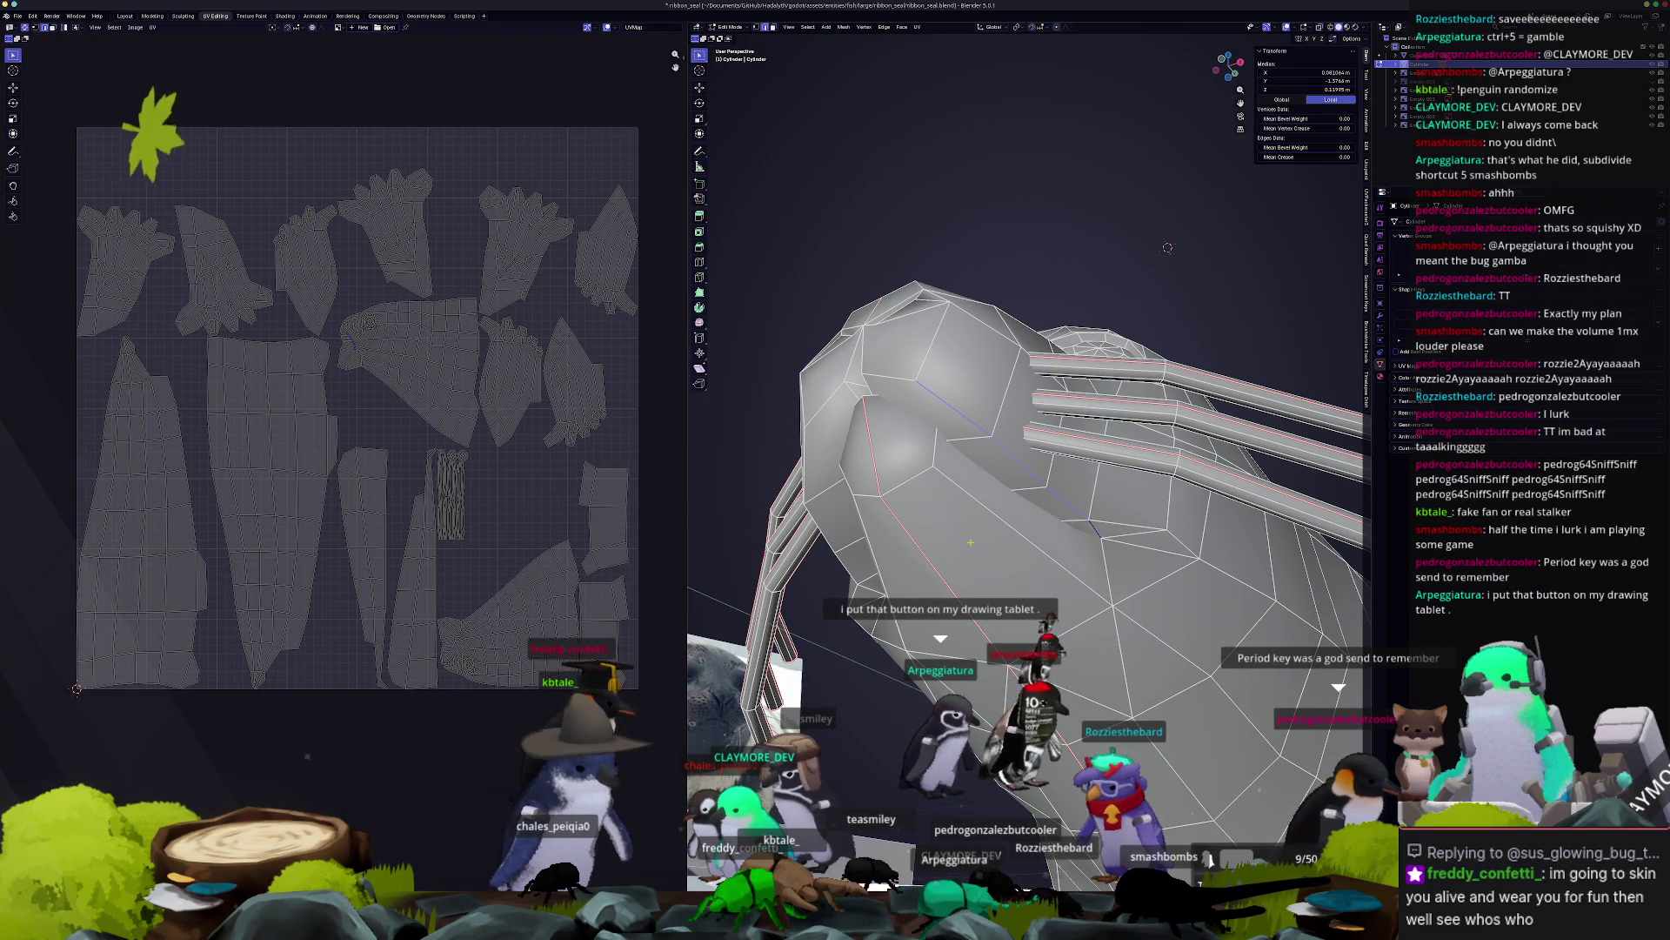
# Subdivide the chosen head edges using X-ray, then select and frame the whole seal.
pyautogui.moveTo(1079, 522)
pyautogui.mouseDown(button='middle')
pyautogui.moveTo(982, 544)
pyautogui.moveTo(860, 414)
pyautogui.moveTo(783, 409)
pyautogui.mouseUp(button='middle')
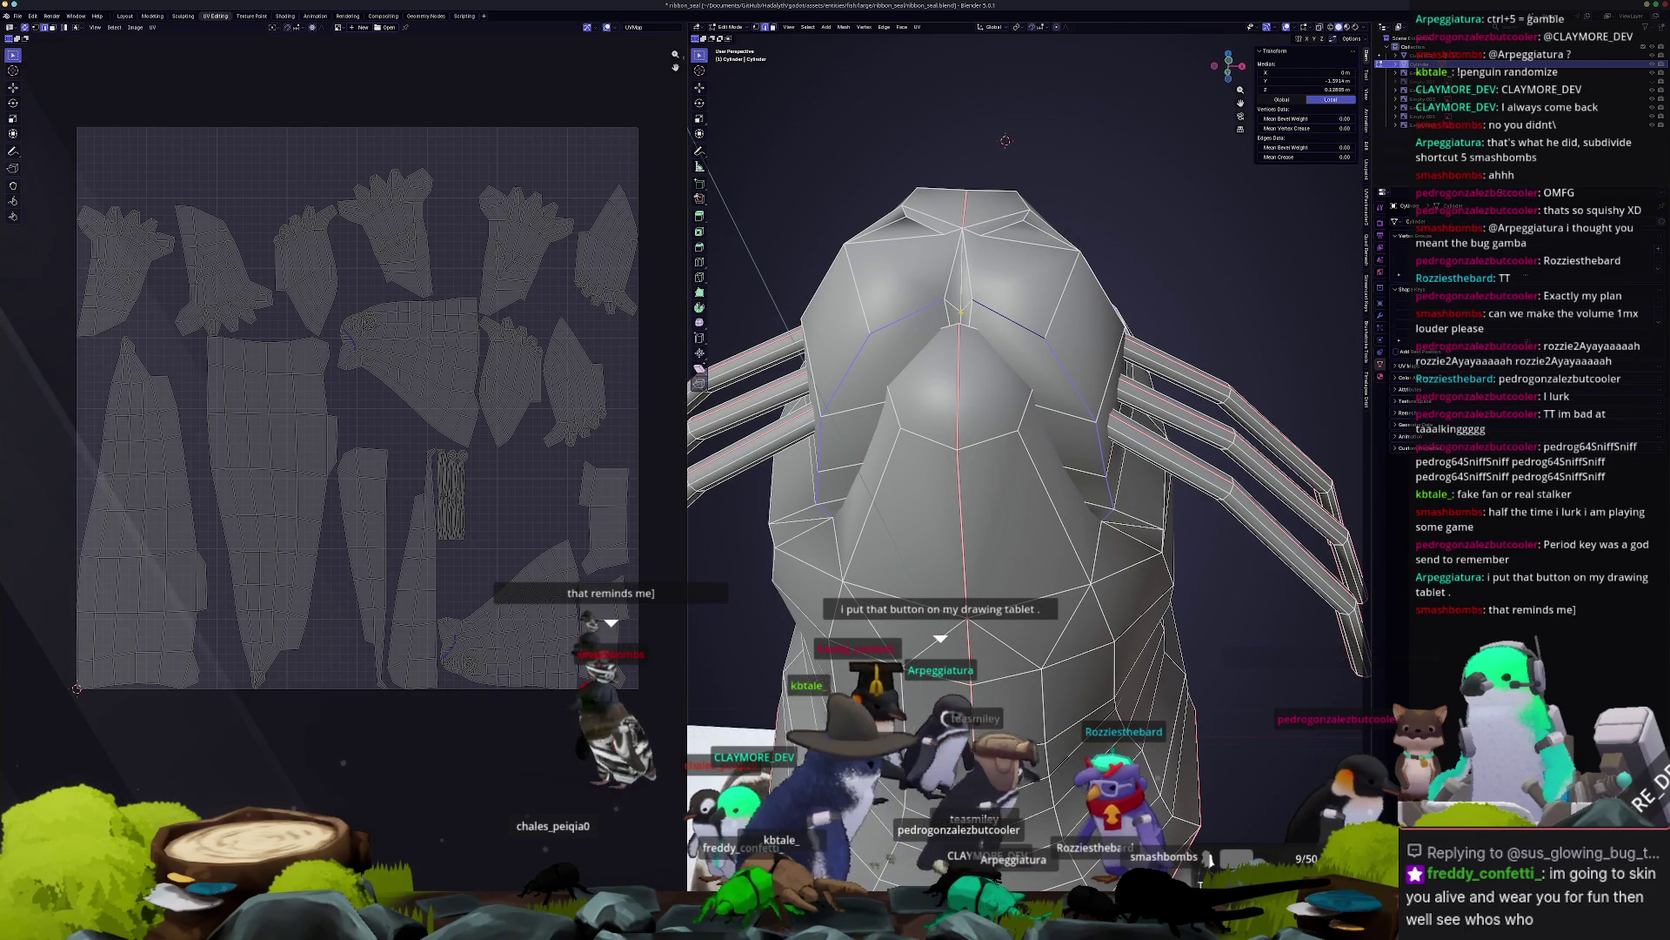
pyautogui.hotkey('alt', 'z')
pyautogui.moveTo(990, 376); pyautogui.dragTo(1083, 539, button='middle')
pyautogui.hotkey('alt', 'z')
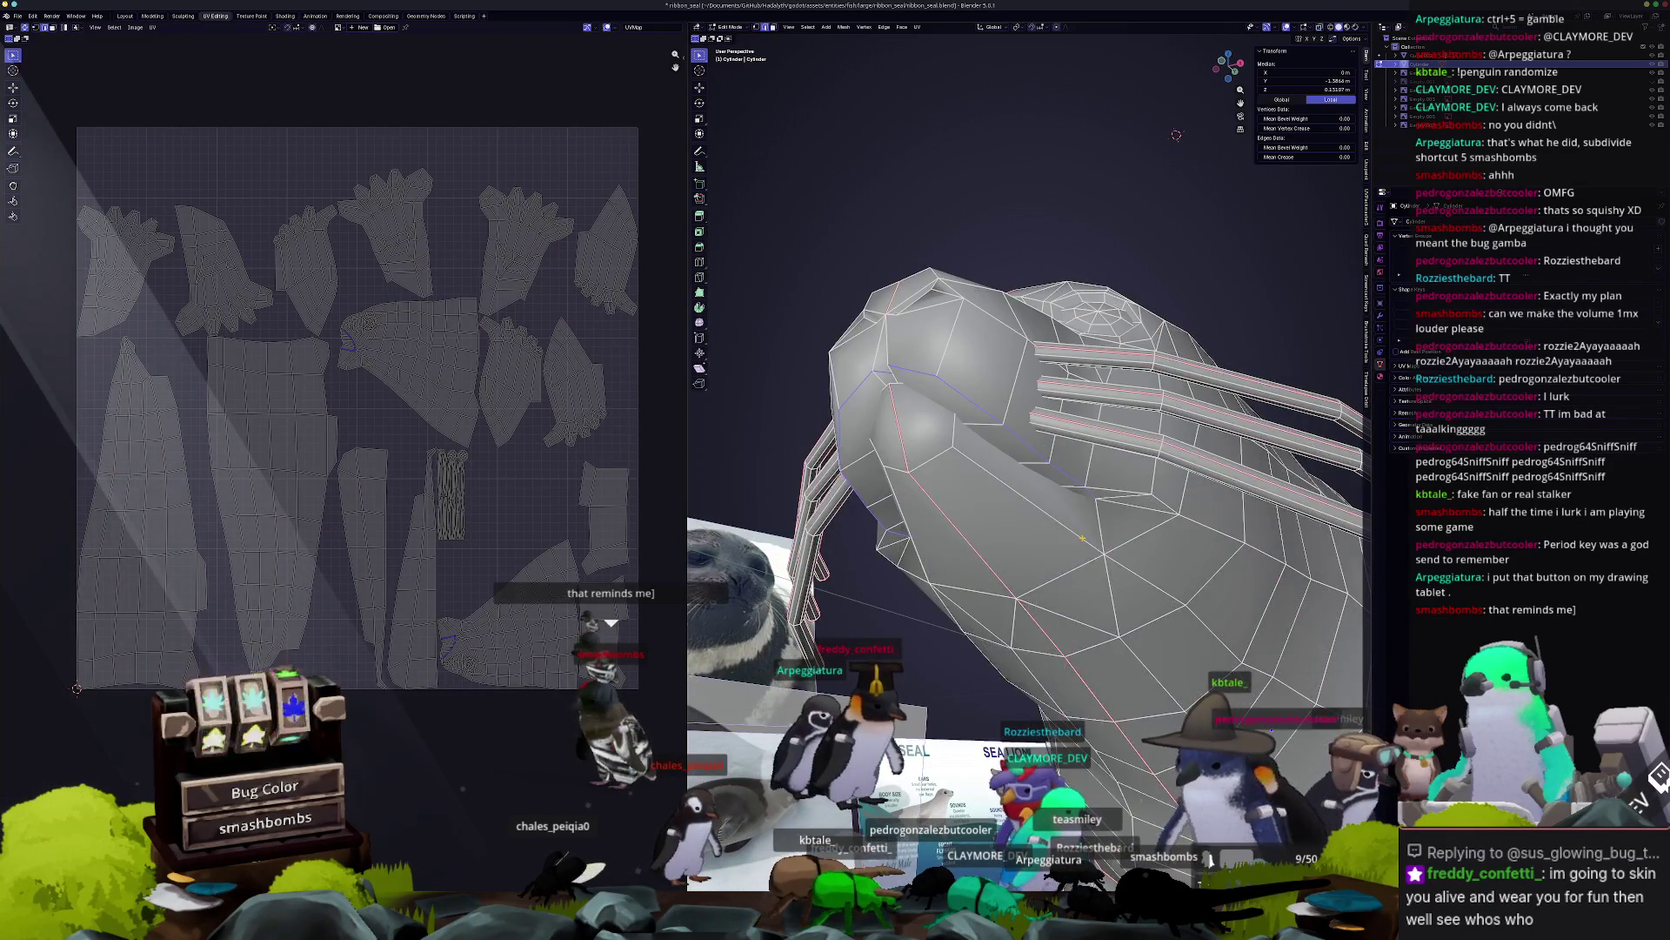
pyautogui.rightClick(1084, 544)
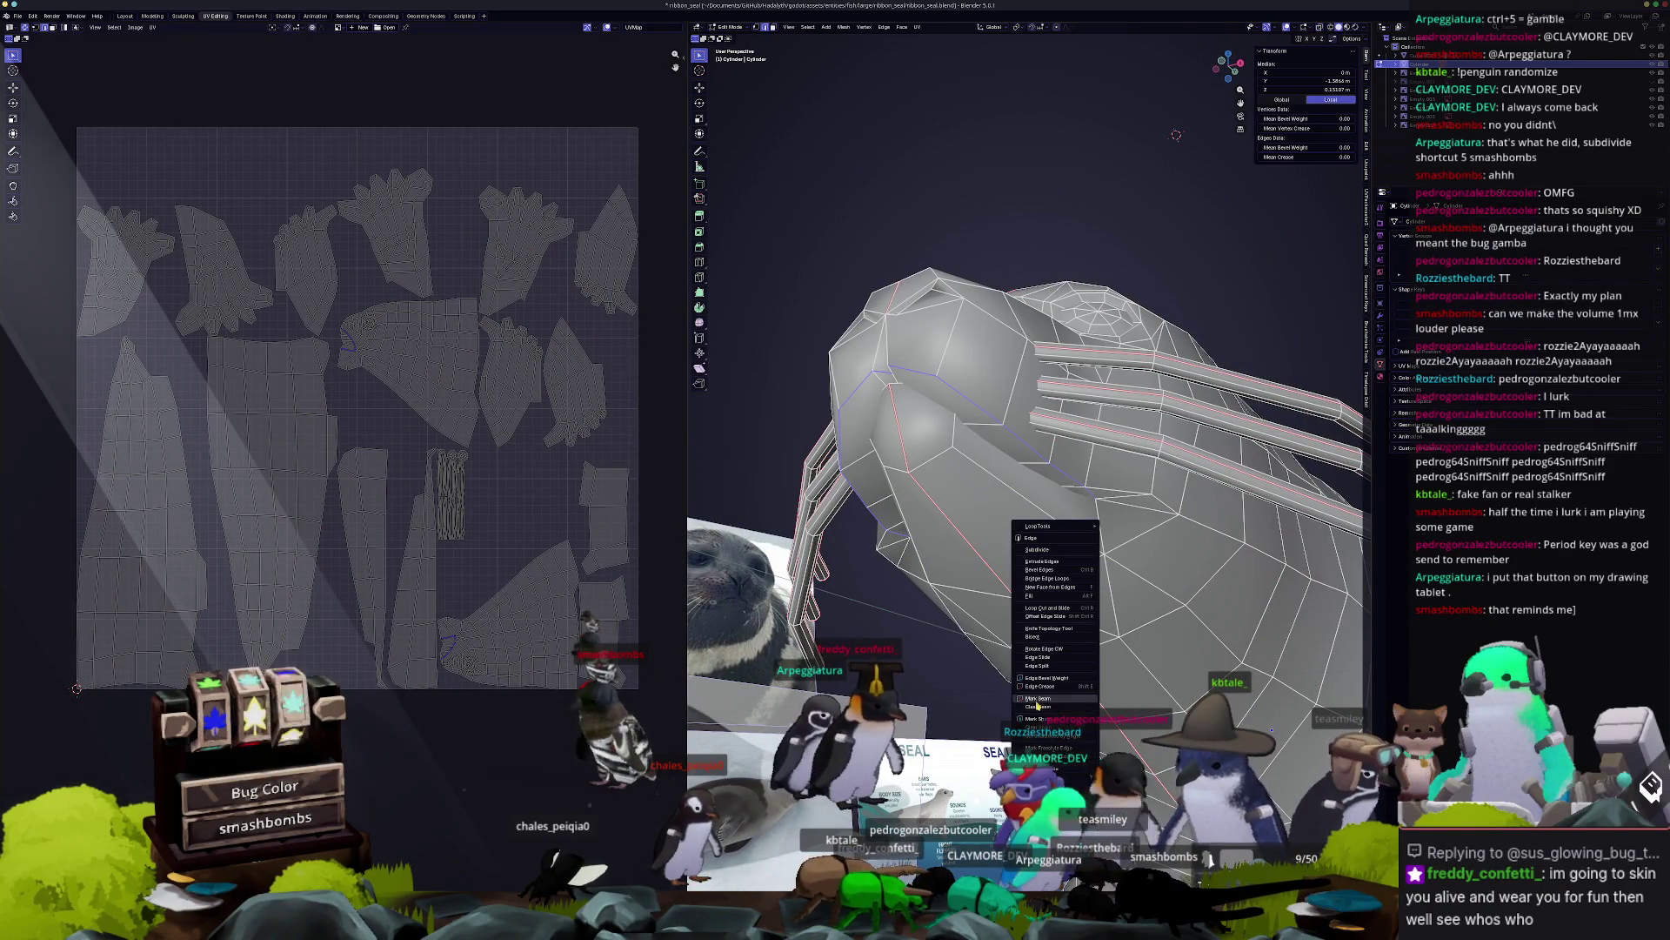
pyautogui.click(1083, 551)
pyautogui.moveTo(1083, 551)
pyautogui.mouseDown(button='middle')
pyautogui.moveTo(1029, 554)
pyautogui.moveTo(855, 225)
pyautogui.mouseUp(button='middle')
pyautogui.press('a')
pyautogui.press('KP_Decimal')
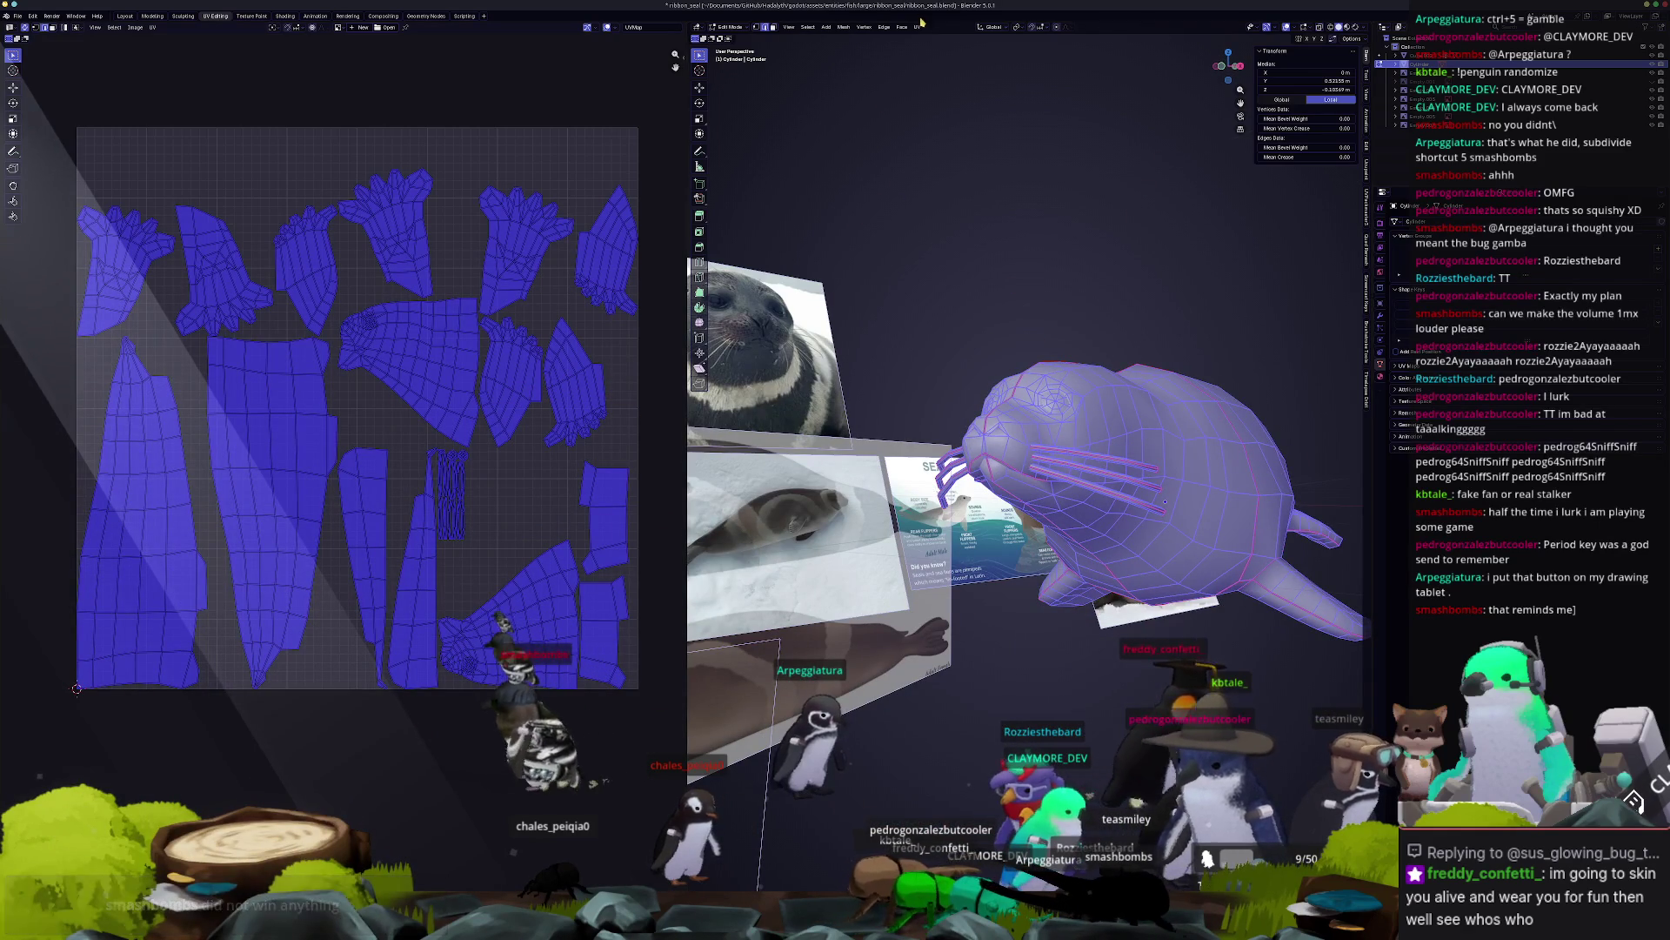
# Unwrap the seal with Minimum Stretch, deselect all, and zoom the UV editor on the islands.
pyautogui.click(918, 27)
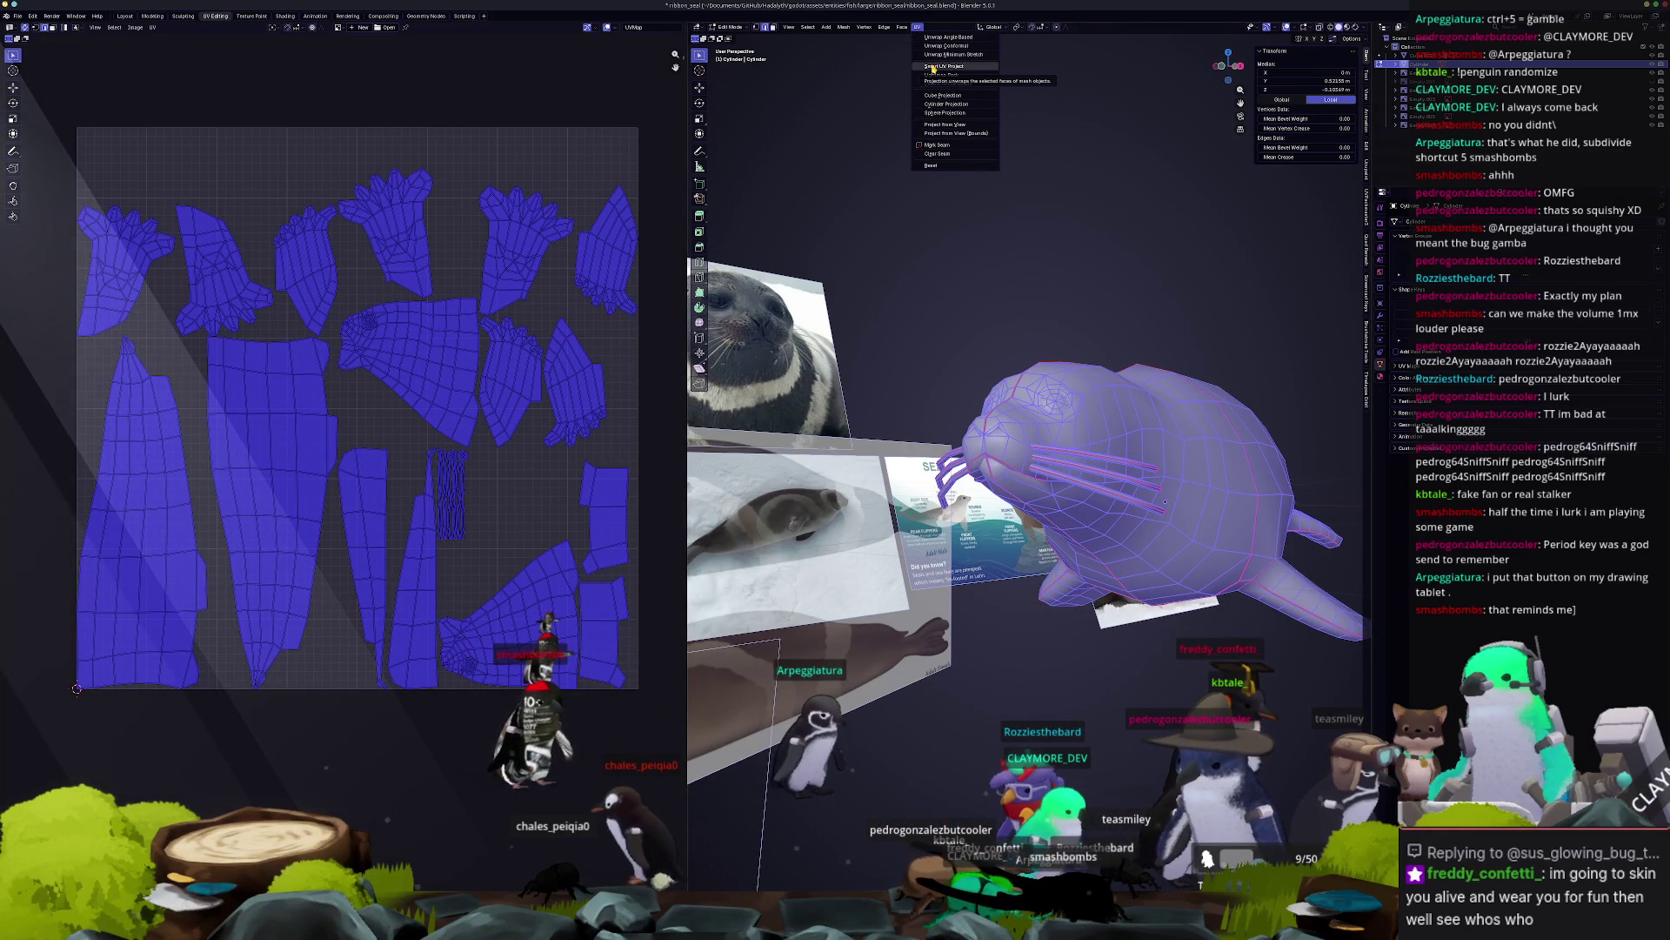
pyautogui.click(935, 55)
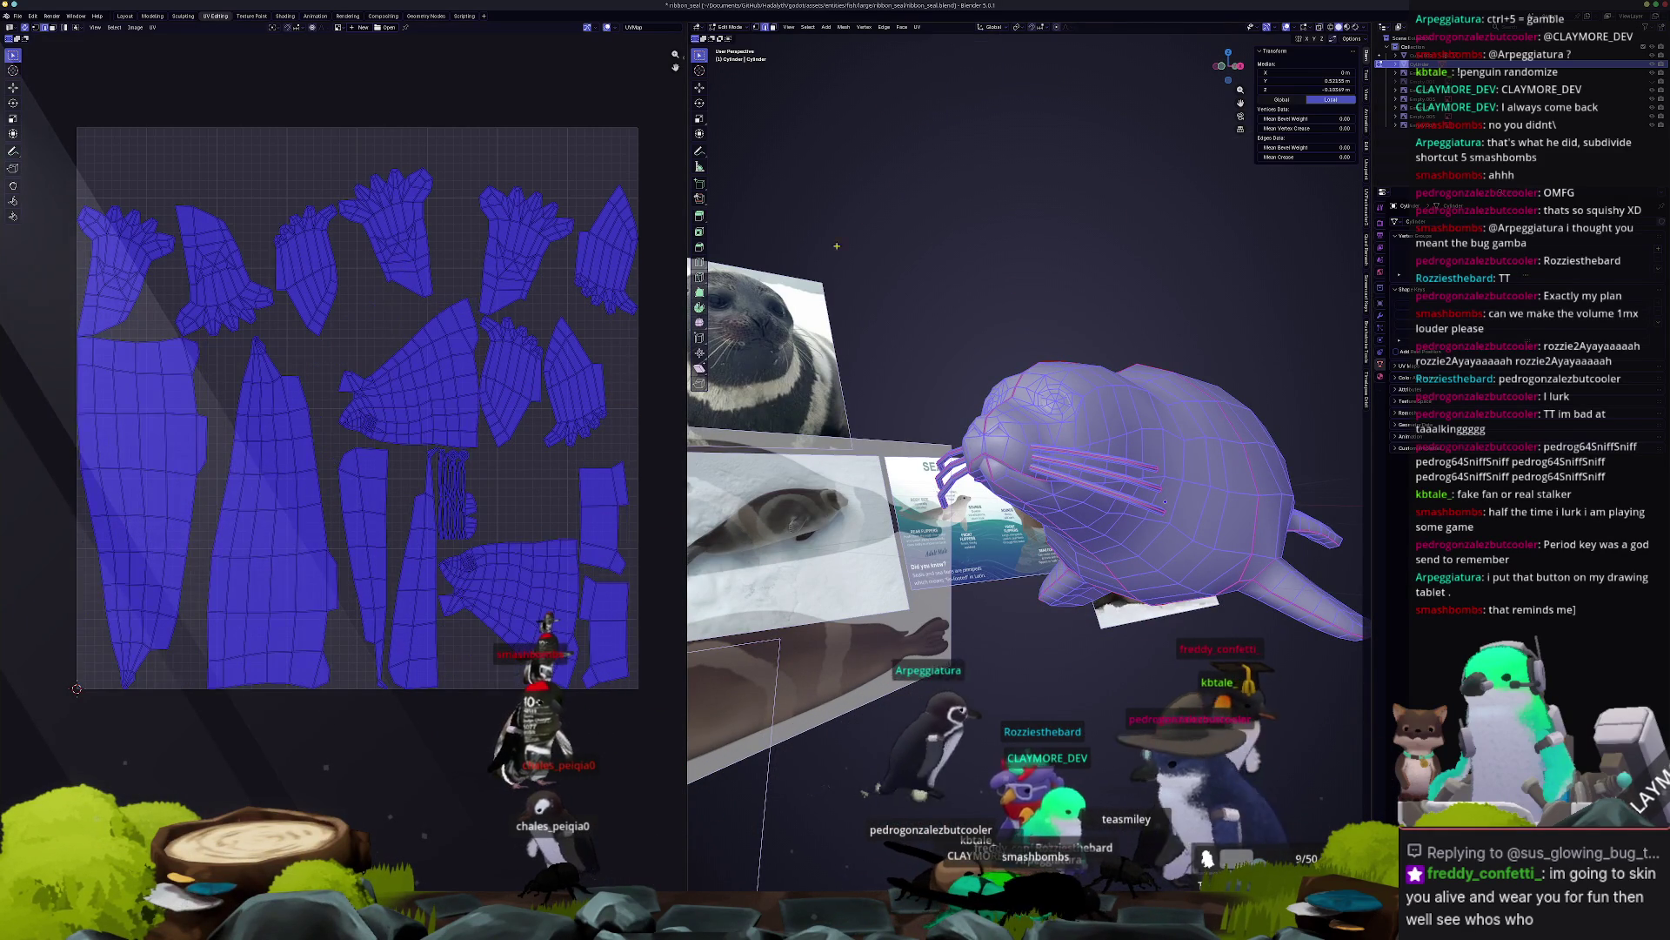
pyautogui.scroll(3, 508, 623)
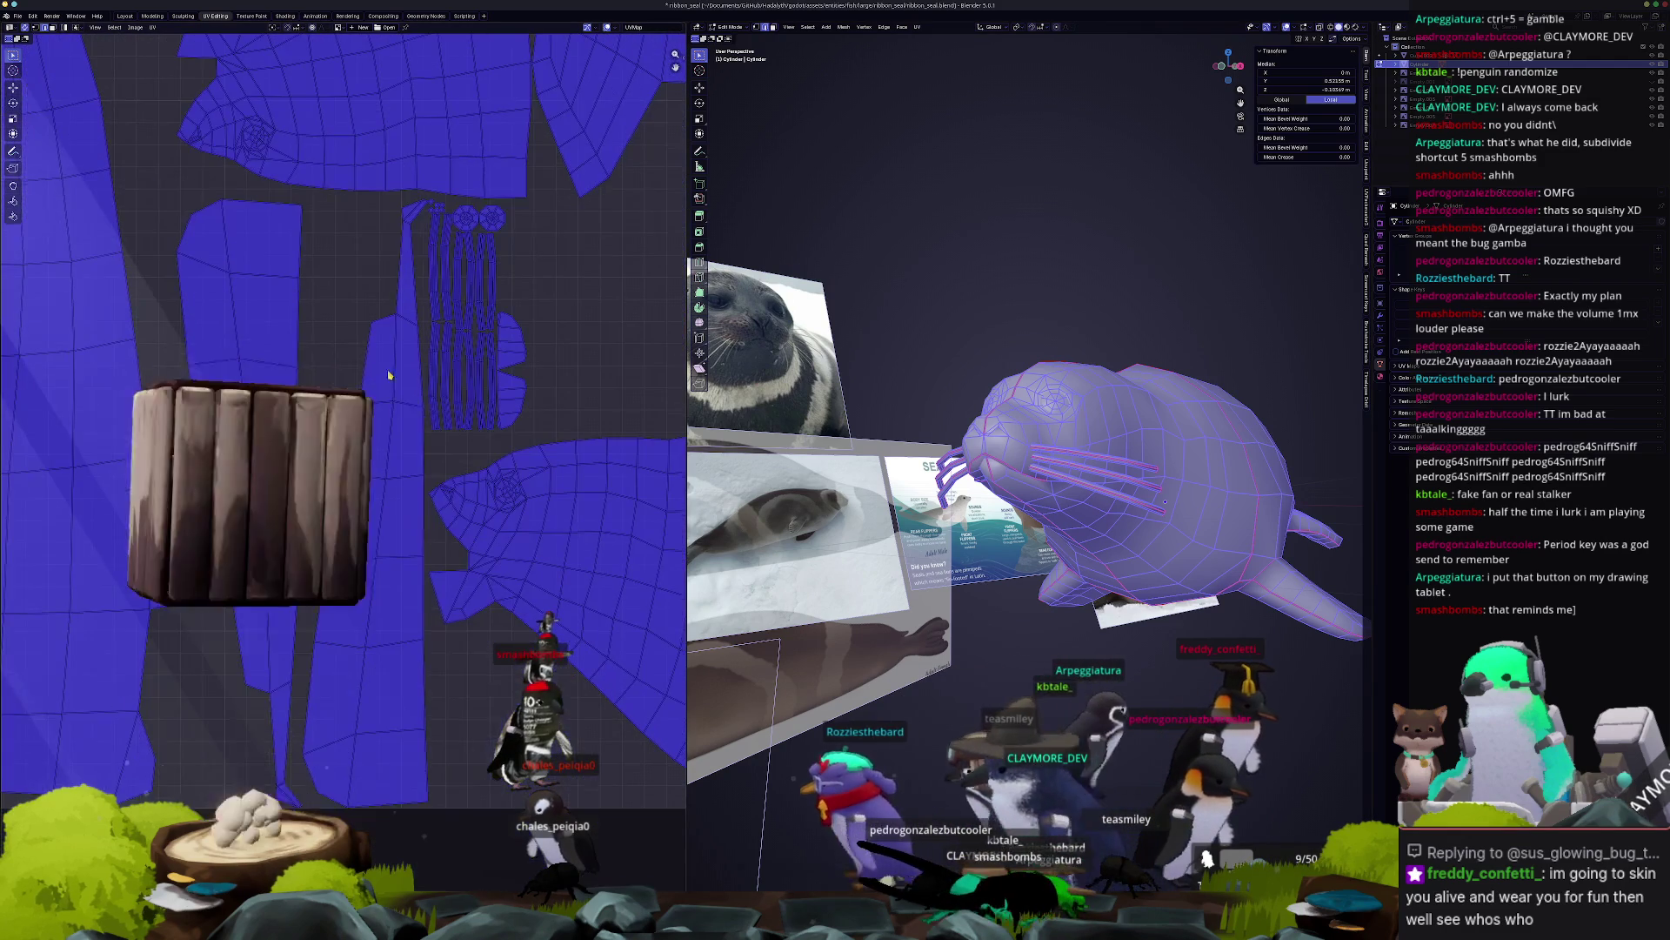
pyautogui.hotkey('alt', 'a')
pyautogui.scroll(1, 507, 624)
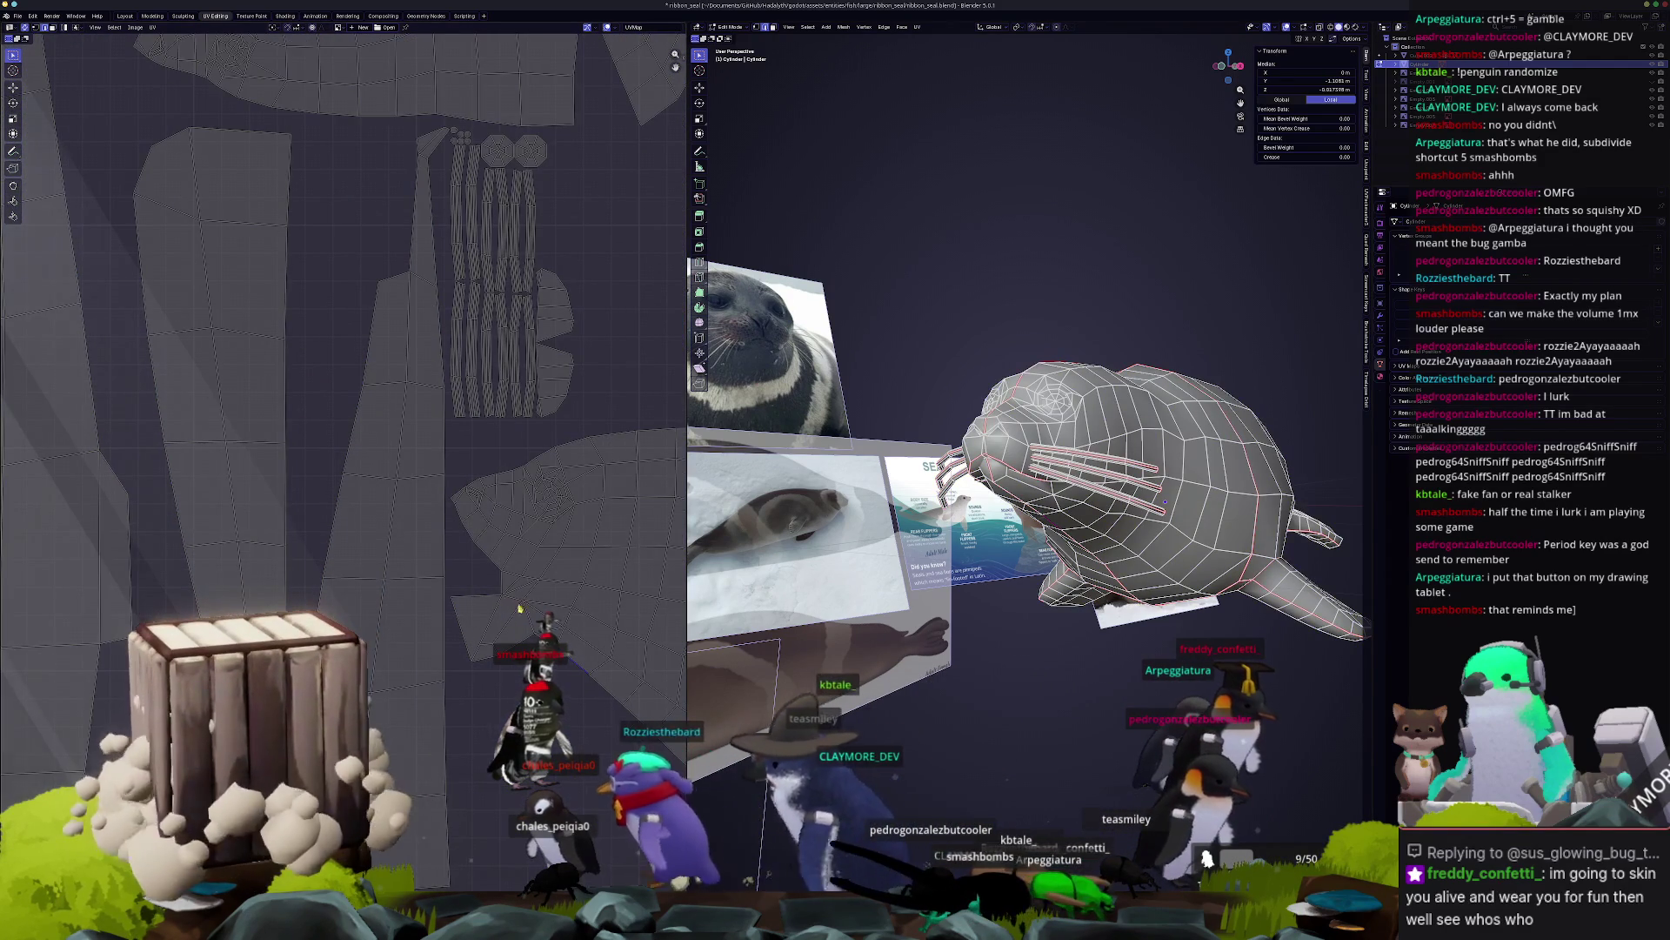
pyautogui.scroll(-3, 516, 601)
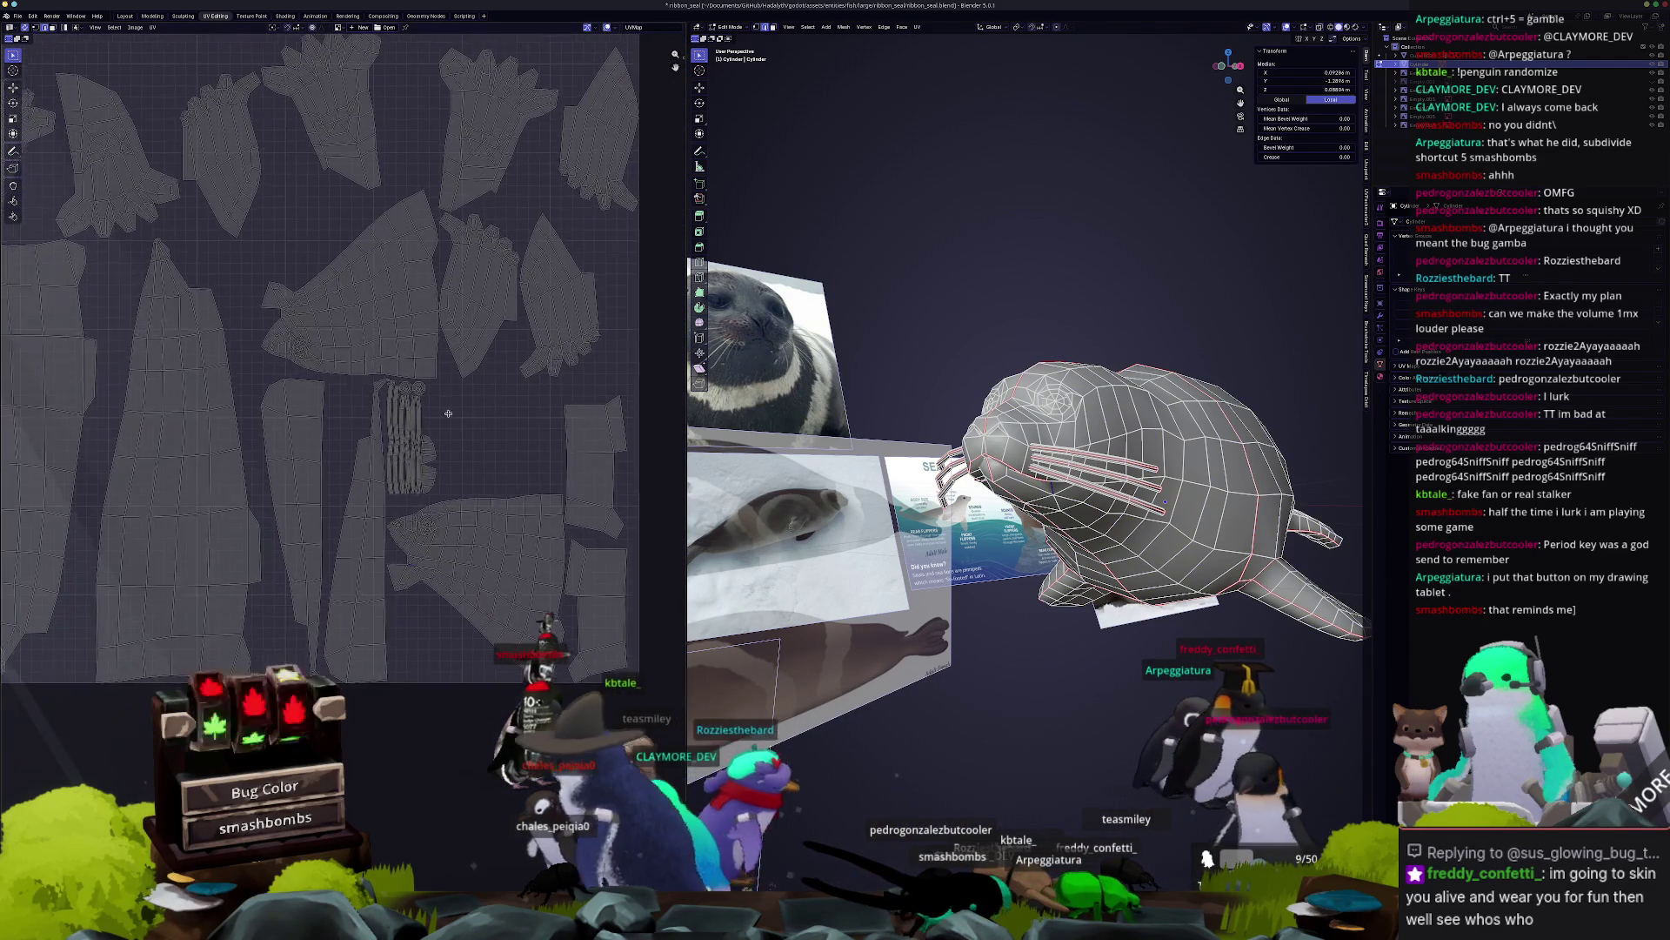
pyautogui.scroll(5, 935, 508)
pyautogui.scroll(1, 934, 508)
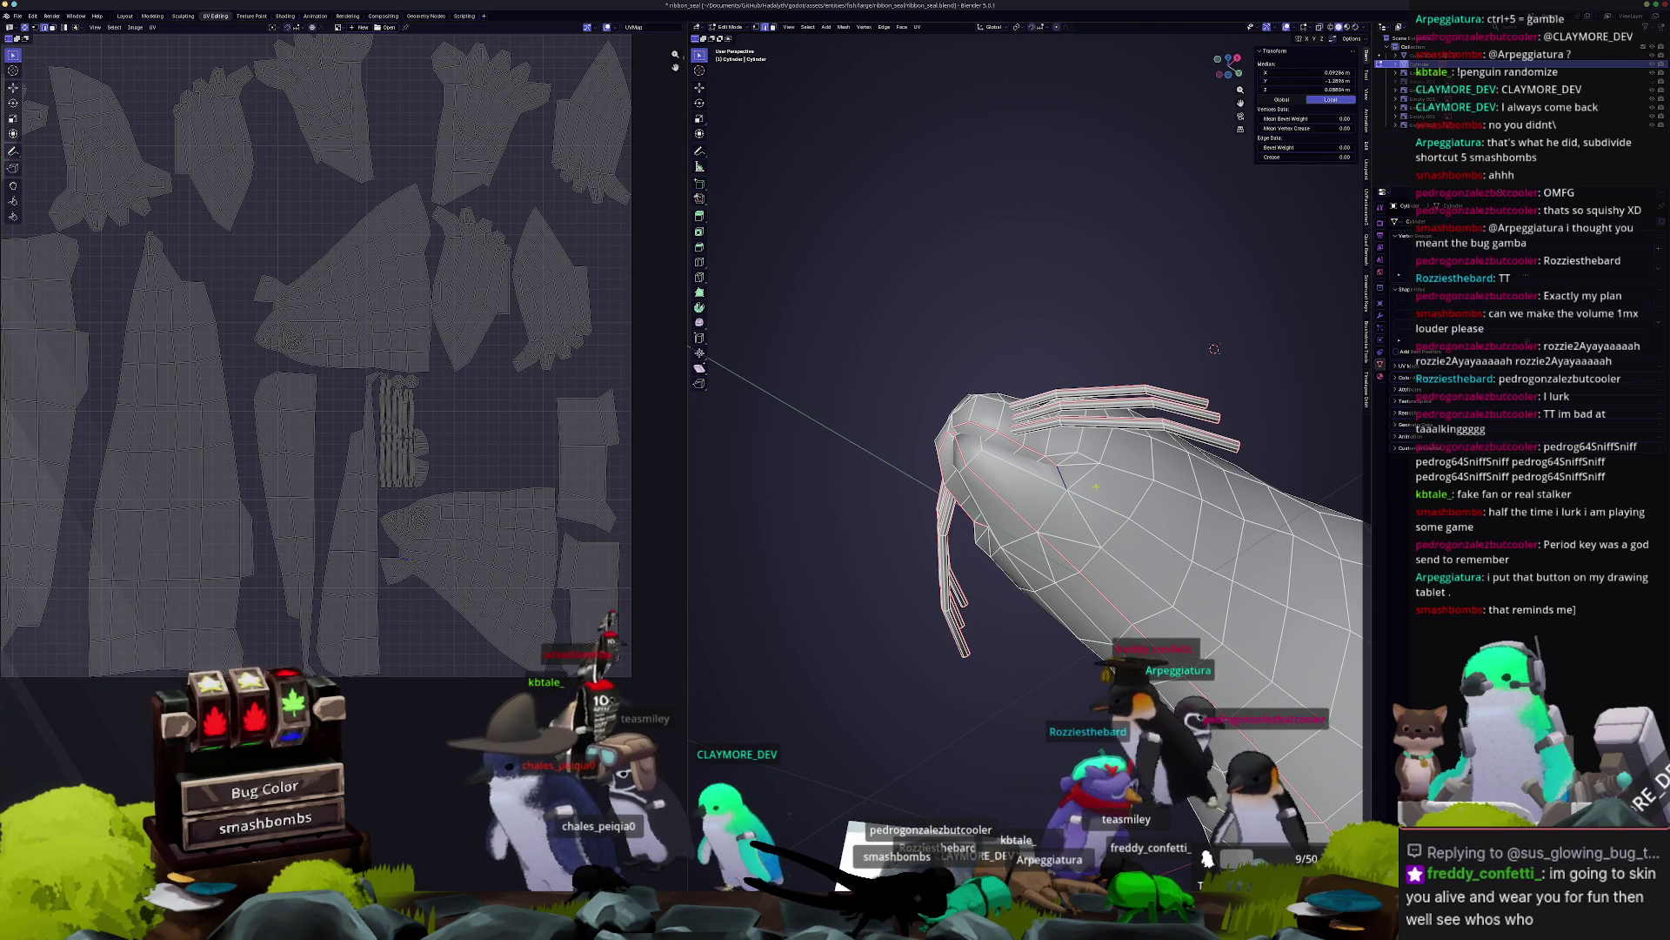
# Re-enter Edit Mode on the seal, select its entire mesh, and bring up the UV menu.
pyautogui.moveTo(1215, 349)
pyautogui.mouseDown(button='middle')
pyautogui.moveTo(909, 473)
pyautogui.moveTo(1197, 368)
pyautogui.moveTo(1224, 292)
pyautogui.moveTo(1209, 283)
pyautogui.moveTo(1123, 465)
pyautogui.moveTo(1152, 445)
pyautogui.moveTo(1122, 574)
pyautogui.mouseUp(button='middle')
pyautogui.hotkey('ctrl', 'e')
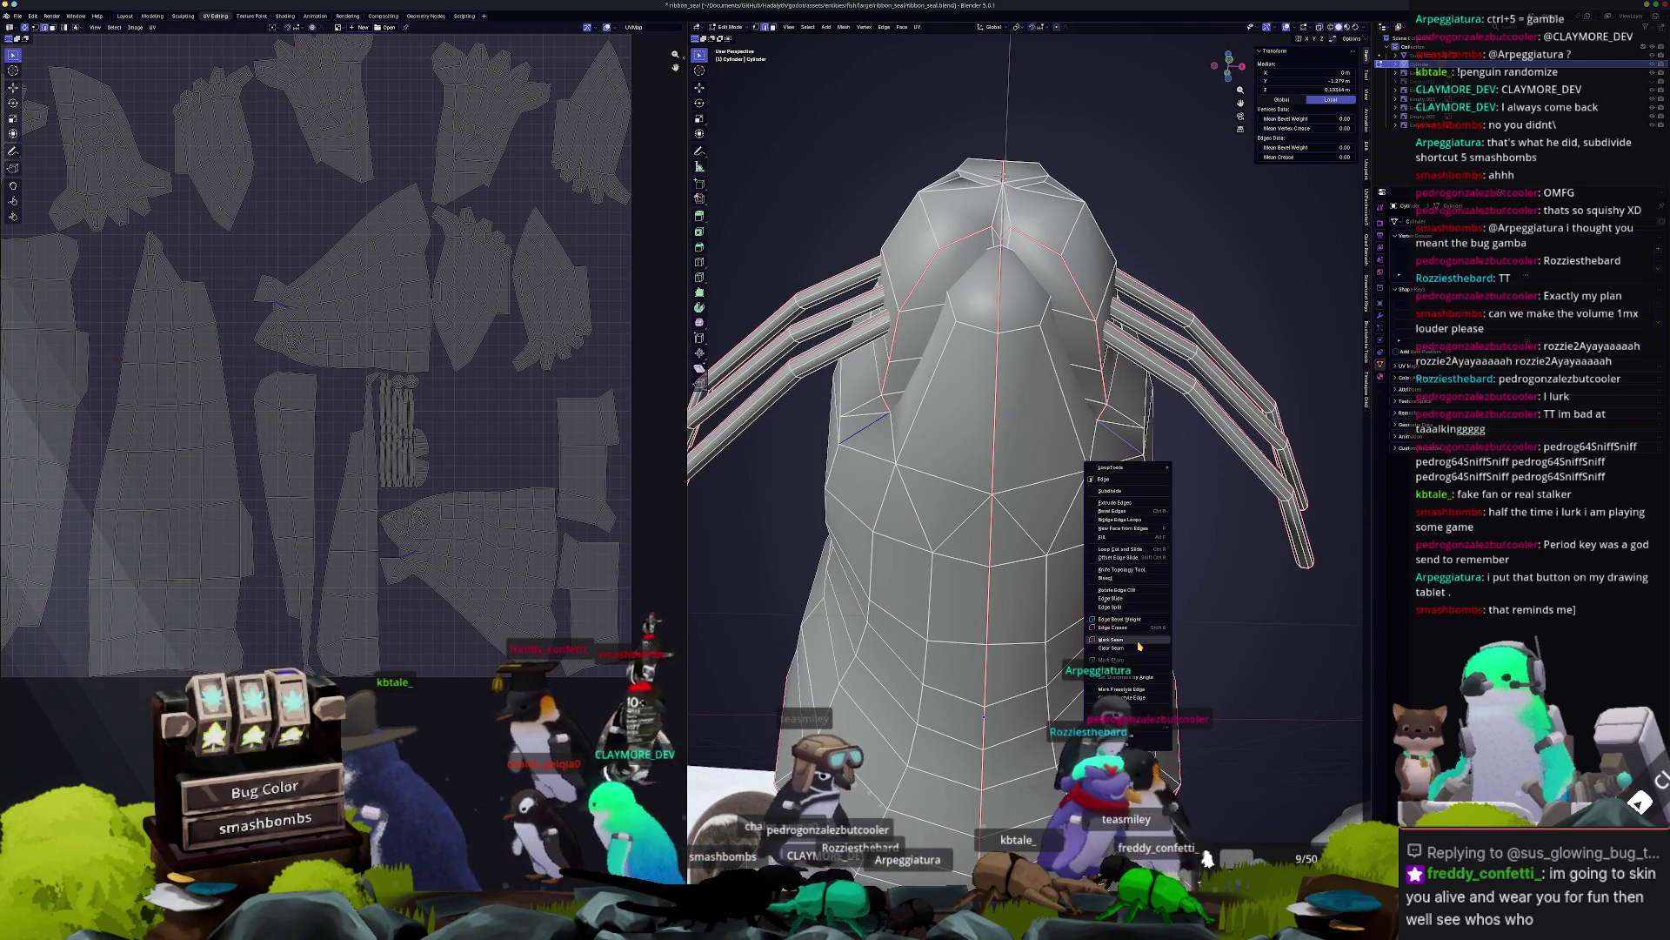
pyautogui.press('Escape')
pyautogui.moveTo(1223, 561); pyautogui.dragTo(1181, 550, button='middle')
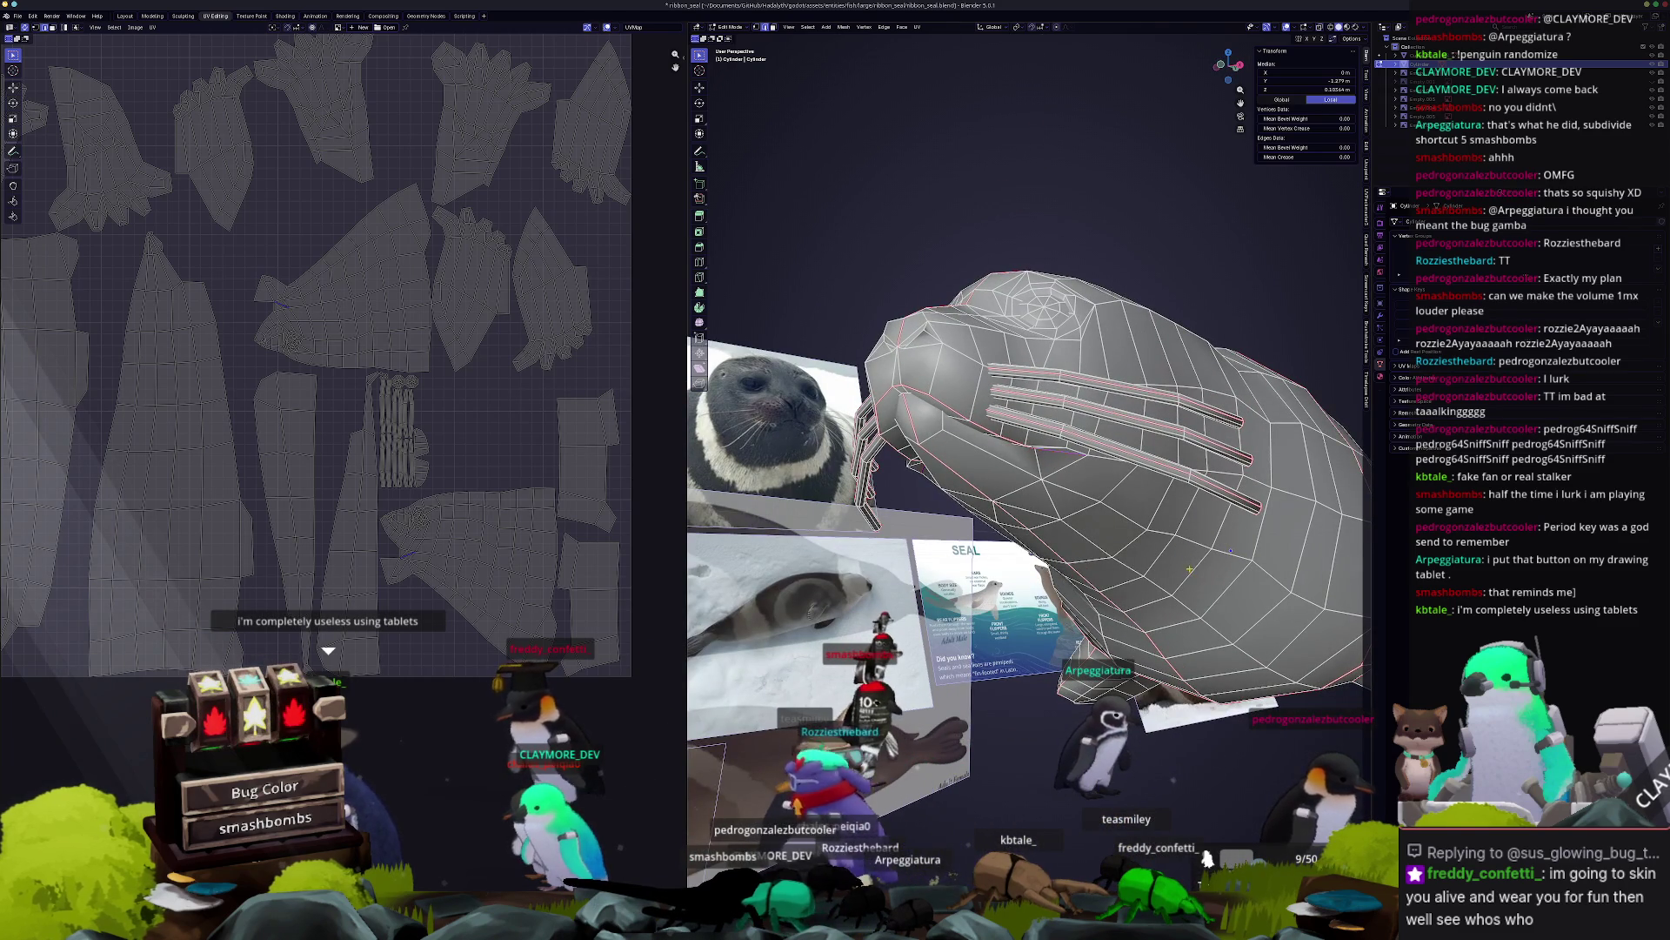
pyautogui.press('Tab')
pyautogui.moveTo(1190, 570); pyautogui.dragTo(1126, 552, button='middle')
pyautogui.press('Tab')
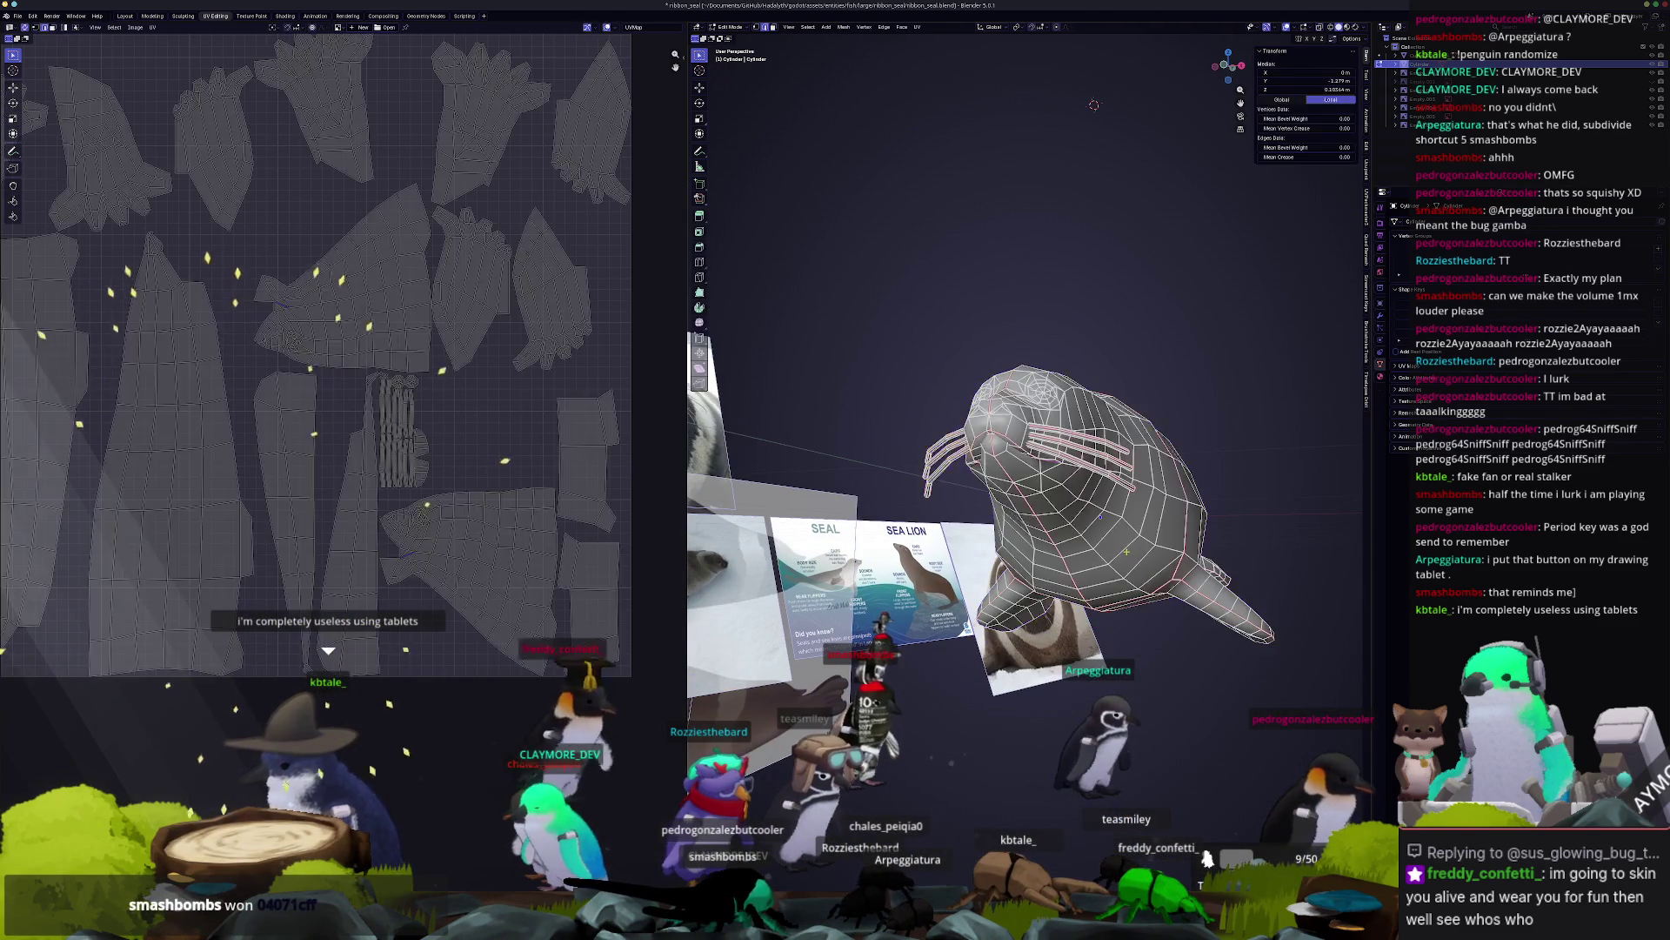
pyautogui.press('a')
pyautogui.click(917, 27)
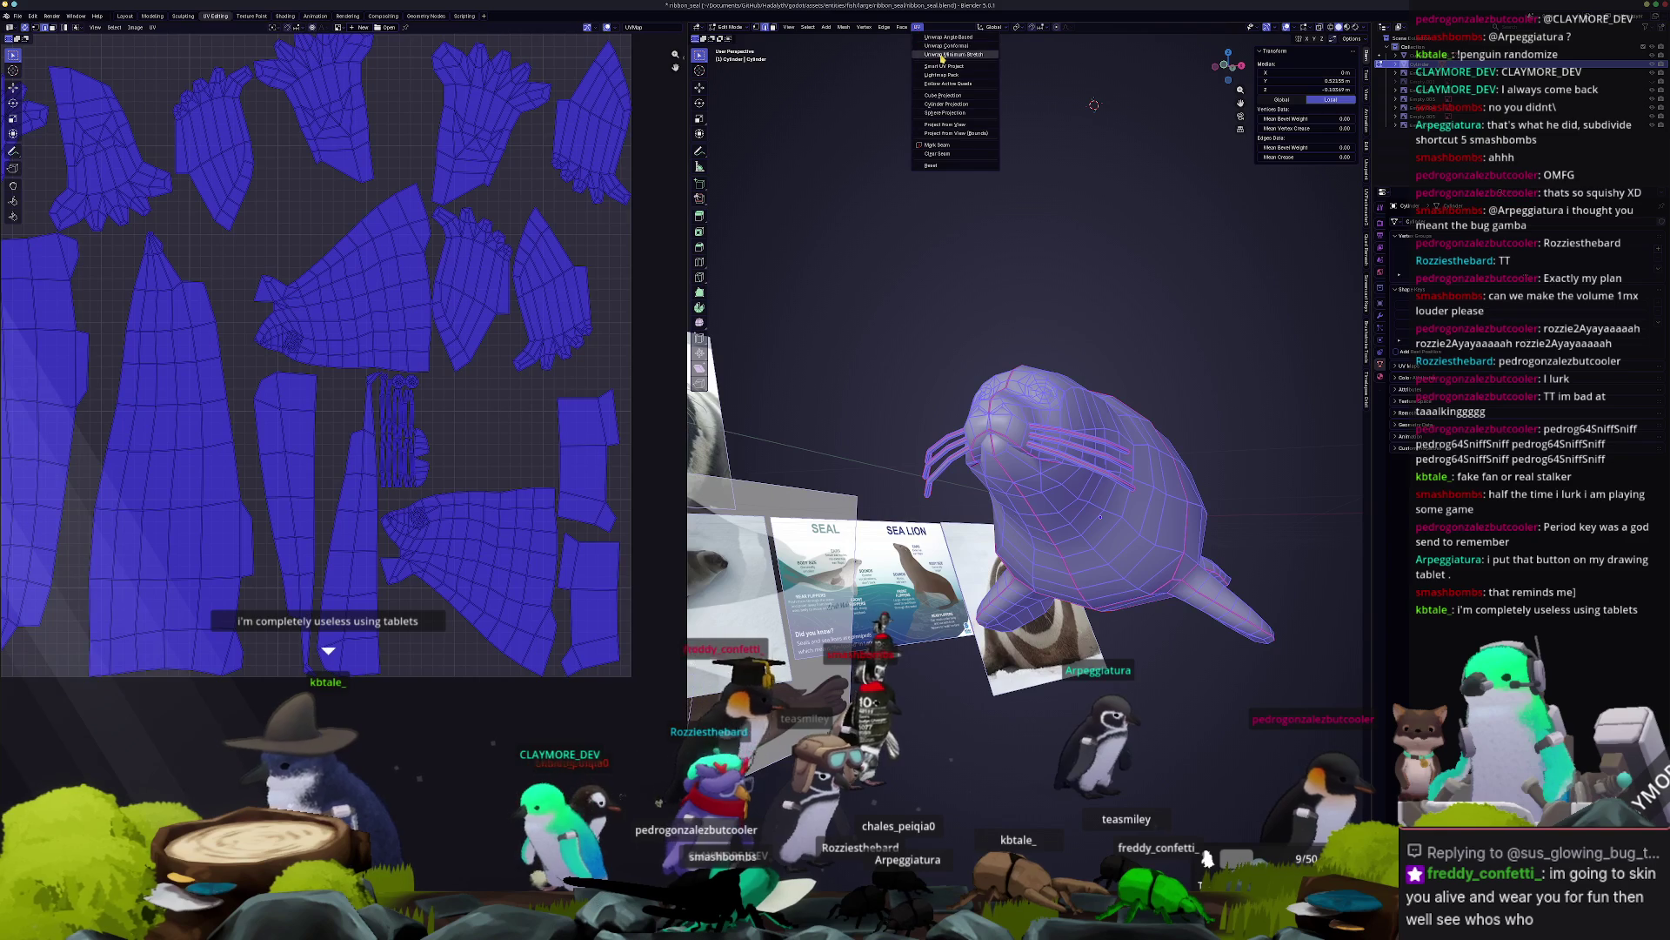
# Unwrap the seal with Minimum Stretch and select all the resulting UV islands.
pyautogui.click(942, 58)
pyautogui.click(514, 462)
pyautogui.scroll(-2, 487, 444)
pyautogui.press('a')
# Pack the islands with UVPackmaster3, reaching about 0.716 area coverage.
pyautogui.press('n')
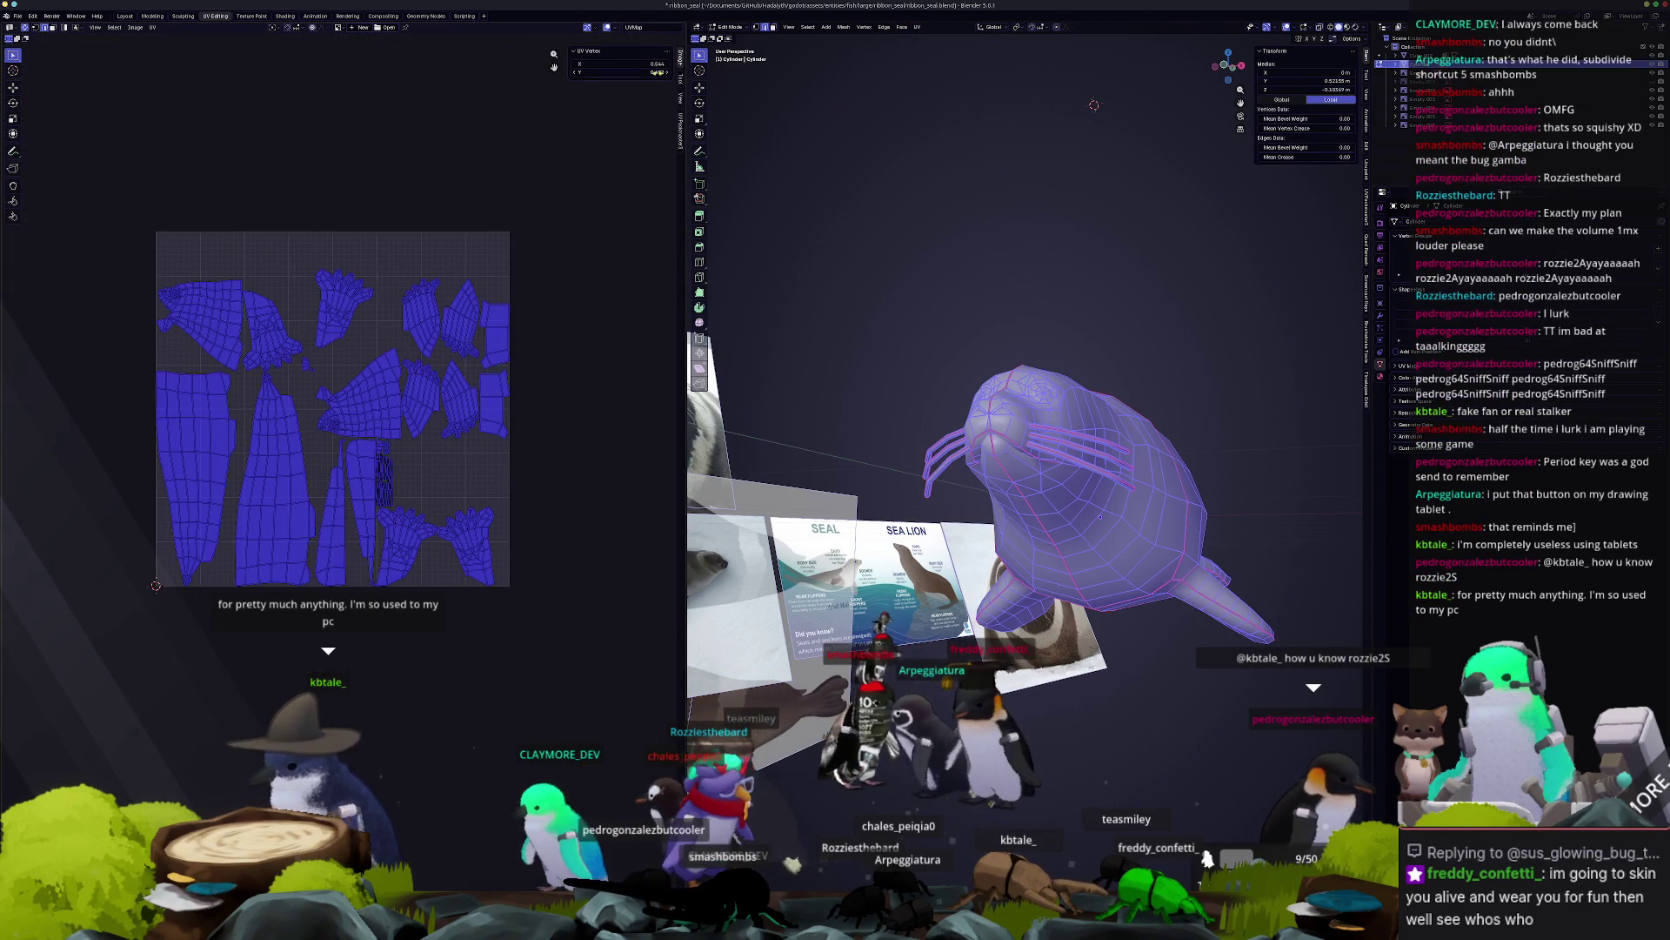
pyautogui.click(609, 162)
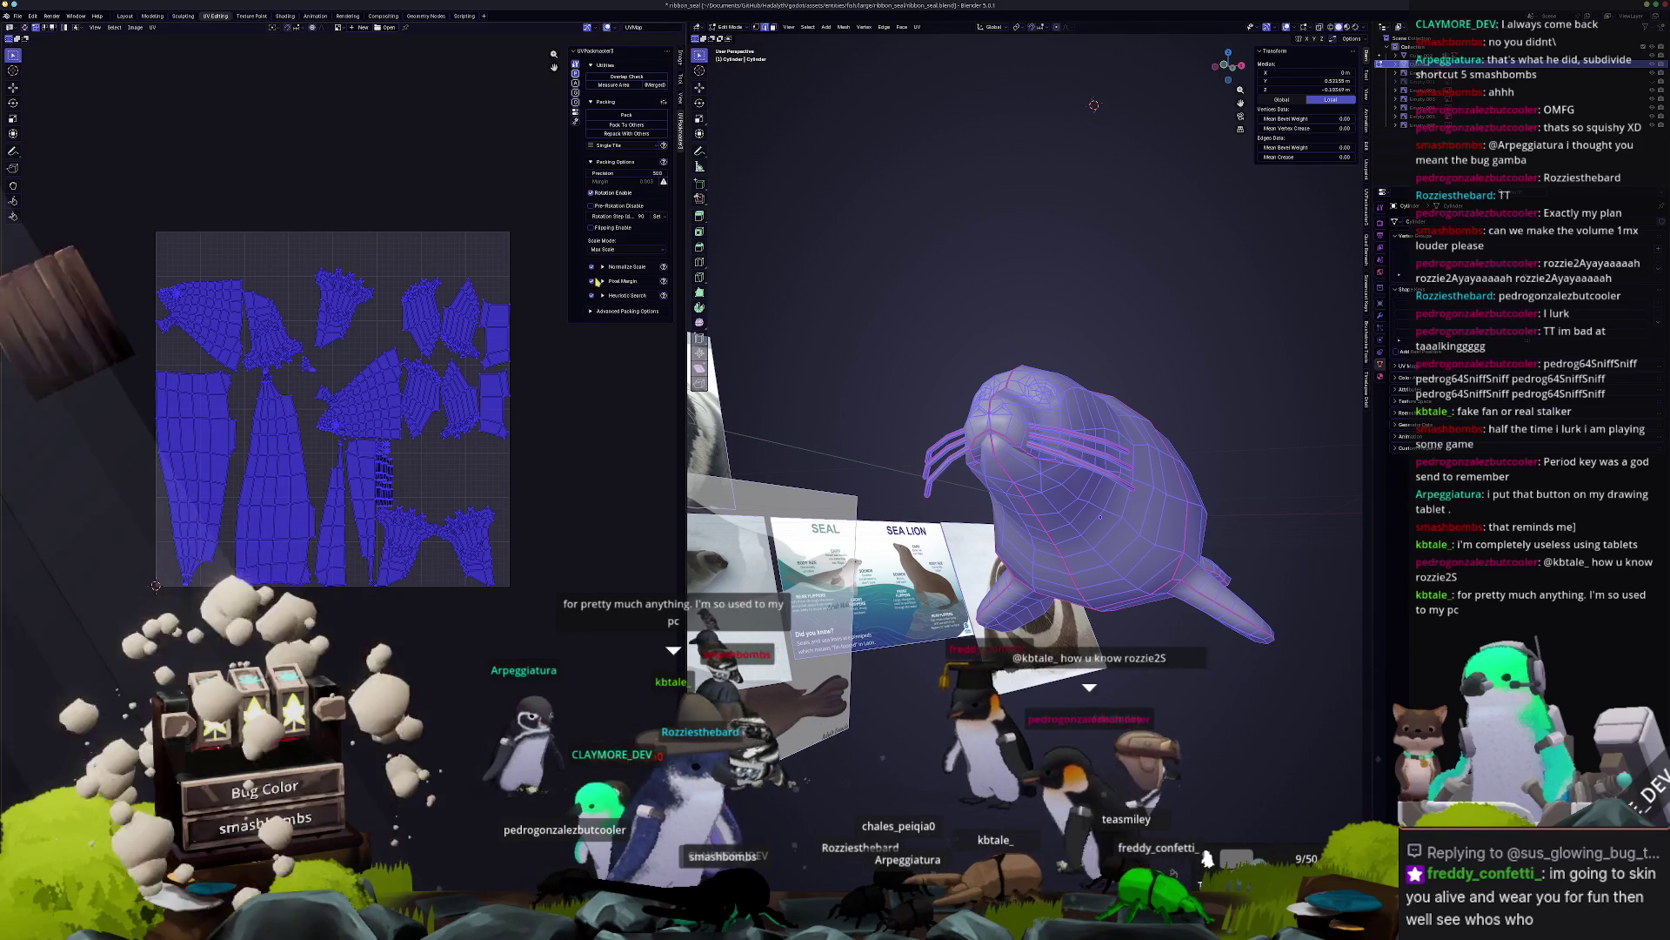
pyautogui.click(627, 115)
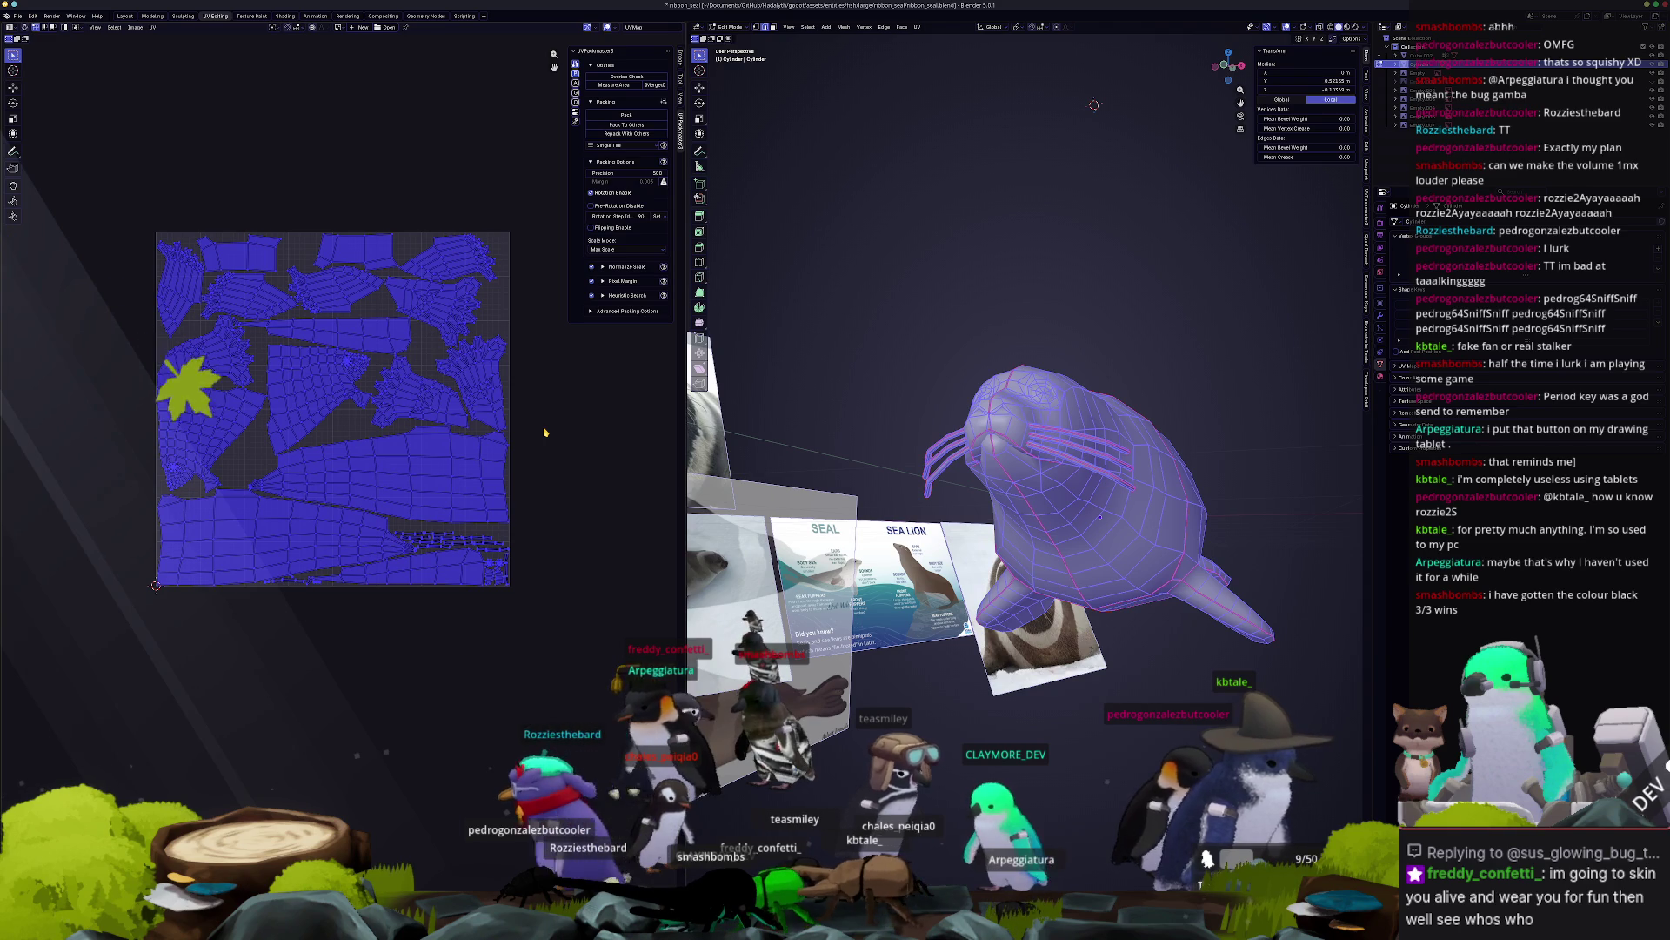
# Hide the UVPackmaster sidebar and widen the UV editor so the packed square fills it.
pyautogui.scroll(3, 585, 490)
pyautogui.press('Home')
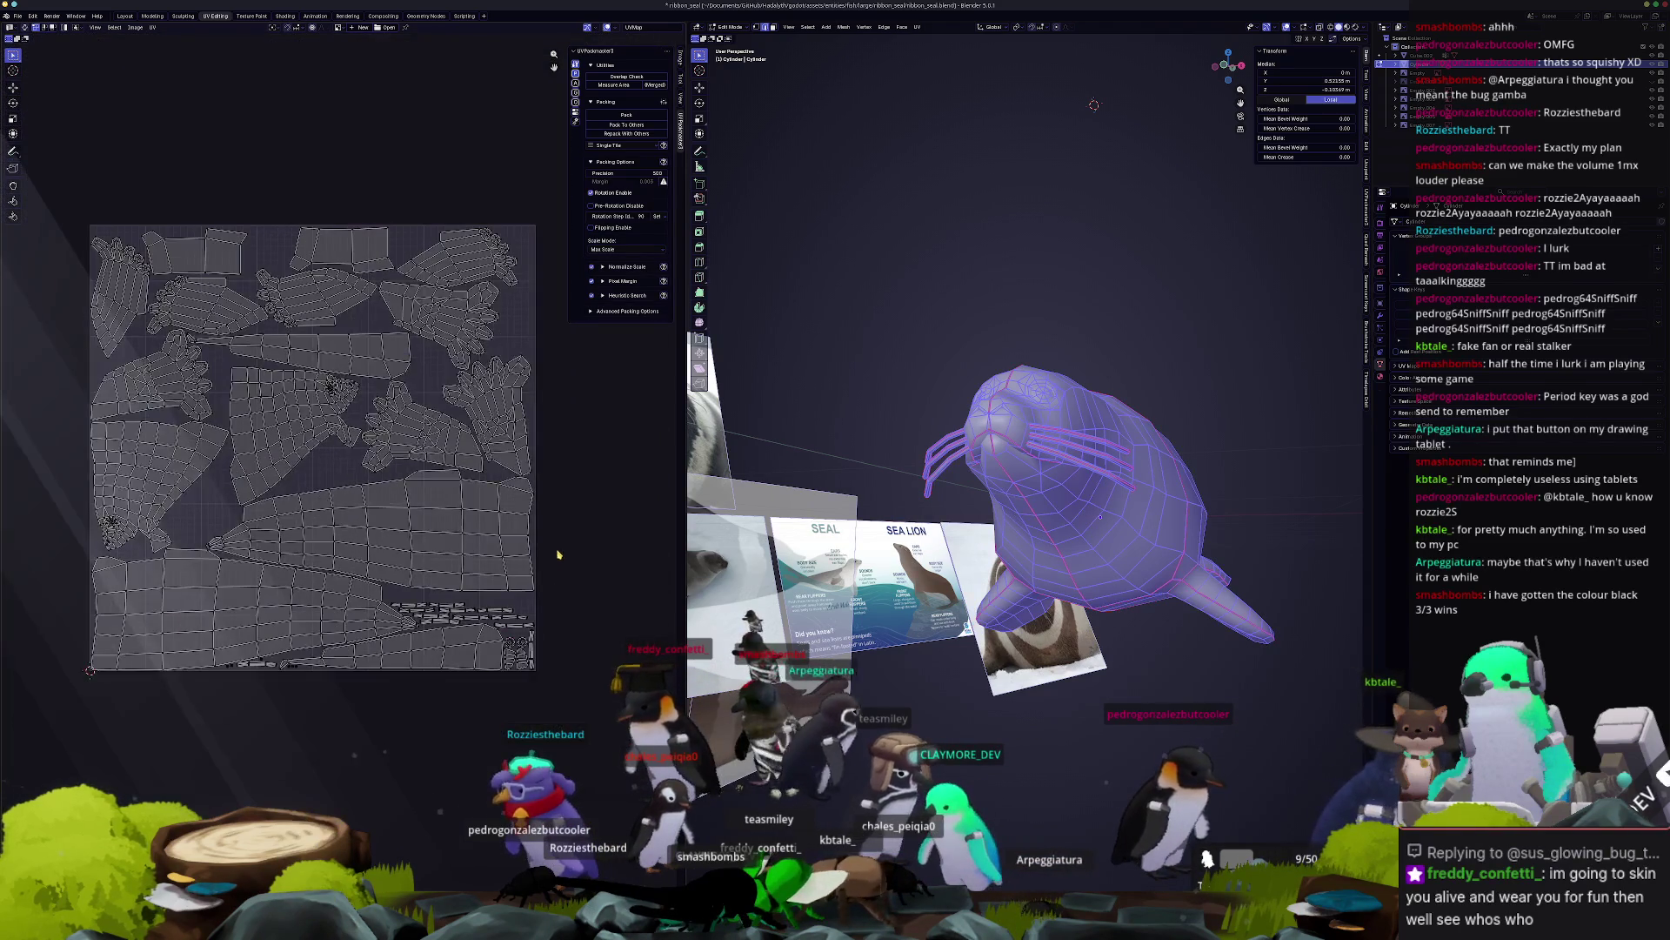
pyautogui.scroll(1, 590, 503)
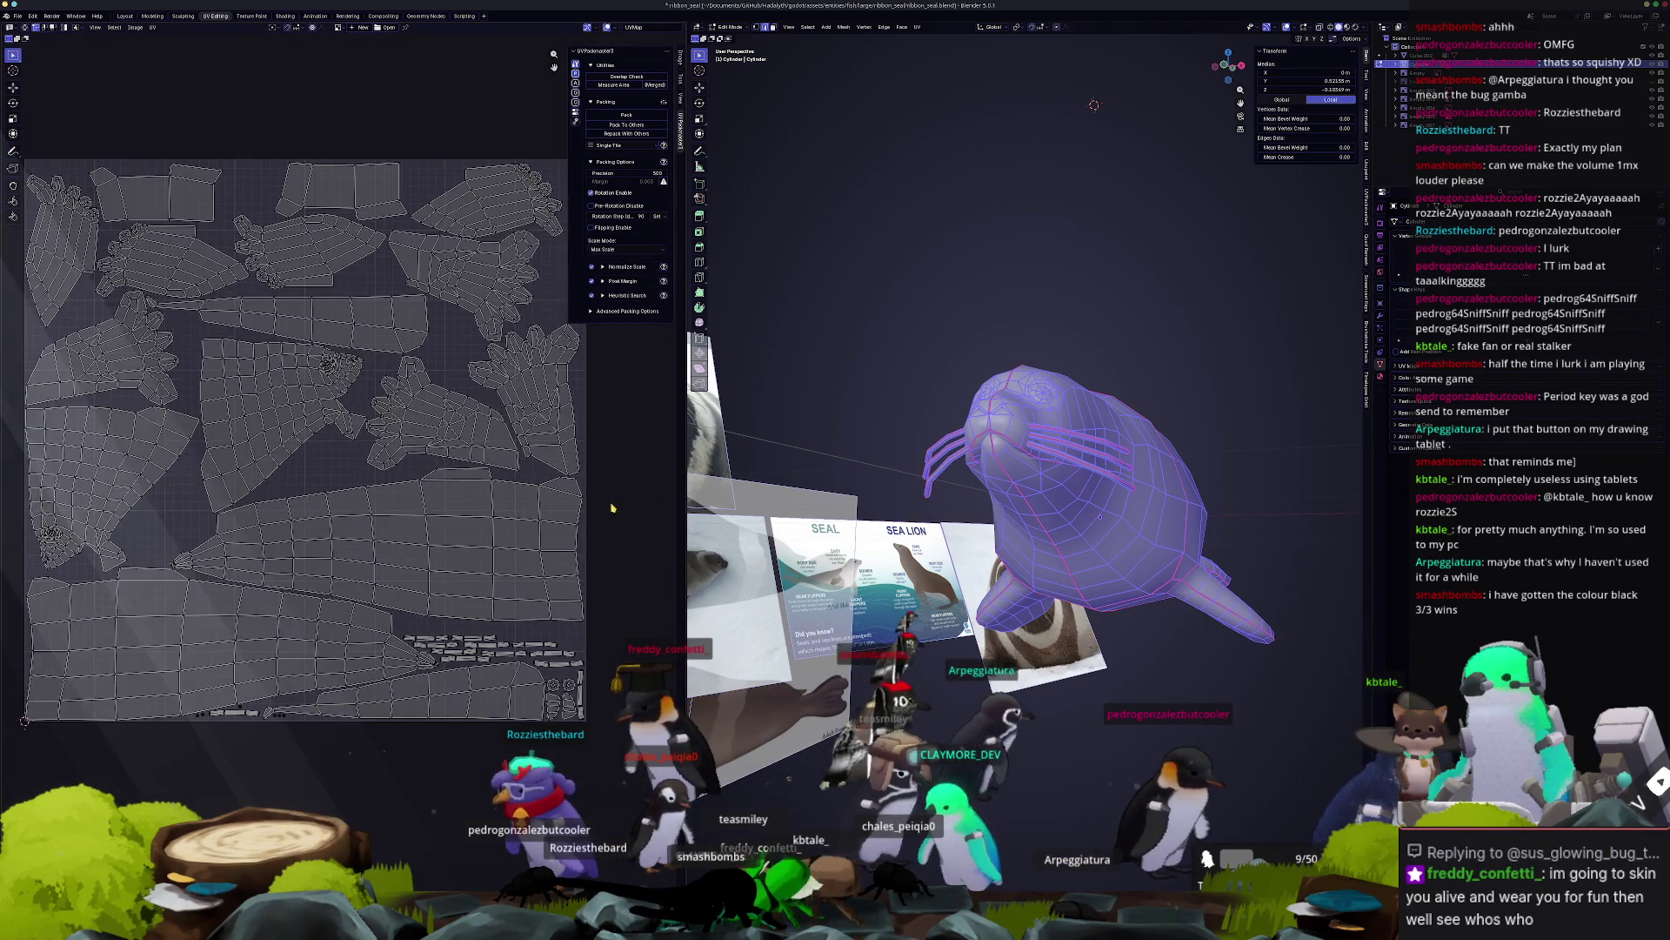
pyautogui.press('n')
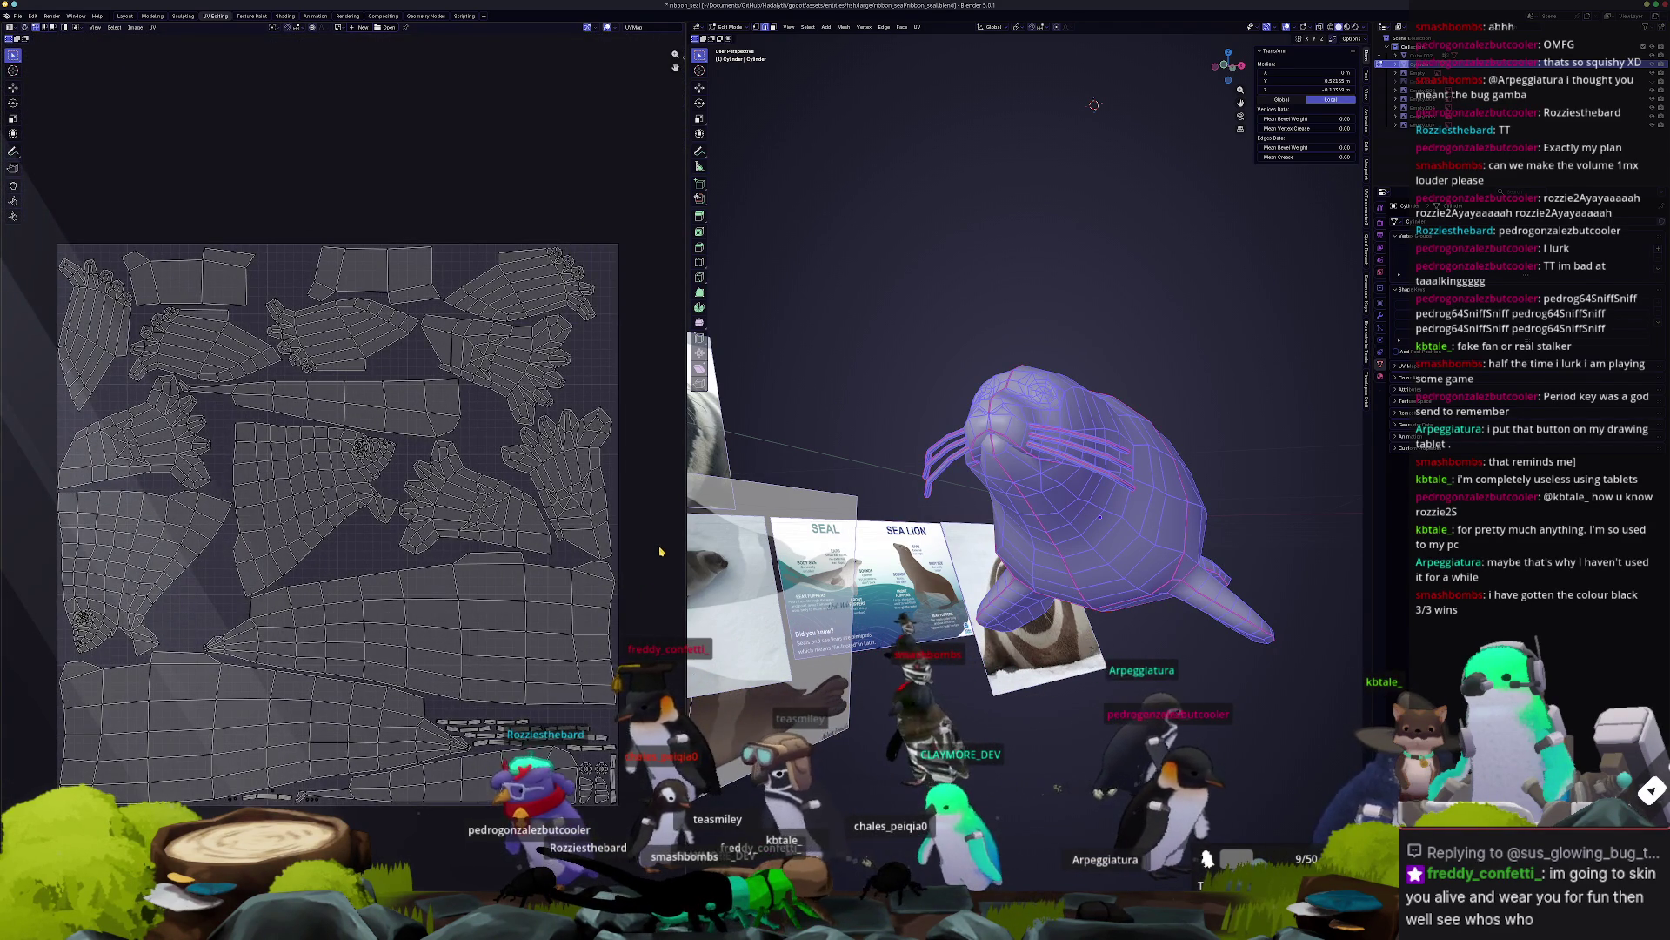
pyautogui.moveTo(660, 550); pyautogui.dragTo(695, 543, button='middle')
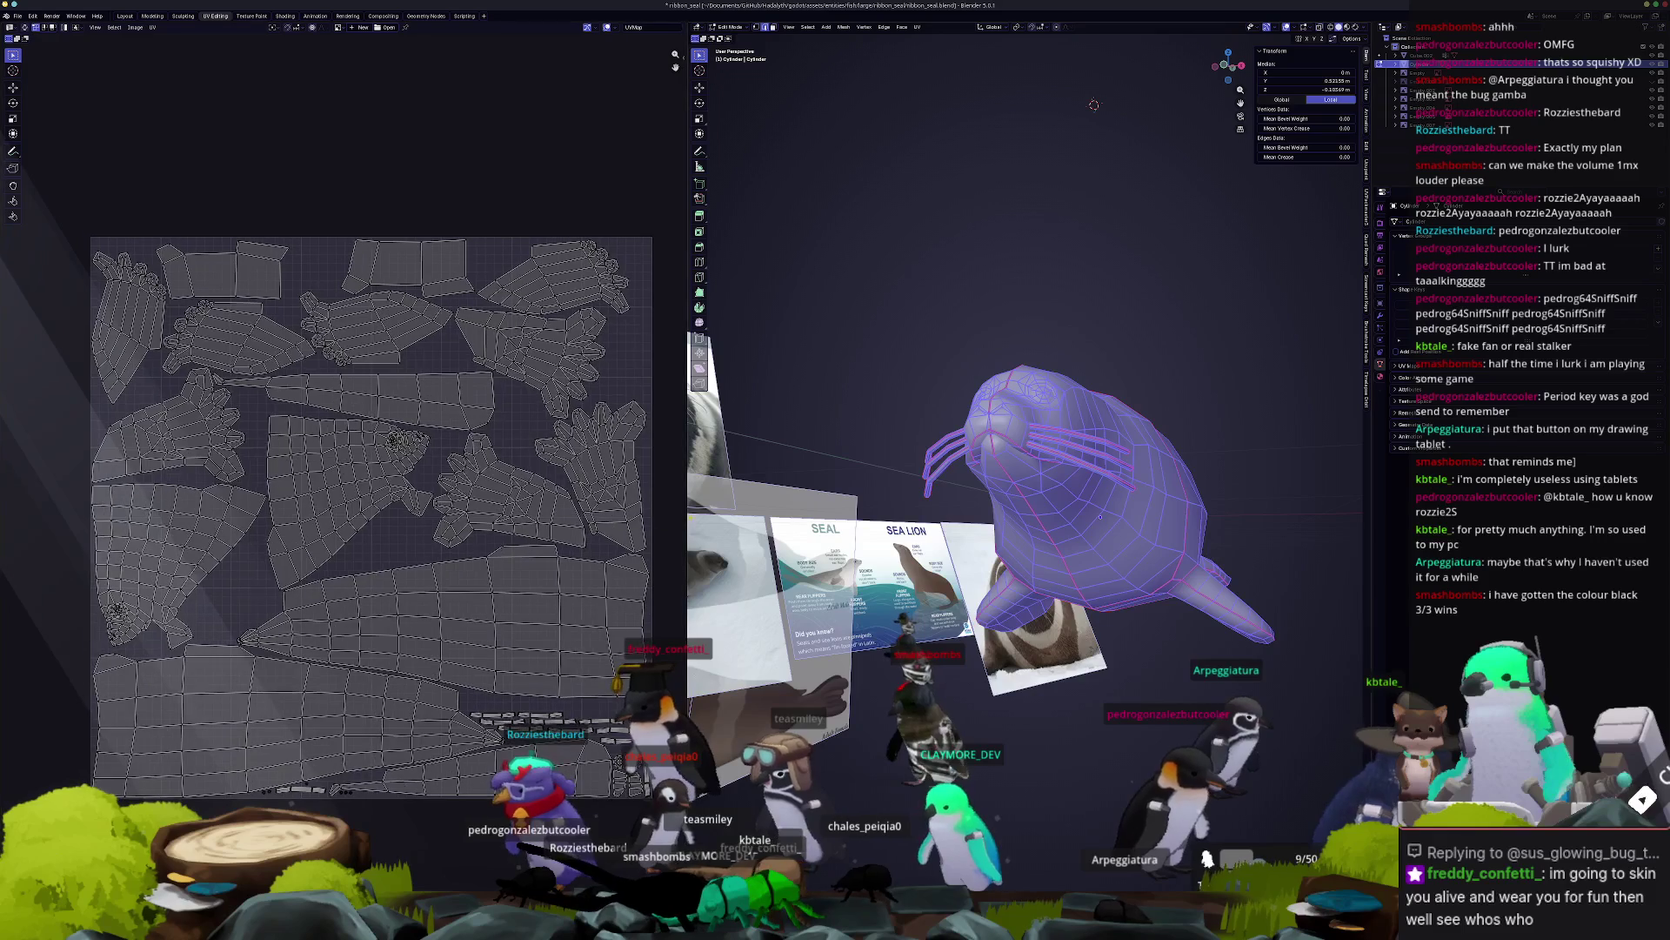
pyautogui.moveTo(685, 517); pyautogui.dragTo(867, 514)
pyautogui.scroll(1, 817, 499)
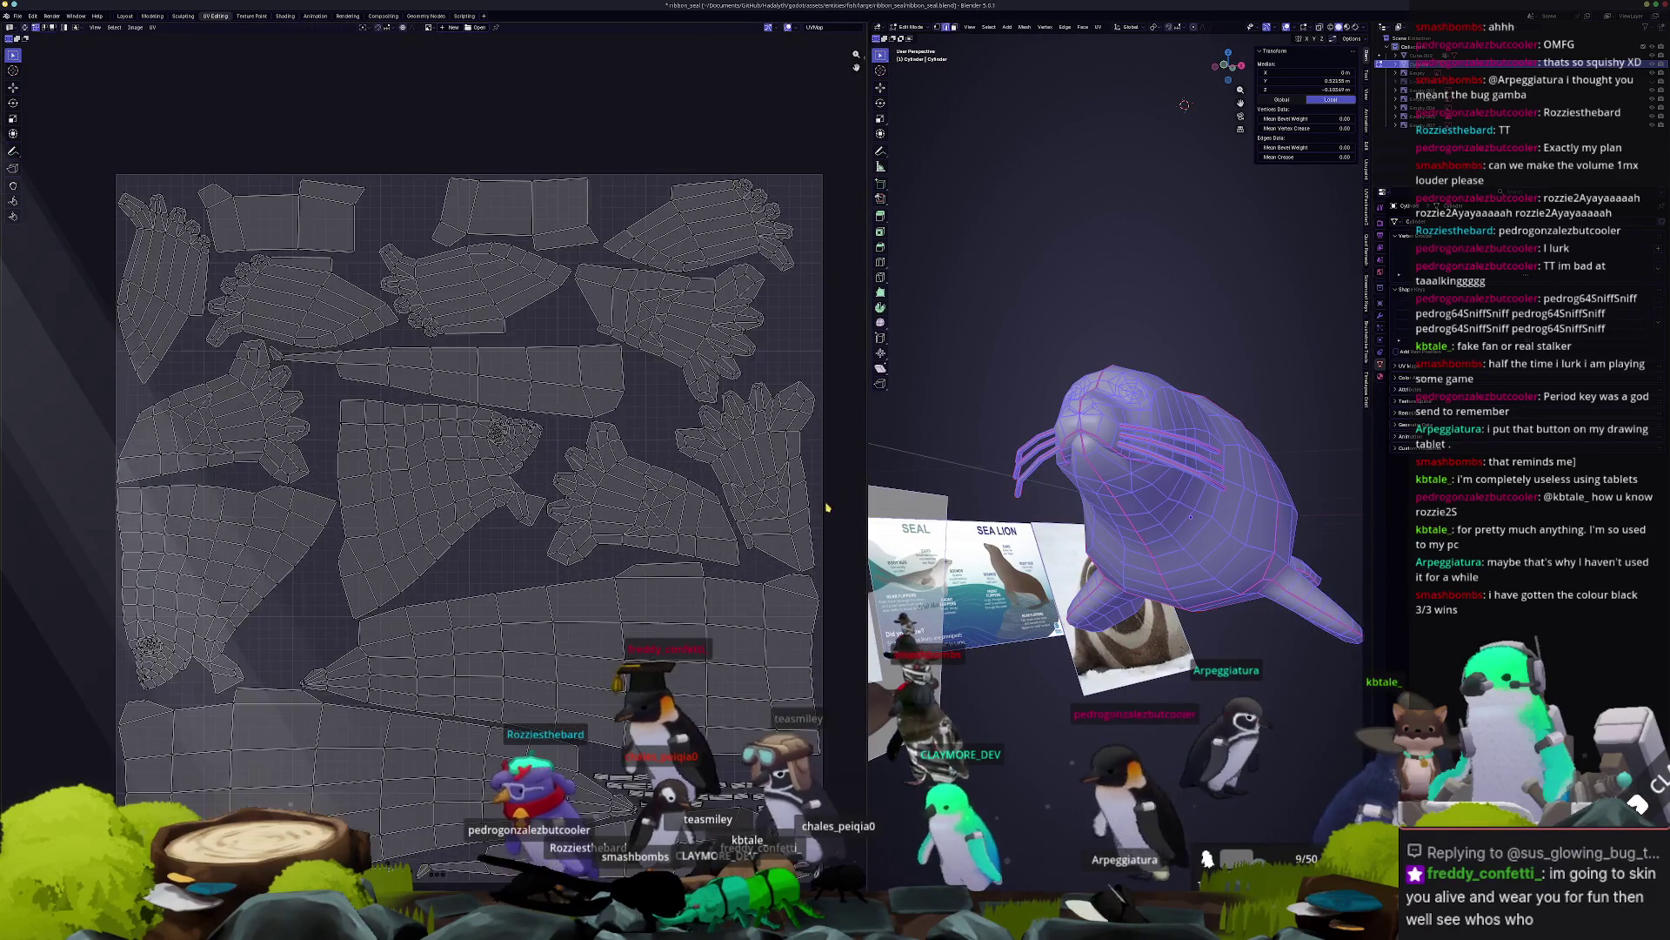
pyautogui.moveTo(817, 498); pyautogui.dragTo(818, 494, button='middle')
pyautogui.moveTo(1125, 451); pyautogui.dragTo(1151, 546, button='middle')
pyautogui.press('Tab')
pyautogui.press('Tab')
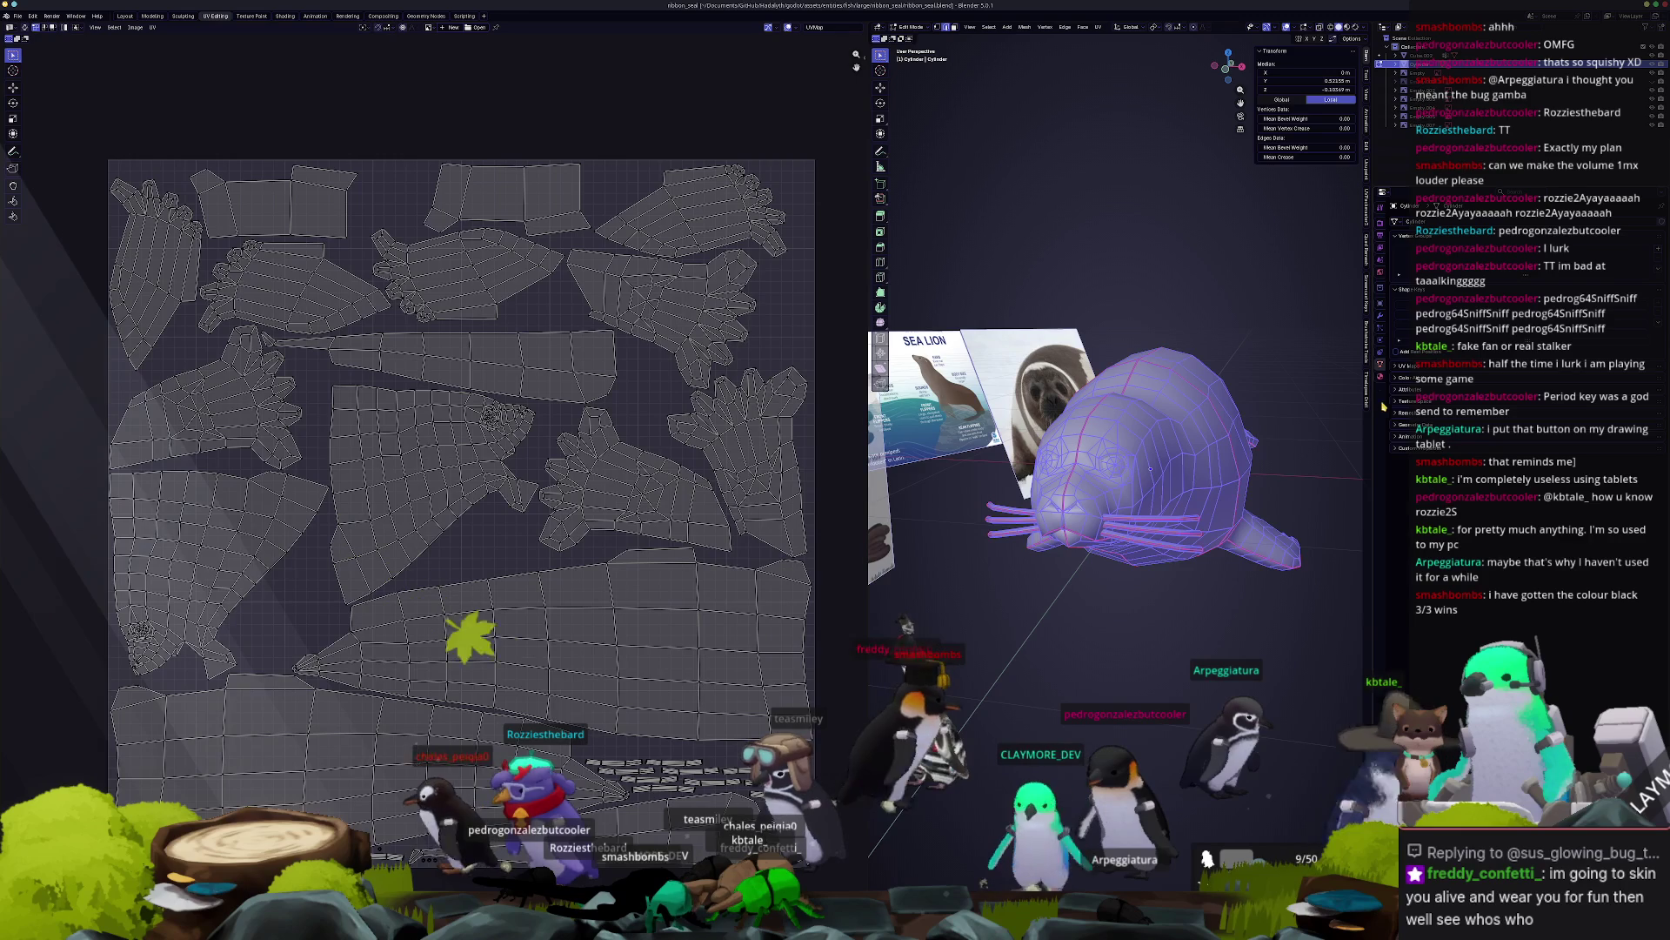